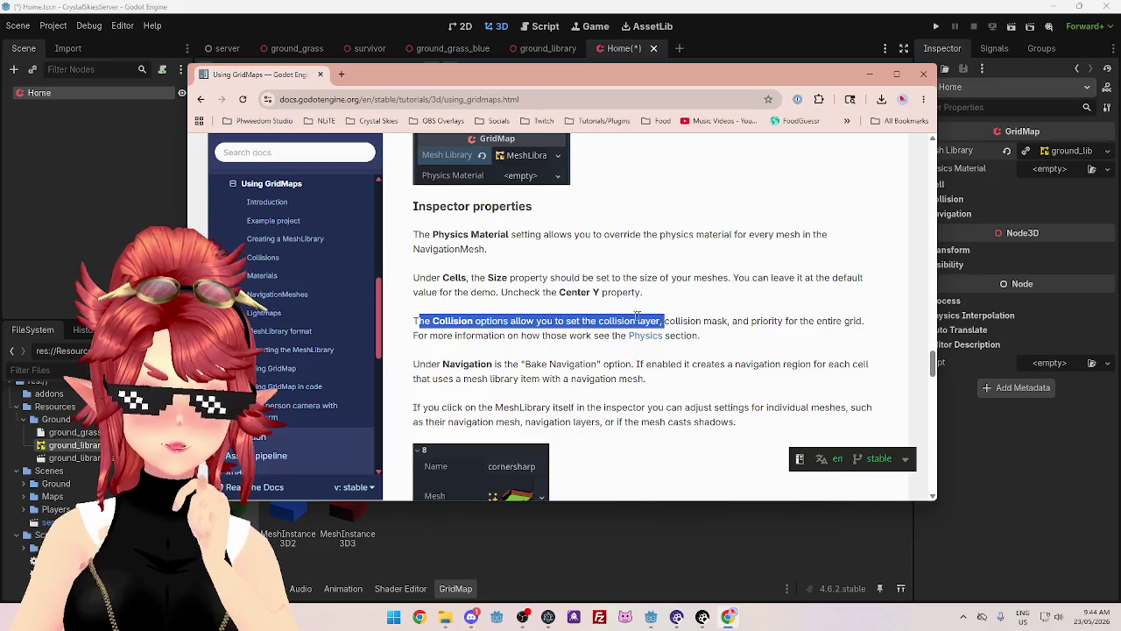
# - Read down the Using GridMaps docs page, highlighting passages including the GridMap panel paragraph
pyautogui.moveTo(431, 307); pyautogui.dragTo(523, 308)
pyautogui.scroll(-1, 598, 296)
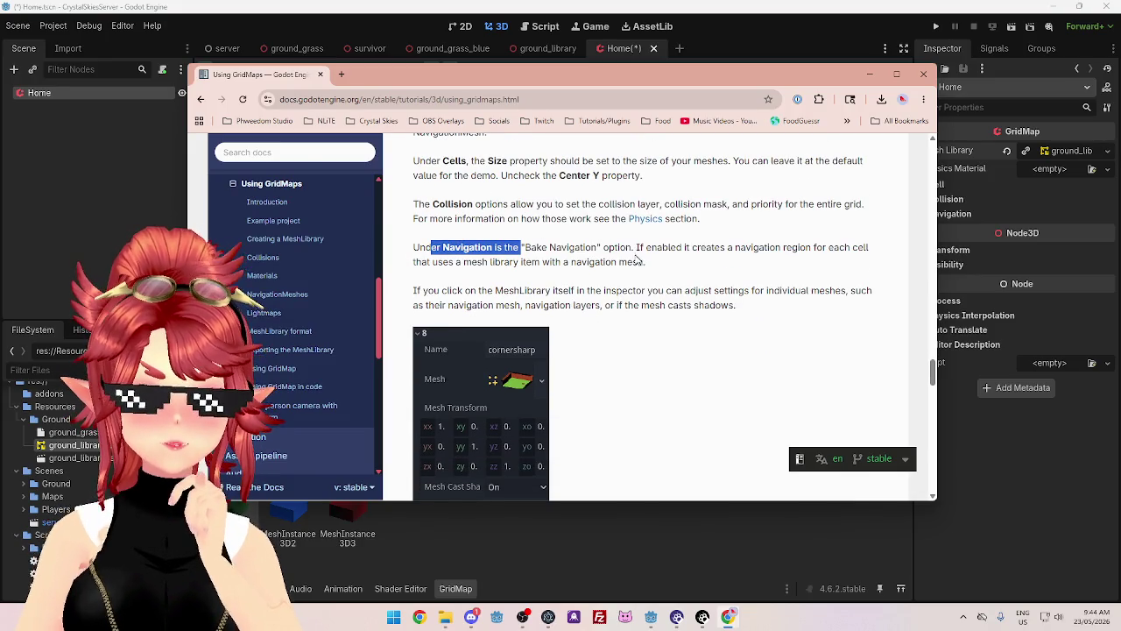
pyautogui.scroll(-1, 637, 259)
pyautogui.moveTo(428, 233)
pyautogui.mouseDown()
pyautogui.moveTo(717, 247)
pyautogui.moveTo(739, 233)
pyautogui.mouseUp()
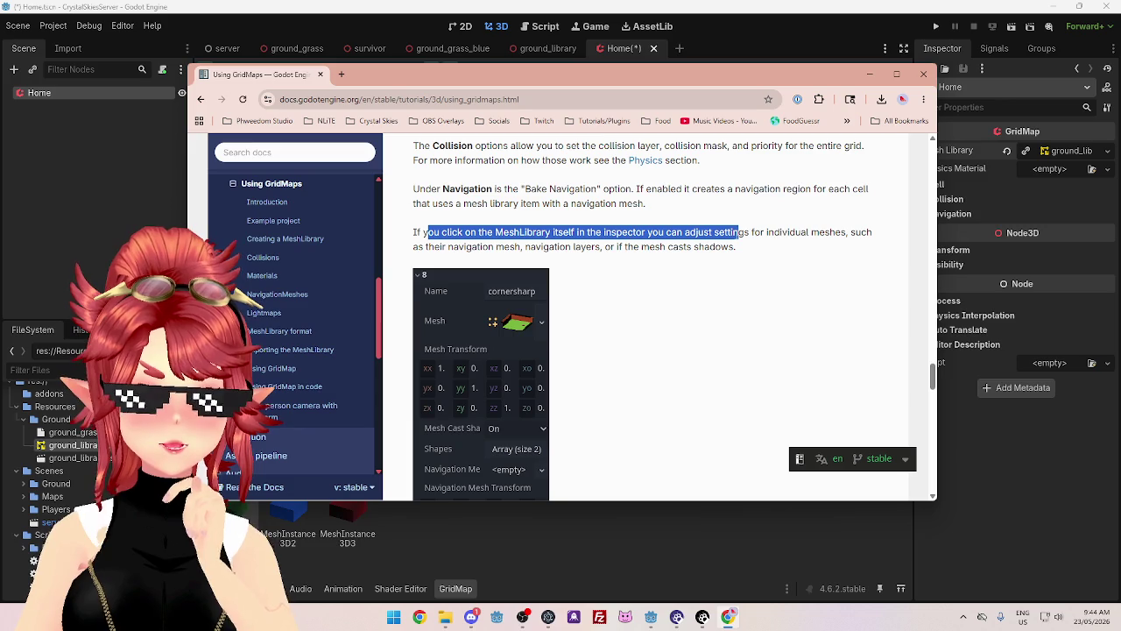
pyautogui.scroll(-3, 574, 246)
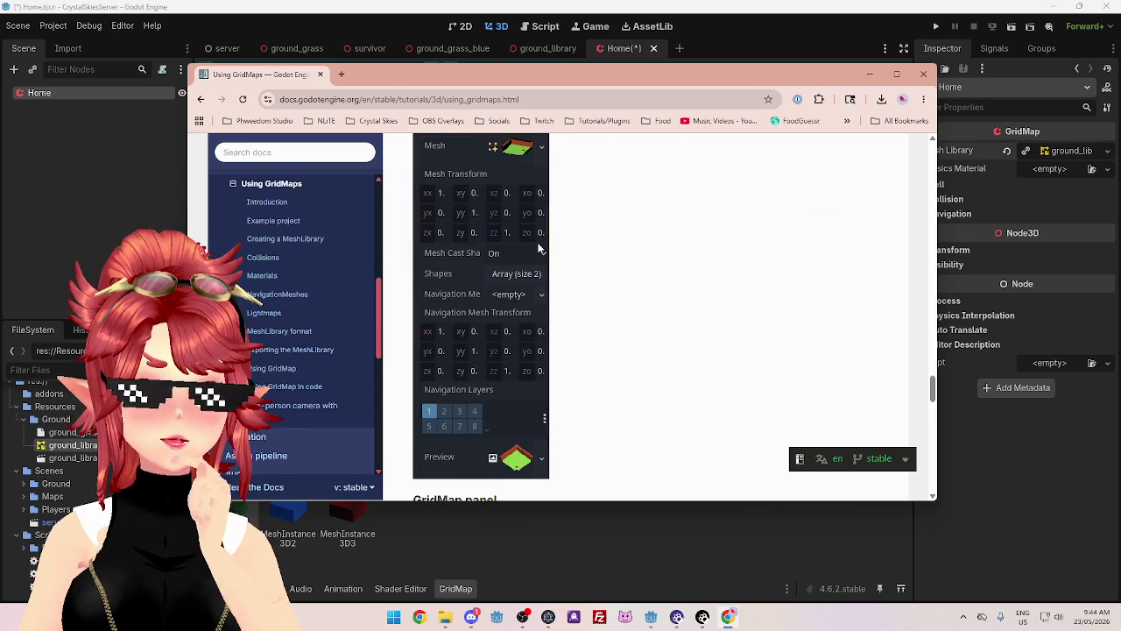
pyautogui.scroll(-1, 540, 249)
pyautogui.scroll(-4, 658, 251)
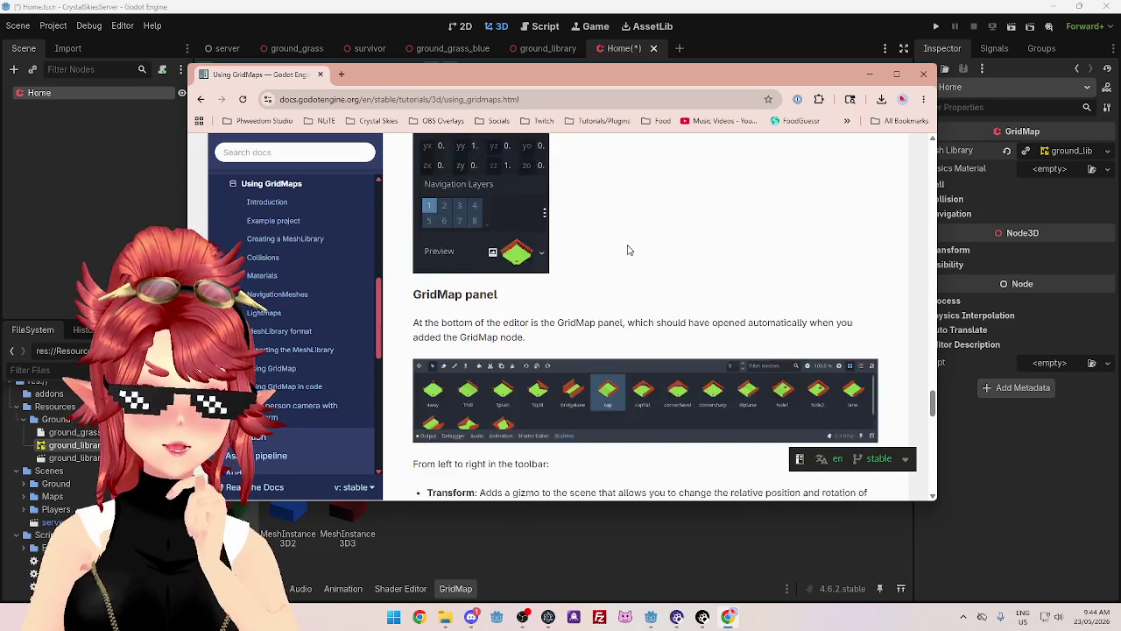
pyautogui.moveTo(413, 236)
pyautogui.mouseDown()
pyautogui.moveTo(634, 233)
pyautogui.moveTo(729, 253)
pyautogui.mouseUp()
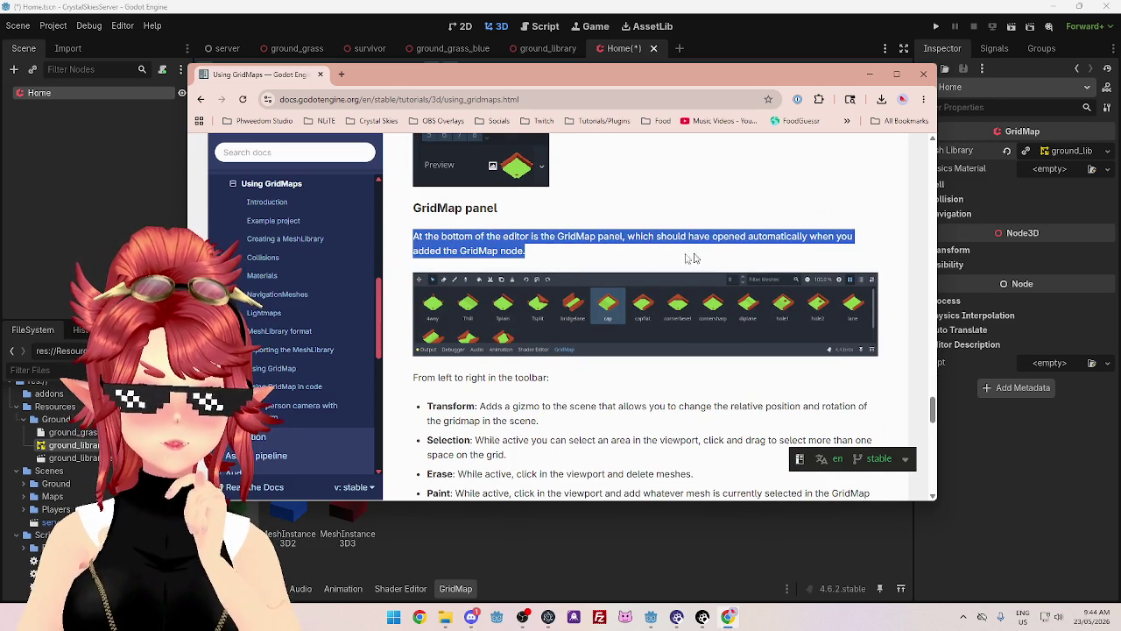
pyautogui.scroll(-2, 511, 277)
# - Highlight the Paint tool description, then minimise Chrome to return to the Godot editor
pyautogui.moveTo(440, 260); pyautogui.dragTo(547, 263)
pyautogui.scroll(-4, 500, 187)
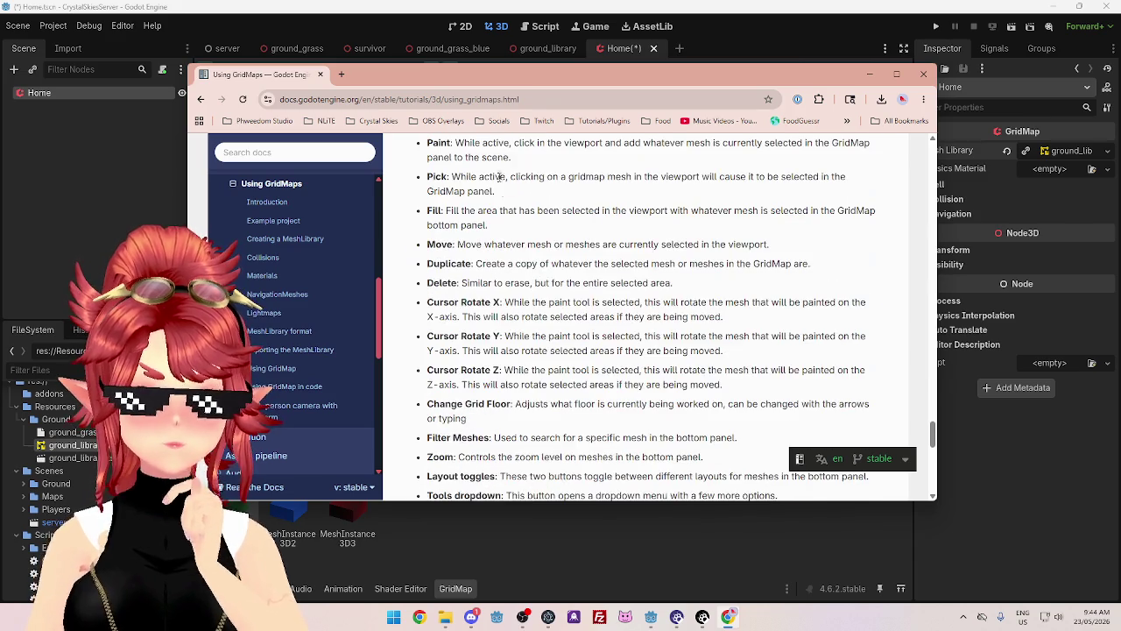
pyautogui.scroll(4, 512, 239)
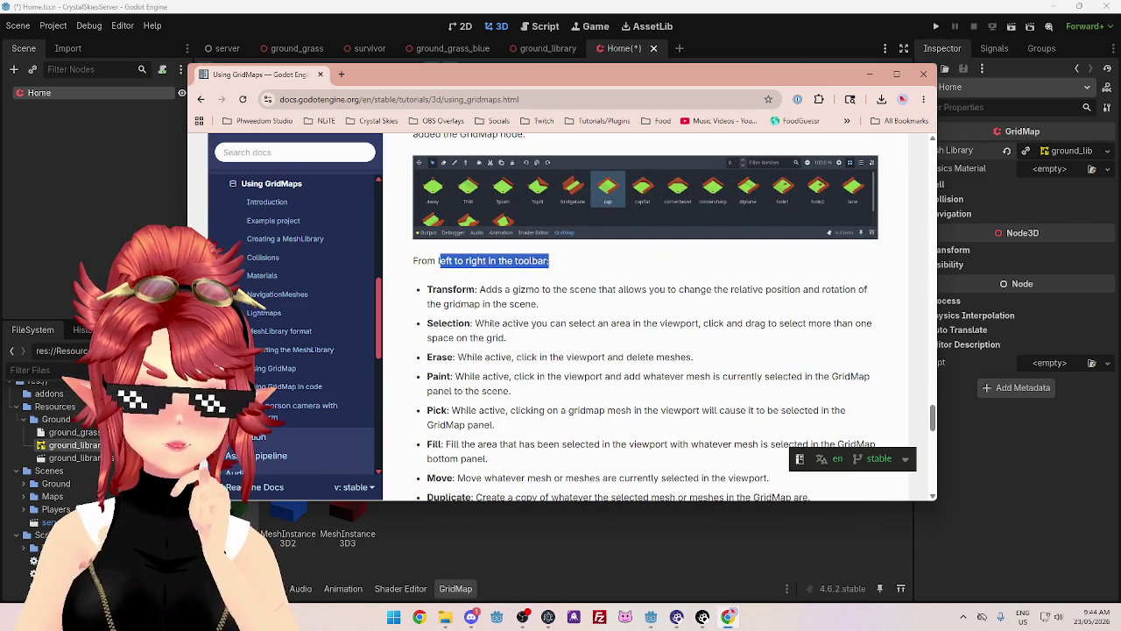
pyautogui.scroll(-3, 551, 322)
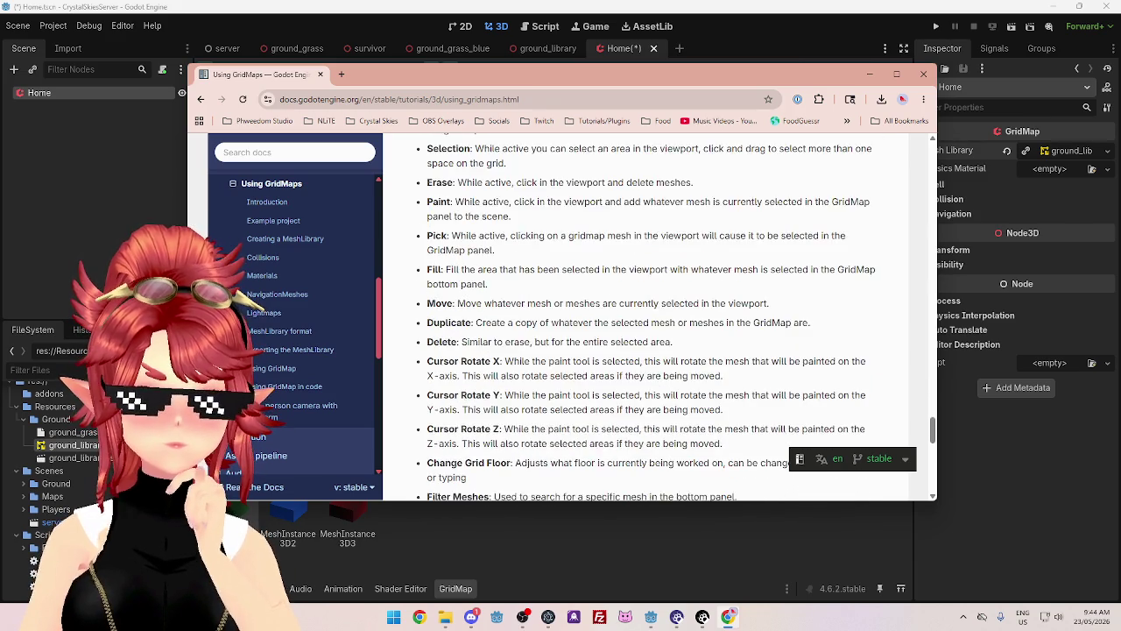
pyautogui.scroll(2, 470, 249)
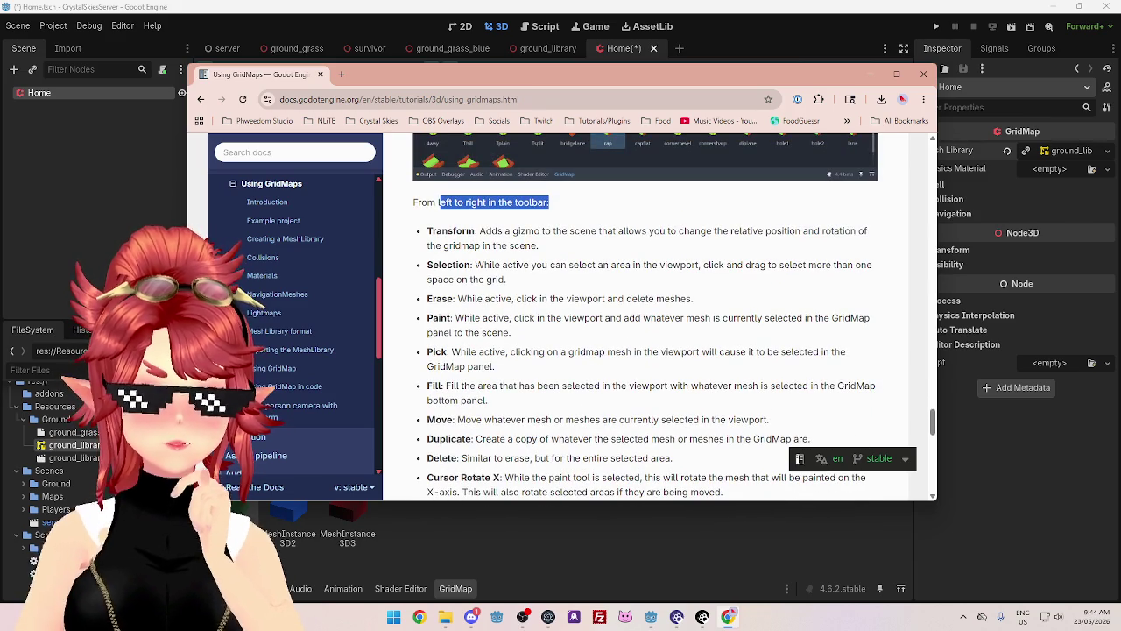
pyautogui.moveTo(470, 318); pyautogui.dragTo(652, 319)
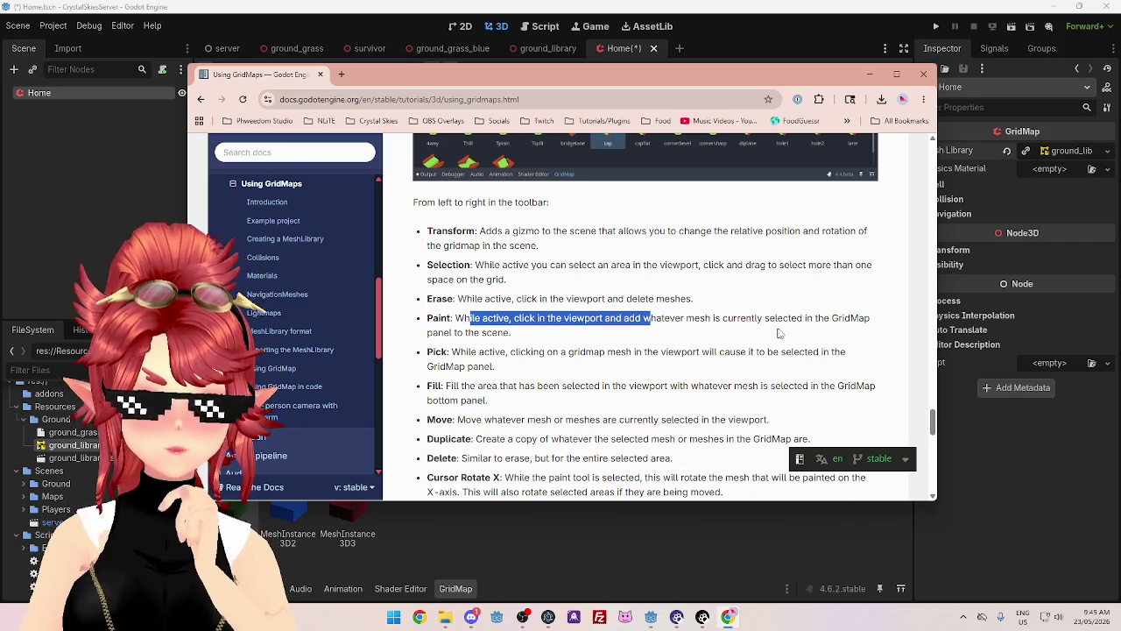
pyautogui.moveTo(776, 318); pyautogui.dragTo(813, 318)
pyautogui.click(708, 28)
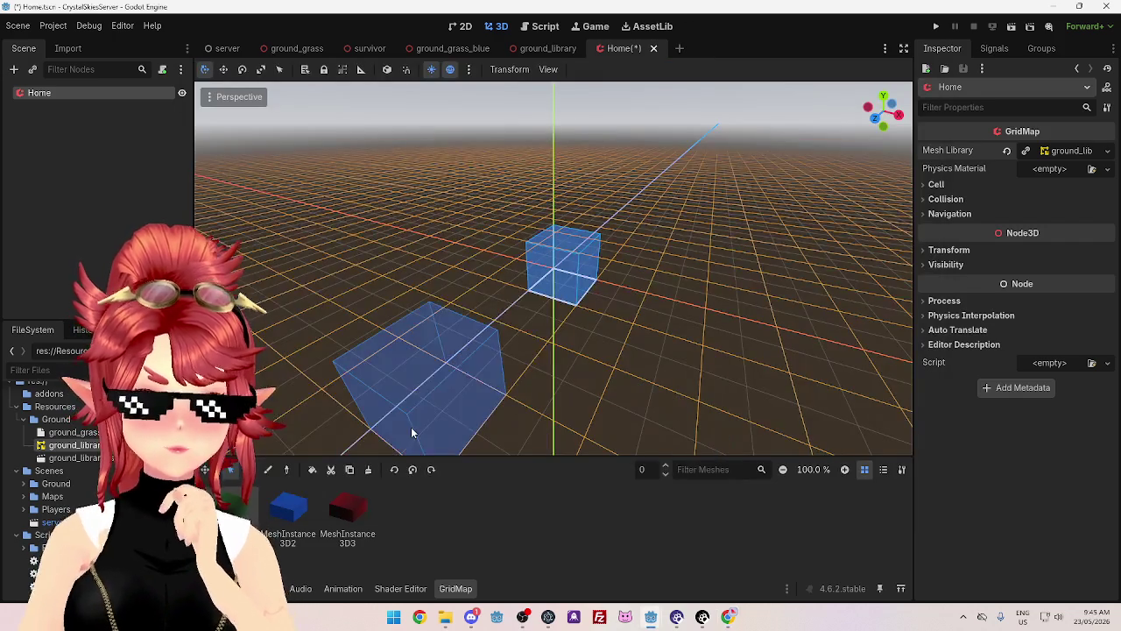
# - Paint three green ground cubes in an L-shaped cluster near the origin using the Paint tool
pyautogui.click(268, 470)
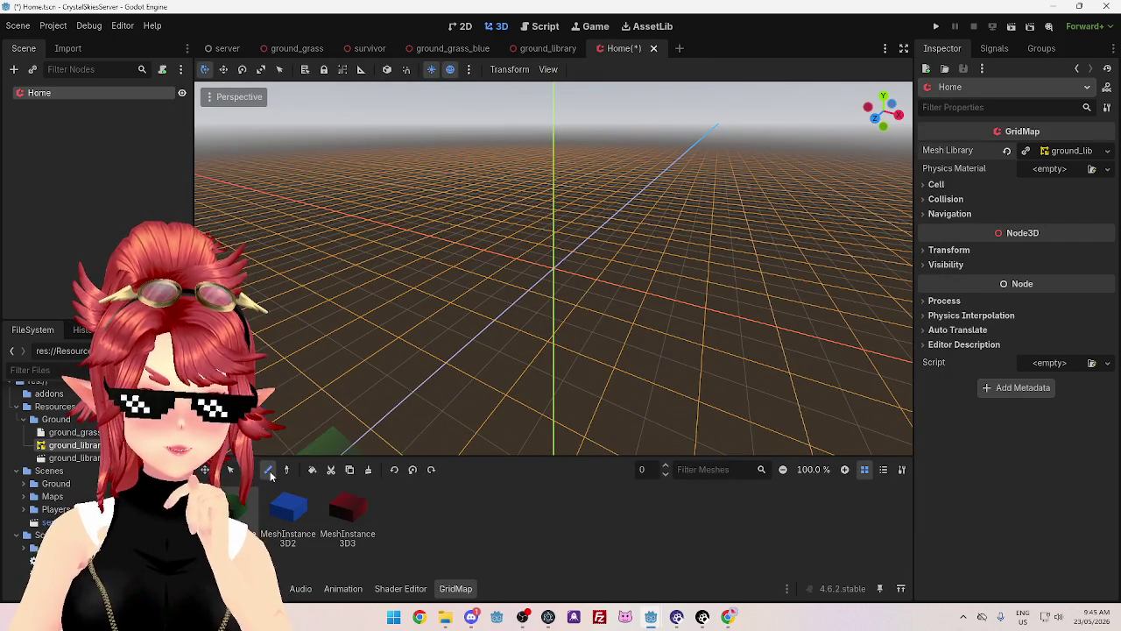
pyautogui.click(557, 280)
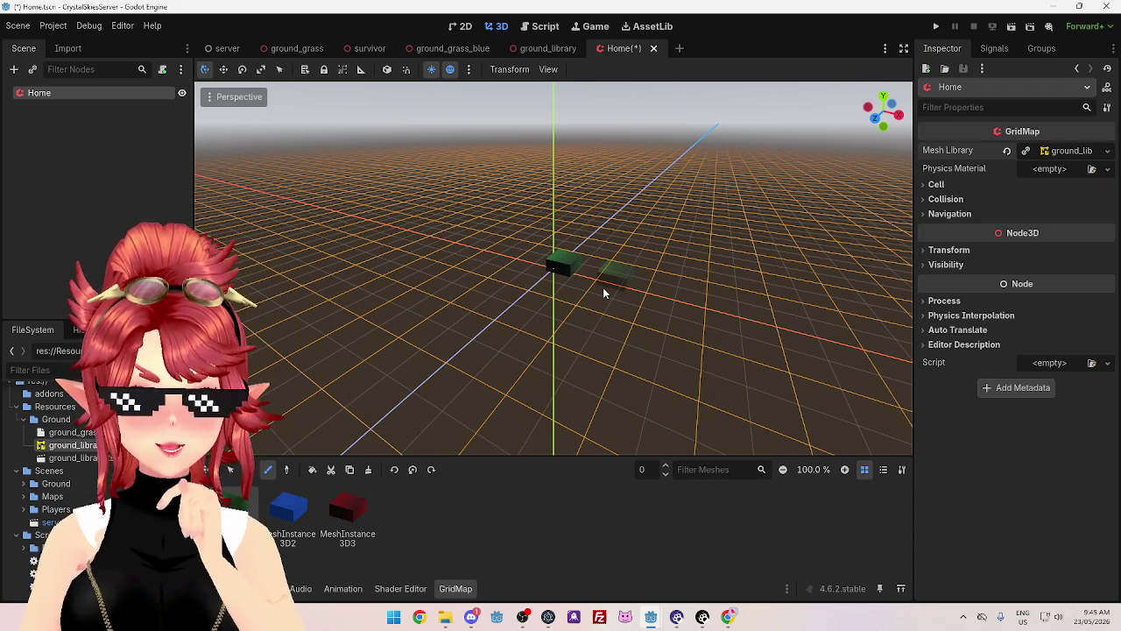
pyautogui.click(600, 294)
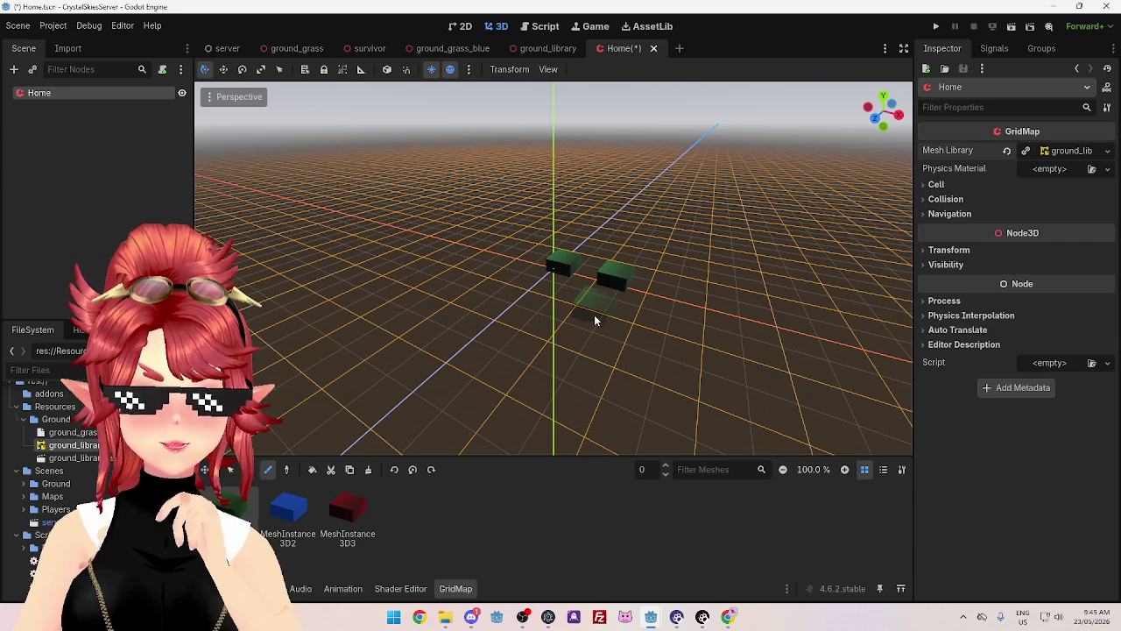
pyautogui.click(589, 319)
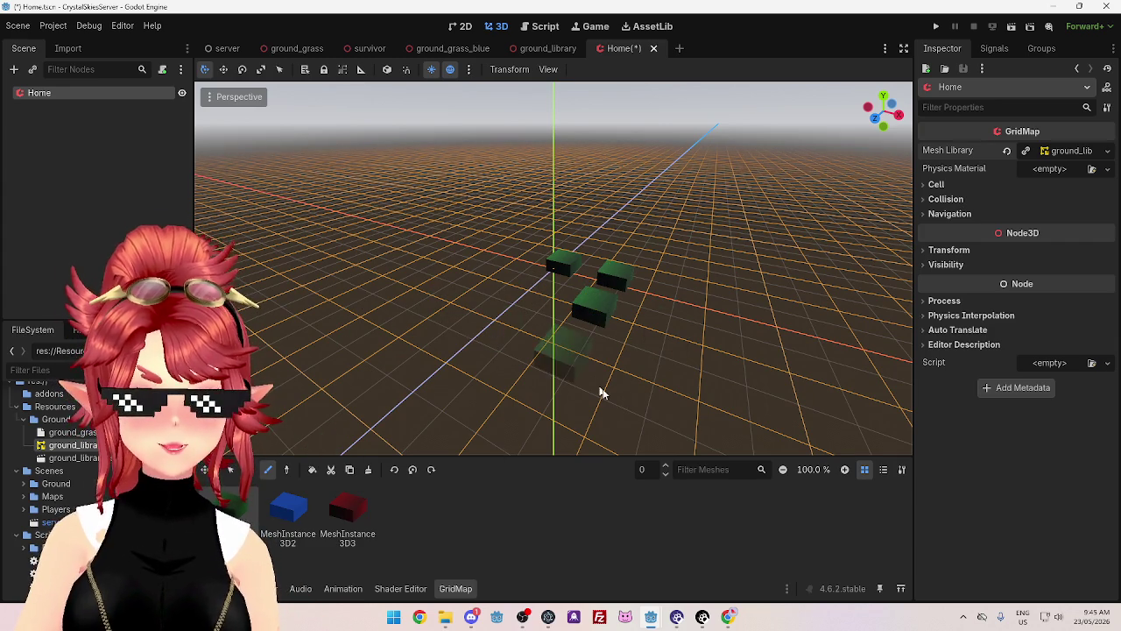
pyautogui.moveTo(575, 376)
pyautogui.mouseDown()
pyautogui.moveTo(533, 363)
pyautogui.moveTo(511, 338)
pyautogui.moveTo(517, 415)
pyautogui.moveTo(532, 435)
pyautogui.moveTo(531, 408)
pyautogui.moveTo(582, 316)
pyautogui.mouseUp()
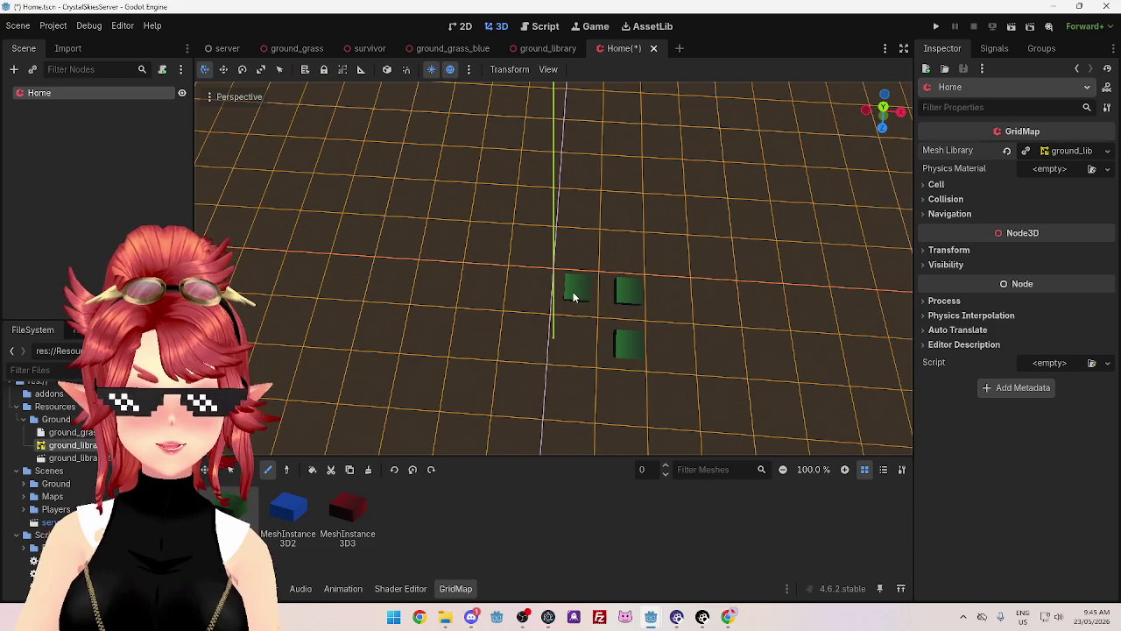
# - Set the Home GridMap's cell size to 1 on the x, y and z axes
pyautogui.doubleClick(60, 97)
pyautogui.click(930, 182)
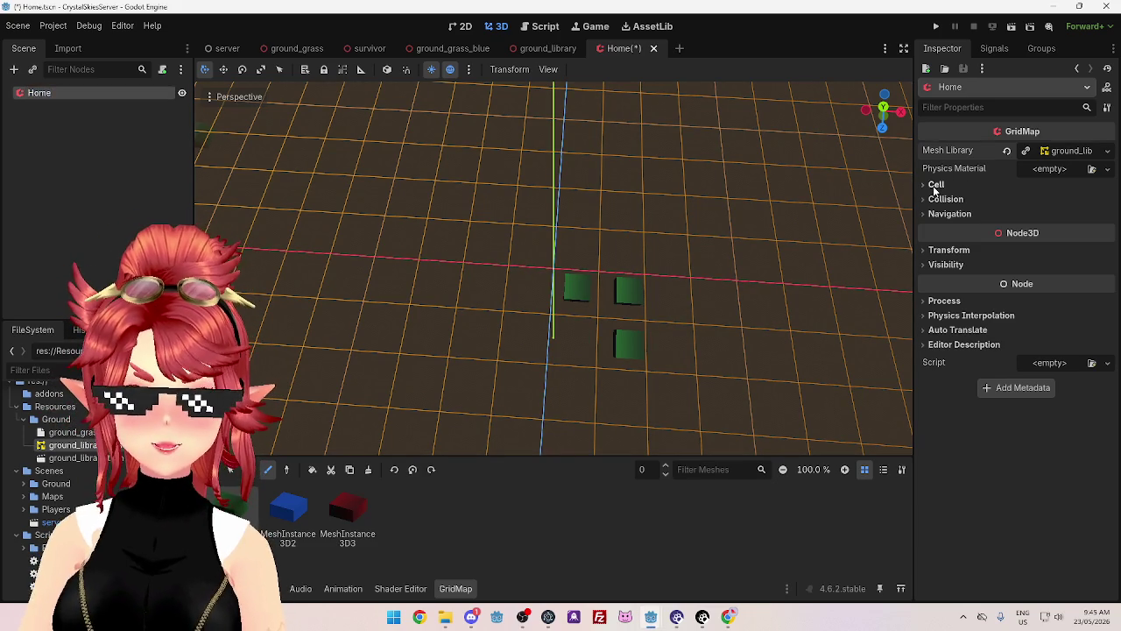
pyautogui.click(943, 185)
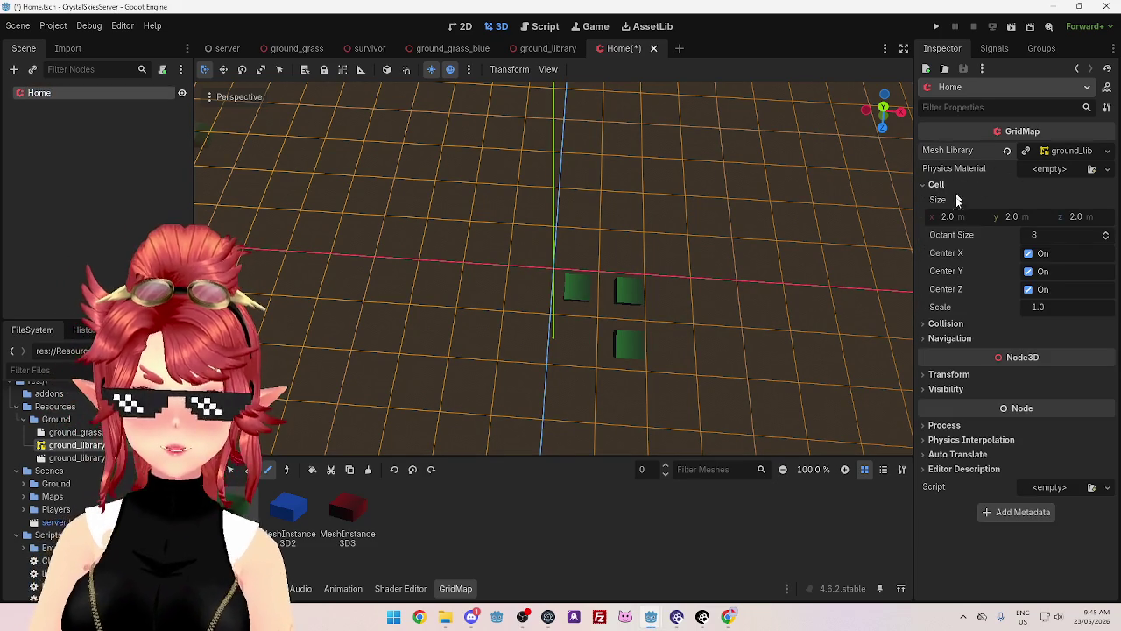
pyautogui.click(953, 217)
pyautogui.write('1')
pyautogui.press('Tab')
pyautogui.write('1')
pyautogui.press('Tab')
pyautogui.write('1')
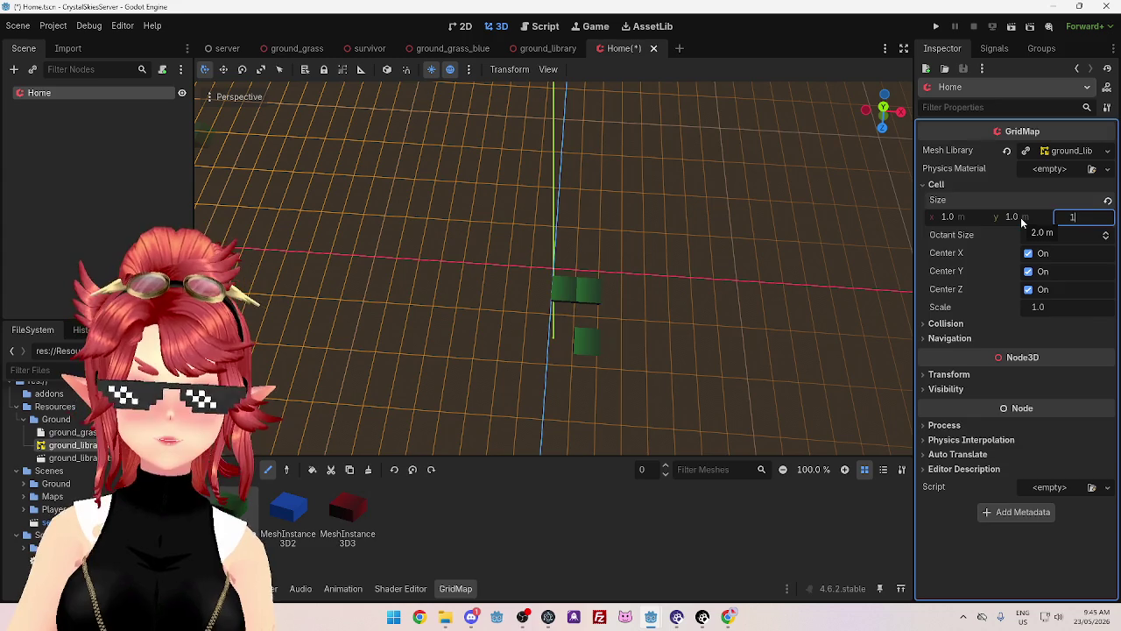
pyautogui.press('Return')
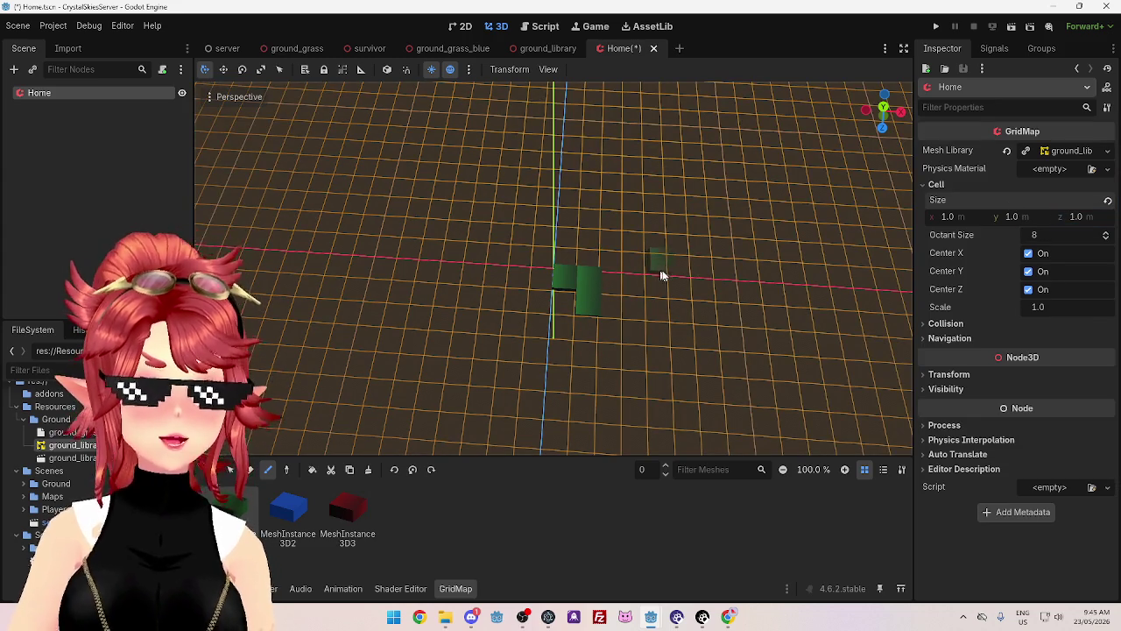
# - Paint several adjacent rows of green ground cells to form a wide strip
pyautogui.moveTo(669, 205)
pyautogui.mouseDown()
pyautogui.moveTo(698, 223)
pyautogui.moveTo(645, 333)
pyautogui.moveTo(654, 328)
pyautogui.moveTo(586, 301)
pyautogui.moveTo(651, 356)
pyautogui.moveTo(656, 394)
pyautogui.moveTo(716, 380)
pyautogui.moveTo(621, 394)
pyautogui.mouseUp()
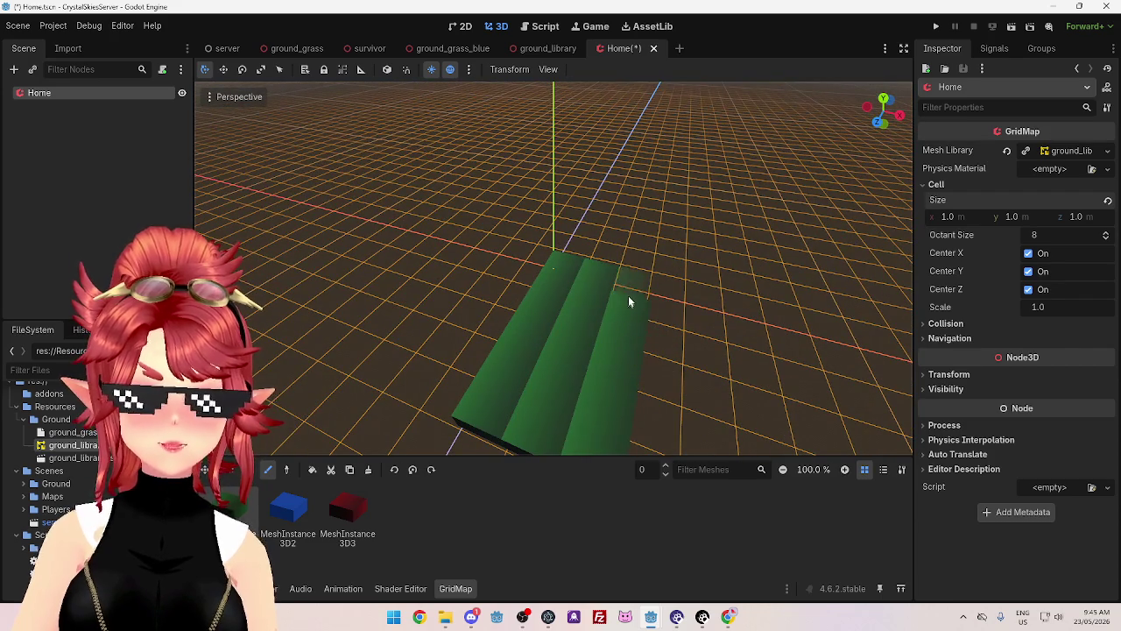
pyautogui.moveTo(574, 380)
pyautogui.mouseDown()
pyautogui.moveTo(405, 271)
pyautogui.moveTo(398, 338)
pyautogui.mouseUp()
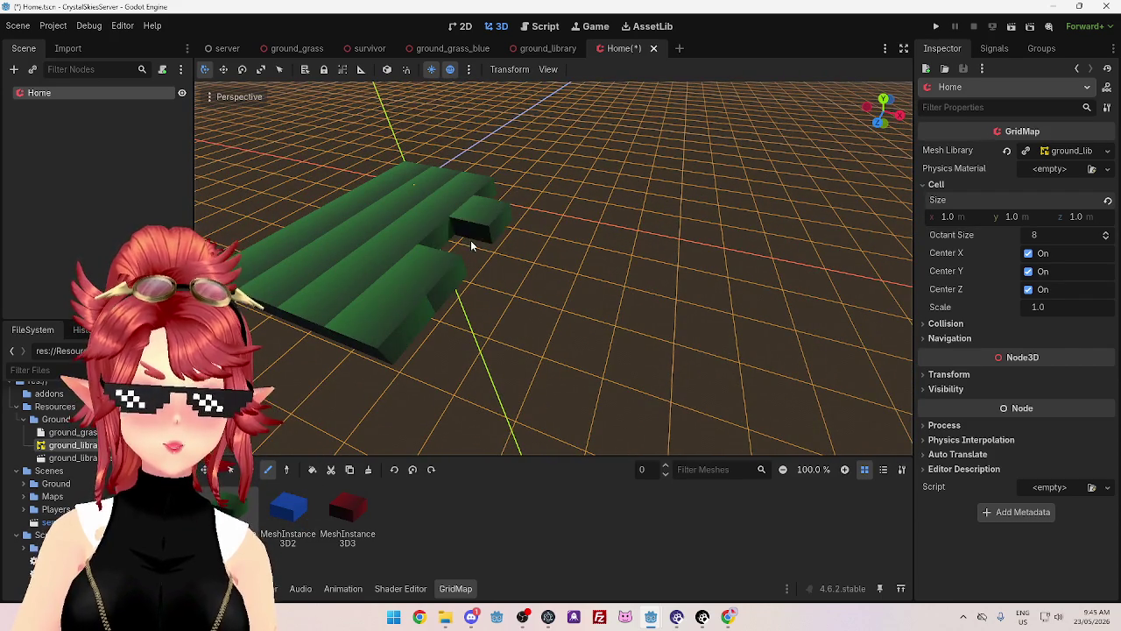
pyautogui.moveTo(495, 226)
pyautogui.mouseDown()
pyautogui.moveTo(481, 306)
pyautogui.moveTo(506, 225)
pyautogui.moveTo(551, 325)
pyautogui.moveTo(583, 281)
pyautogui.moveTo(426, 438)
pyautogui.mouseUp()
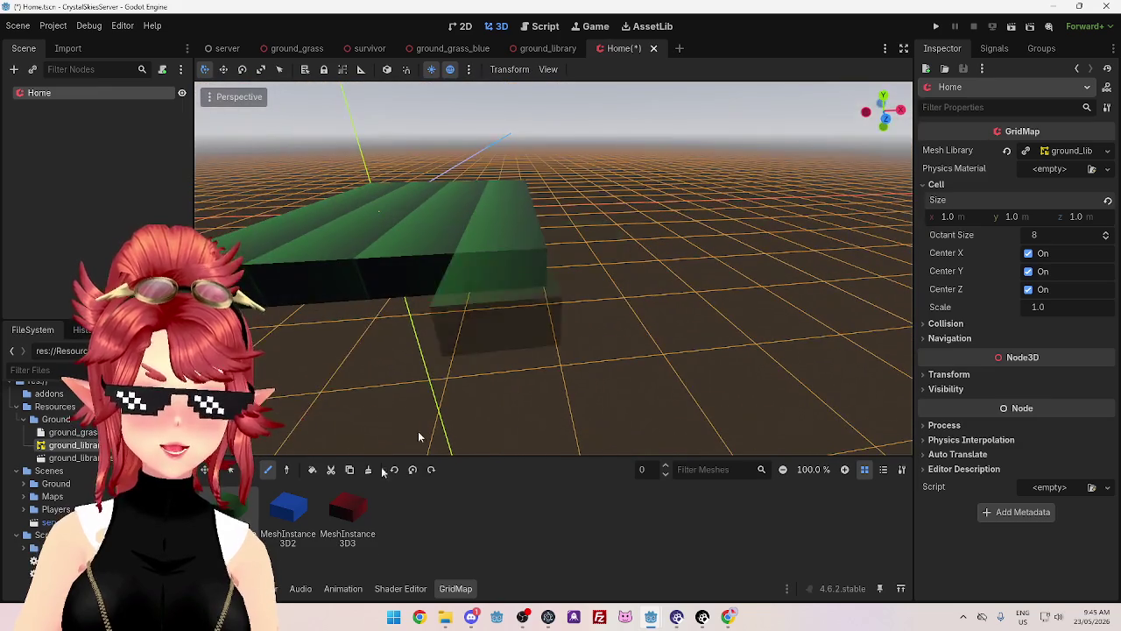
pyautogui.moveTo(544, 315)
pyautogui.mouseDown()
pyautogui.moveTo(604, 324)
pyautogui.moveTo(429, 418)
pyautogui.mouseUp()
# - Paint a blue row along the green ground, a red row beside it, and a red enclosure
pyautogui.click(289, 508)
pyautogui.moveTo(373, 348)
pyautogui.mouseDown()
pyautogui.moveTo(388, 347)
pyautogui.moveTo(412, 293)
pyautogui.moveTo(550, 209)
pyautogui.mouseUp()
pyautogui.click(348, 508)
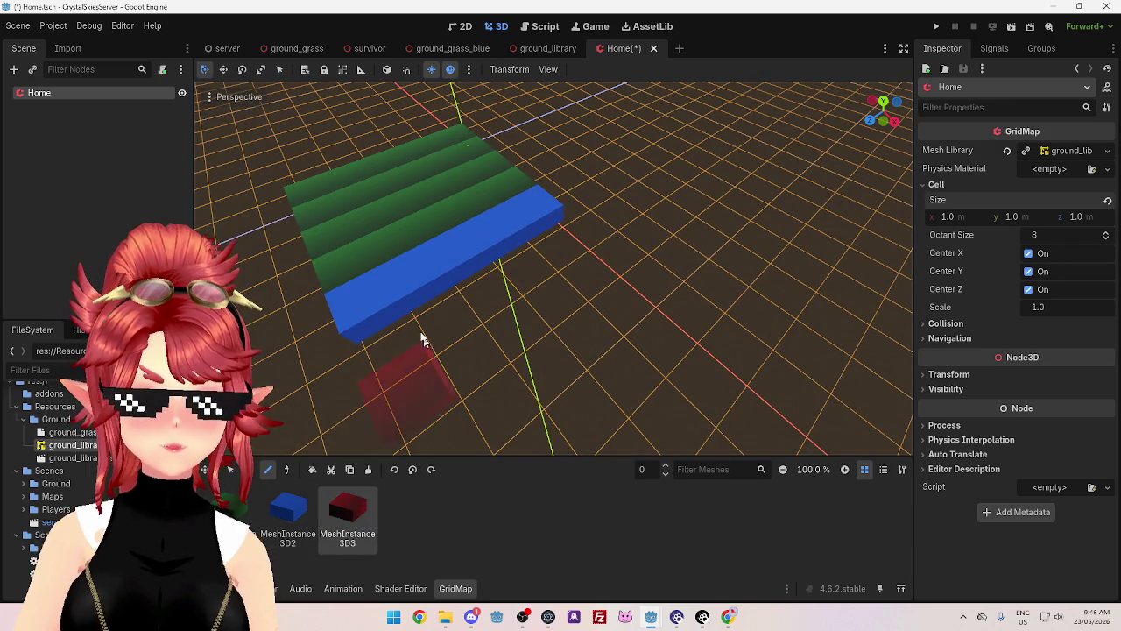
pyautogui.click(412, 346)
pyautogui.moveTo(412, 346)
pyautogui.mouseDown()
pyautogui.moveTo(570, 250)
pyautogui.moveTo(442, 363)
pyautogui.moveTo(388, 336)
pyautogui.moveTo(446, 363)
pyautogui.mouseUp()
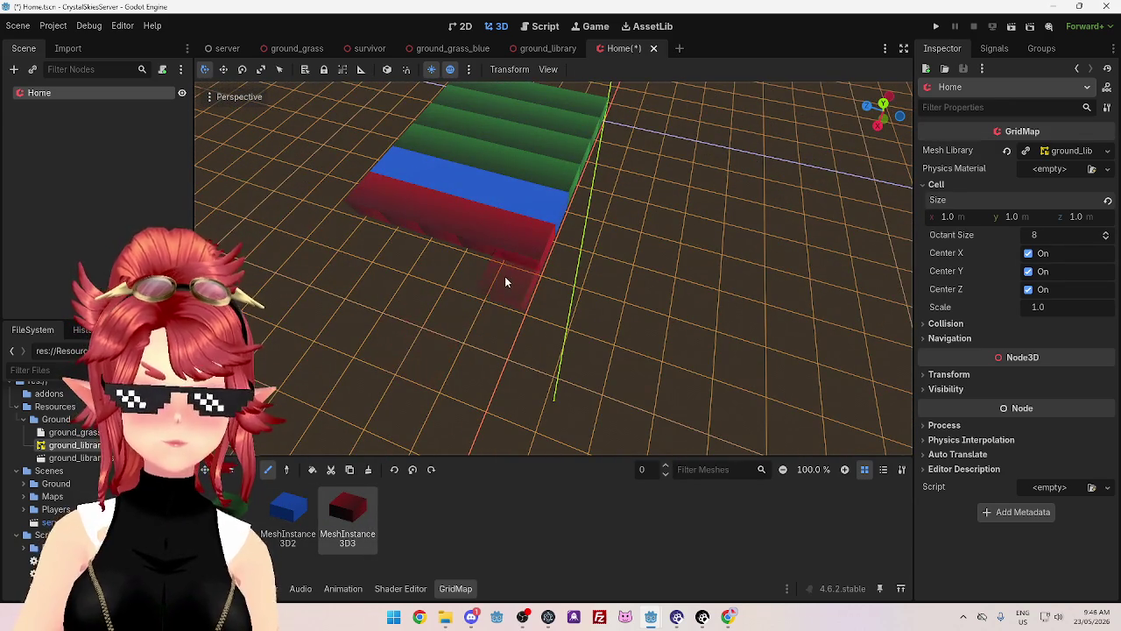
pyautogui.moveTo(585, 347)
pyautogui.mouseDown()
pyautogui.moveTo(601, 283)
pyautogui.moveTo(565, 267)
pyautogui.mouseUp()
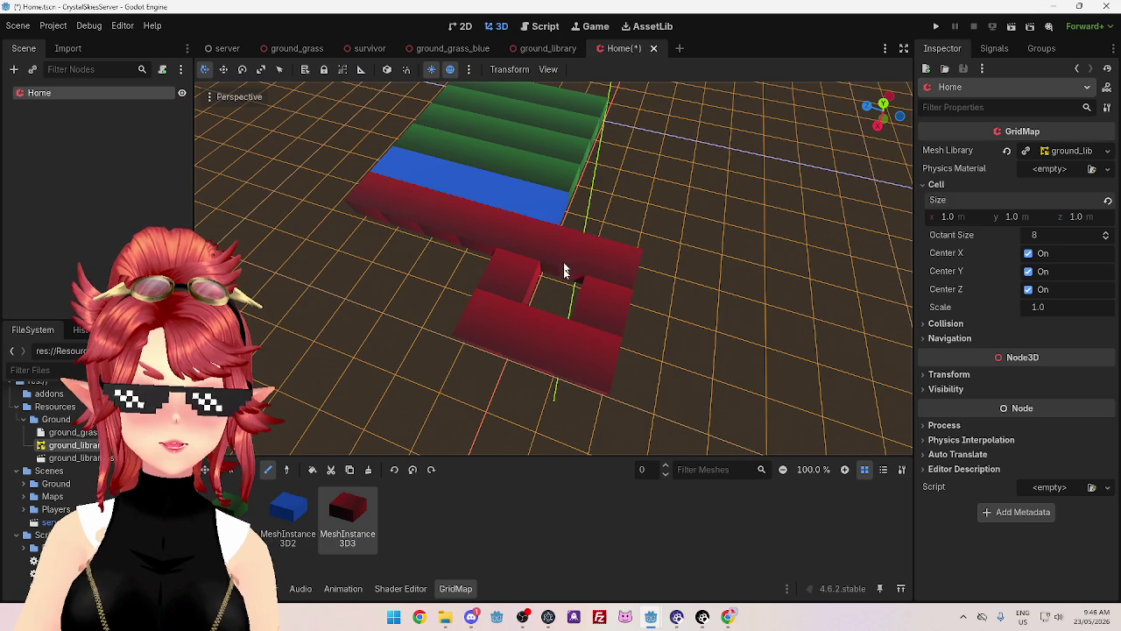
# - Paint a raised blue block off to the side, then deselect the GridMap
pyautogui.click(291, 512)
pyautogui.click(670, 254)
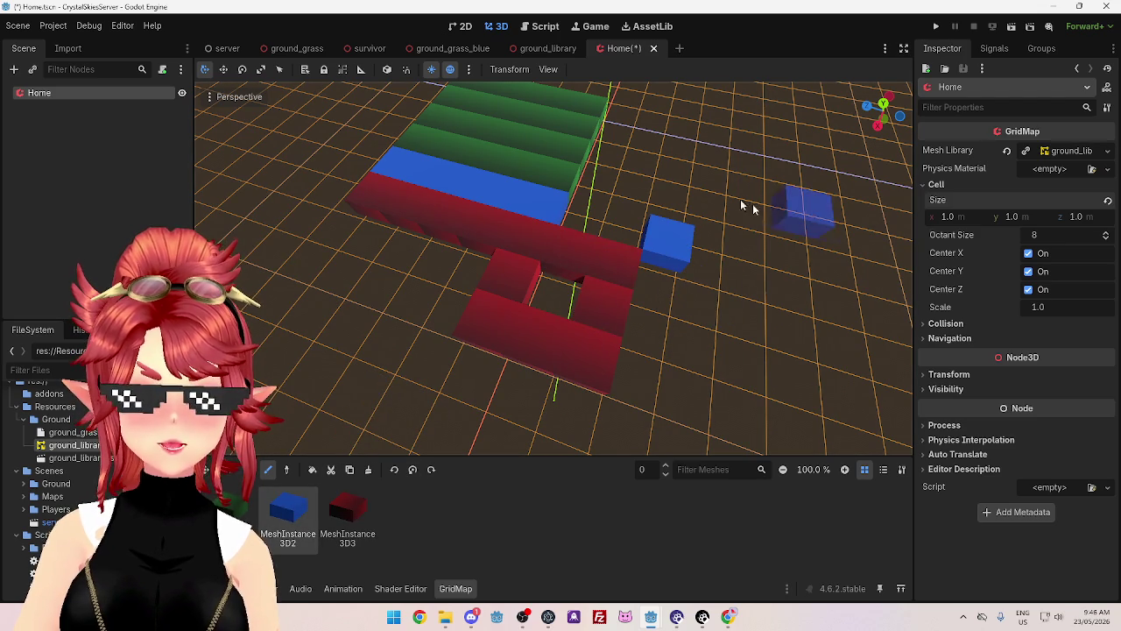
pyautogui.moveTo(679, 157); pyautogui.dragTo(715, 141)
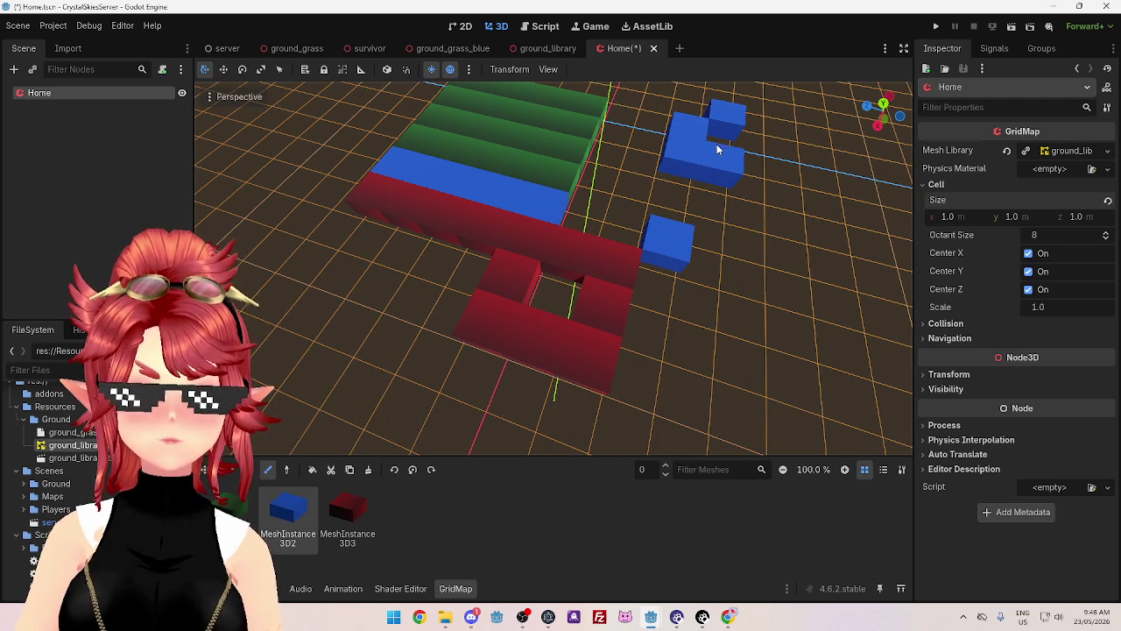
pyautogui.moveTo(636, 331)
pyautogui.mouseDown()
pyautogui.moveTo(753, 295)
pyautogui.moveTo(721, 230)
pyautogui.moveTo(695, 216)
pyautogui.mouseUp()
pyautogui.moveTo(611, 261)
pyautogui.mouseDown()
pyautogui.moveTo(674, 281)
pyautogui.moveTo(675, 253)
pyautogui.mouseUp()
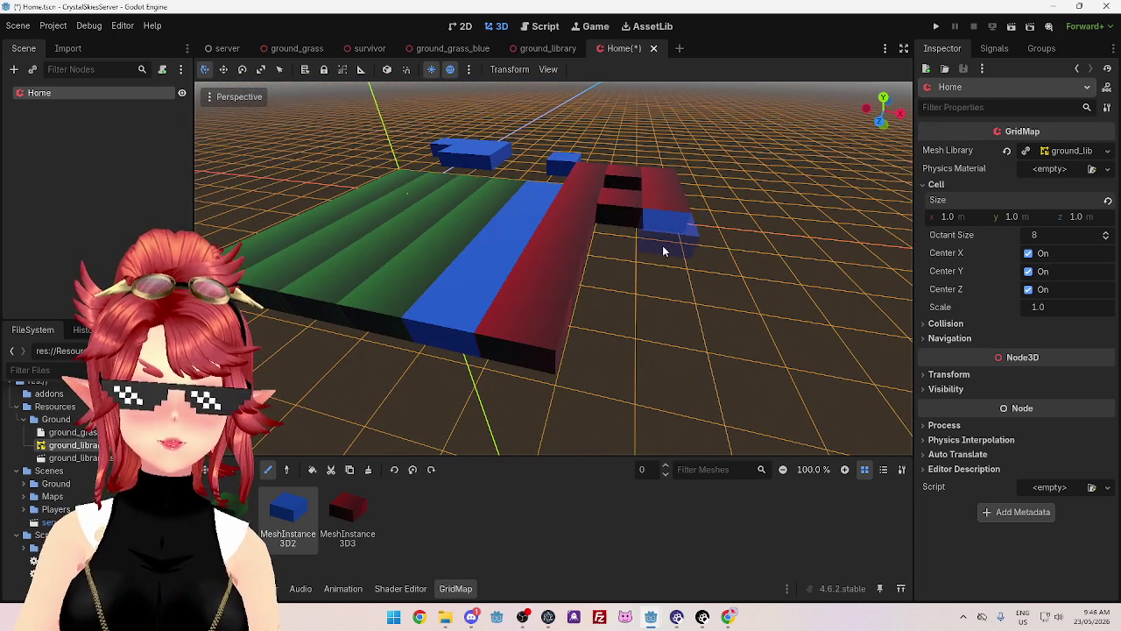
pyautogui.moveTo(681, 155)
pyautogui.mouseDown()
pyautogui.moveTo(663, 219)
pyautogui.moveTo(669, 185)
pyautogui.mouseUp()
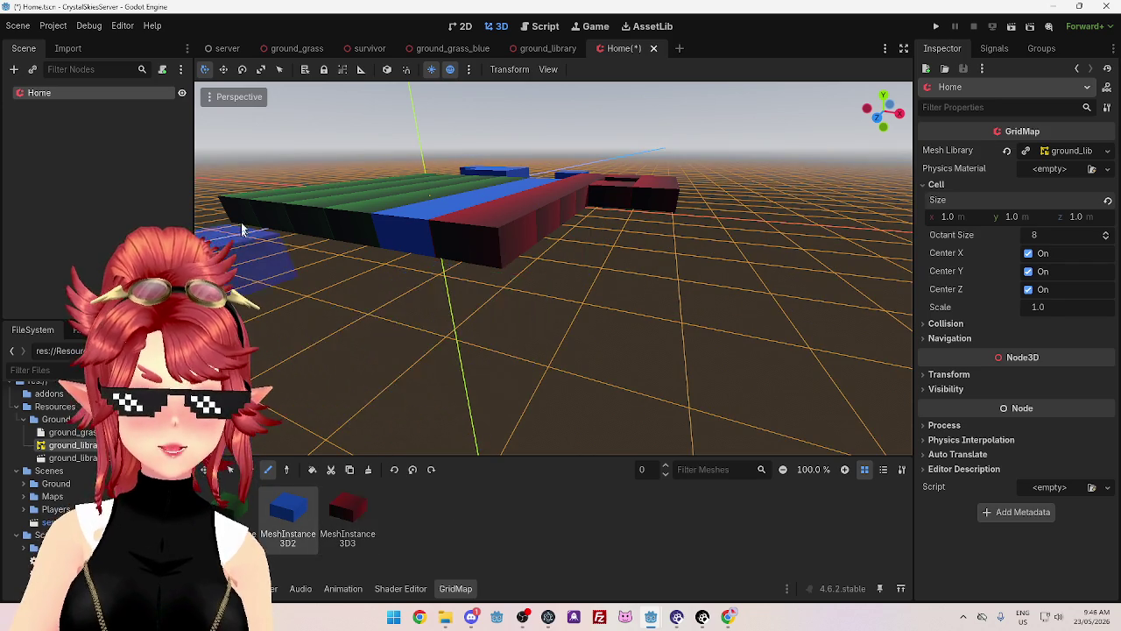
pyautogui.click(97, 158)
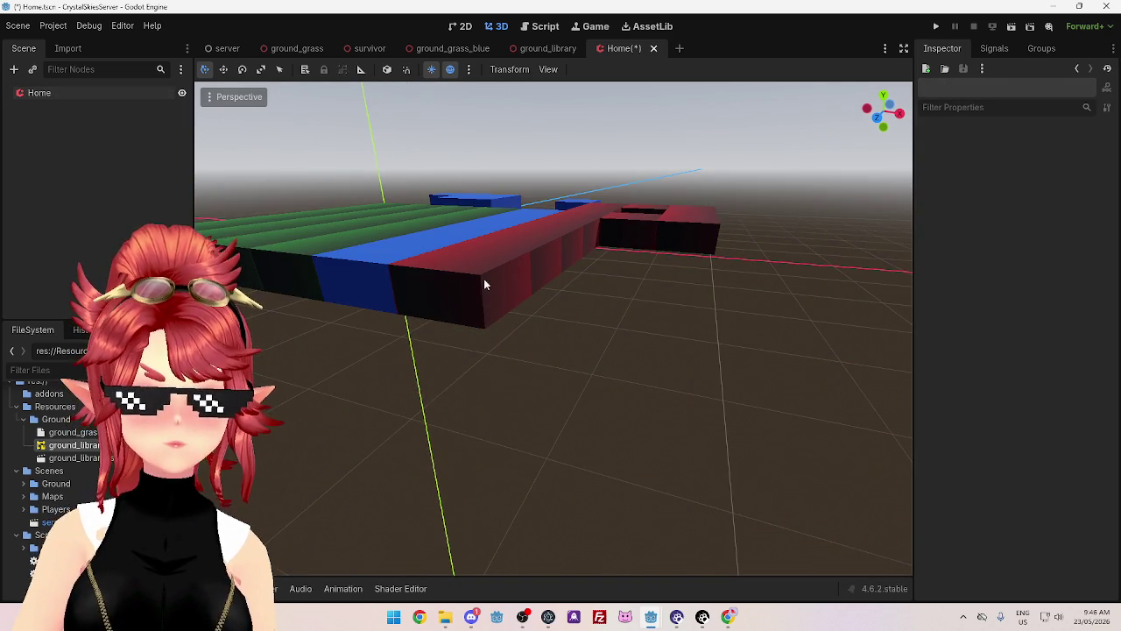
pyautogui.scroll(5, 483, 283)
pyautogui.scroll(-3, 554, 353)
pyautogui.click(73, 91)
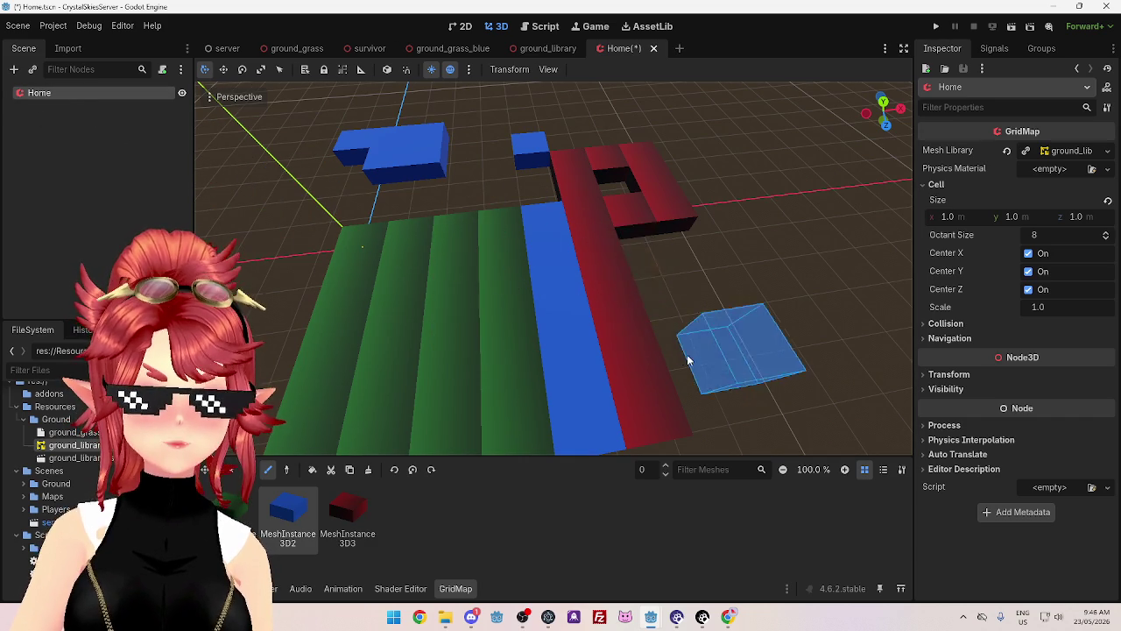
pyautogui.moveTo(681, 356); pyautogui.dragTo(610, 328)
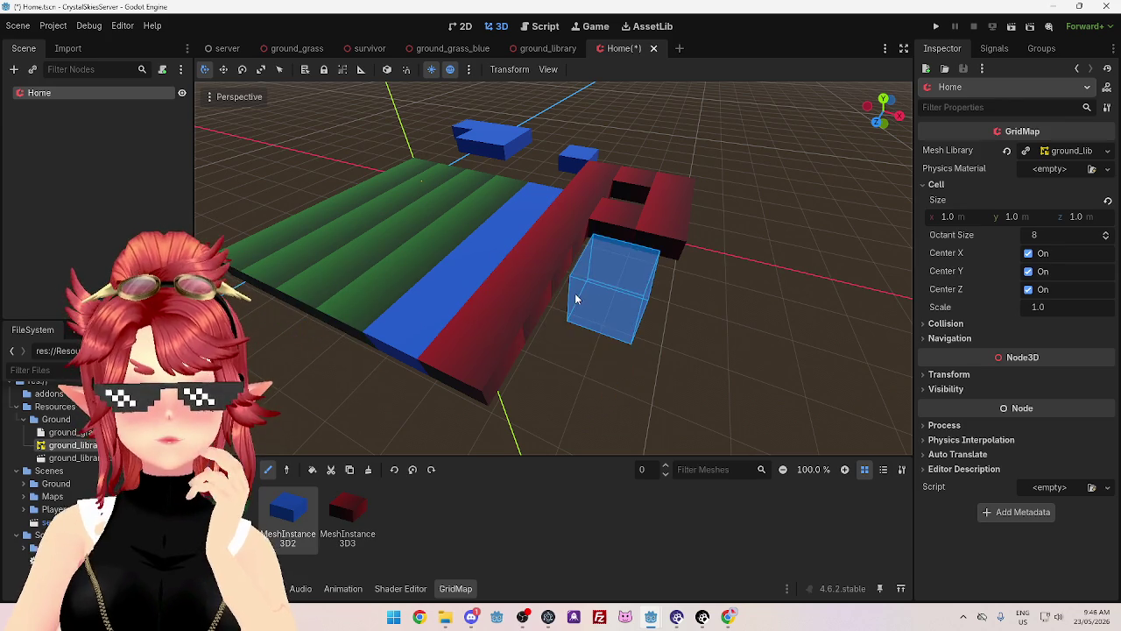
pyautogui.scroll(-1, 584, 308)
pyautogui.moveTo(585, 308)
pyautogui.mouseDown()
pyautogui.moveTo(593, 275)
pyautogui.moveTo(721, 295)
pyautogui.moveTo(575, 299)
pyautogui.mouseUp()
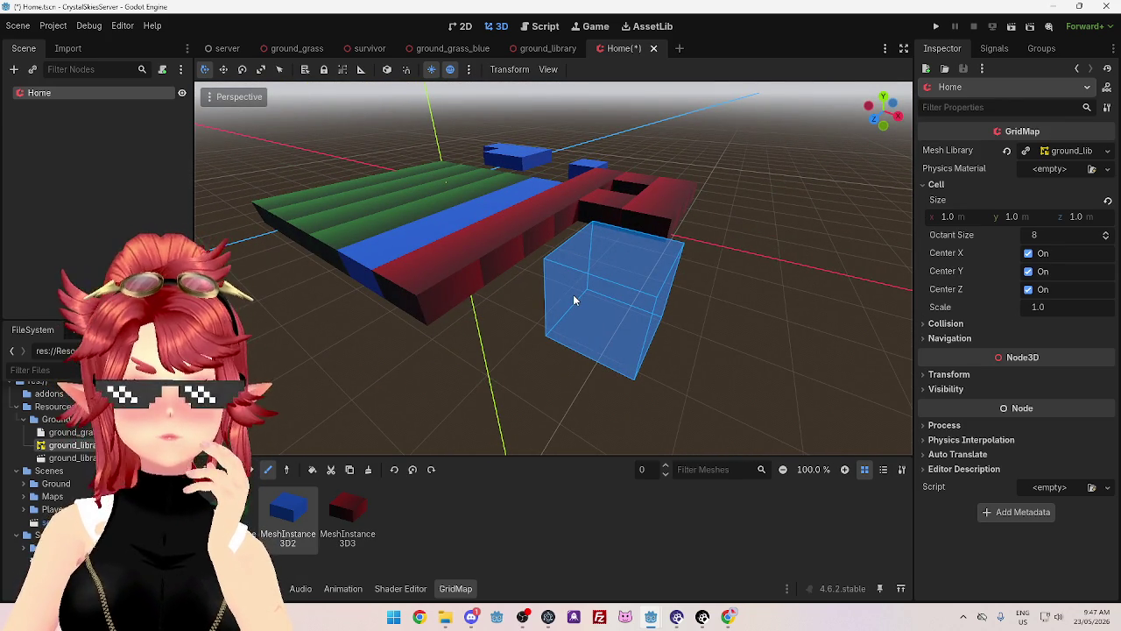
pyautogui.moveTo(575, 300); pyautogui.dragTo(563, 322)
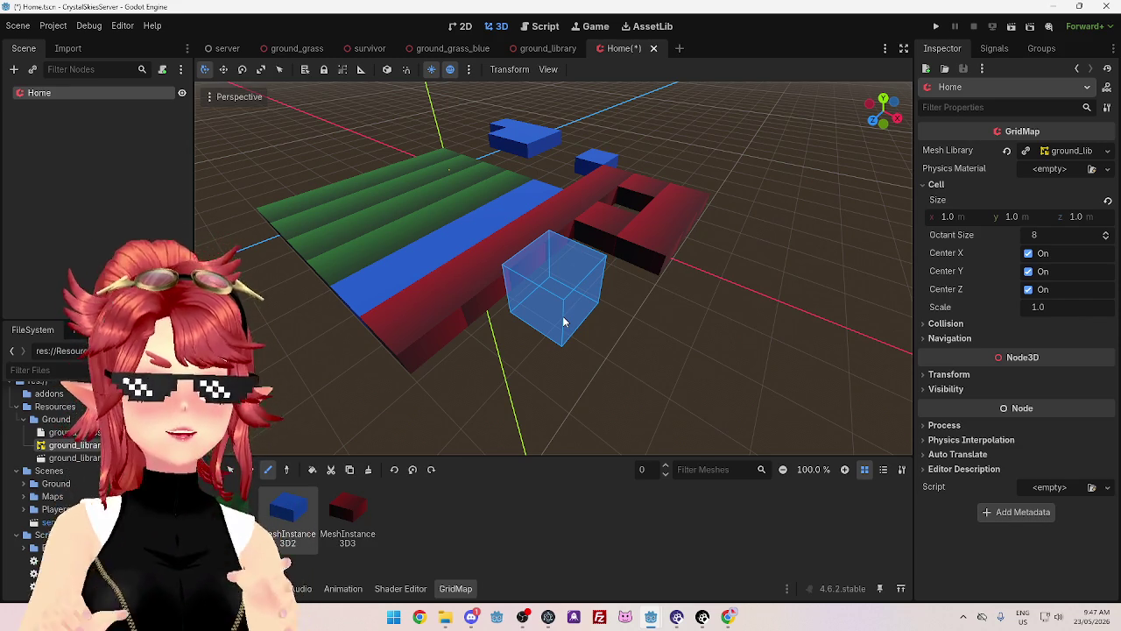
pyautogui.moveTo(563, 321)
pyautogui.mouseDown()
pyautogui.moveTo(586, 299)
pyautogui.moveTo(493, 259)
pyautogui.mouseUp()
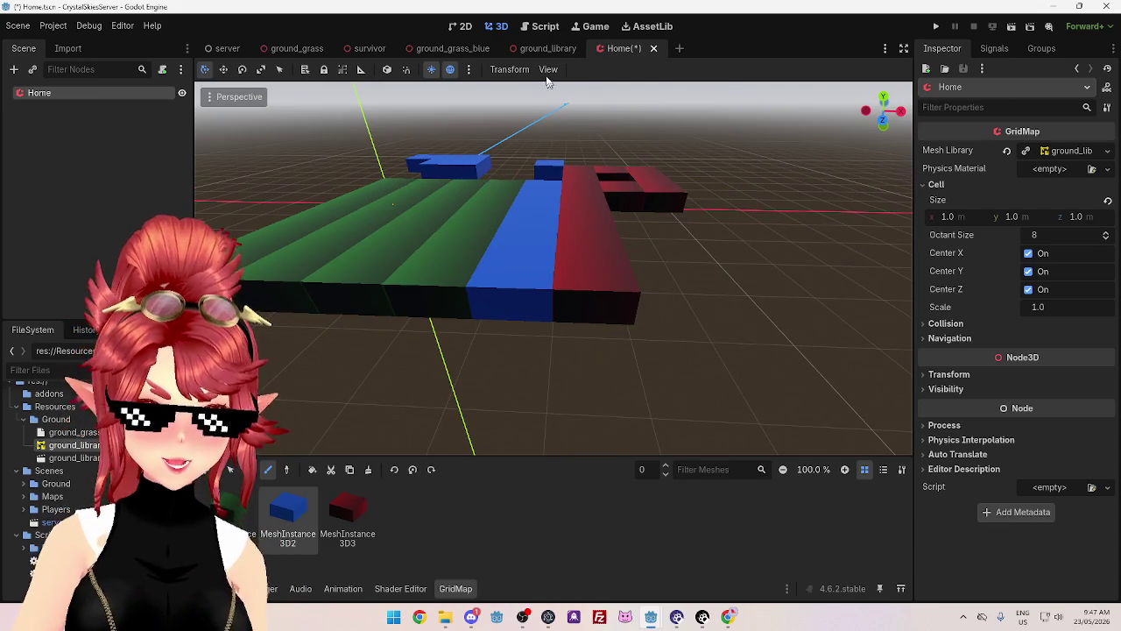
pyautogui.click(542, 27)
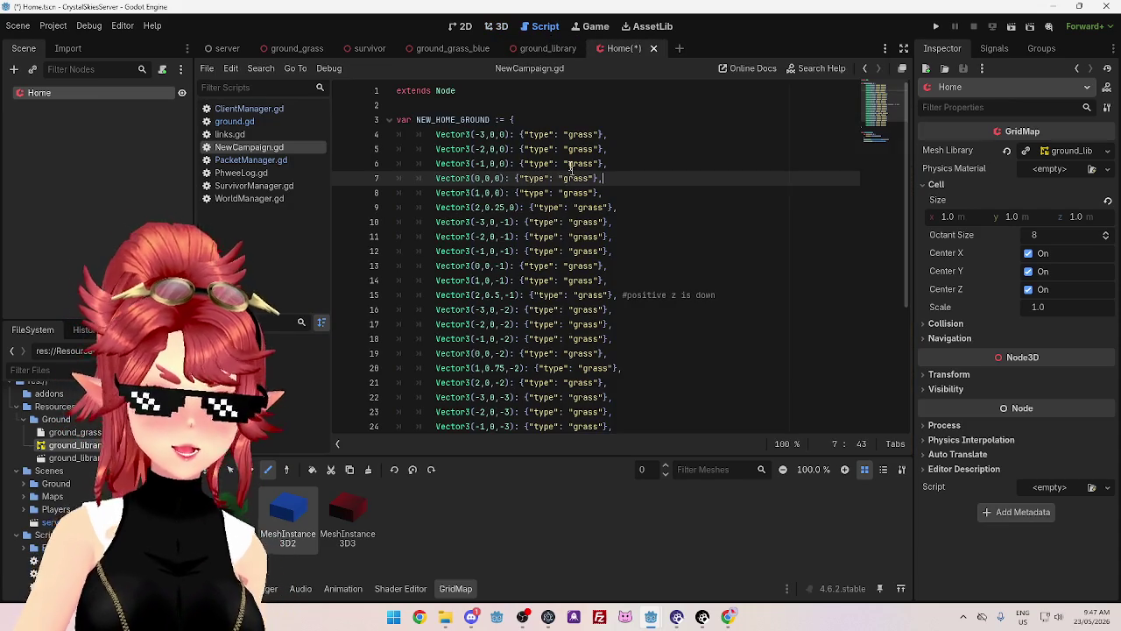
pyautogui.scroll(-3, 552, 214)
pyautogui.scroll(3, 423, 209)
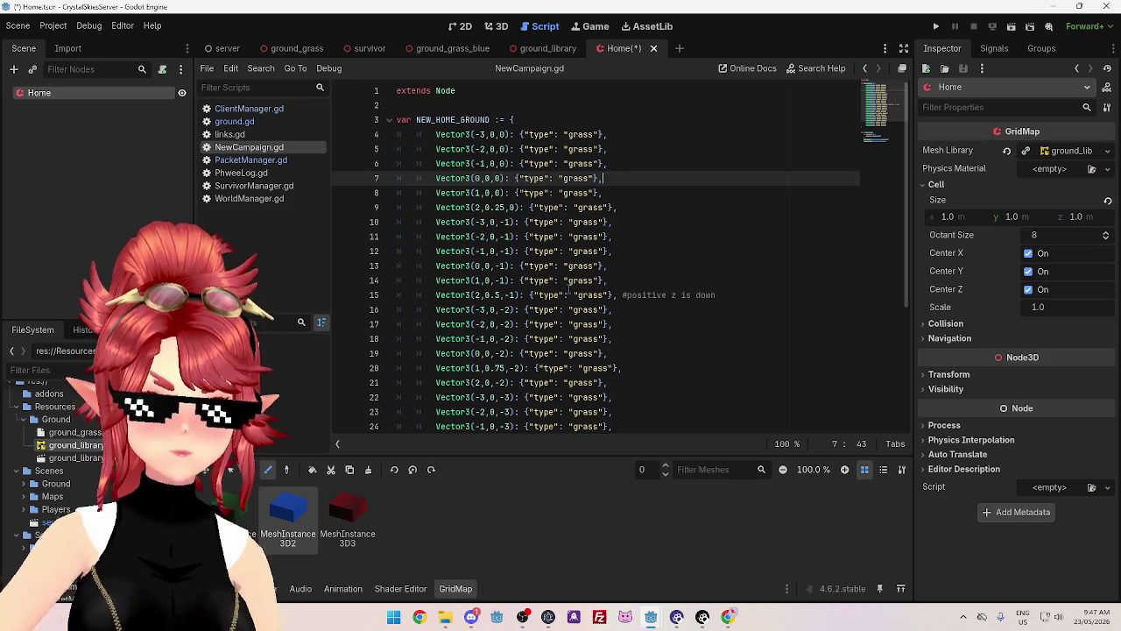
pyautogui.click(568, 48)
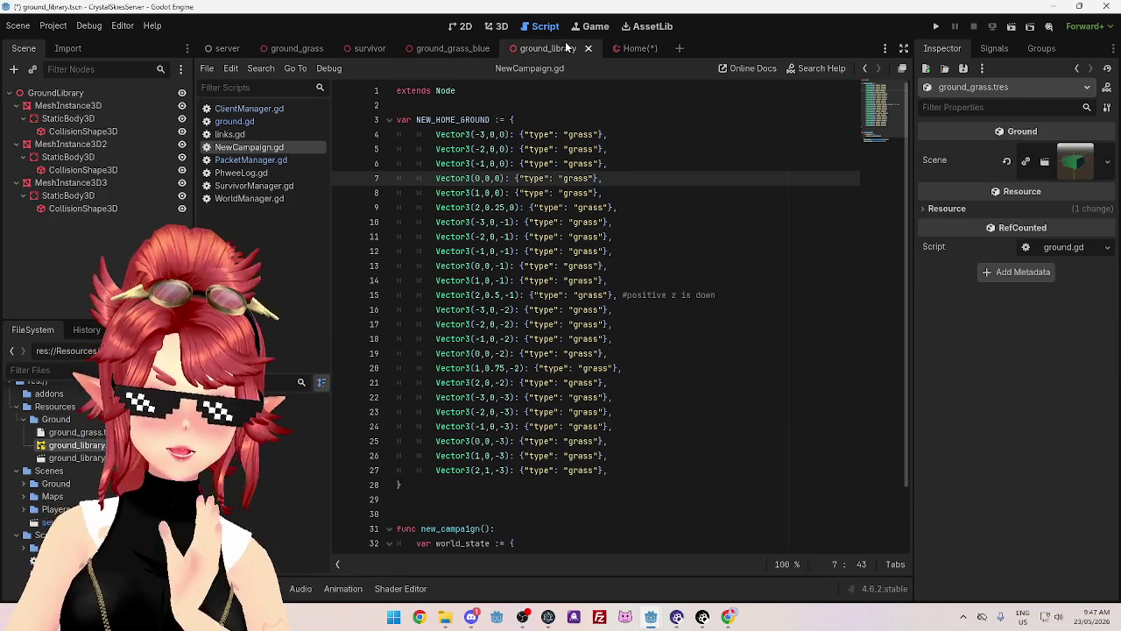
pyautogui.click(630, 49)
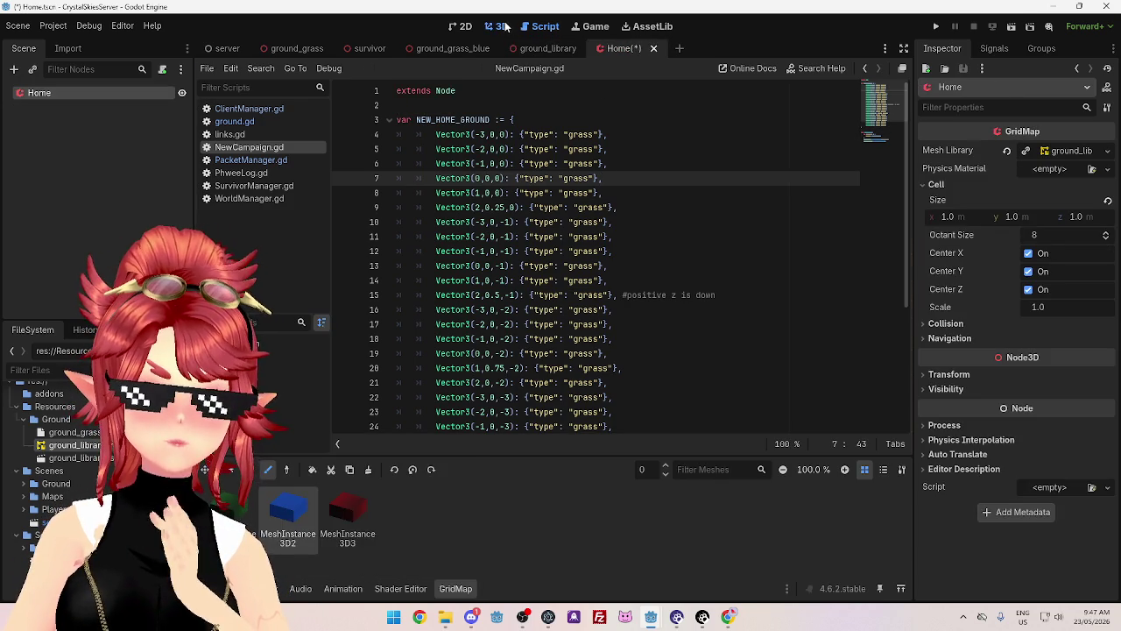
pyautogui.click(497, 27)
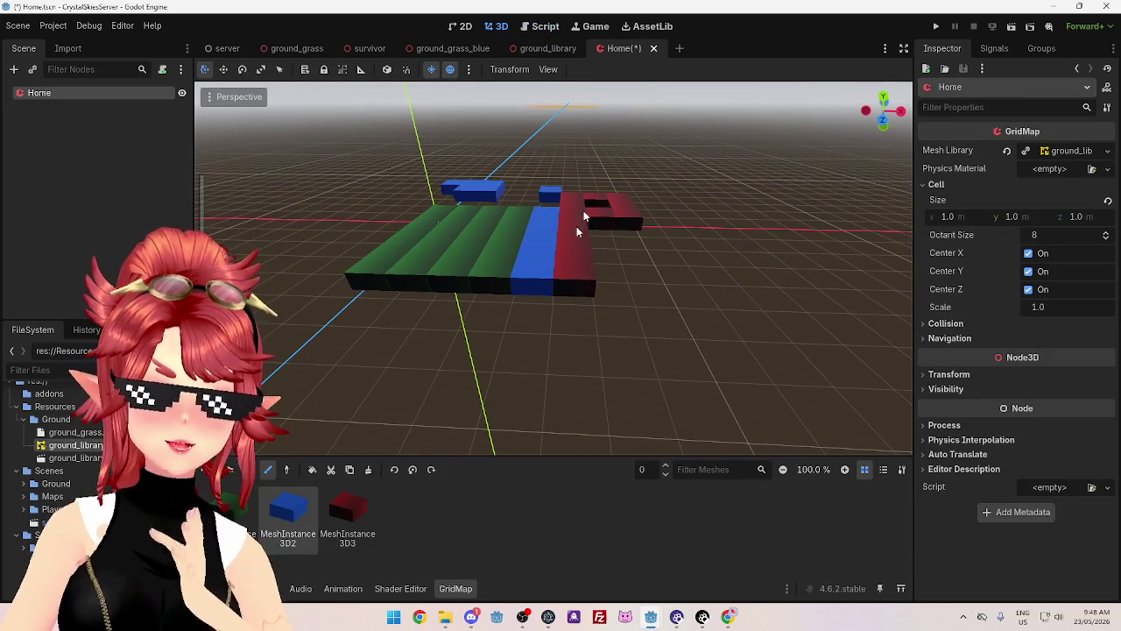
pyautogui.click(536, 51)
pyautogui.click(558, 29)
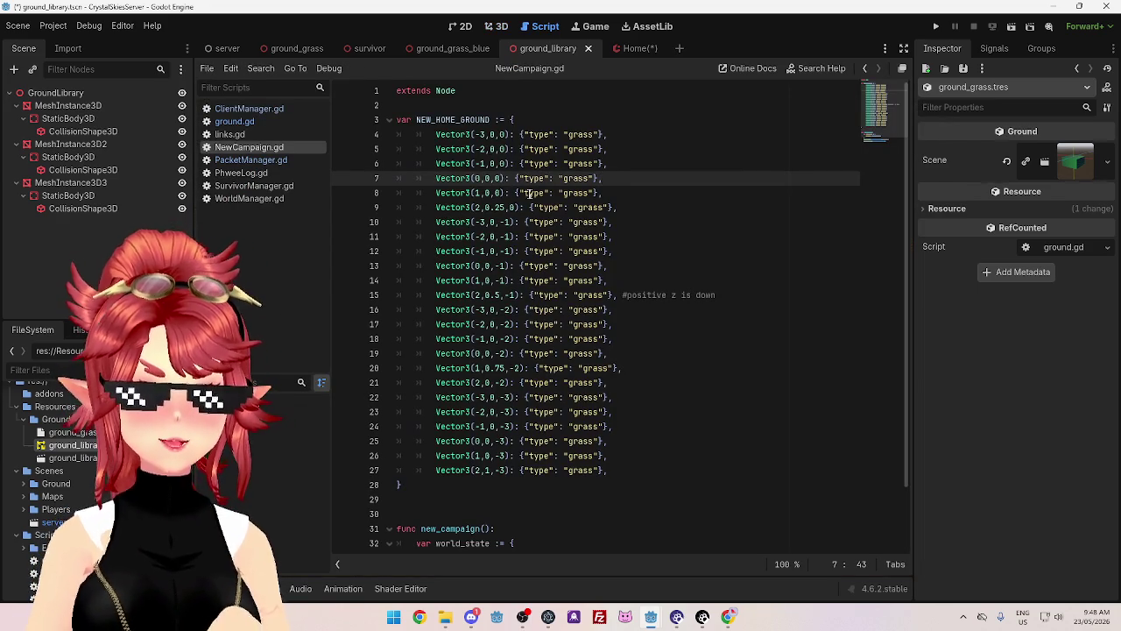
pyautogui.click(638, 49)
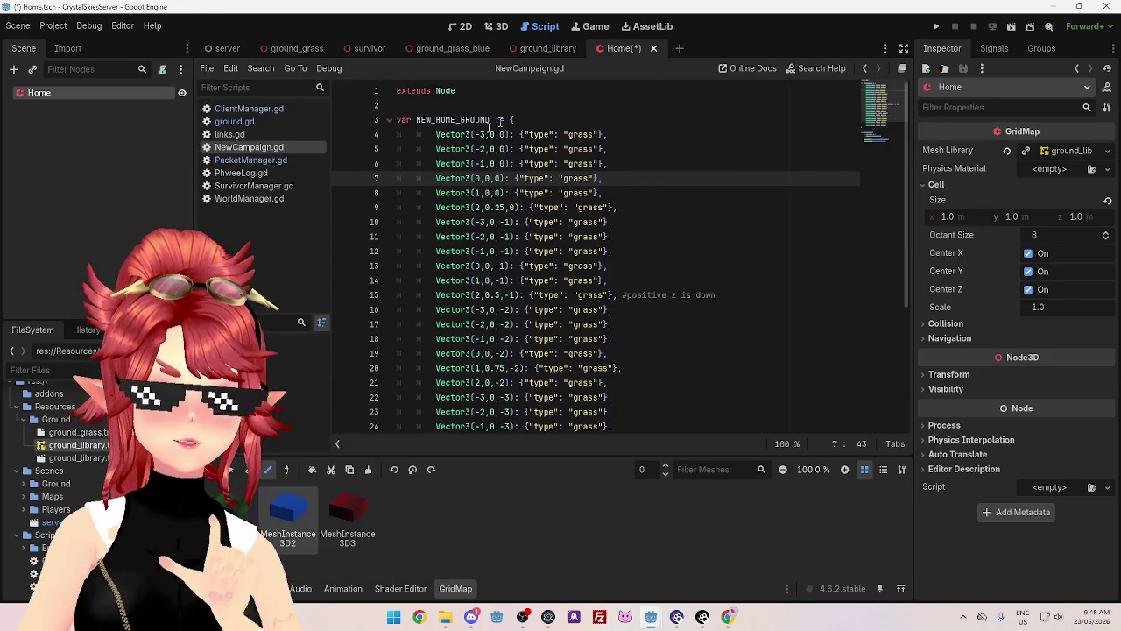
pyautogui.click(497, 26)
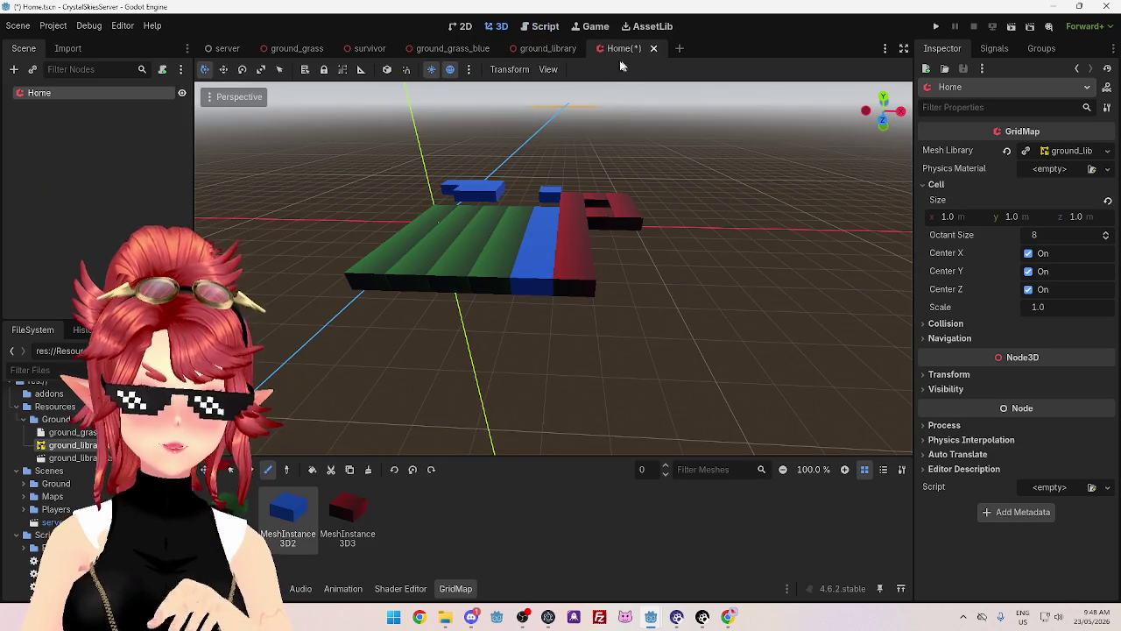
pyautogui.click(548, 49)
pyautogui.click(545, 26)
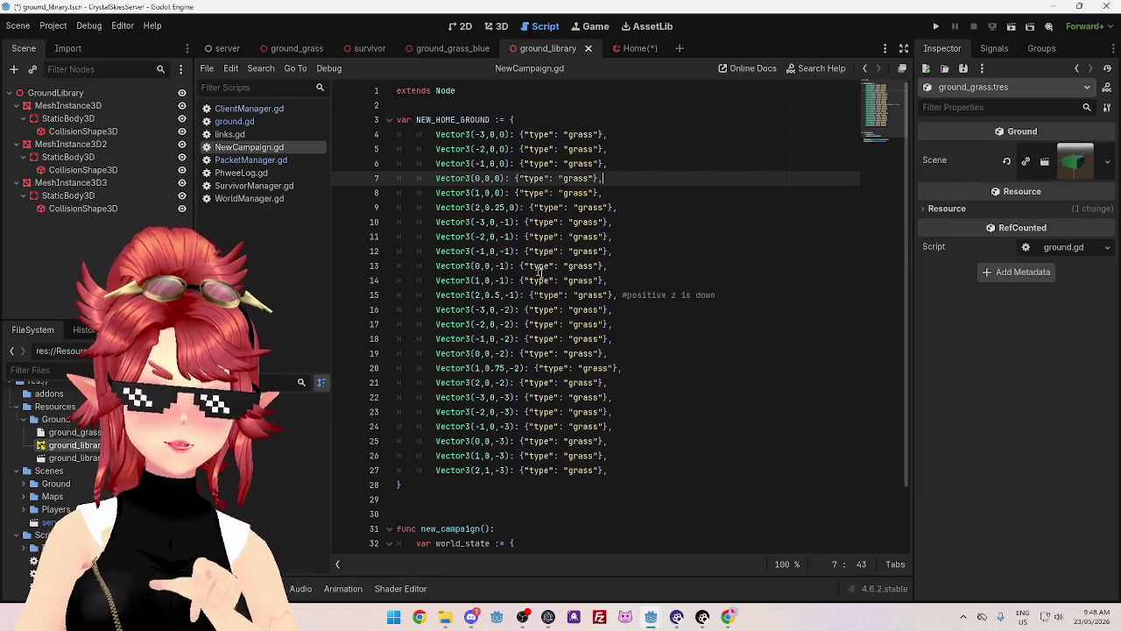
pyautogui.click(647, 47)
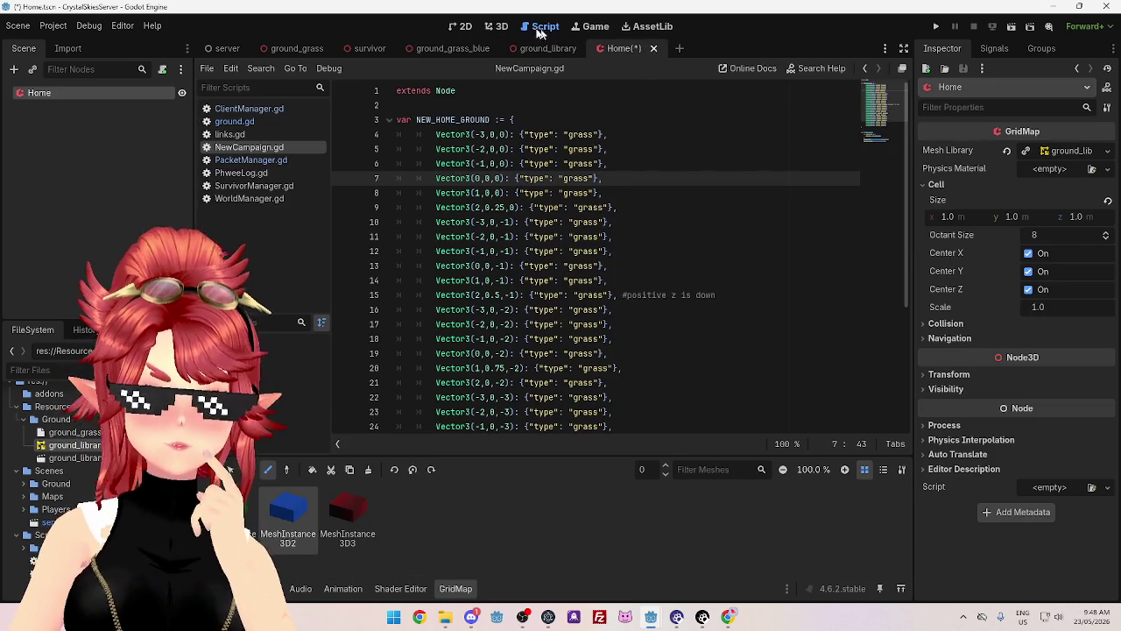
pyautogui.click(497, 26)
pyautogui.moveTo(643, 268)
pyautogui.mouseDown()
pyautogui.moveTo(599, 224)
pyautogui.moveTo(636, 243)
pyautogui.moveTo(637, 276)
pyautogui.mouseUp()
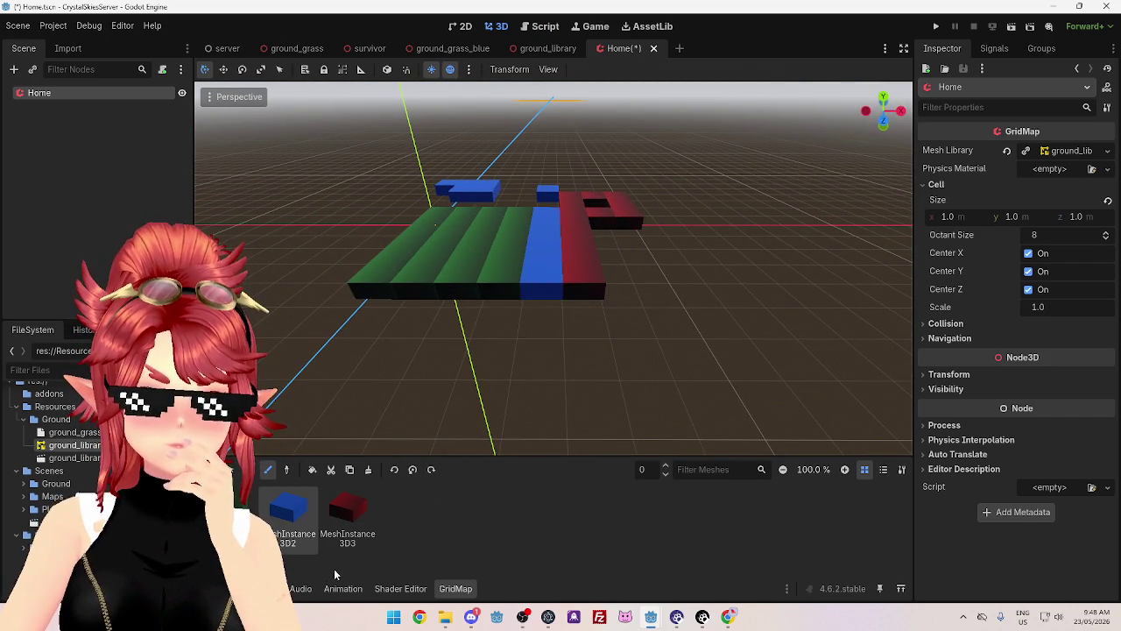
pyautogui.moveTo(304, 319)
pyautogui.mouseDown()
pyautogui.moveTo(438, 367)
pyautogui.moveTo(385, 405)
pyautogui.moveTo(426, 327)
pyautogui.moveTo(453, 309)
pyautogui.moveTo(426, 358)
pyautogui.moveTo(368, 341)
pyautogui.moveTo(529, 340)
pyautogui.moveTo(539, 304)
pyautogui.moveTo(475, 345)
pyautogui.moveTo(431, 355)
pyautogui.mouseUp()
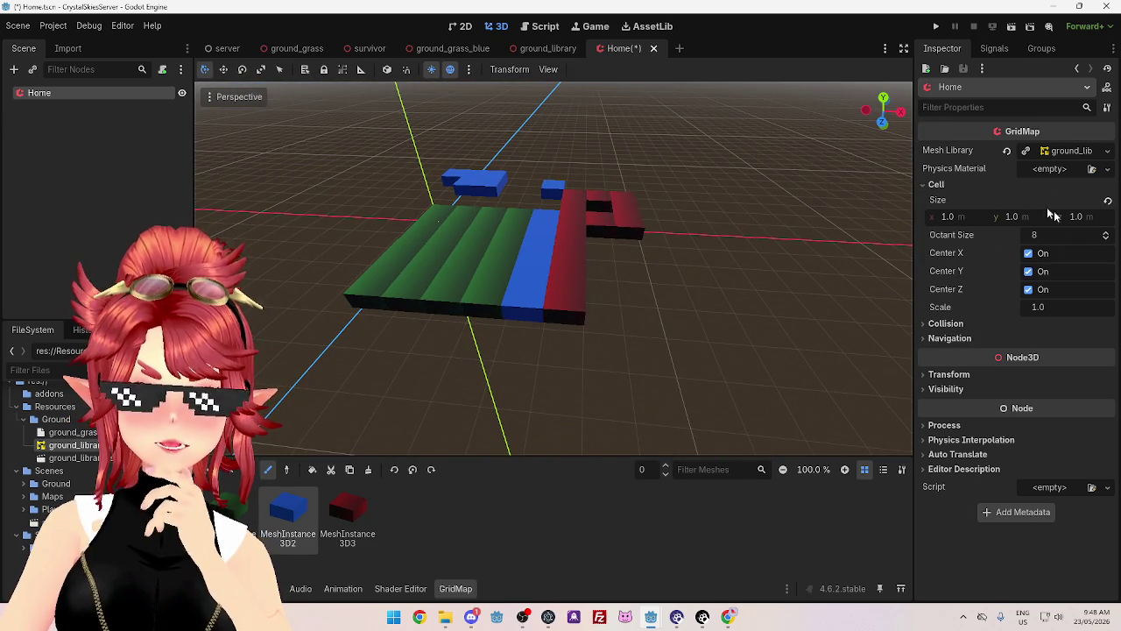
# - Raise the Home GridMap about 0.446 on Y with the GridMap Transform tool
pyautogui.moveTo(721, 275)
pyautogui.mouseDown()
pyautogui.moveTo(787, 261)
pyautogui.moveTo(676, 250)
pyautogui.moveTo(896, 210)
pyautogui.mouseUp()
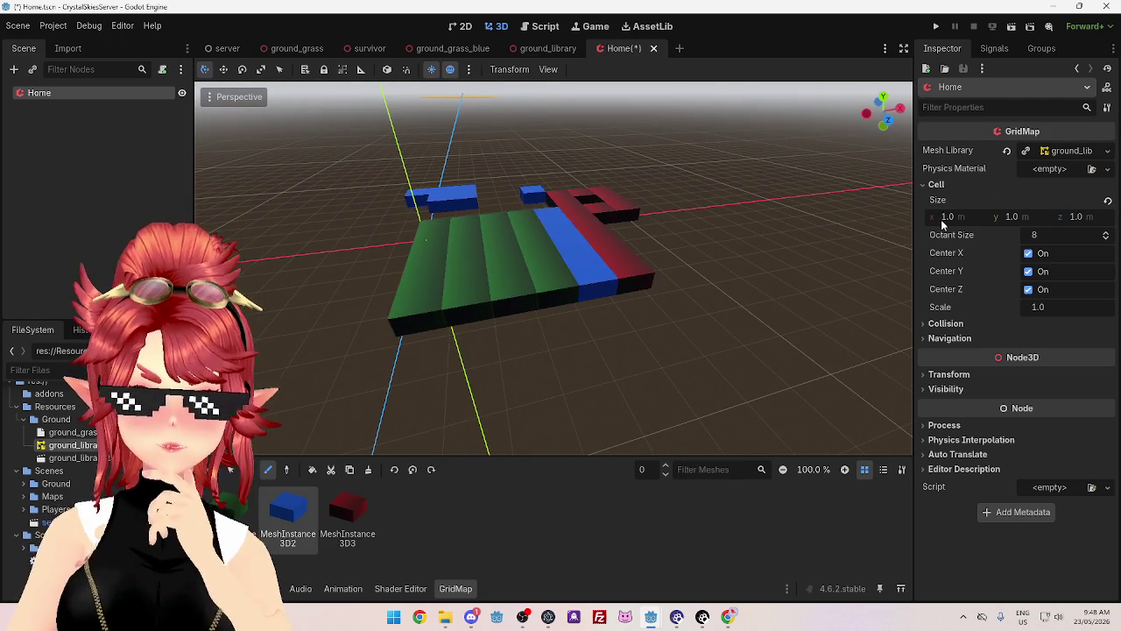
pyautogui.moveTo(814, 326)
pyautogui.mouseDown()
pyautogui.moveTo(899, 272)
pyautogui.moveTo(814, 340)
pyautogui.moveTo(803, 277)
pyautogui.moveTo(808, 301)
pyautogui.moveTo(855, 321)
pyautogui.moveTo(706, 300)
pyautogui.moveTo(653, 318)
pyautogui.moveTo(736, 333)
pyautogui.moveTo(753, 320)
pyautogui.moveTo(598, 304)
pyautogui.moveTo(774, 323)
pyautogui.moveTo(631, 320)
pyautogui.moveTo(816, 108)
pyautogui.mouseUp()
pyautogui.scroll(-5, 777, 320)
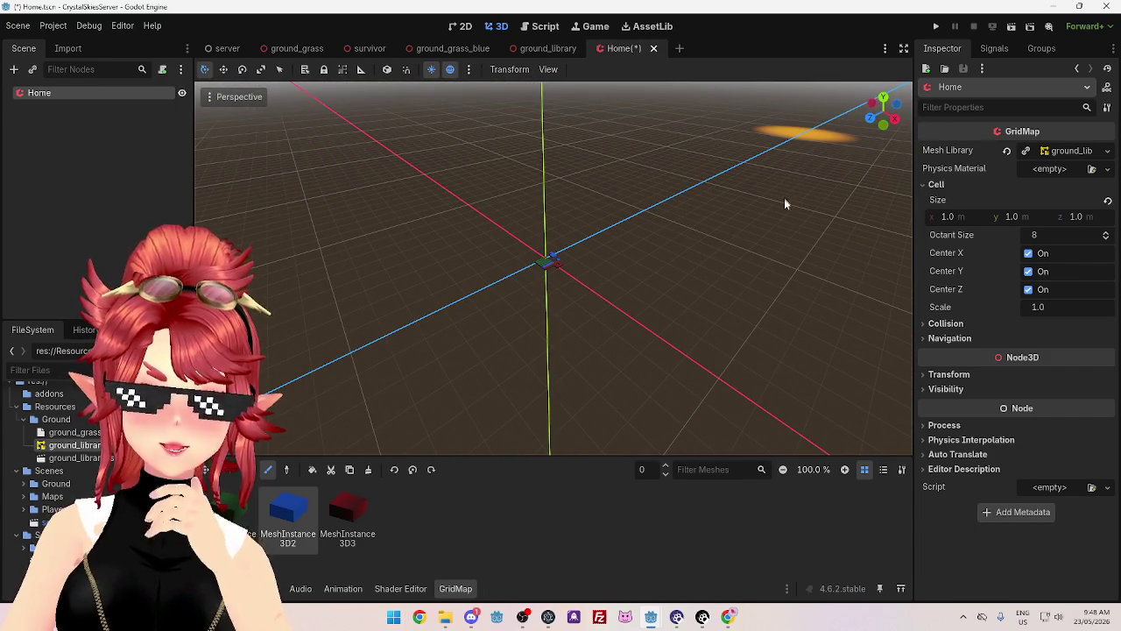
pyautogui.moveTo(778, 220)
pyautogui.mouseDown()
pyautogui.moveTo(578, 271)
pyautogui.moveTo(398, 346)
pyautogui.moveTo(660, 181)
pyautogui.mouseUp()
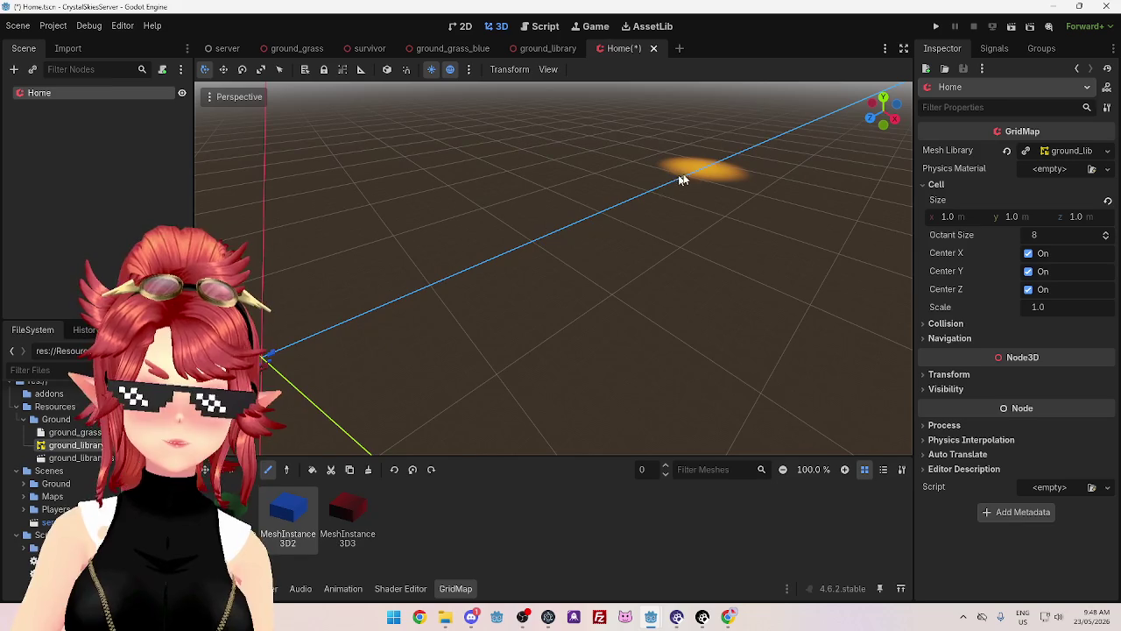
pyautogui.moveTo(593, 210)
pyautogui.mouseDown()
pyautogui.moveTo(713, 171)
pyautogui.moveTo(657, 219)
pyautogui.moveTo(614, 412)
pyautogui.moveTo(470, 367)
pyautogui.mouseUp()
pyautogui.scroll(6, 629, 343)
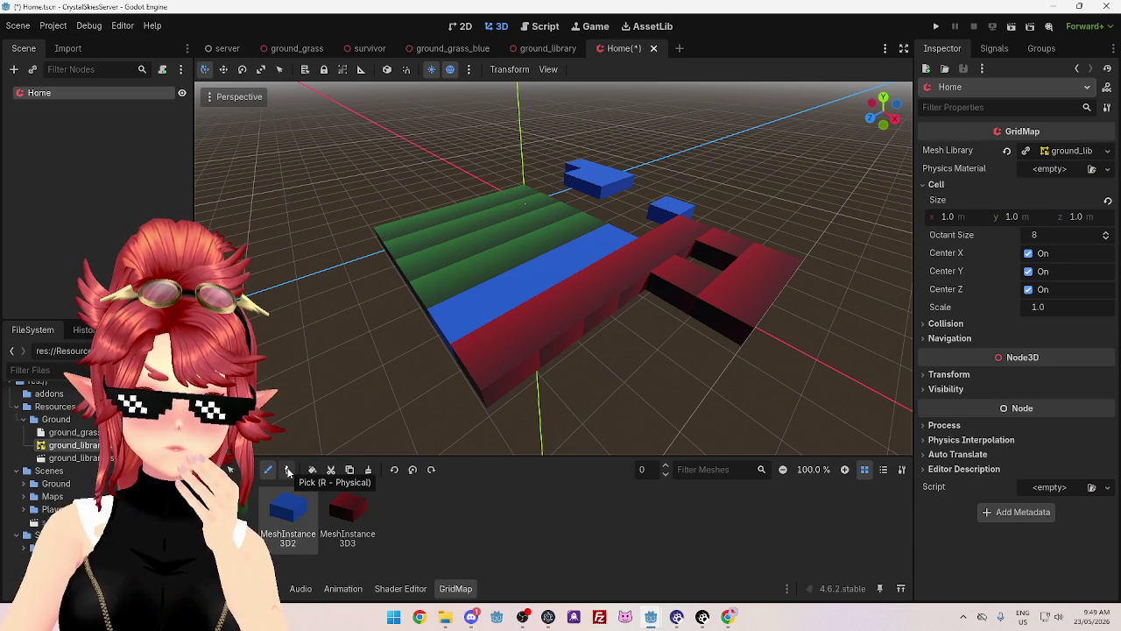
pyautogui.click(205, 469)
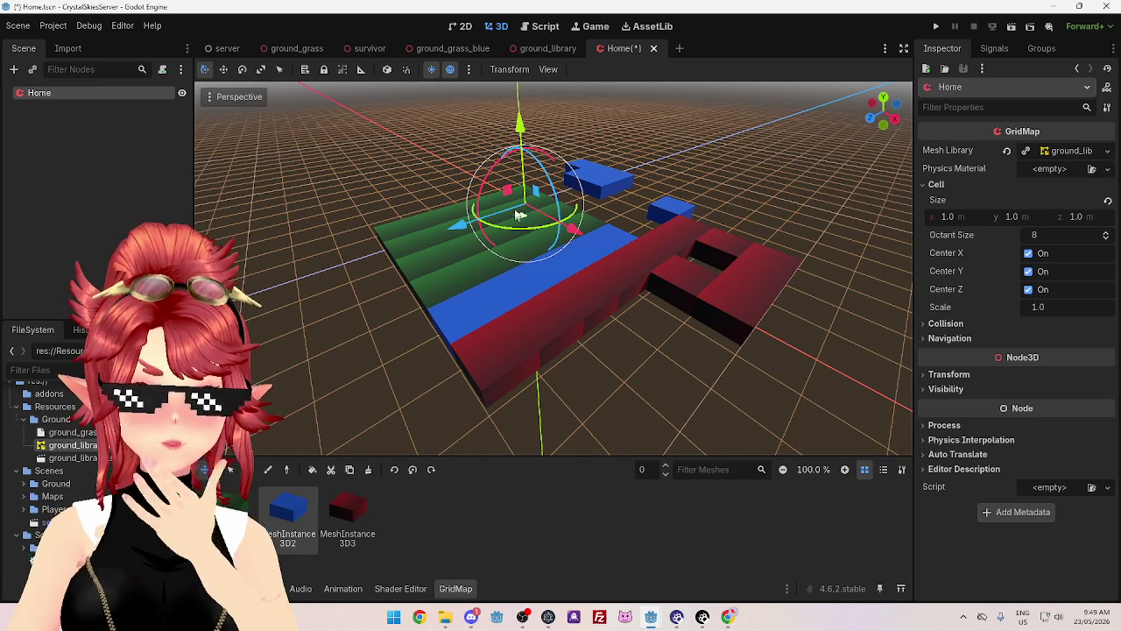
pyautogui.moveTo(520, 130)
pyautogui.mouseDown()
pyautogui.moveTo(531, 50)
pyautogui.moveTo(536, 186)
pyautogui.moveTo(541, 156)
pyautogui.mouseUp()
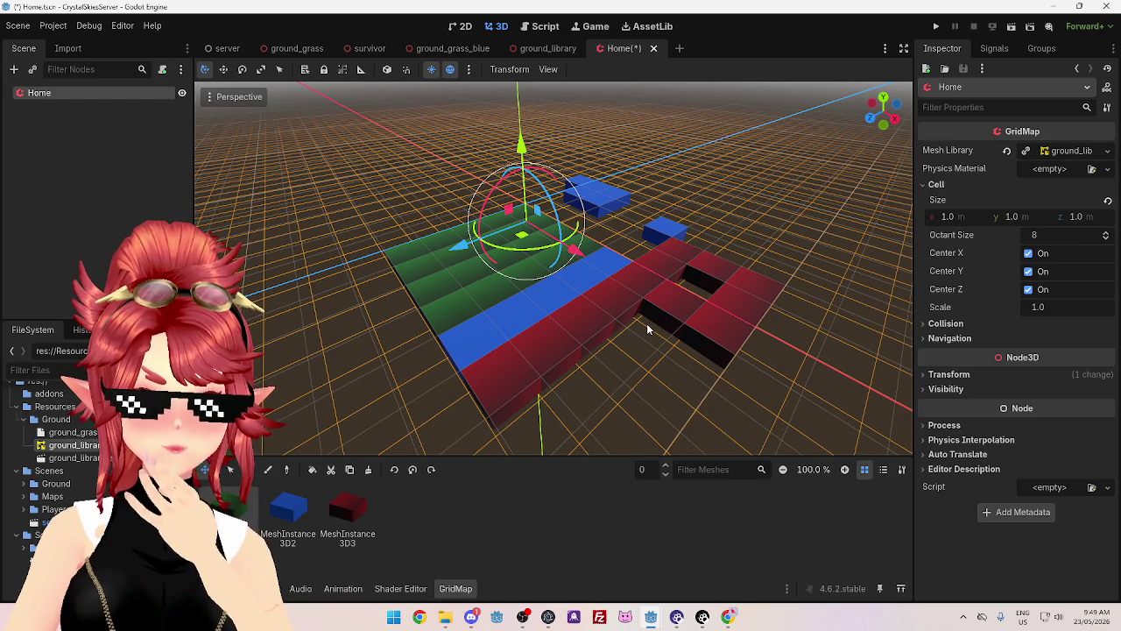
pyautogui.click(263, 401)
pyautogui.scroll(2, 645, 324)
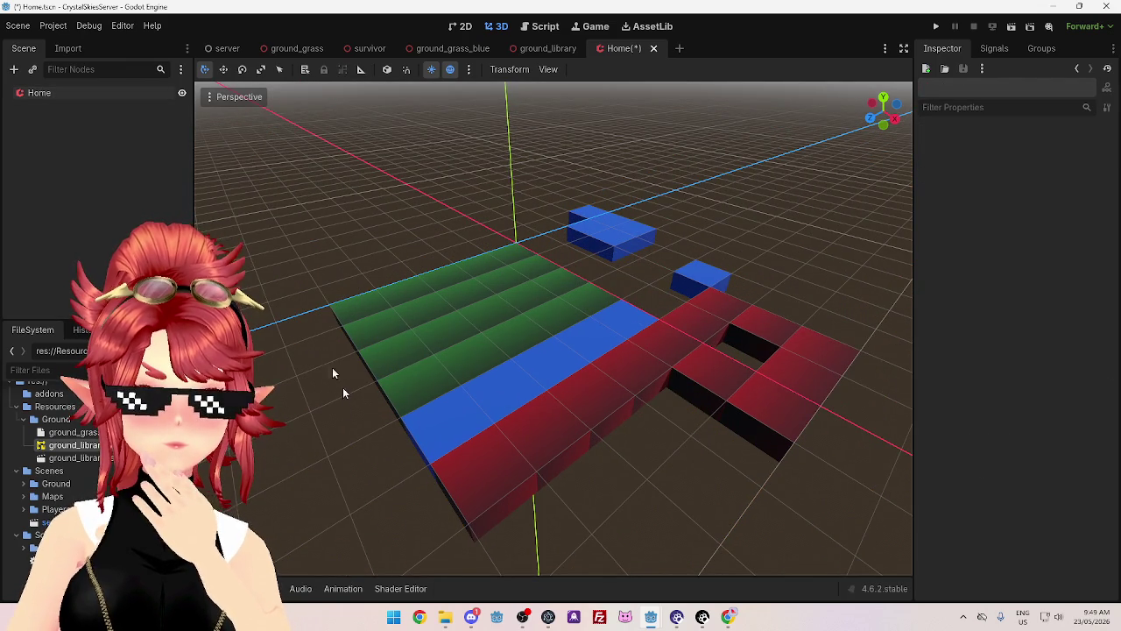
# - Paint a blue MeshInstance3D2 block just in front of the red strip
pyautogui.click(39, 92)
pyautogui.click(288, 517)
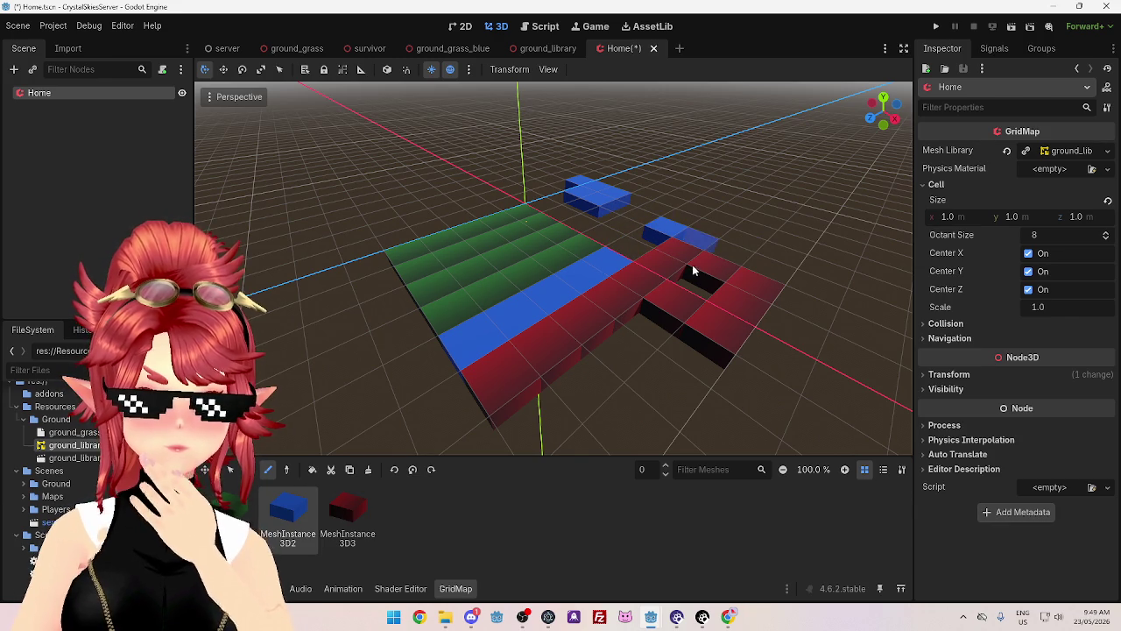
pyautogui.click(617, 375)
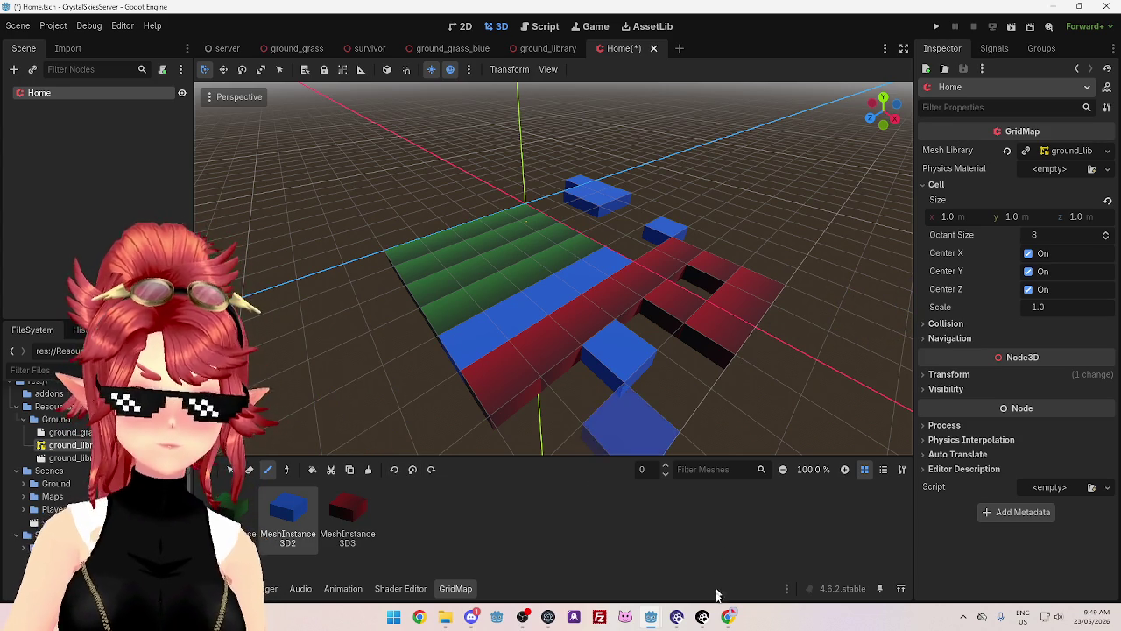
pyautogui.click(728, 620)
pyautogui.scroll(-1, 500, 296)
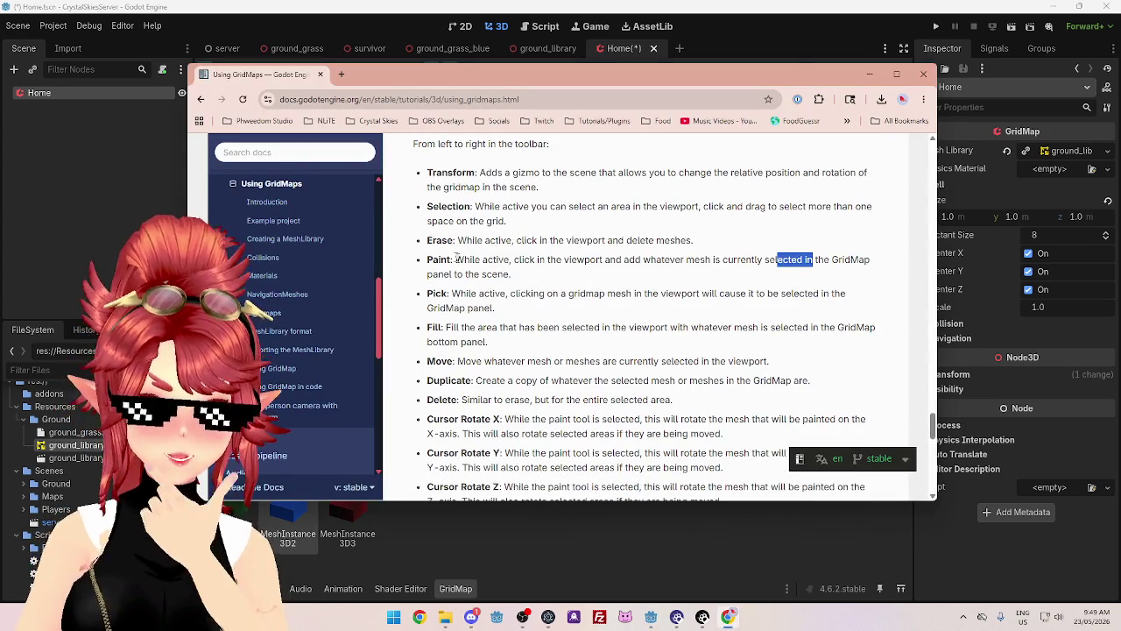
pyautogui.scroll(-2, 471, 348)
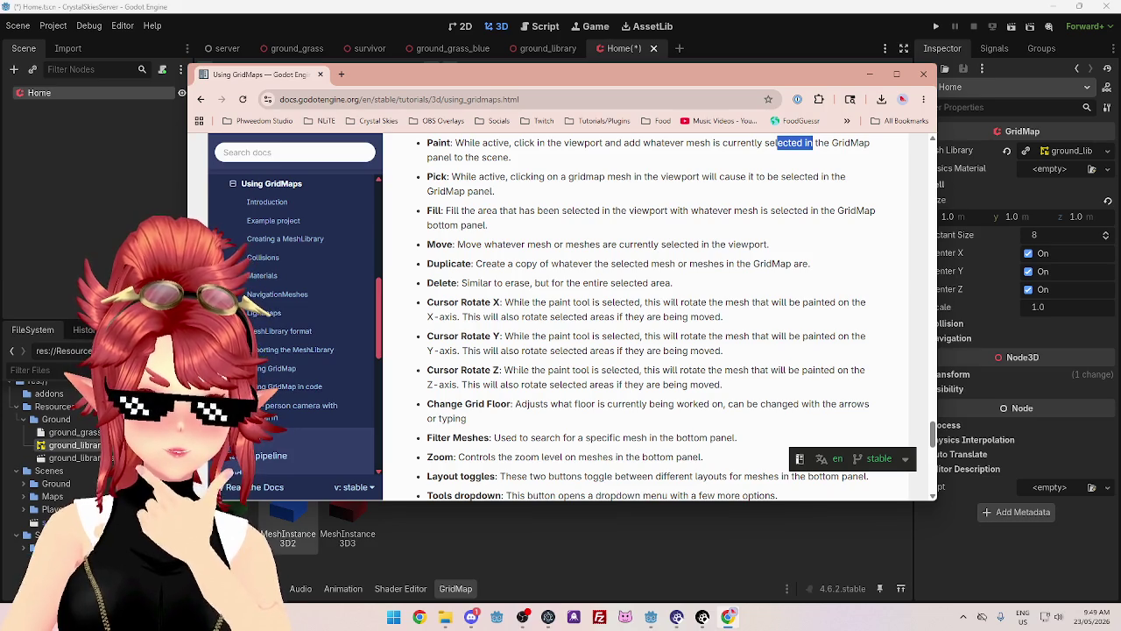
pyautogui.scroll(-1, 520, 349)
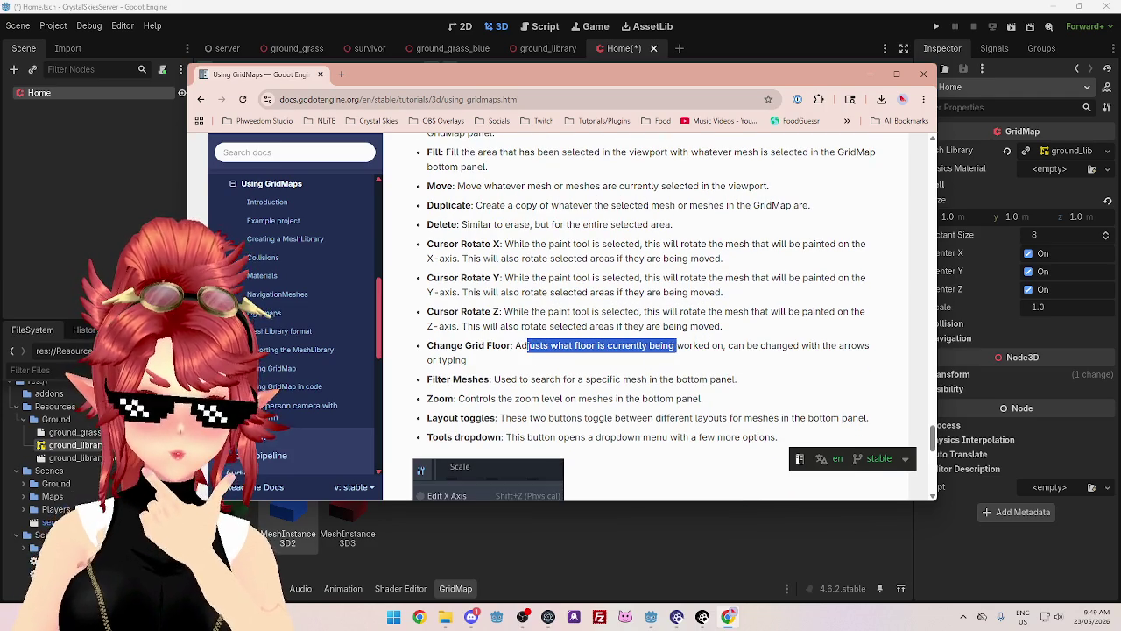
pyautogui.moveTo(759, 344)
pyautogui.mouseDown()
pyautogui.moveTo(429, 345)
pyautogui.moveTo(795, 350)
pyautogui.moveTo(698, 345)
pyautogui.mouseUp()
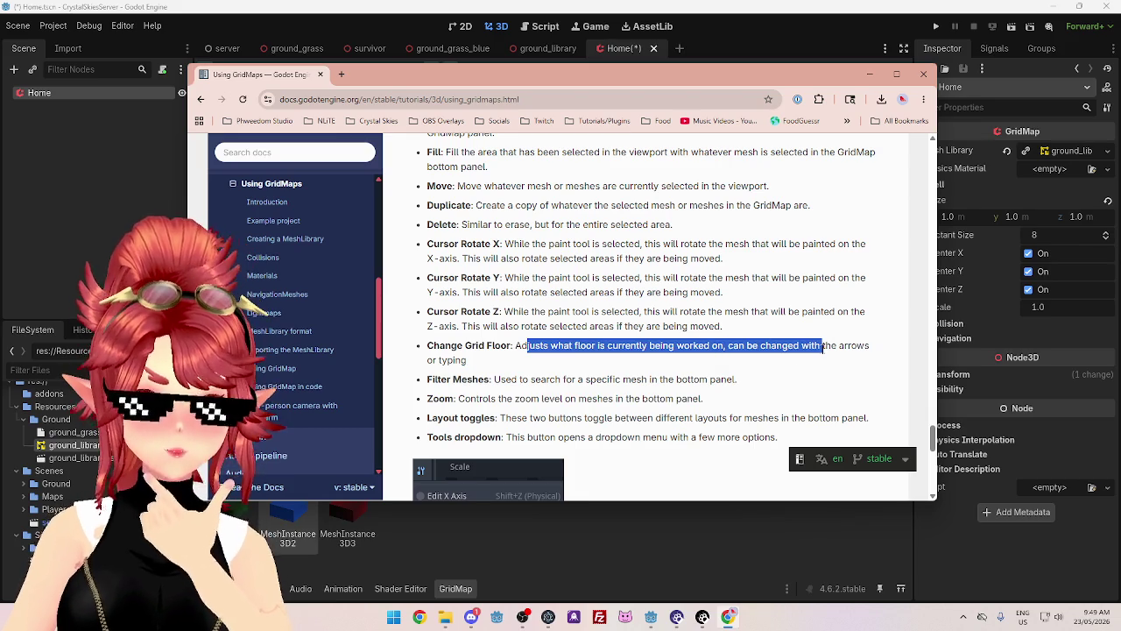
pyautogui.click(763, 17)
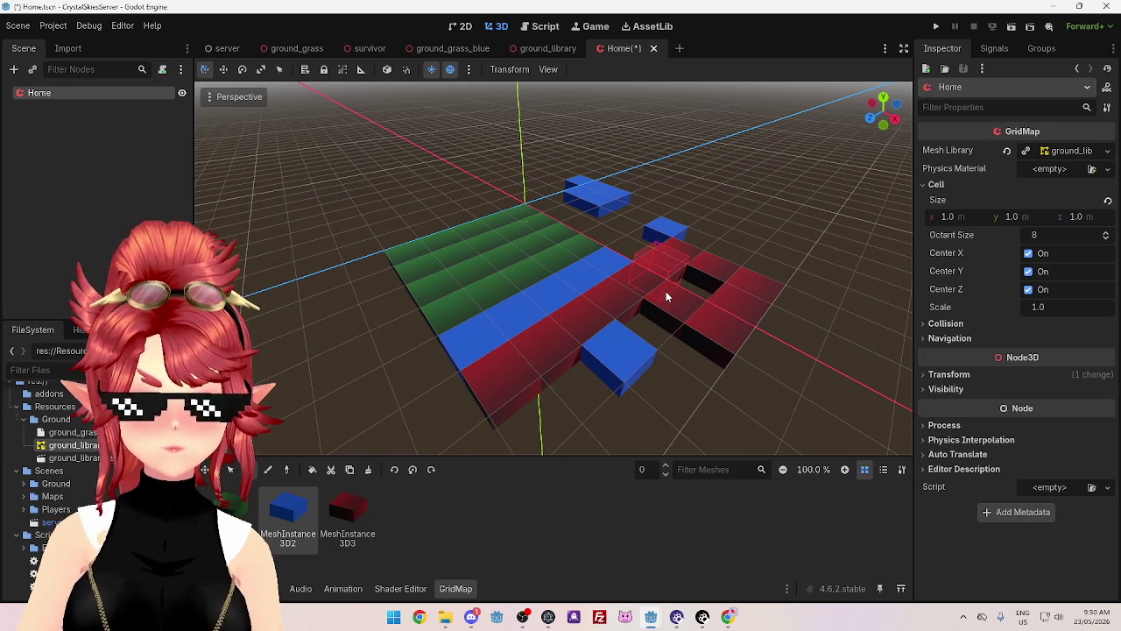
pyautogui.doubleClick(78, 92)
pyautogui.click(495, 517)
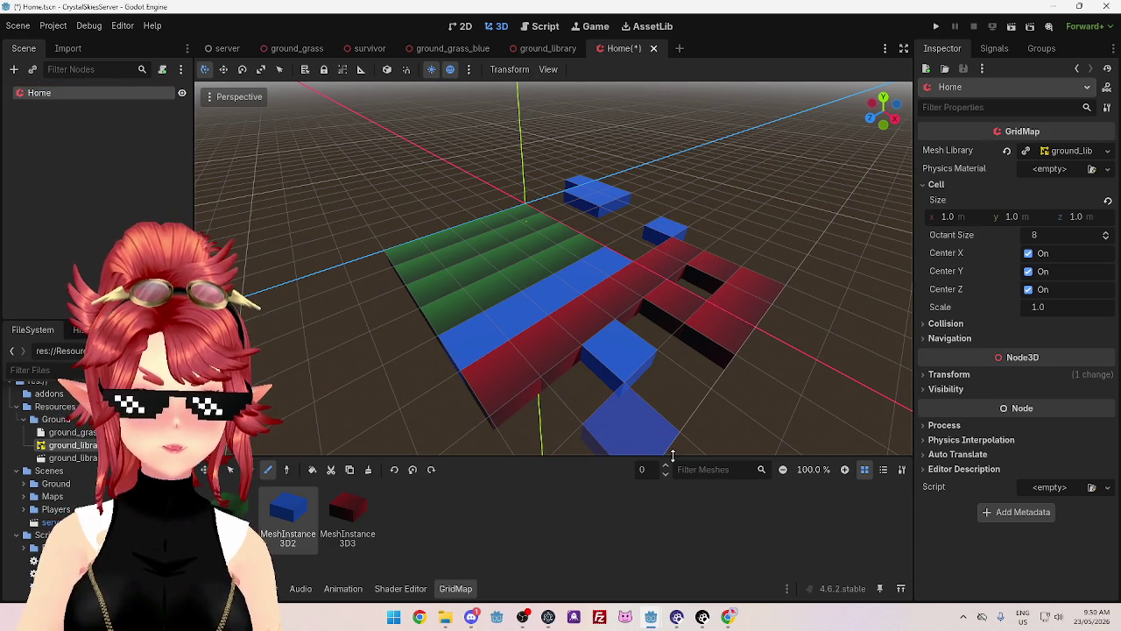
pyautogui.click(728, 618)
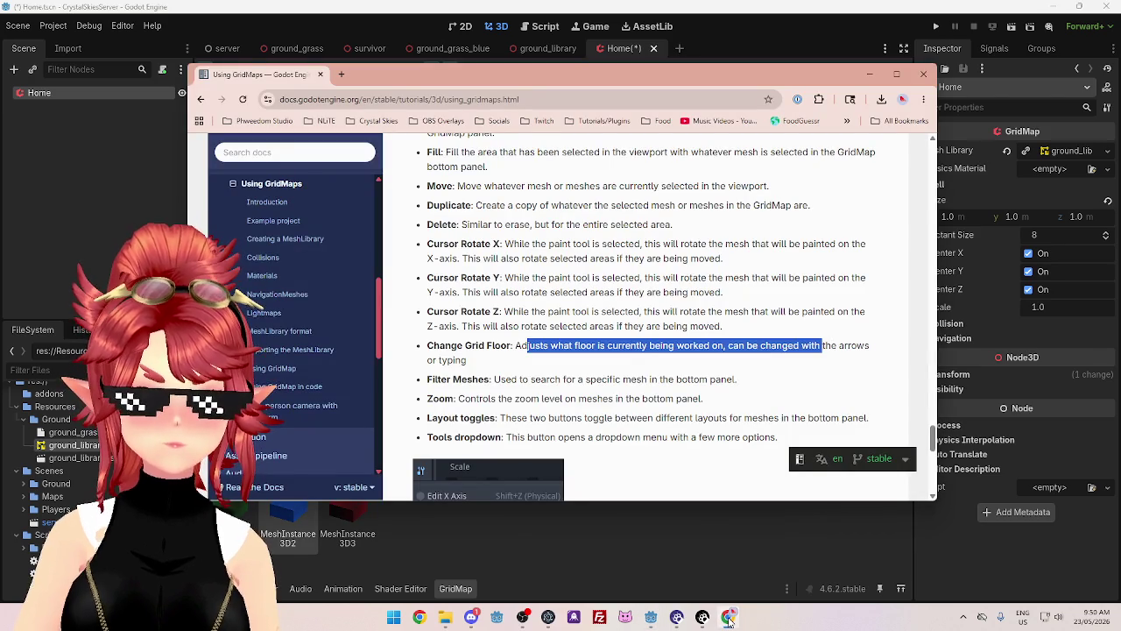
pyautogui.scroll(5, 568, 400)
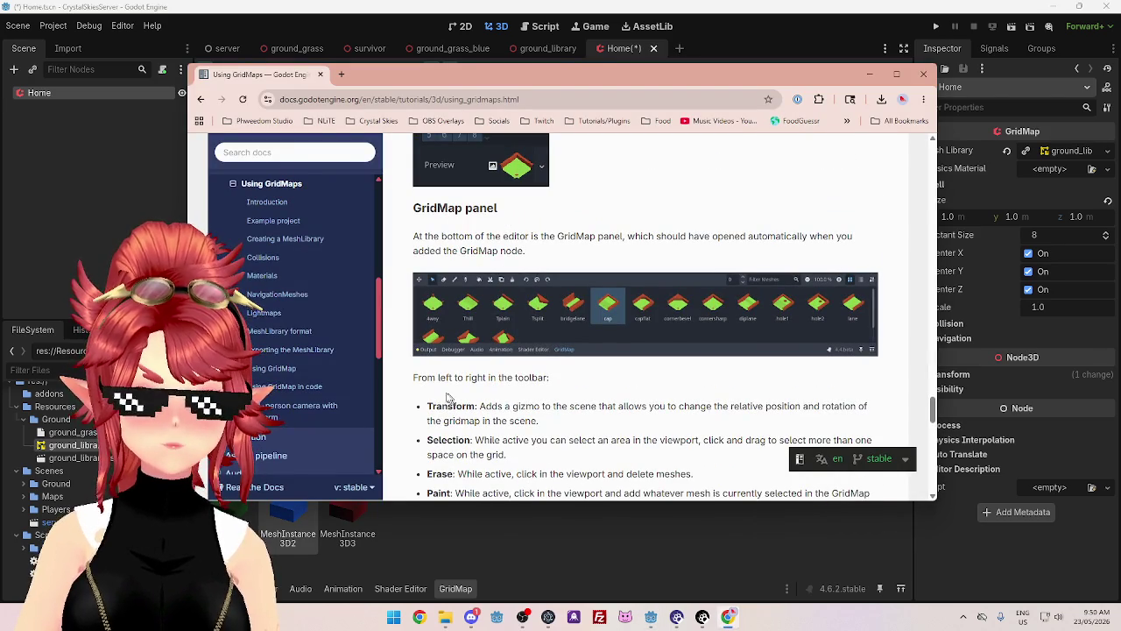
pyautogui.scroll(-5, 545, 389)
pyautogui.moveTo(822, 403); pyautogui.dragTo(527, 403)
pyautogui.scroll(-1, 479, 303)
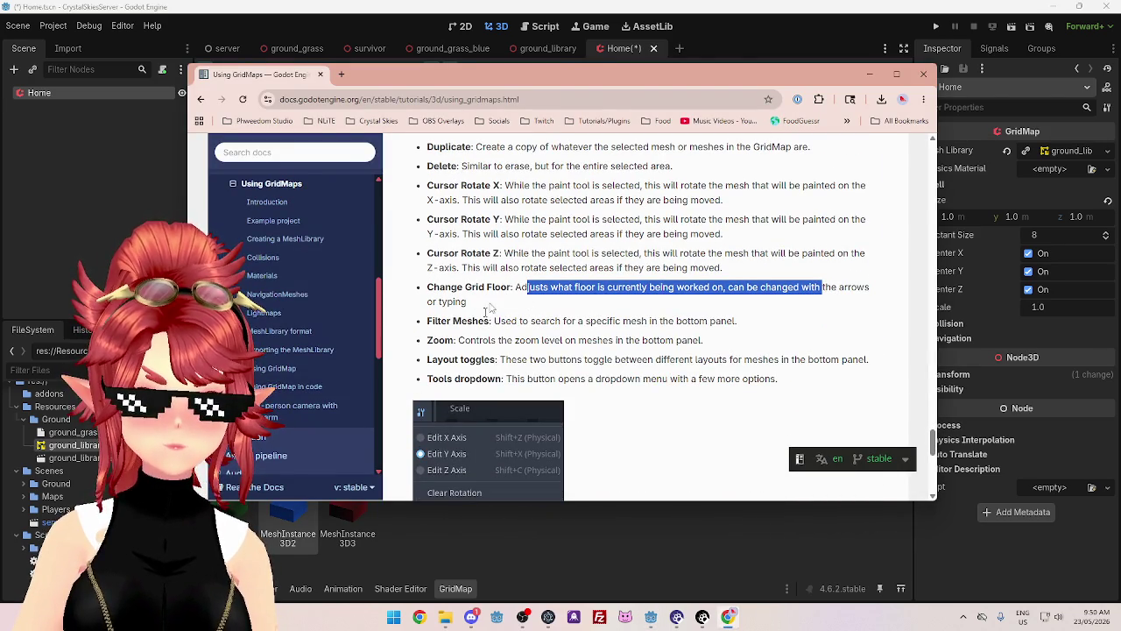
pyautogui.click(771, 38)
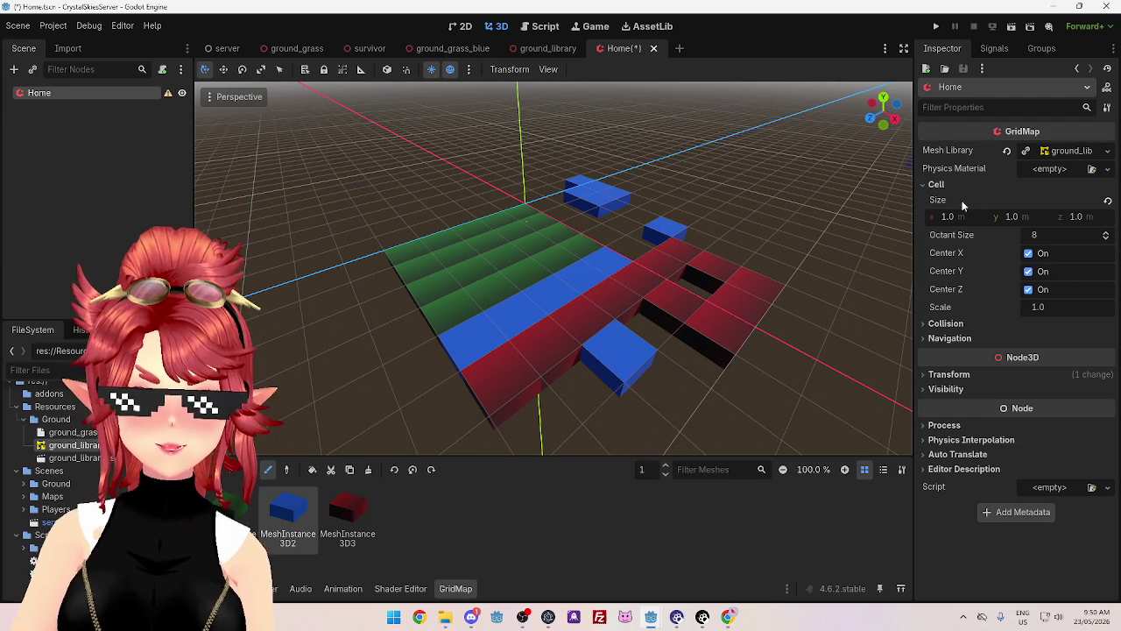
# - Set the GridMap's Cell Size y to 0.5 m and the editing floor to level 0
pyautogui.click(1074, 217)
pyautogui.write('0.5')
pyautogui.press('Return')
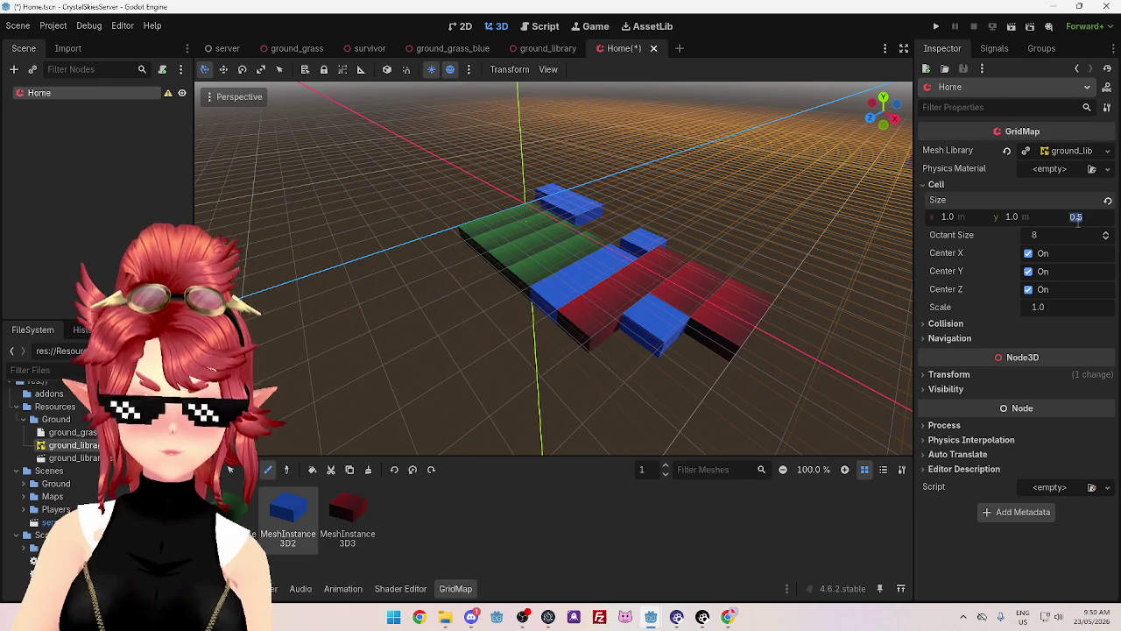
pyautogui.write('1')
pyautogui.press('Return')
pyautogui.write('0.5')
pyautogui.press('Return')
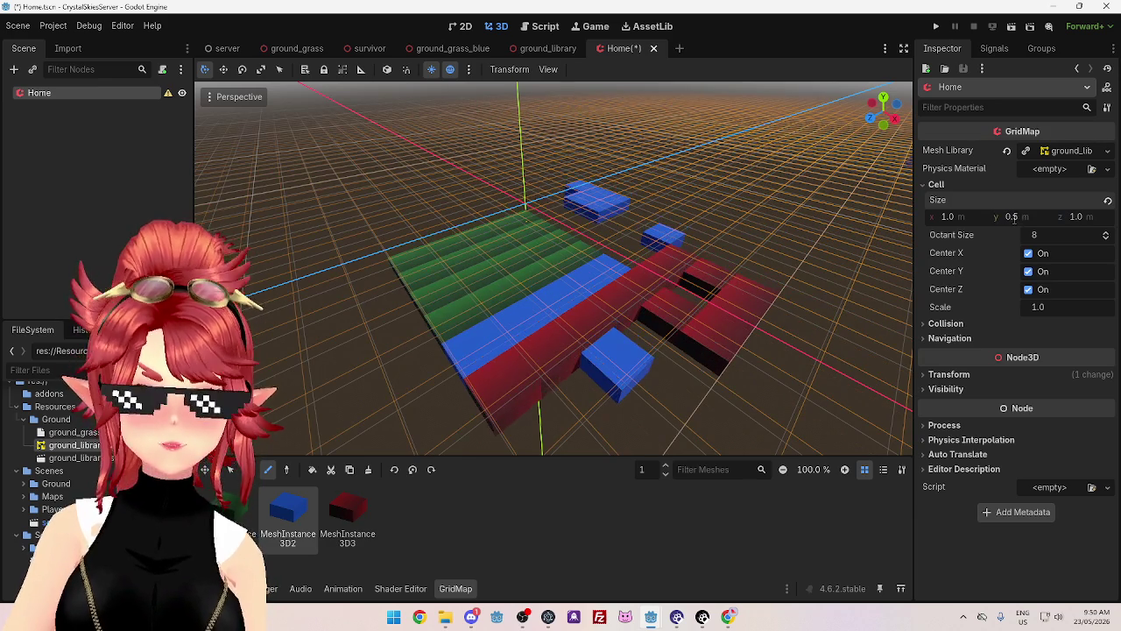
pyautogui.press('KP_3')
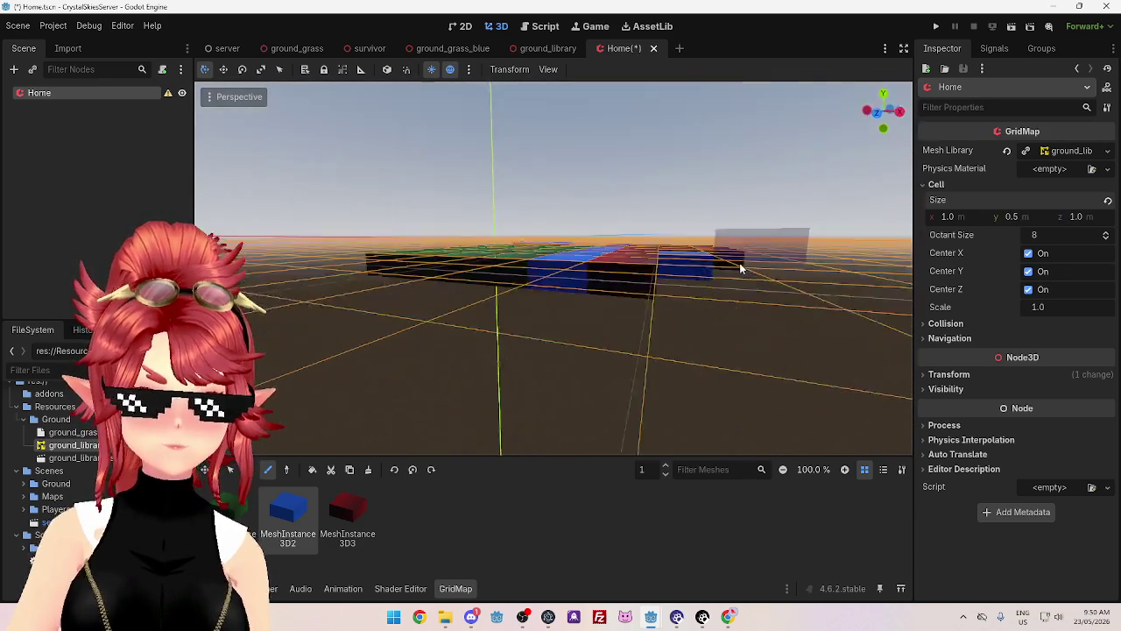
pyautogui.click(665, 473)
pyautogui.moveTo(561, 358)
pyautogui.mouseDown()
pyautogui.moveTo(733, 318)
pyautogui.moveTo(670, 356)
pyautogui.moveTo(583, 335)
pyautogui.mouseUp()
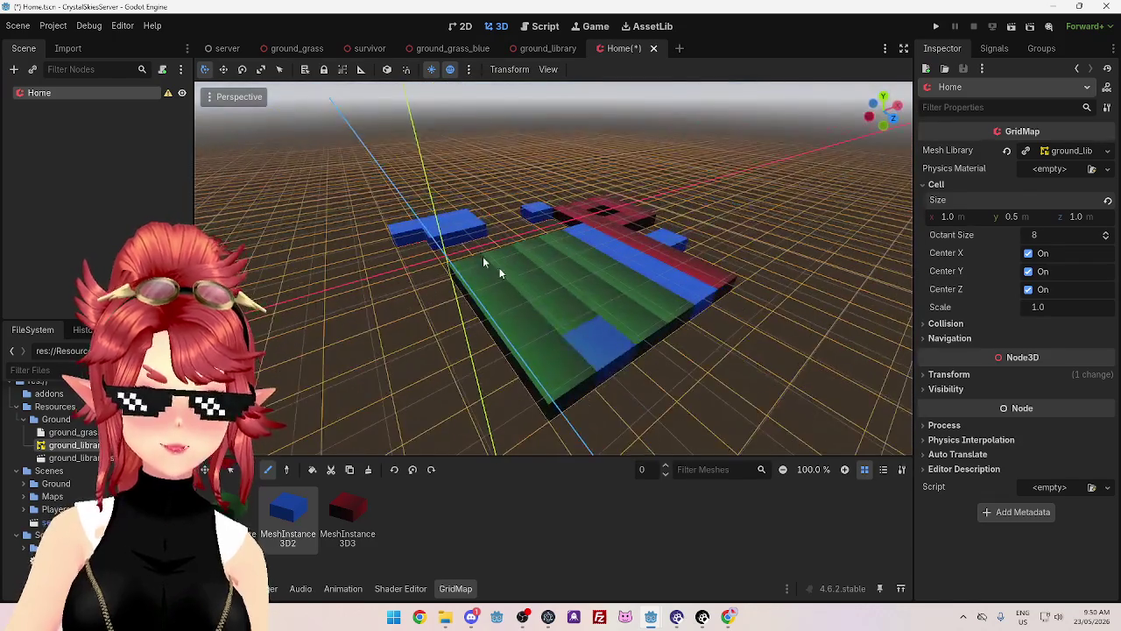
# - Set the GridMap's Transform Position Y to 0 and erase the old green and blue cells
pyautogui.click(955, 375)
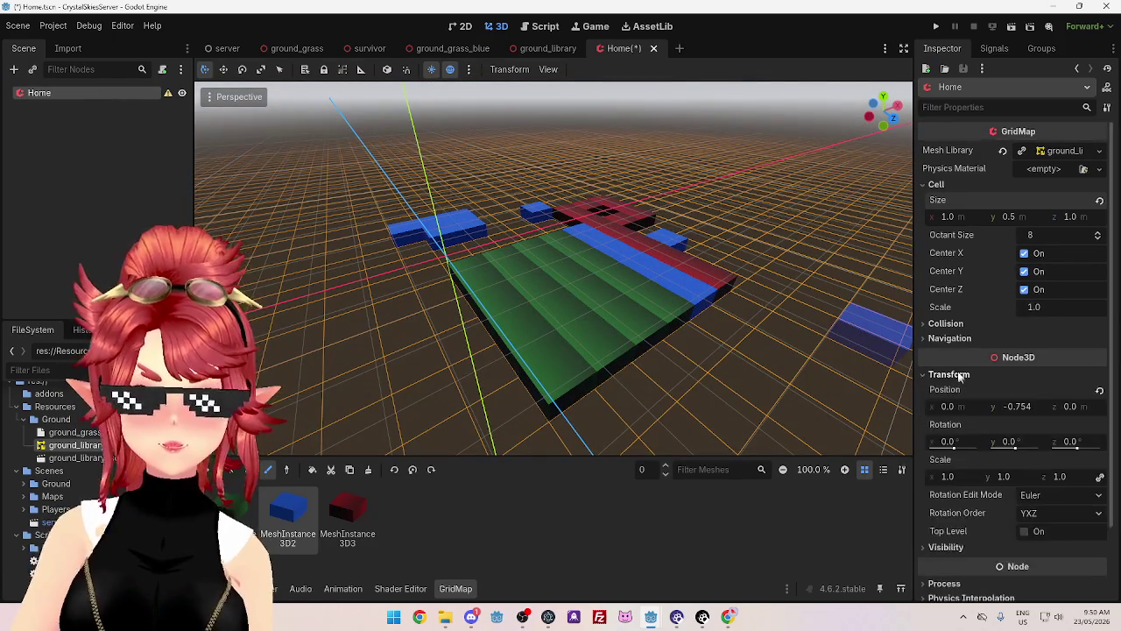
pyautogui.hotkey('ctrl', 'z')
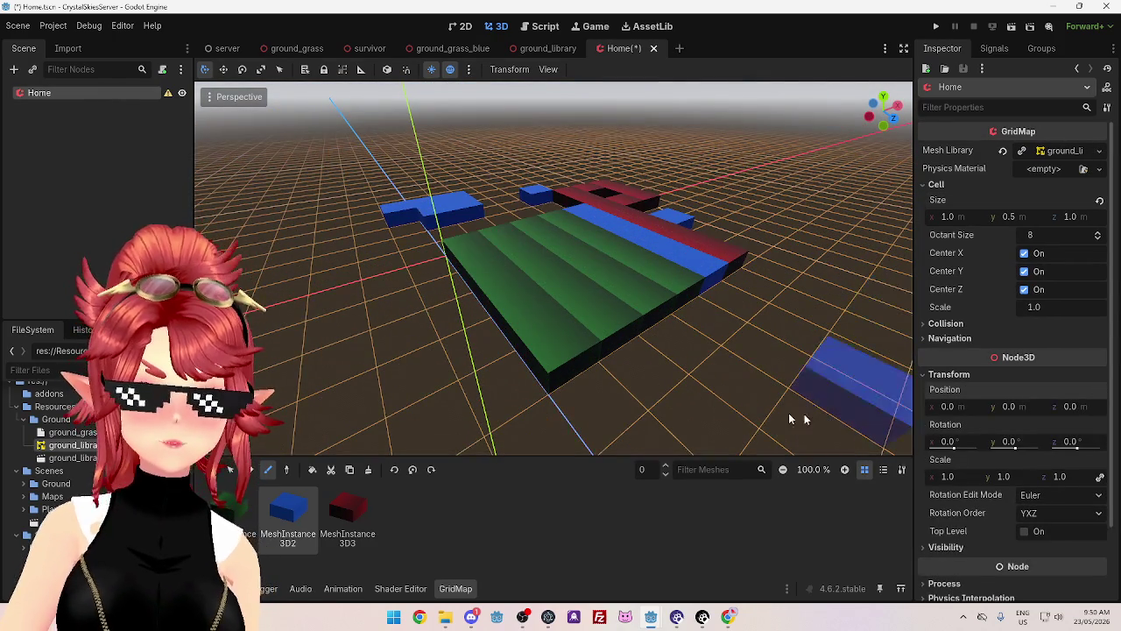
pyautogui.moveTo(865, 411); pyautogui.dragTo(742, 354)
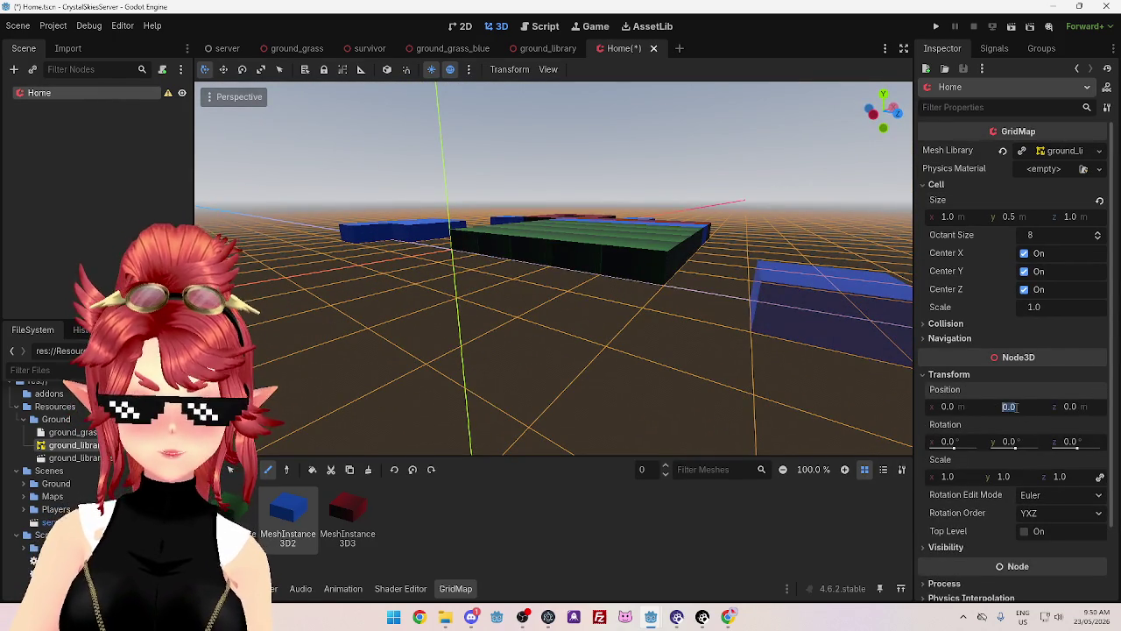
pyautogui.write('0.5')
pyautogui.press('Return')
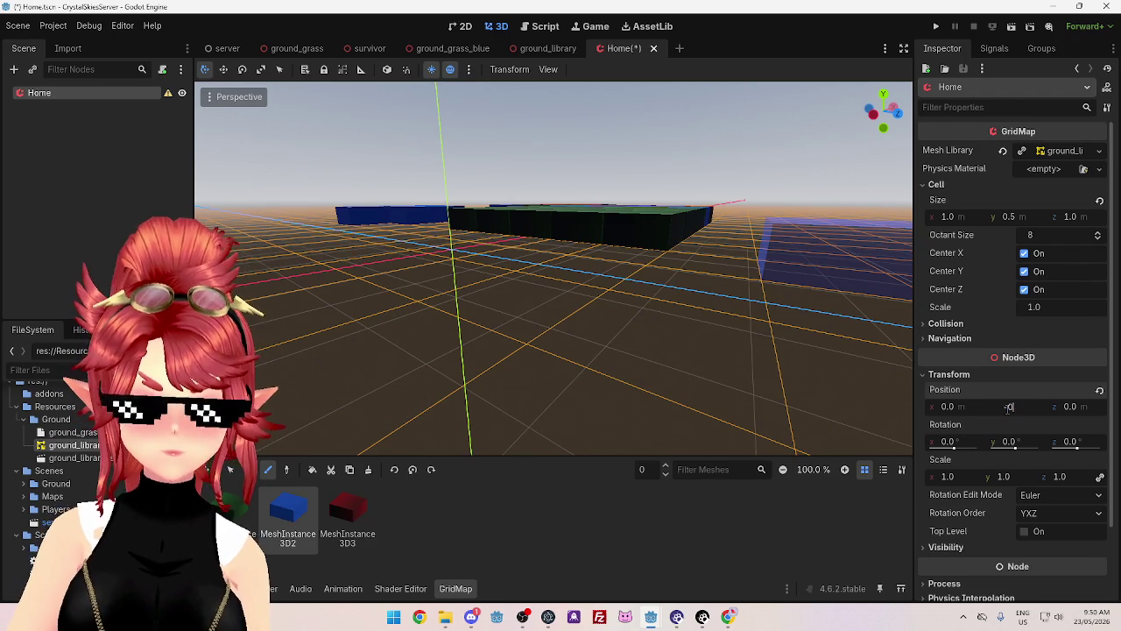
pyautogui.write('-0.5')
pyautogui.press('Return')
pyautogui.moveTo(586, 363)
pyautogui.mouseDown()
pyautogui.moveTo(548, 458)
pyautogui.moveTo(453, 376)
pyautogui.moveTo(472, 325)
pyautogui.moveTo(508, 368)
pyautogui.moveTo(807, 356)
pyautogui.mouseUp()
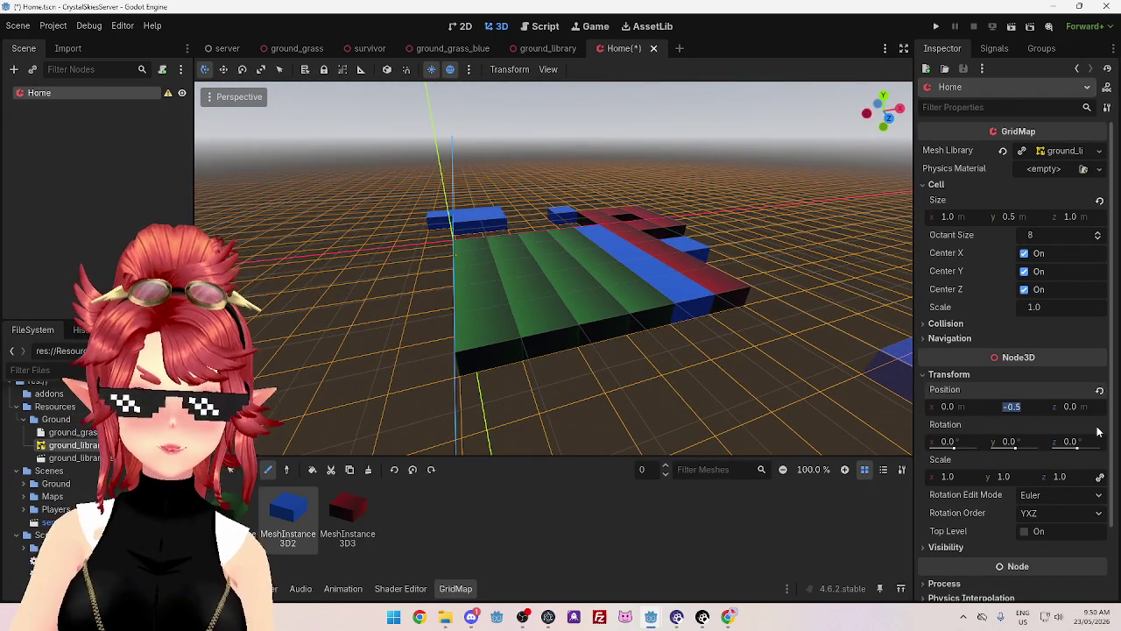
pyautogui.write('0')
pyautogui.press('Return')
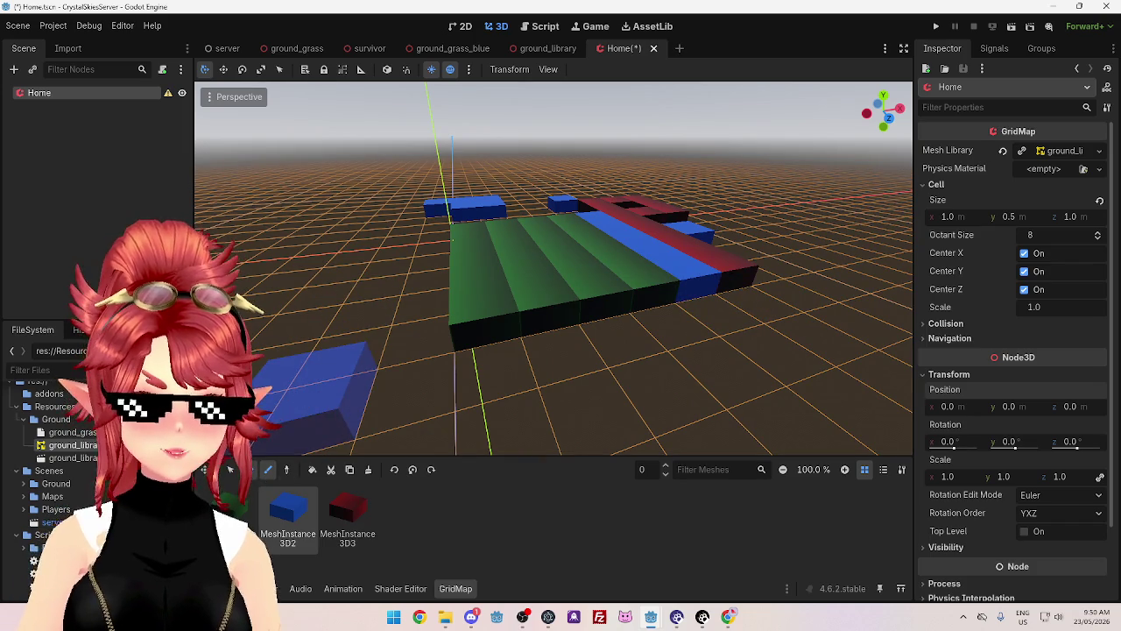
pyautogui.moveTo(465, 316)
pyautogui.mouseDown()
pyautogui.moveTo(604, 283)
pyautogui.moveTo(588, 296)
pyautogui.moveTo(619, 219)
pyautogui.moveTo(493, 198)
pyautogui.moveTo(480, 263)
pyautogui.moveTo(509, 241)
pyautogui.moveTo(710, 268)
pyautogui.moveTo(630, 219)
pyautogui.moveTo(580, 210)
pyautogui.mouseUp()
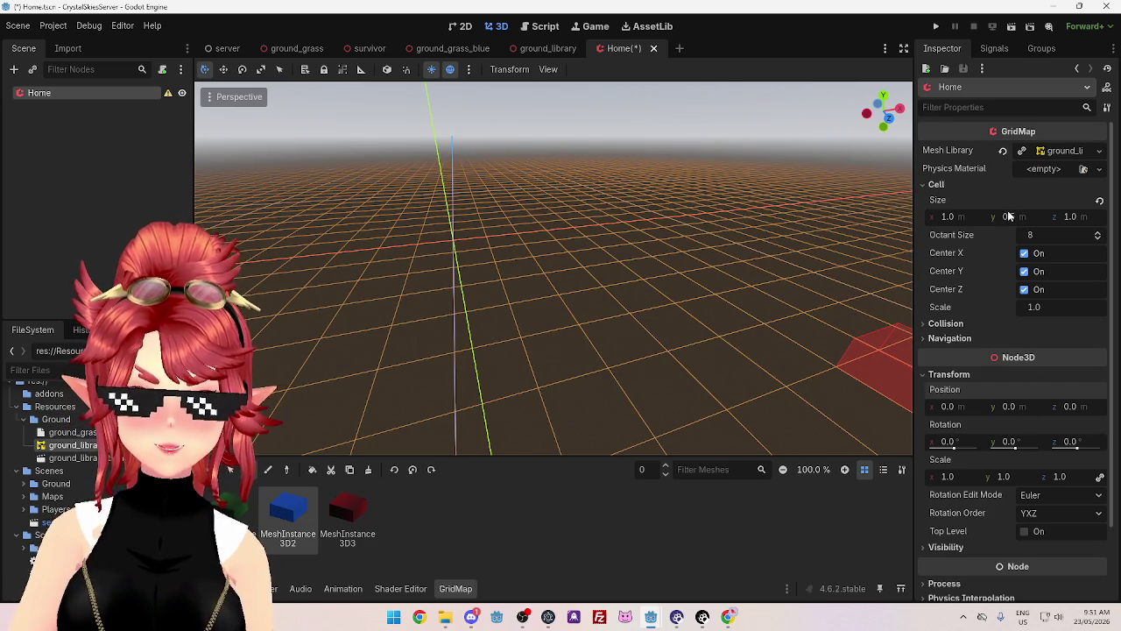
# - Paint a broad patch of green ground cells on editing floor -1
pyautogui.click(666, 474)
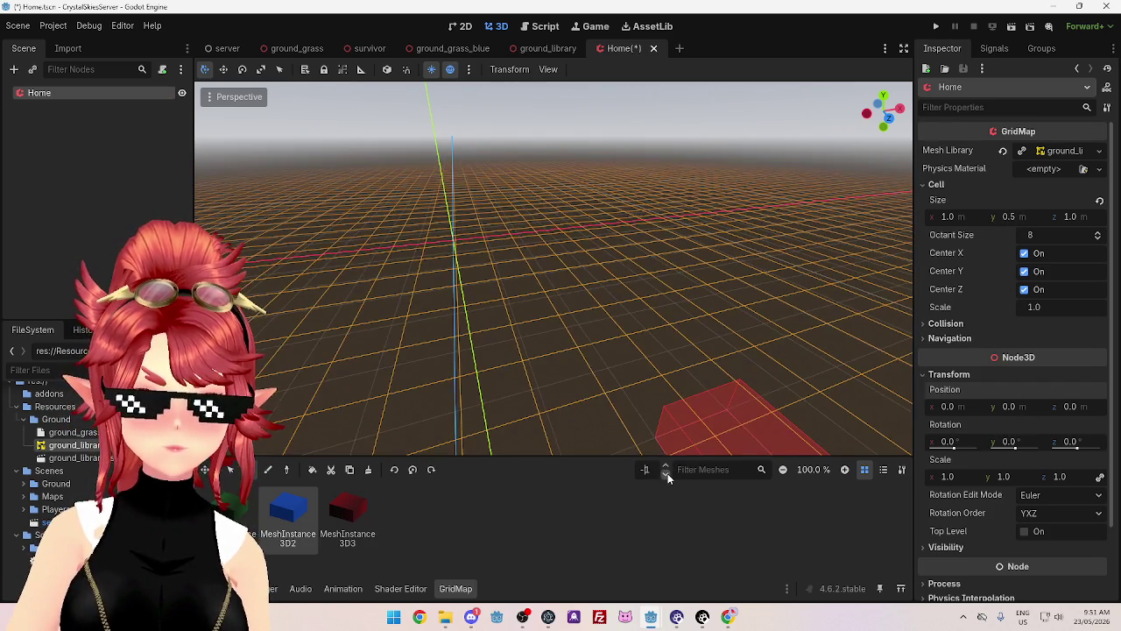
pyautogui.moveTo(368, 307)
pyautogui.mouseDown()
pyautogui.moveTo(434, 374)
pyautogui.moveTo(463, 333)
pyautogui.mouseUp()
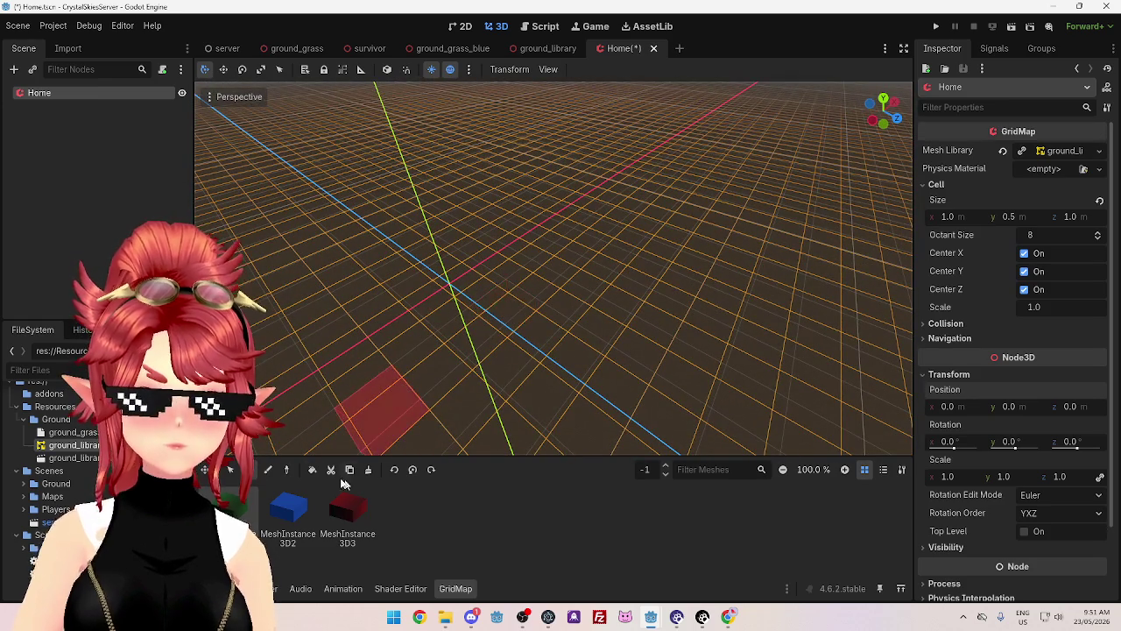
pyautogui.click(268, 470)
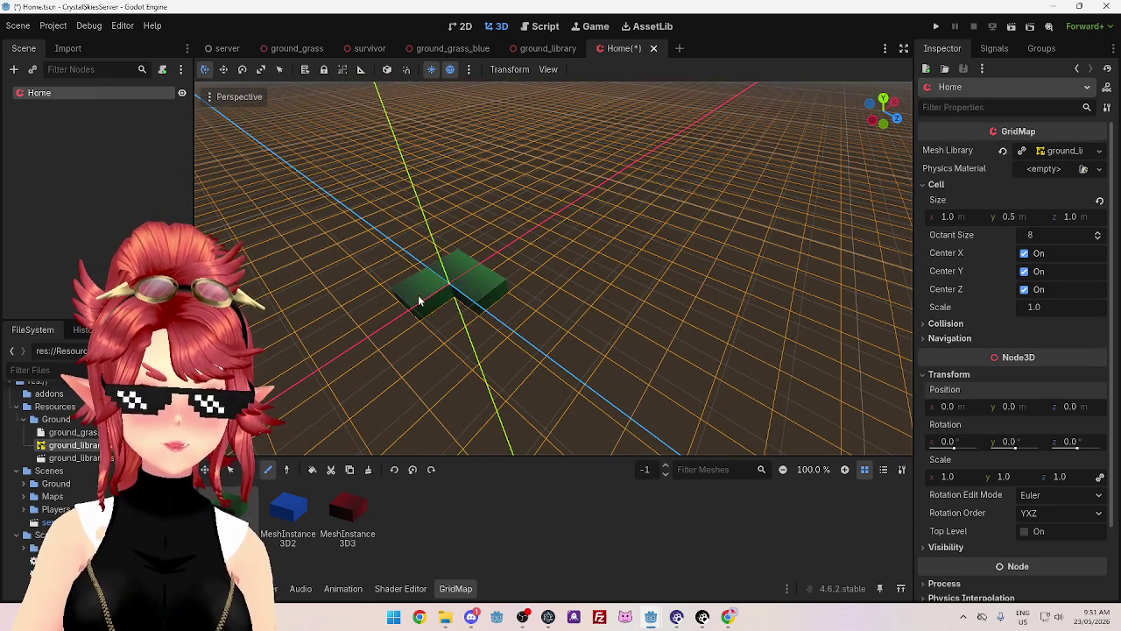
pyautogui.click(474, 328)
pyautogui.click(459, 250)
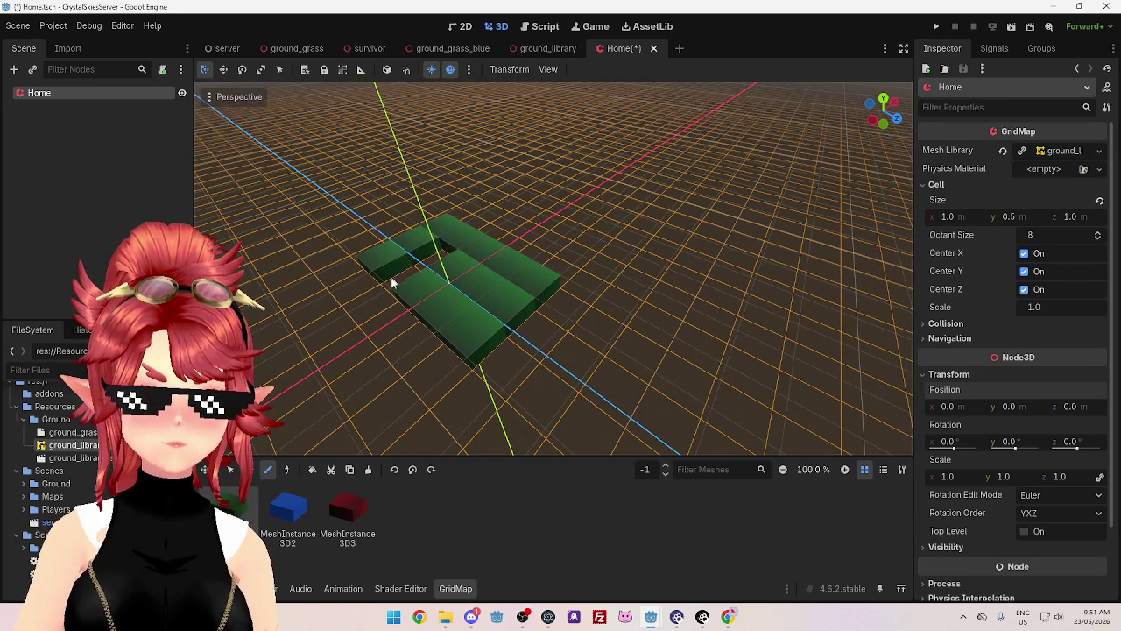
pyautogui.moveTo(445, 263)
pyautogui.mouseDown()
pyautogui.moveTo(363, 295)
pyautogui.moveTo(450, 359)
pyautogui.moveTo(538, 333)
pyautogui.moveTo(564, 281)
pyautogui.mouseUp()
pyautogui.moveTo(452, 223)
pyautogui.mouseDown()
pyautogui.moveTo(350, 253)
pyautogui.moveTo(366, 260)
pyautogui.mouseUp()
# - Orbit around the green floor and raise the editing floor back to level 0
pyautogui.moveTo(438, 199)
pyautogui.mouseDown()
pyautogui.moveTo(465, 302)
pyautogui.moveTo(416, 204)
pyautogui.moveTo(476, 155)
pyautogui.moveTo(420, 117)
pyautogui.moveTo(493, 146)
pyautogui.moveTo(545, 140)
pyautogui.mouseUp()
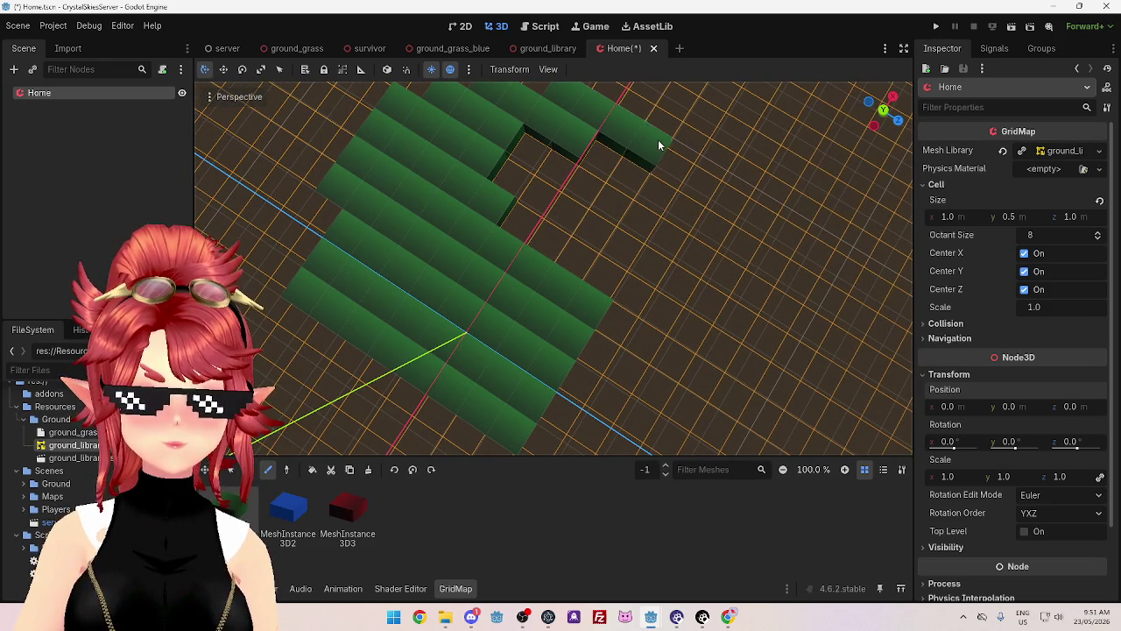
pyautogui.moveTo(677, 278); pyautogui.dragTo(677, 232)
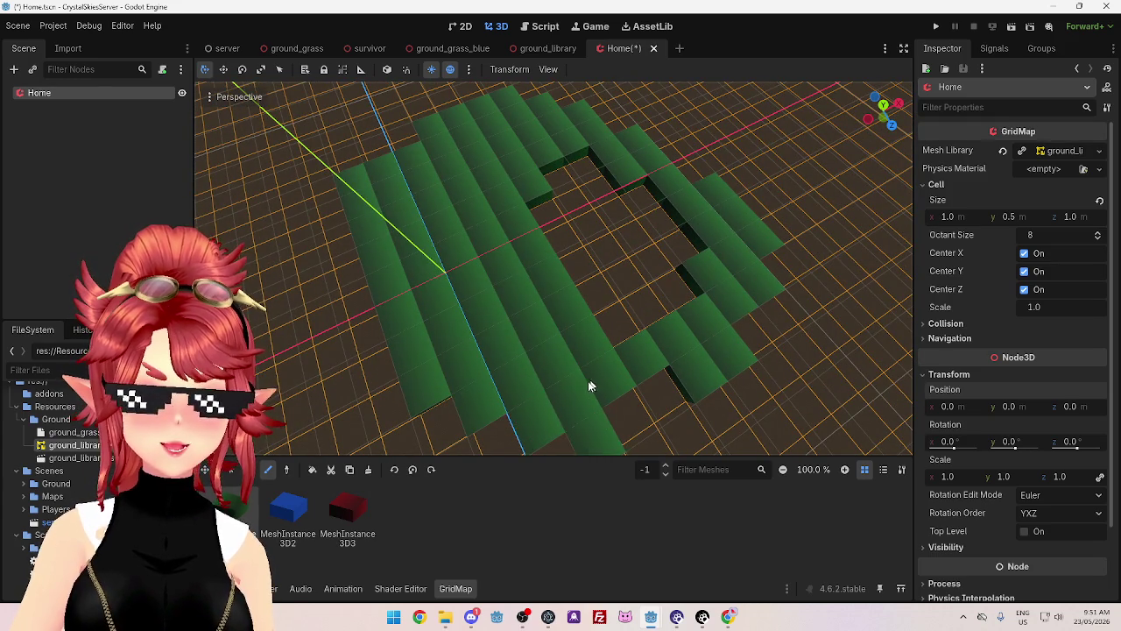
pyautogui.scroll(-3, 593, 383)
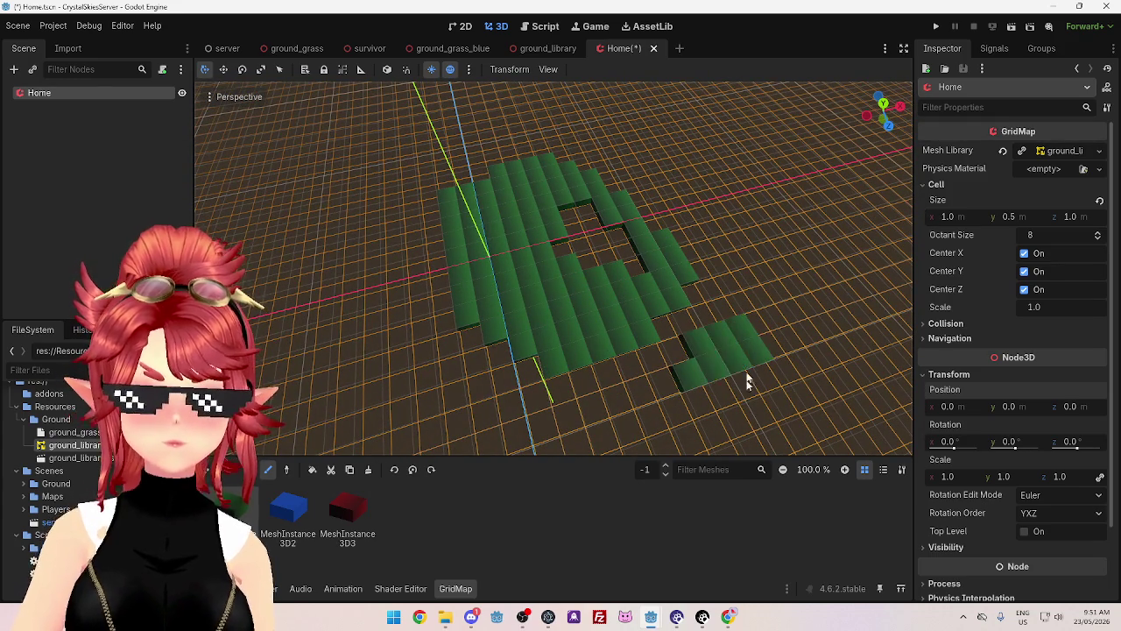
pyautogui.moveTo(663, 354); pyautogui.dragTo(517, 403)
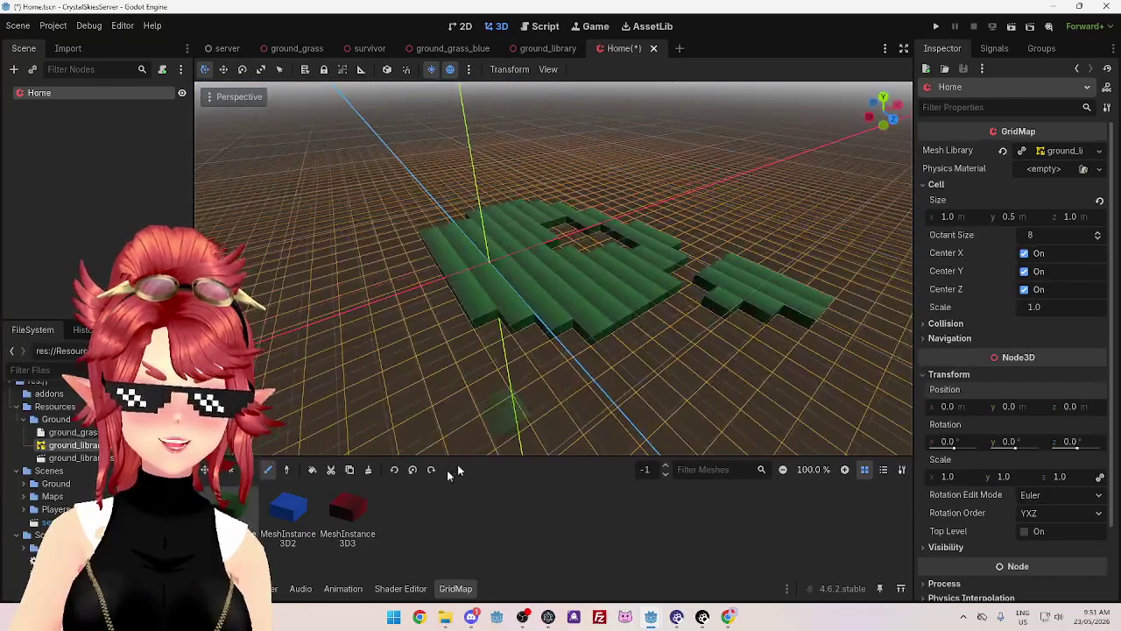
pyautogui.click(665, 467)
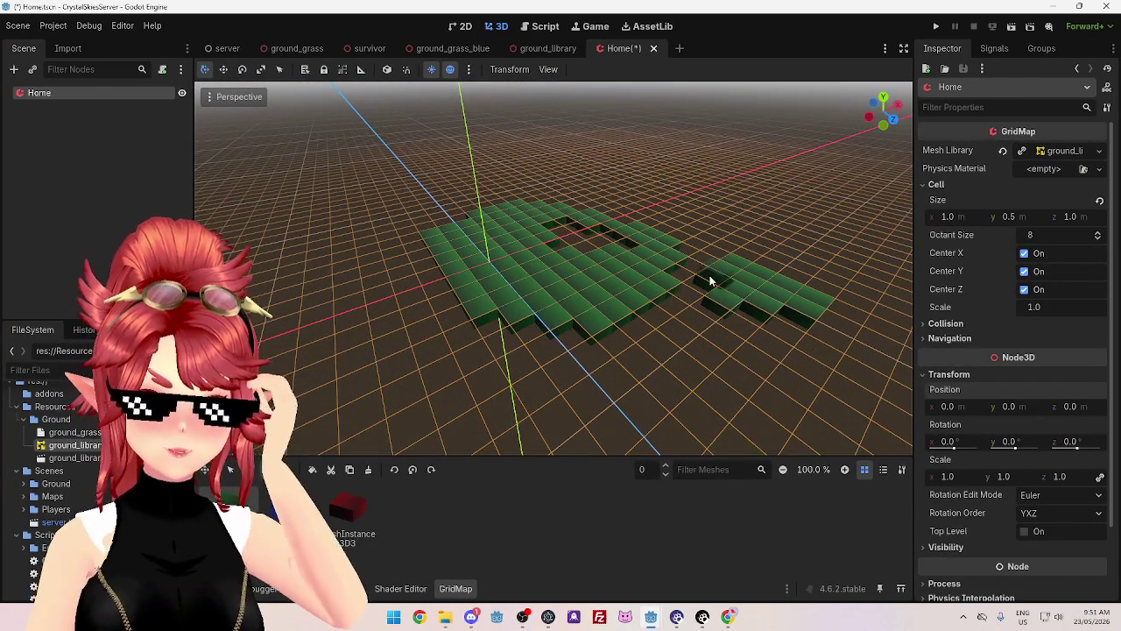
pyautogui.moveTo(747, 271)
pyautogui.mouseDown()
pyautogui.moveTo(677, 302)
pyautogui.moveTo(705, 324)
pyautogui.moveTo(500, 256)
pyautogui.moveTo(505, 323)
pyautogui.moveTo(487, 314)
pyautogui.moveTo(444, 334)
pyautogui.moveTo(380, 325)
pyautogui.moveTo(403, 291)
pyautogui.moveTo(531, 265)
pyautogui.moveTo(658, 283)
pyautogui.mouseUp()
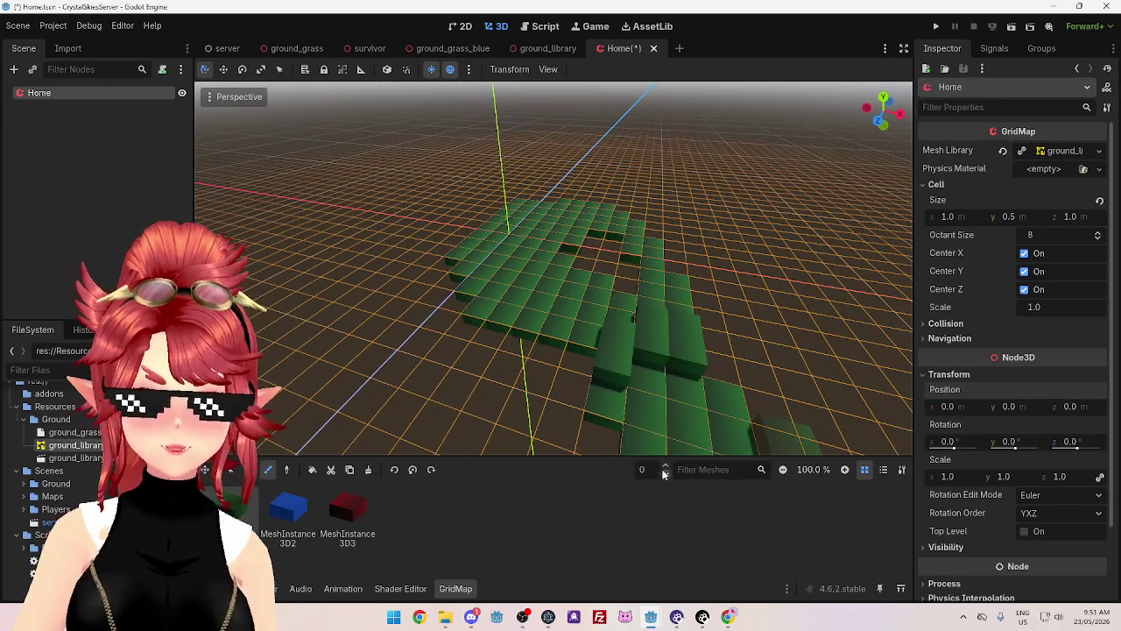
# - Step the editing floor up to 1, then down to -1, while orbiting the map
pyautogui.click(665, 466)
pyautogui.moveTo(663, 340)
pyautogui.mouseDown()
pyautogui.moveTo(671, 366)
pyautogui.moveTo(759, 371)
pyautogui.moveTo(594, 348)
pyautogui.moveTo(456, 350)
pyautogui.moveTo(377, 377)
pyautogui.moveTo(665, 359)
pyautogui.moveTo(759, 324)
pyautogui.moveTo(621, 358)
pyautogui.moveTo(348, 342)
pyautogui.moveTo(420, 368)
pyautogui.moveTo(501, 316)
pyautogui.moveTo(701, 318)
pyautogui.moveTo(710, 365)
pyautogui.moveTo(571, 380)
pyautogui.moveTo(394, 375)
pyautogui.moveTo(658, 388)
pyautogui.moveTo(745, 380)
pyautogui.moveTo(693, 401)
pyautogui.moveTo(576, 388)
pyautogui.moveTo(726, 333)
pyautogui.moveTo(706, 430)
pyautogui.moveTo(685, 334)
pyautogui.moveTo(698, 358)
pyautogui.moveTo(614, 321)
pyautogui.moveTo(412, 313)
pyautogui.moveTo(656, 376)
pyautogui.moveTo(470, 400)
pyautogui.moveTo(343, 400)
pyautogui.moveTo(538, 338)
pyautogui.moveTo(739, 325)
pyautogui.moveTo(433, 333)
pyautogui.moveTo(683, 323)
pyautogui.mouseUp()
pyautogui.moveTo(553, 358)
pyautogui.mouseDown()
pyautogui.moveTo(648, 365)
pyautogui.moveTo(368, 355)
pyautogui.moveTo(691, 343)
pyautogui.moveTo(552, 372)
pyautogui.moveTo(561, 298)
pyautogui.mouseUp()
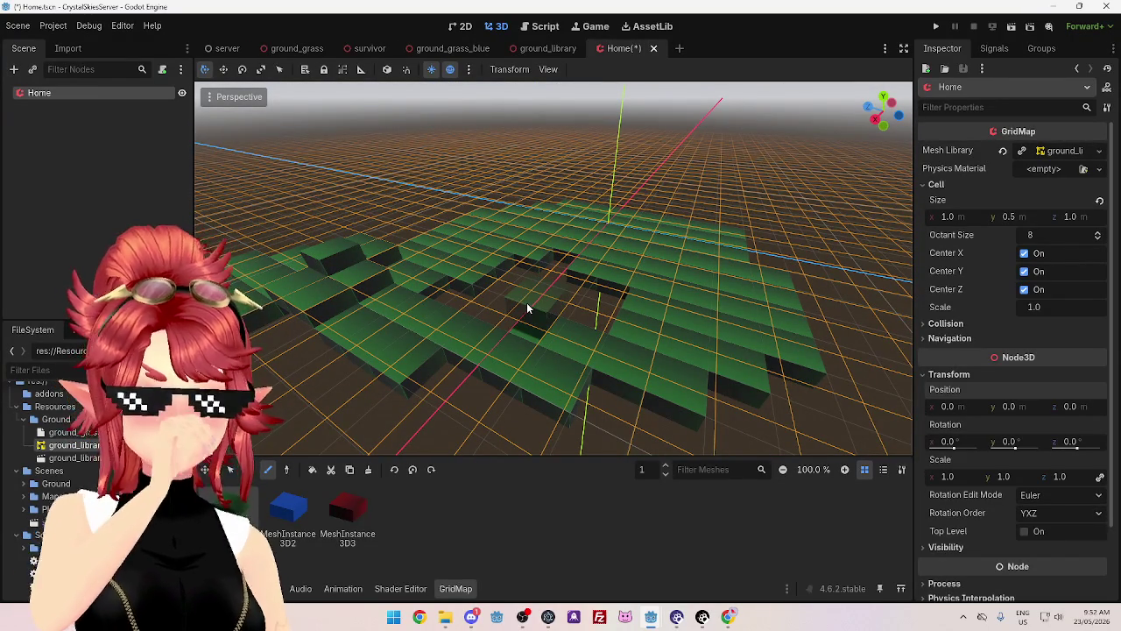
pyautogui.moveTo(538, 306)
pyautogui.mouseDown()
pyautogui.moveTo(452, 283)
pyautogui.moveTo(563, 306)
pyautogui.moveTo(603, 382)
pyautogui.mouseUp()
pyautogui.moveTo(455, 386)
pyautogui.mouseDown()
pyautogui.moveTo(575, 441)
pyautogui.moveTo(613, 333)
pyautogui.mouseUp()
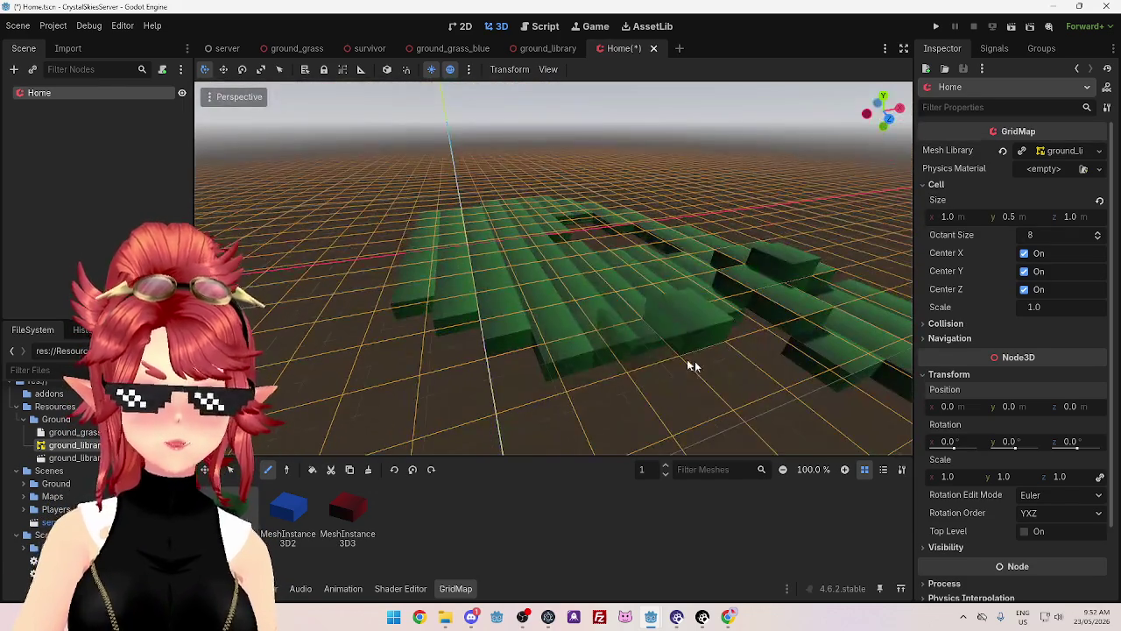
pyautogui.click(665, 473)
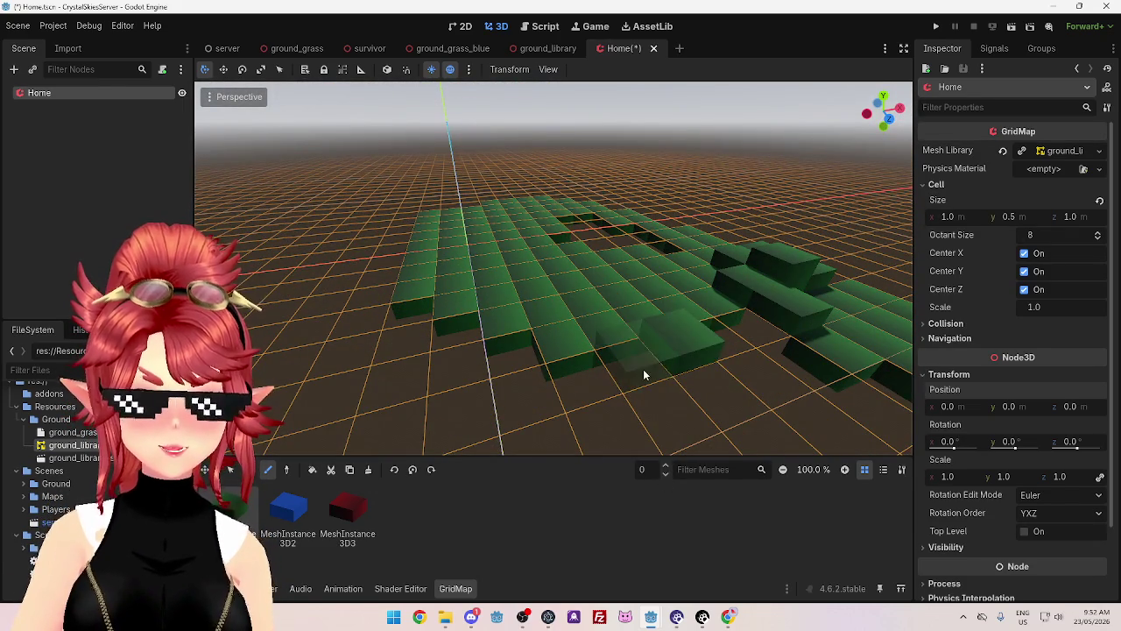
pyautogui.click(664, 474)
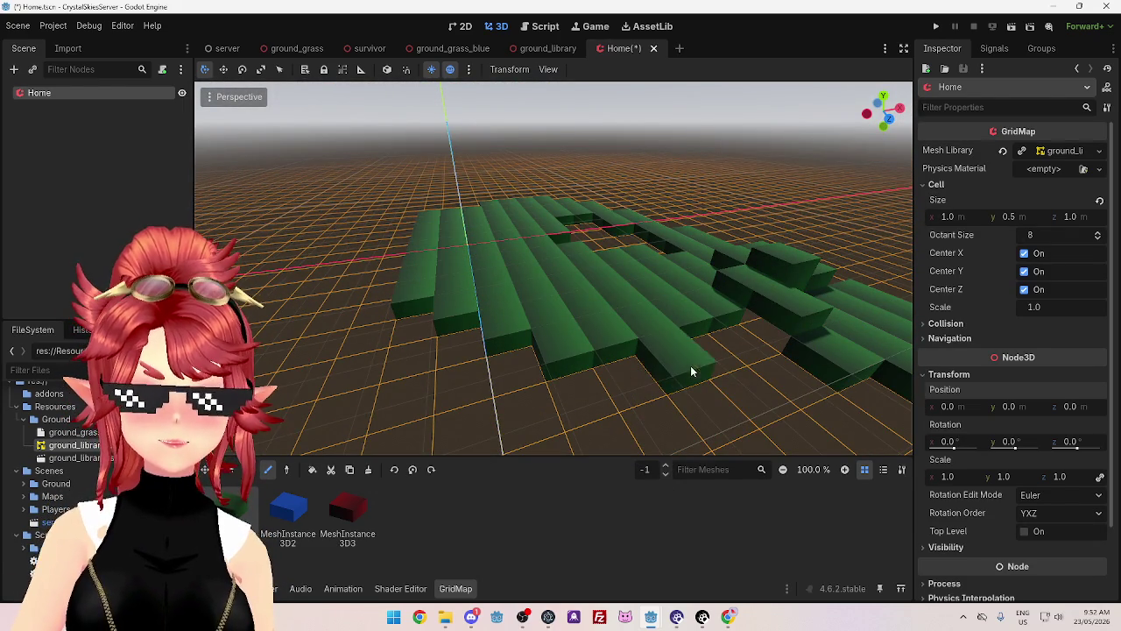
pyautogui.moveTo(696, 360)
pyautogui.mouseDown()
pyautogui.moveTo(526, 382)
pyautogui.moveTo(605, 353)
pyautogui.moveTo(677, 404)
pyautogui.mouseUp()
# - Place two blue MeshInstance3D2 cells along the edge of the green ground
pyautogui.click(288, 512)
pyautogui.moveTo(698, 325)
pyautogui.mouseDown()
pyautogui.moveTo(573, 350)
pyautogui.moveTo(698, 385)
pyautogui.mouseUp()
pyautogui.click(698, 386)
pyautogui.click(740, 298)
pyautogui.moveTo(736, 241)
pyautogui.mouseDown()
pyautogui.moveTo(776, 284)
pyautogui.moveTo(352, 333)
pyautogui.mouseUp()
# - Place a red MeshInstance3D3 cell and orbit around the map to review it
pyautogui.click(348, 508)
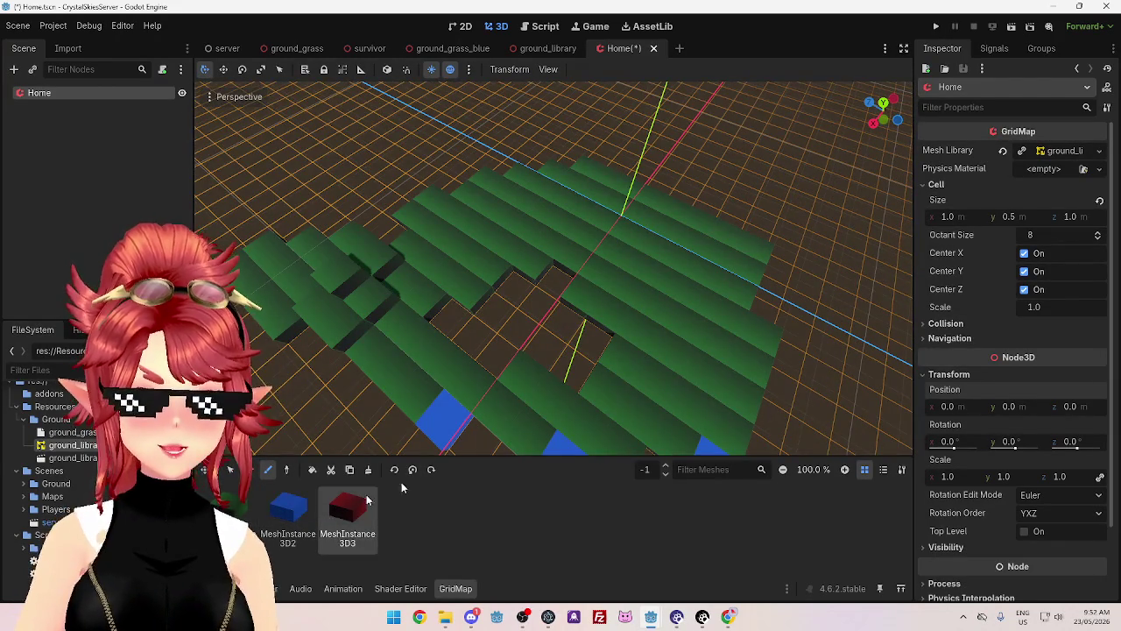
pyautogui.click(764, 312)
pyautogui.moveTo(764, 313)
pyautogui.mouseDown()
pyautogui.moveTo(645, 353)
pyautogui.moveTo(671, 353)
pyautogui.moveTo(532, 357)
pyautogui.mouseUp()
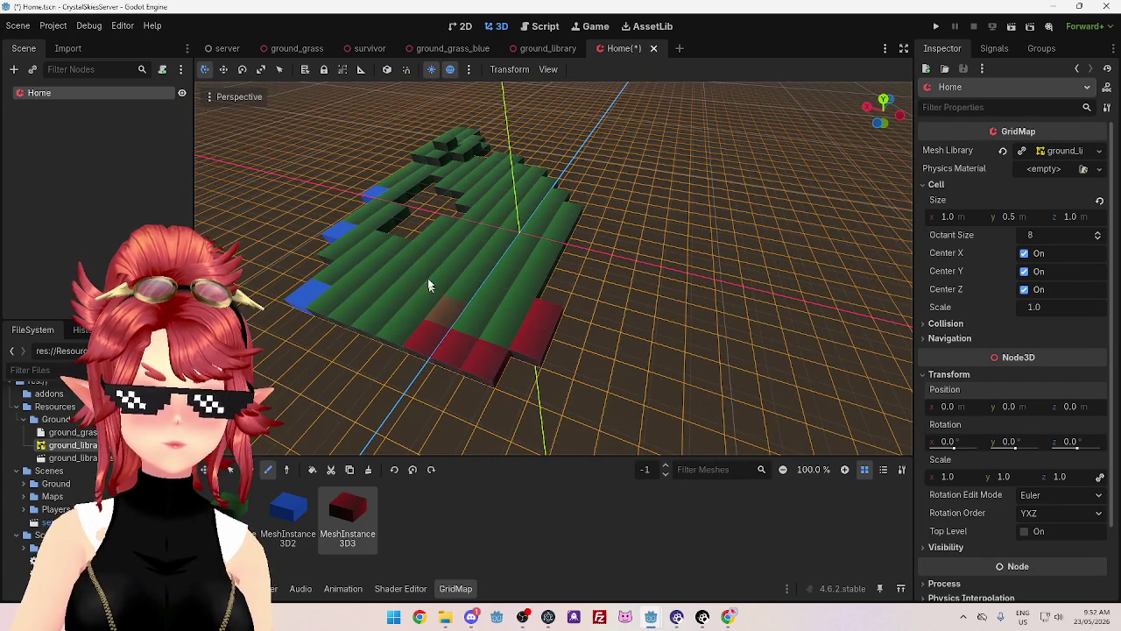
pyautogui.moveTo(485, 352); pyautogui.dragTo(490, 303)
pyautogui.moveTo(544, 354)
pyautogui.mouseDown()
pyautogui.moveTo(591, 226)
pyautogui.moveTo(595, 359)
pyautogui.moveTo(572, 304)
pyautogui.moveTo(660, 289)
pyautogui.moveTo(368, 326)
pyautogui.moveTo(355, 346)
pyautogui.moveTo(426, 253)
pyautogui.moveTo(385, 333)
pyautogui.moveTo(368, 289)
pyautogui.moveTo(399, 271)
pyautogui.mouseUp()
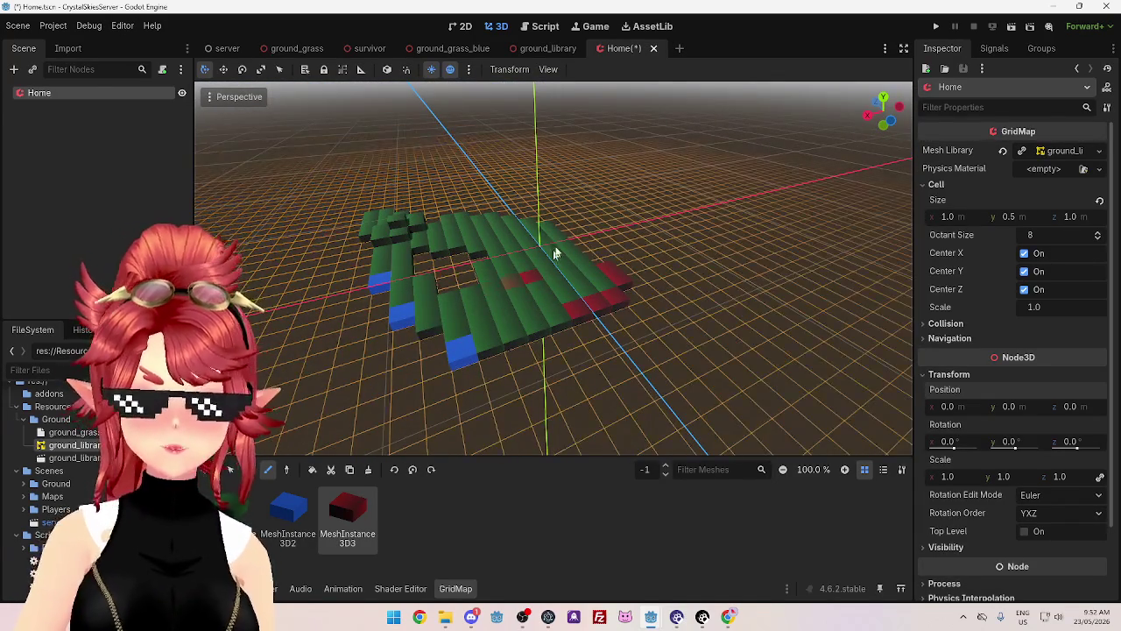
pyautogui.moveTo(596, 357)
pyautogui.mouseDown()
pyautogui.moveTo(460, 383)
pyautogui.moveTo(613, 346)
pyautogui.moveTo(641, 357)
pyautogui.mouseUp()
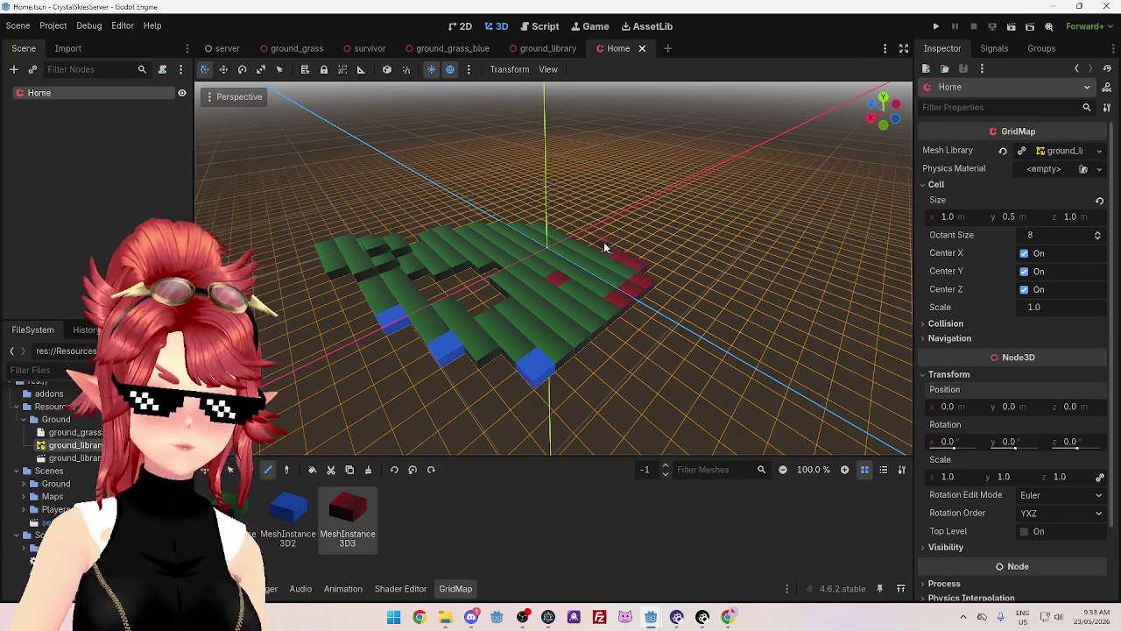
# - Open NewCampaign.gd with its NEW_HOME_GROUND coordinates in the Script workspace, then return to the Home tab
pyautogui.click(525, 50)
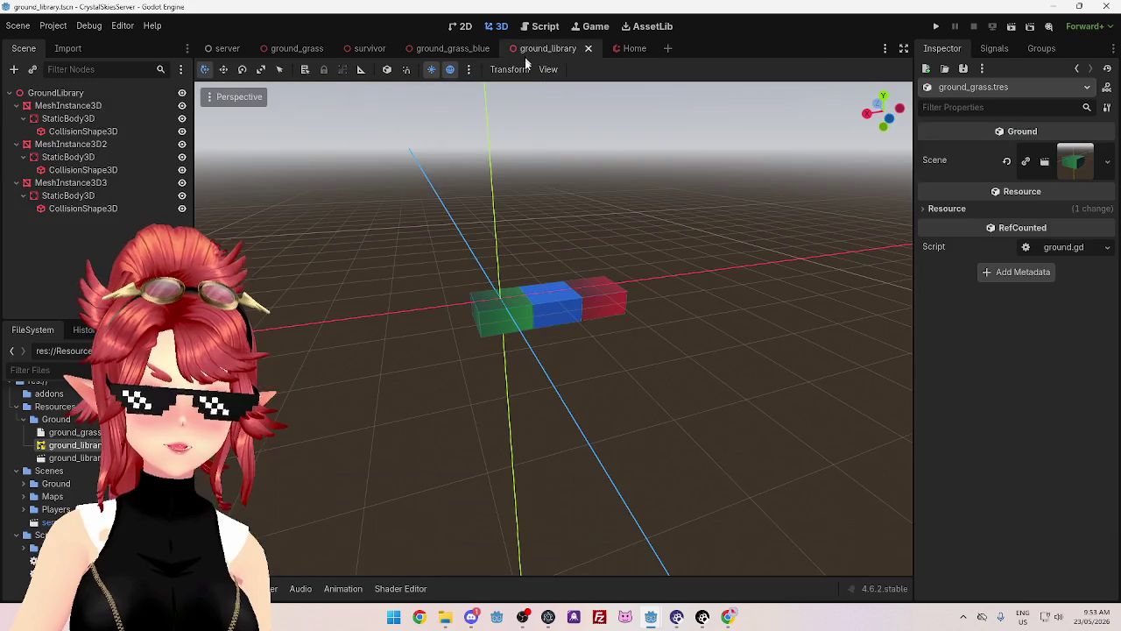
pyautogui.hotkey('ctrl', 'F3')
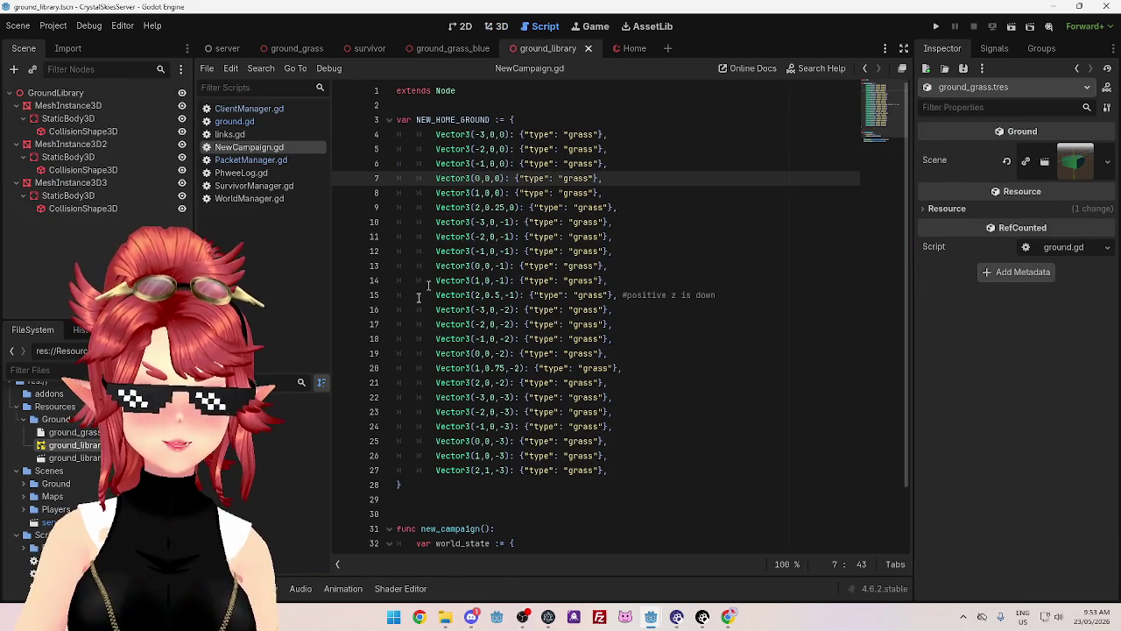
pyautogui.click(603, 51)
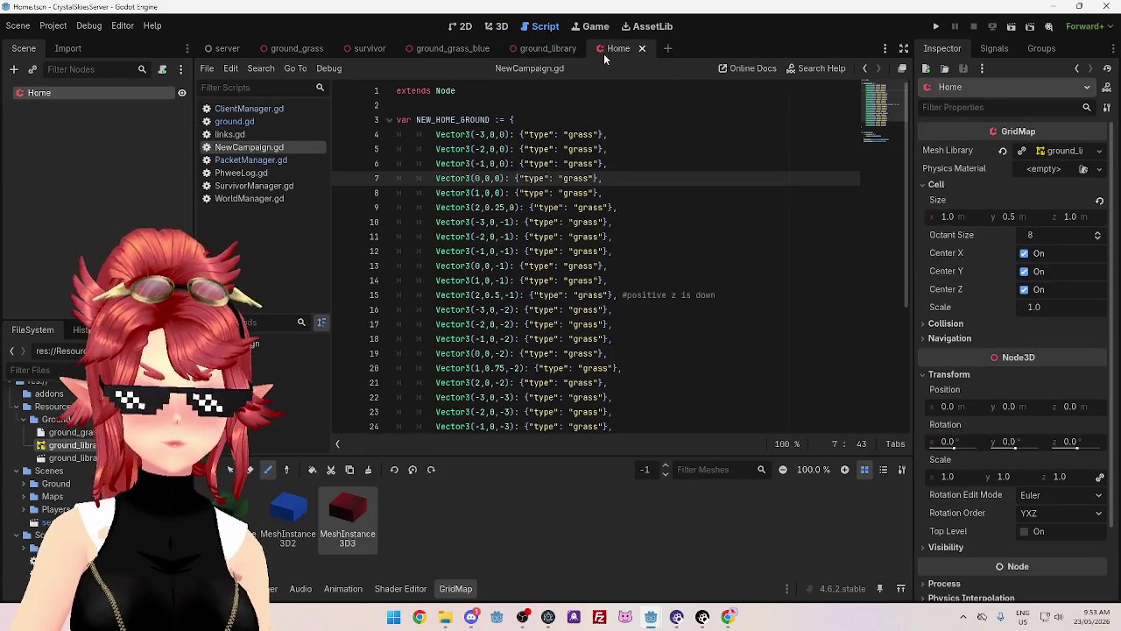
pyautogui.click(553, 50)
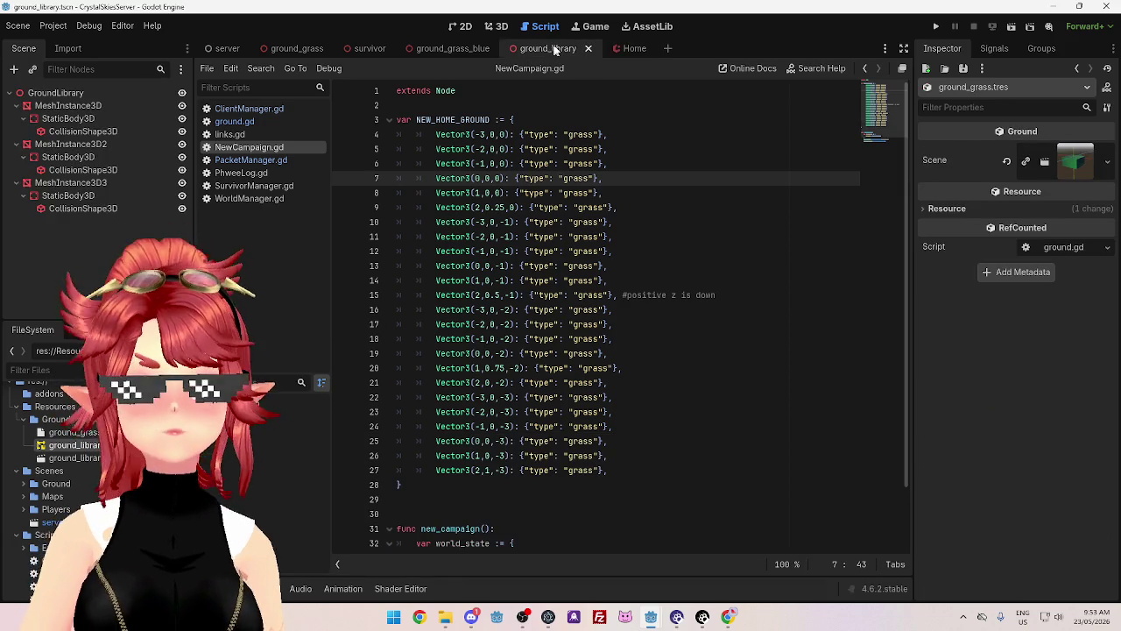
pyautogui.click(613, 50)
pyautogui.click(528, 51)
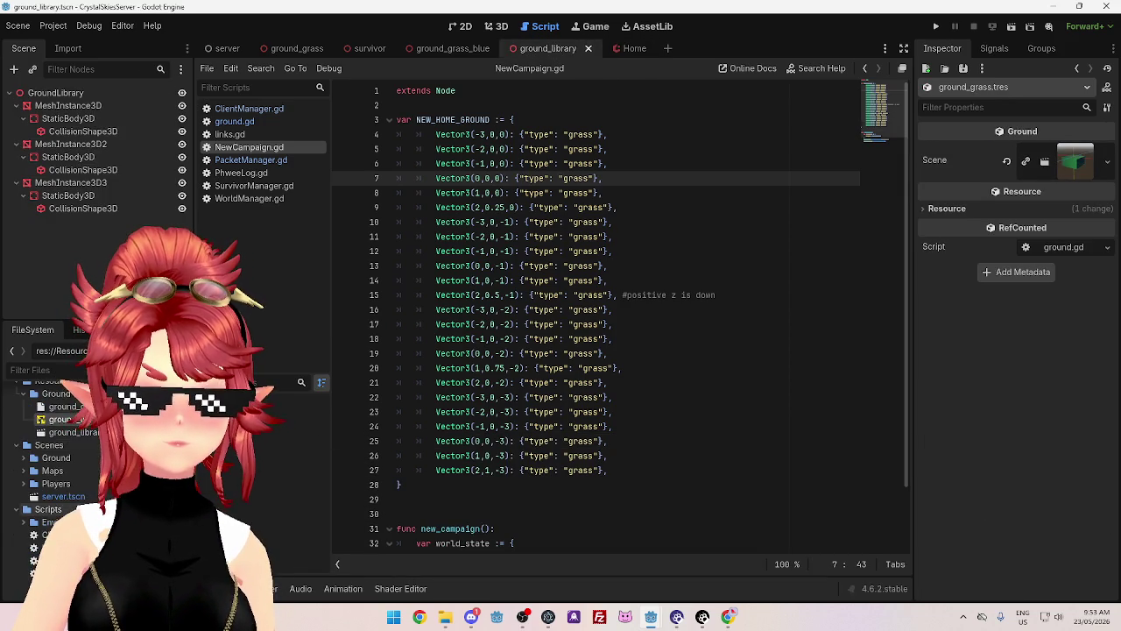
pyautogui.scroll(1, 88, 464)
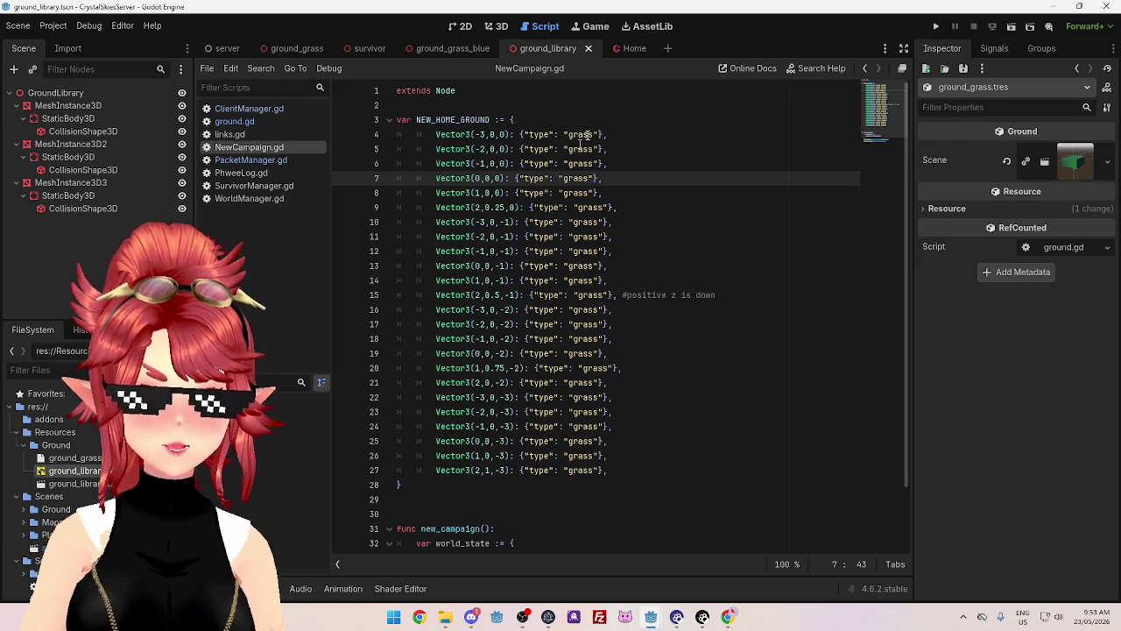
pyautogui.click(620, 48)
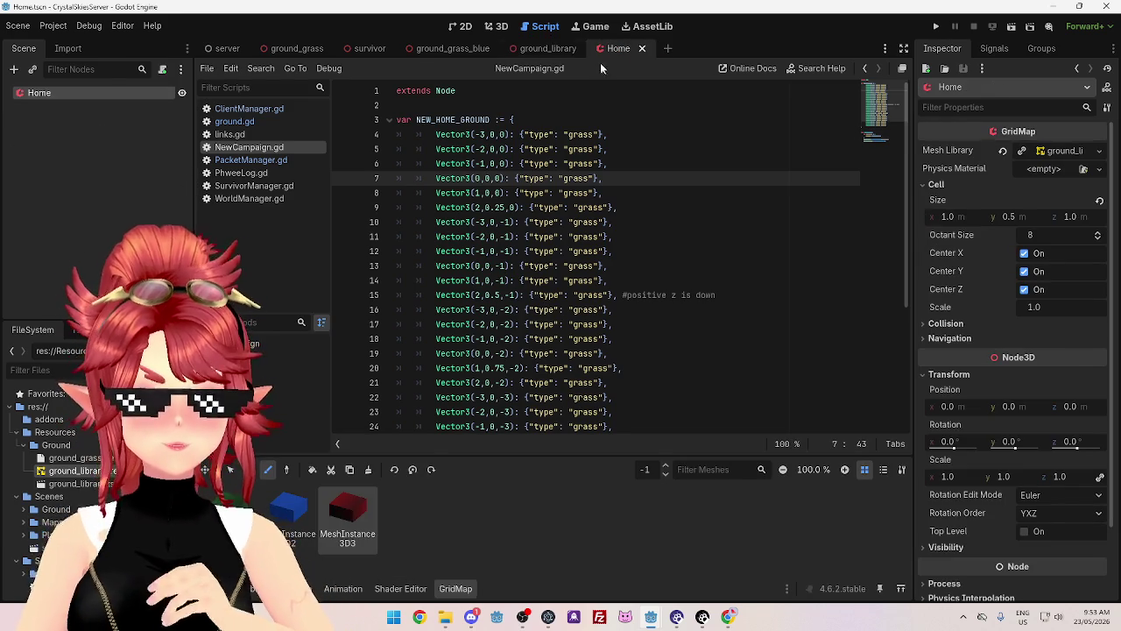
pyautogui.click(496, 26)
# - Orbit around the Home GridMap, reselect the Home node, and go back to NewCampaign.gd
pyautogui.moveTo(591, 308)
pyautogui.mouseDown()
pyautogui.moveTo(574, 322)
pyautogui.moveTo(634, 319)
pyautogui.moveTo(667, 266)
pyautogui.mouseUp()
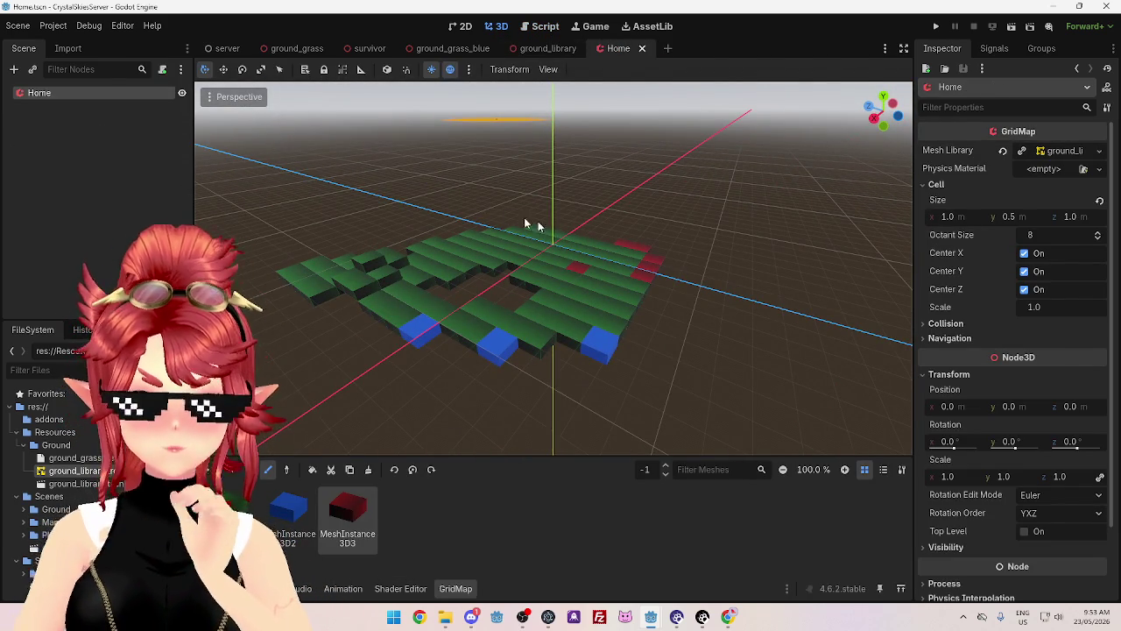
pyautogui.moveTo(743, 328)
pyautogui.mouseDown()
pyautogui.moveTo(652, 319)
pyautogui.moveTo(810, 303)
pyautogui.mouseUp()
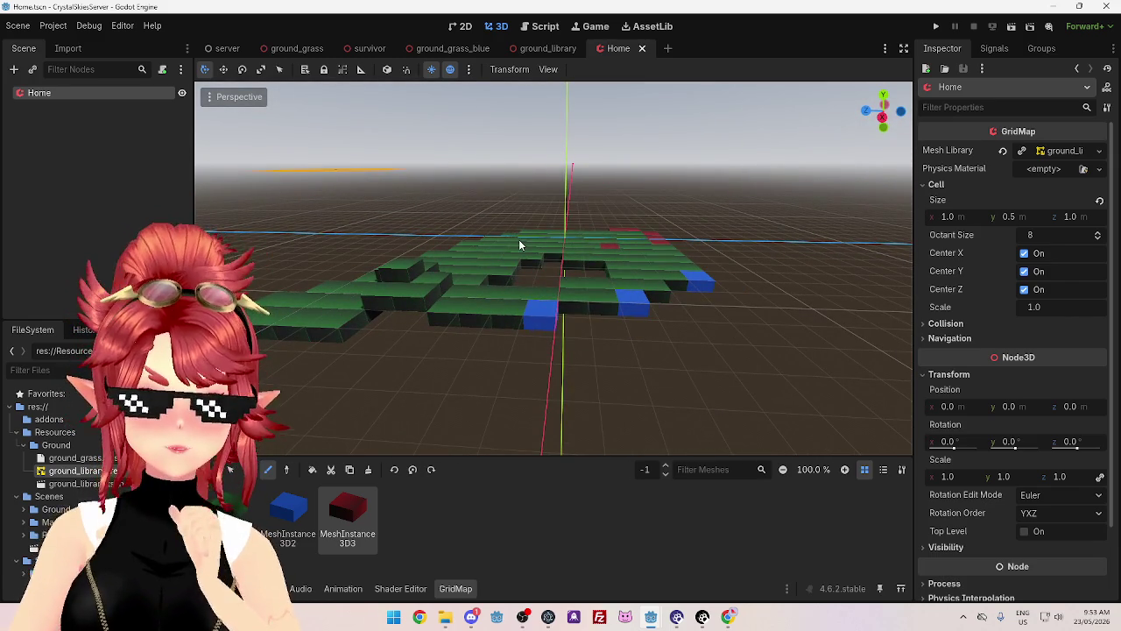
pyautogui.click(64, 101)
pyautogui.click(61, 87)
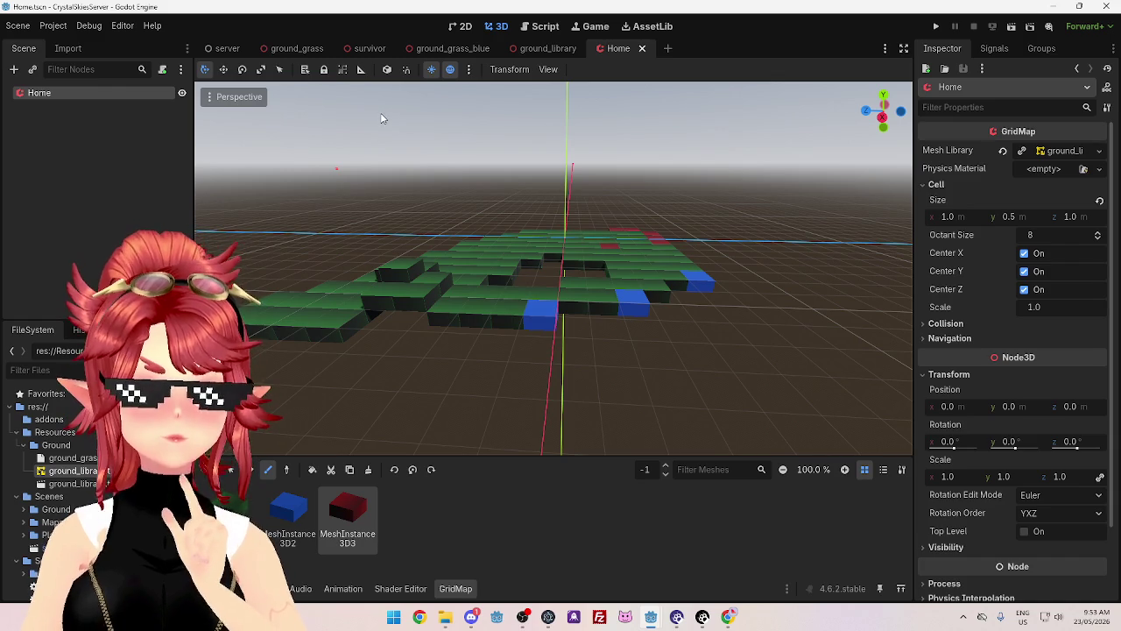
pyautogui.click(540, 26)
# - Peek at the ground_library scene, then return to Home and scroll through NewCampaign.gd's new_campaign function
pyautogui.scroll(-5, 484, 271)
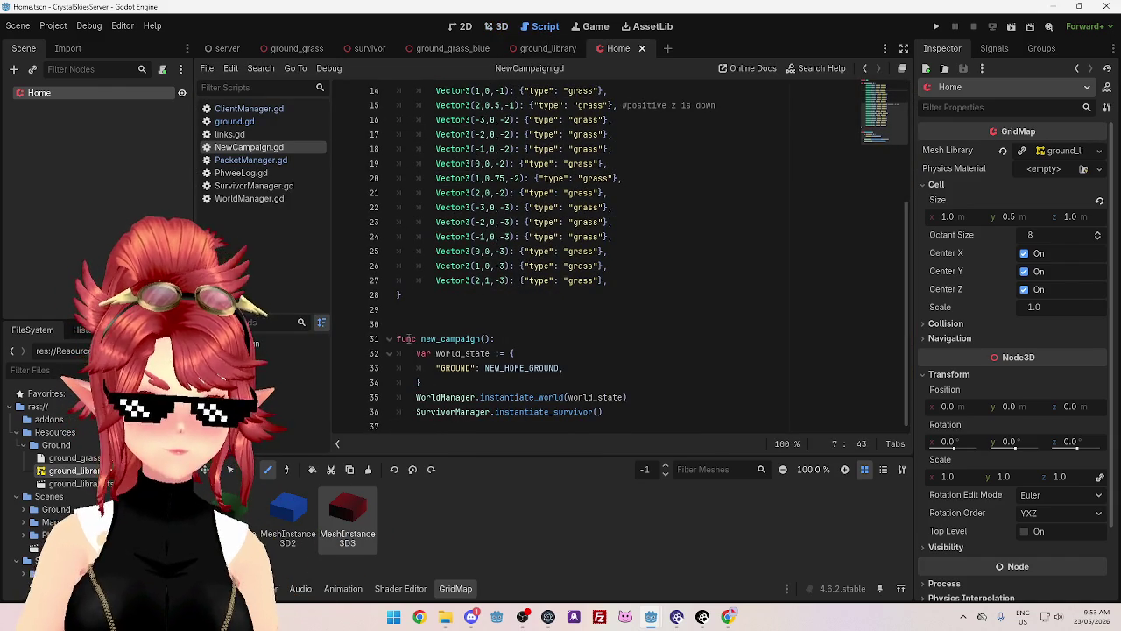
pyautogui.click(551, 52)
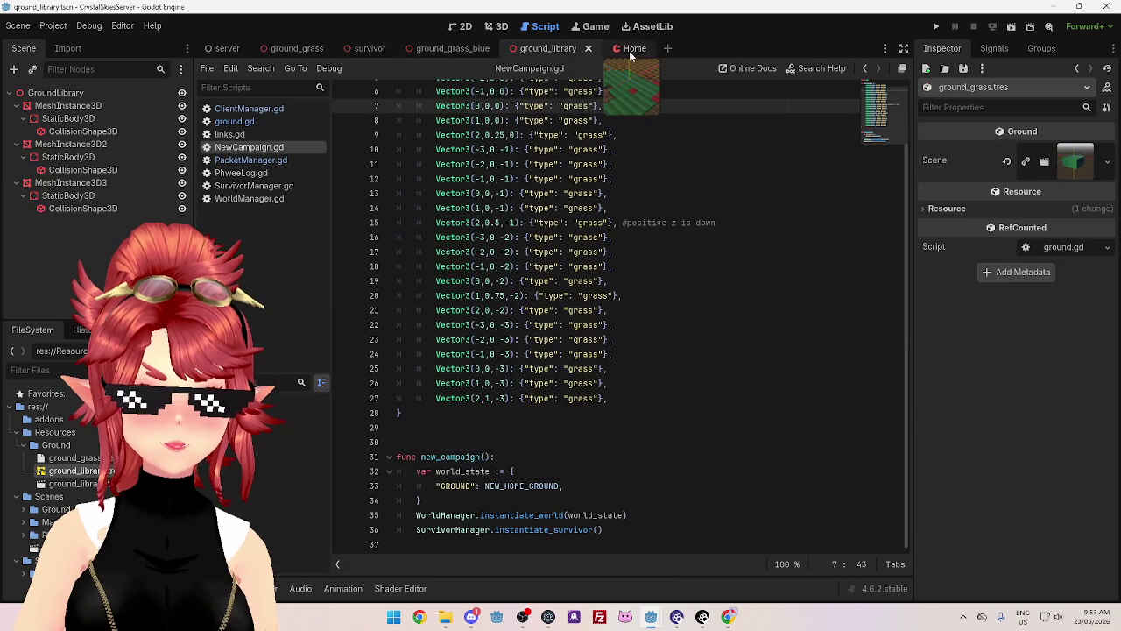
pyautogui.click(629, 50)
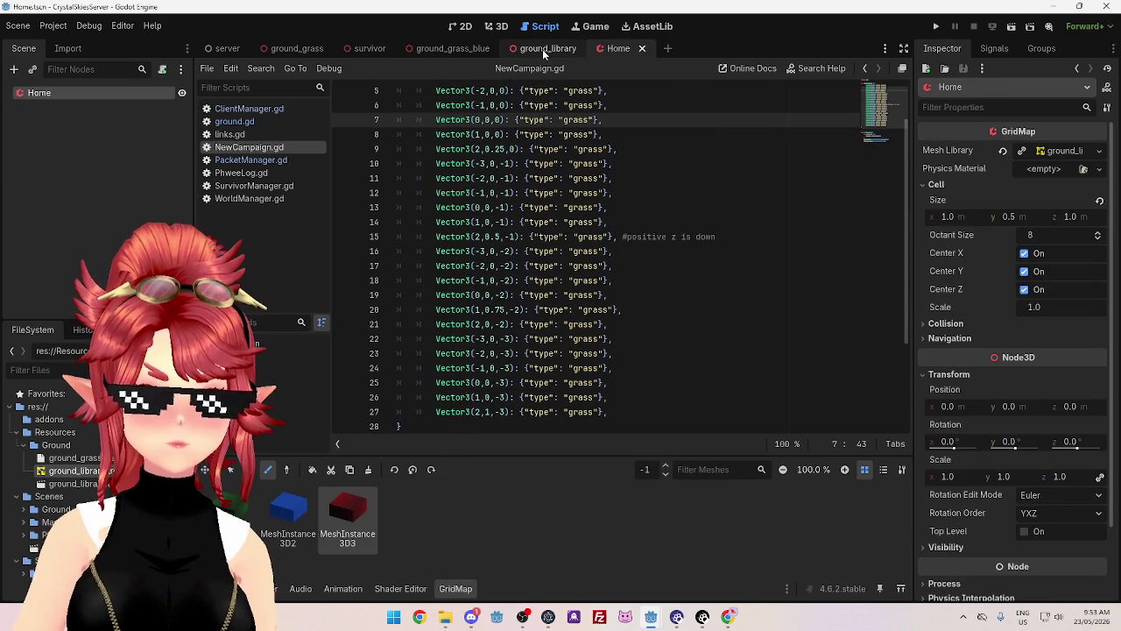
pyautogui.scroll(-2, 560, 242)
pyautogui.scroll(-2, 561, 241)
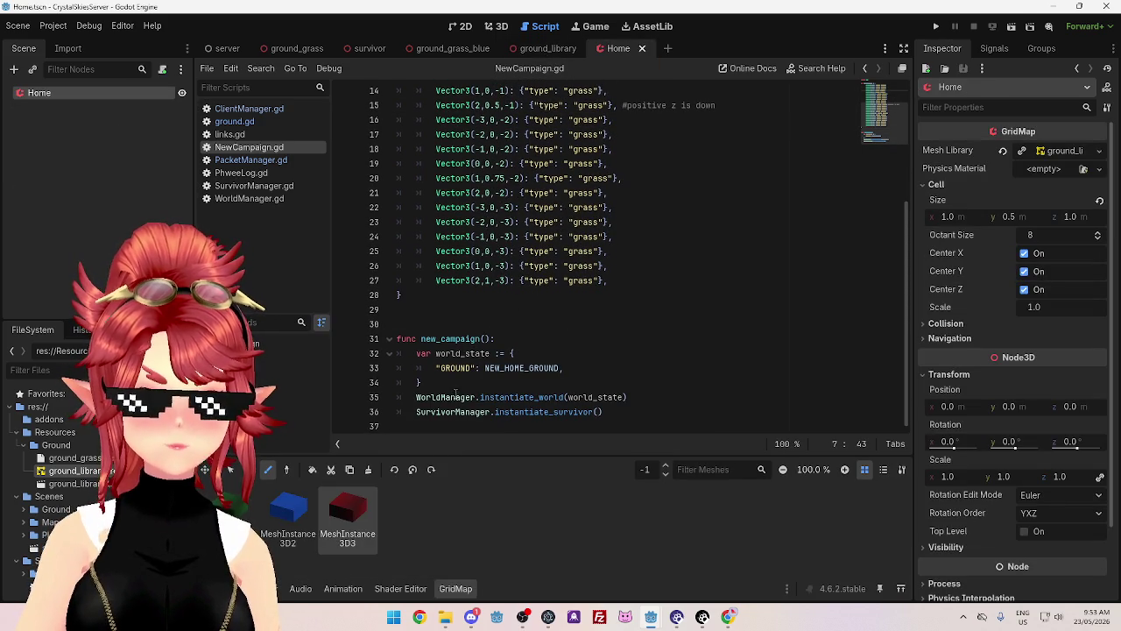
pyautogui.scroll(6, 515, 401)
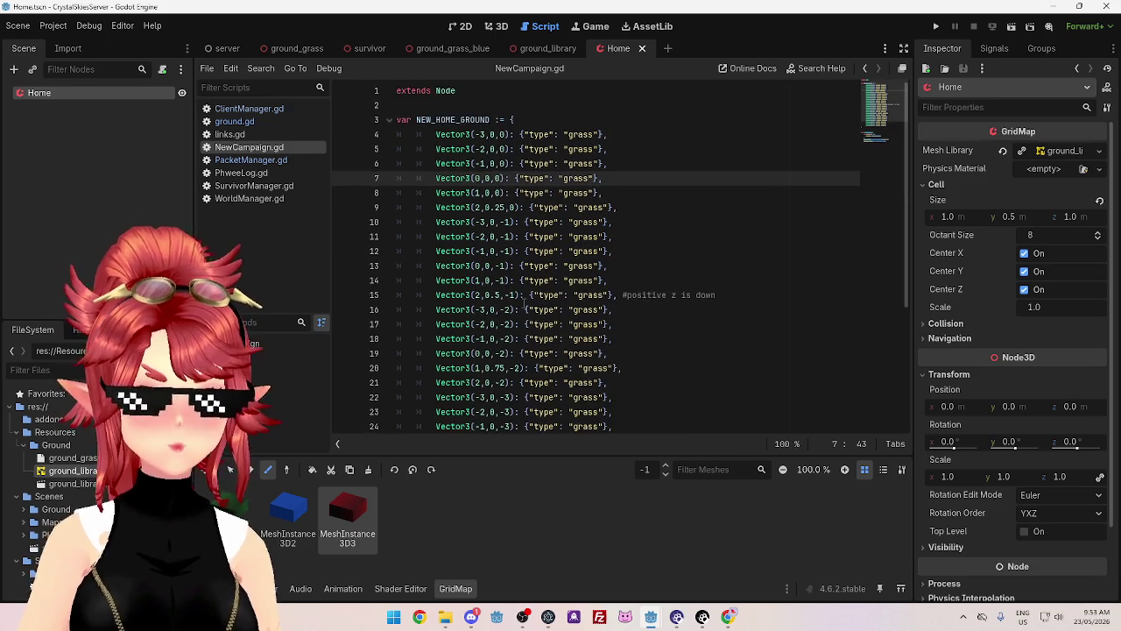
pyautogui.scroll(-6, 559, 368)
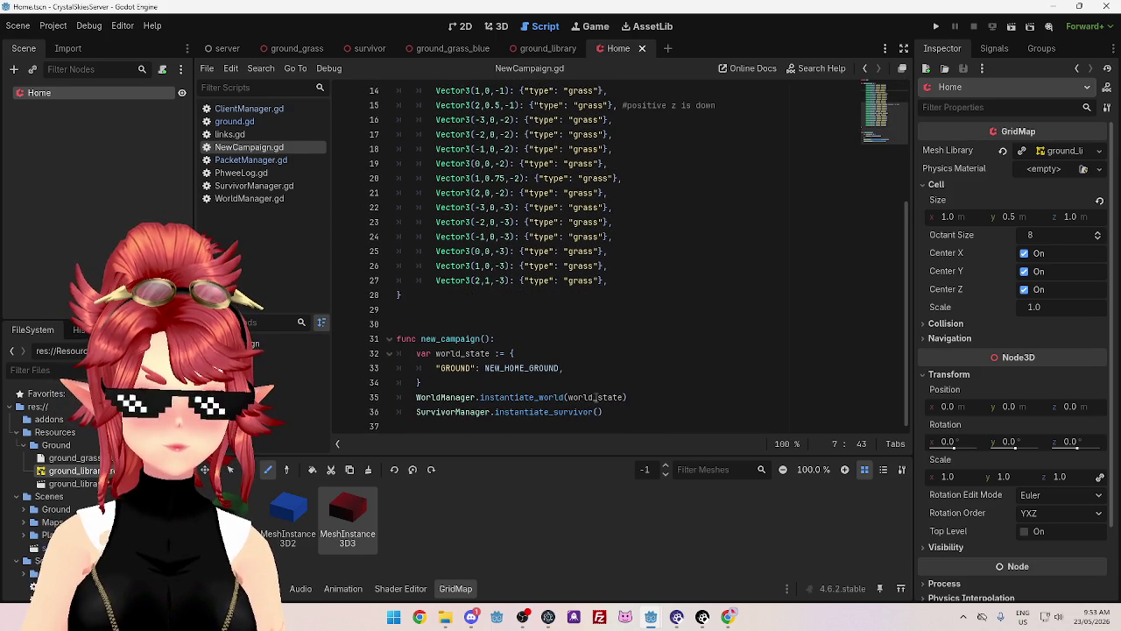
pyautogui.moveTo(596, 397)
pyautogui.moveTo(531, 397)
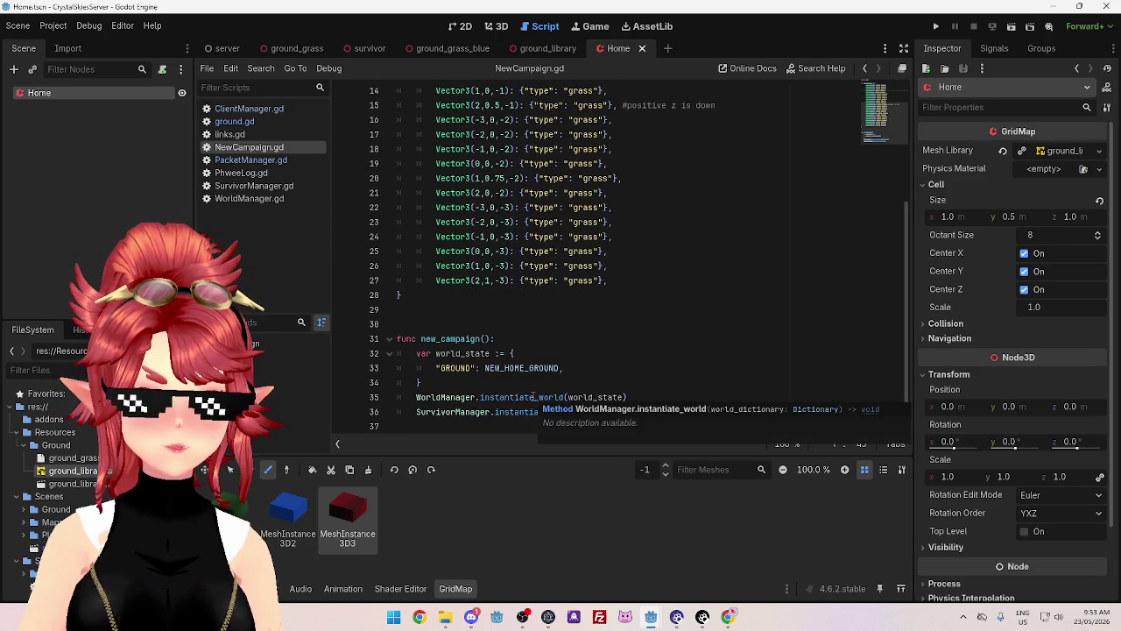
pyautogui.scroll(6, 518, 165)
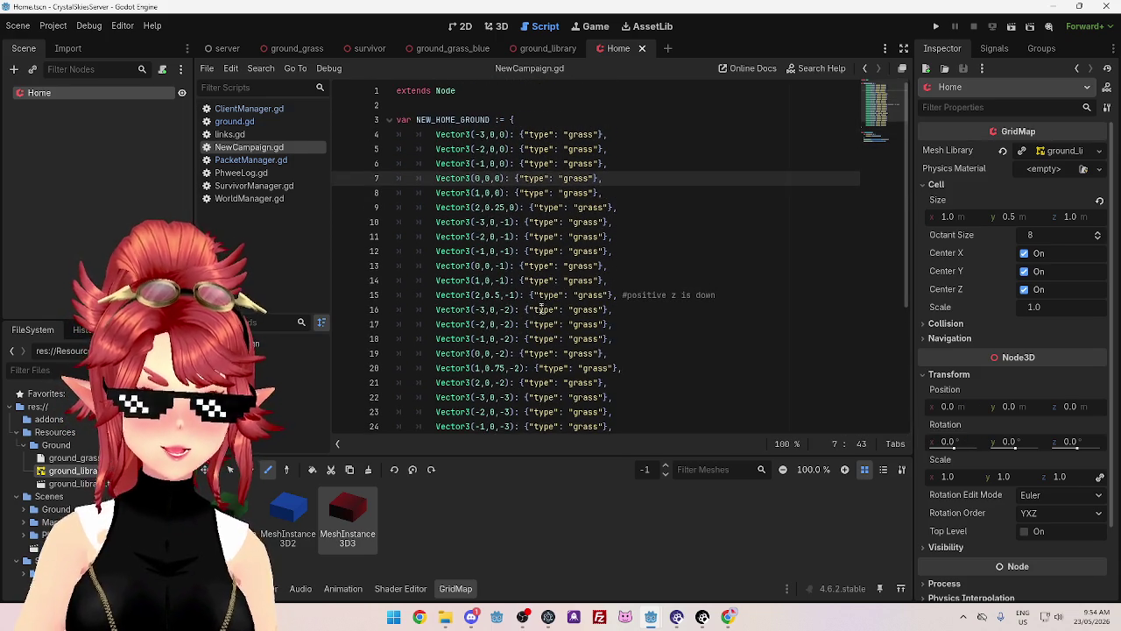
pyautogui.scroll(-6, 532, 313)
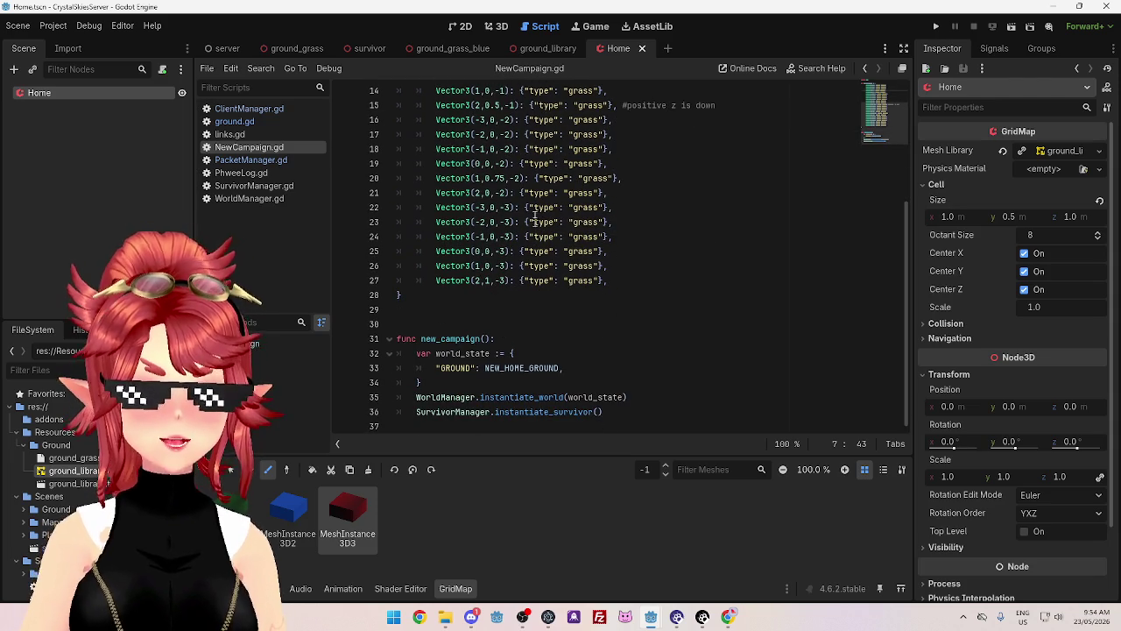
# - Insert a '#build map' comment line above var world_state, then switch to the server scene
pyautogui.click(414, 354)
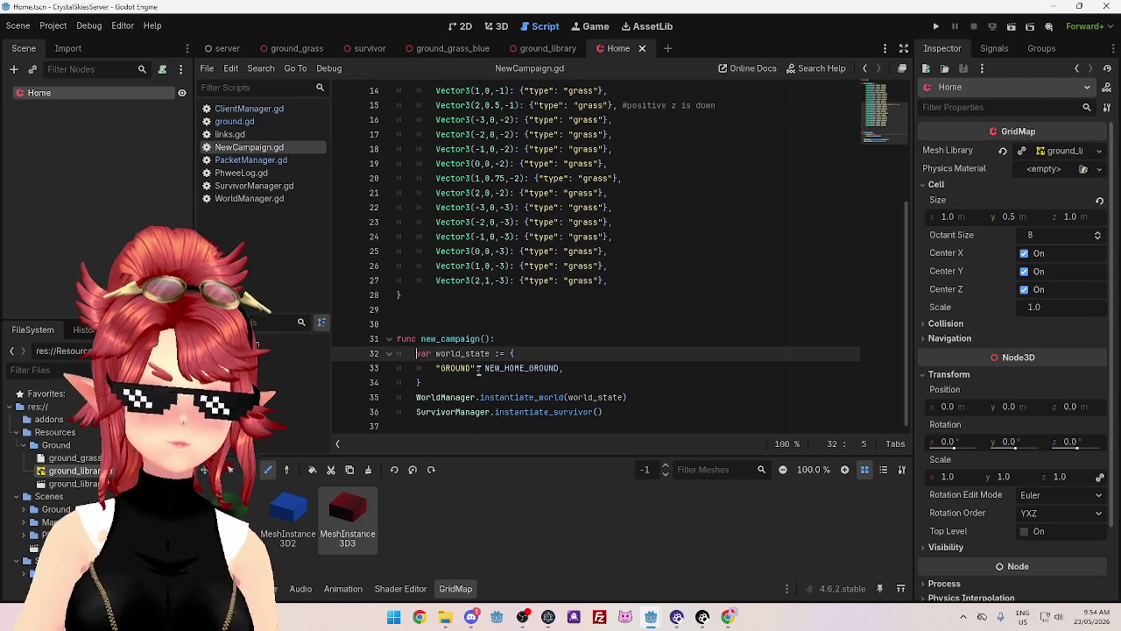
pyautogui.press('Return')
pyautogui.click(468, 355)
pyautogui.write('#build ma')
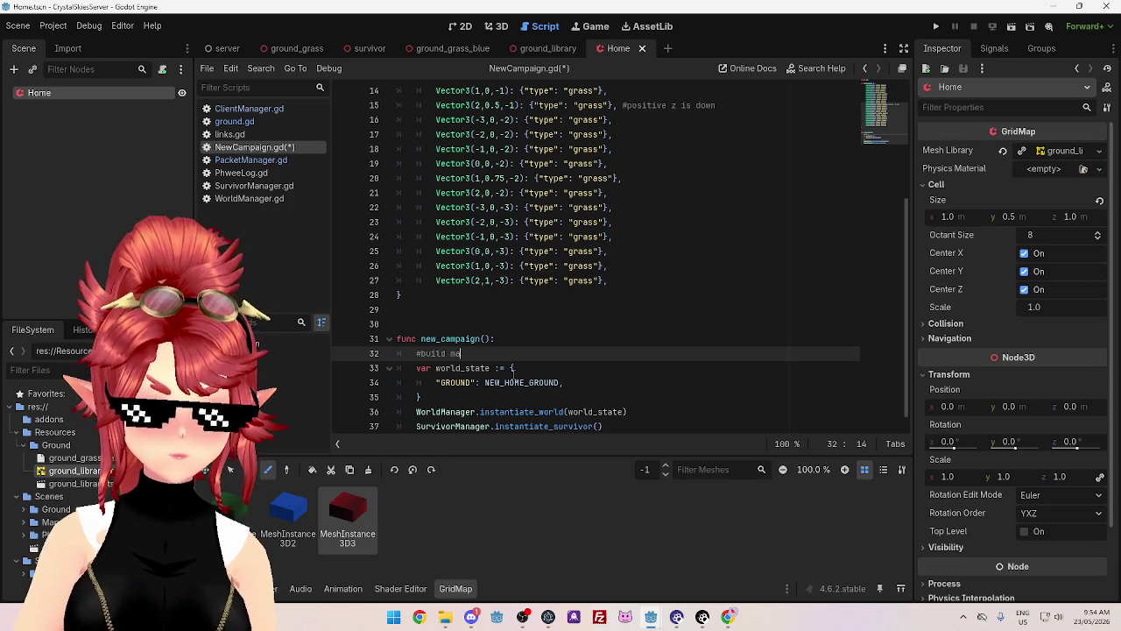
pyautogui.write('p')
pyautogui.press('Return')
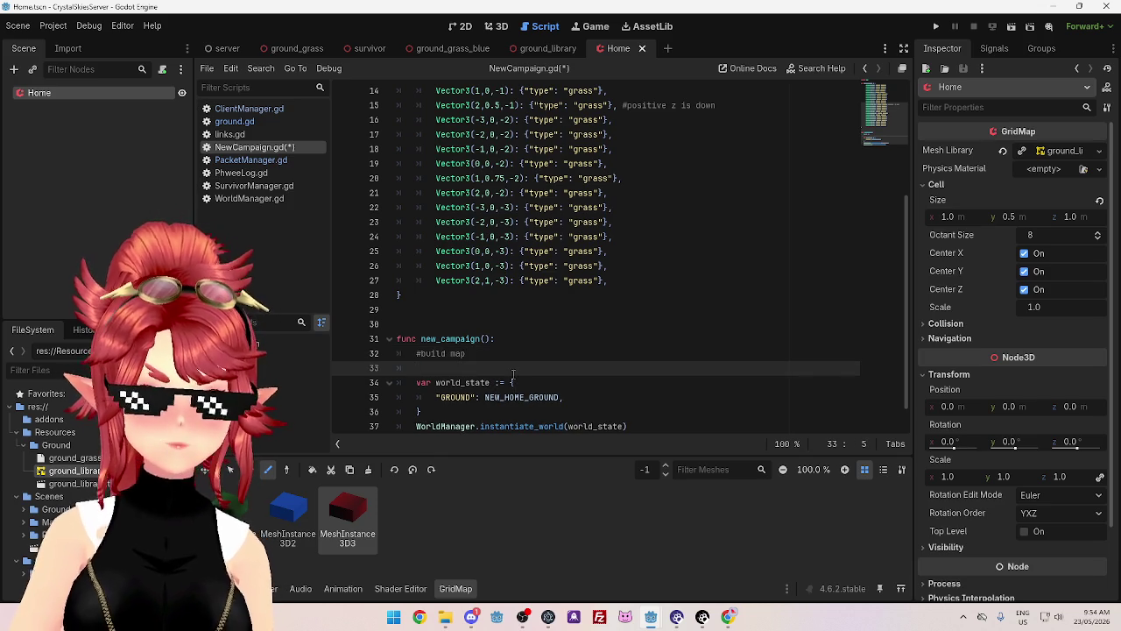
pyautogui.scroll(-1, 517, 371)
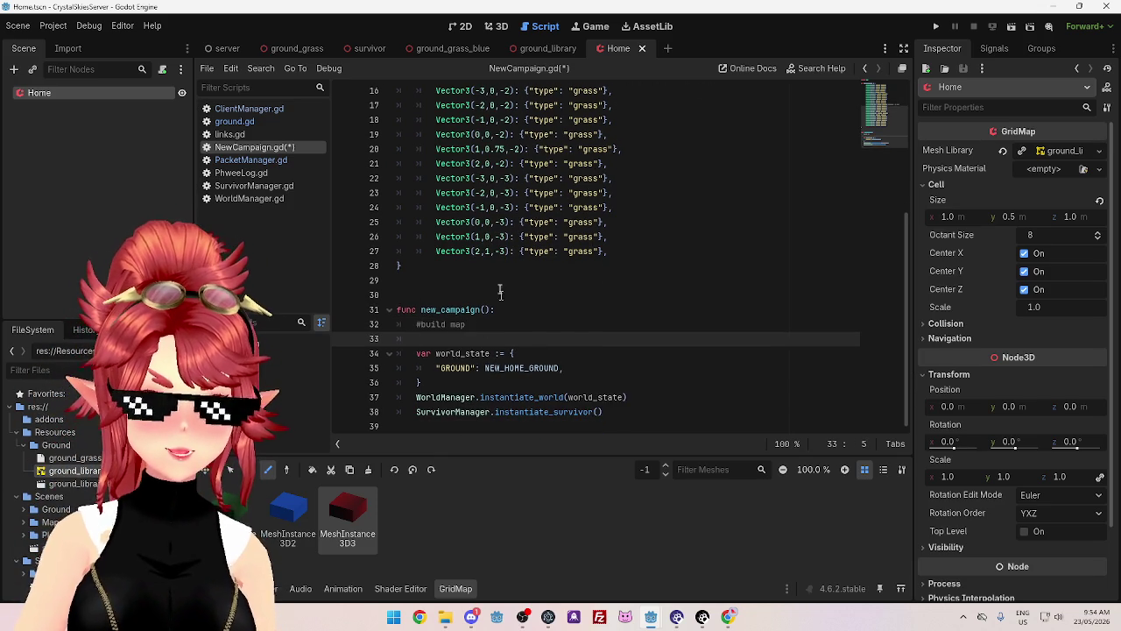
pyautogui.scroll(5, 488, 325)
pyautogui.scroll(-3, 494, 278)
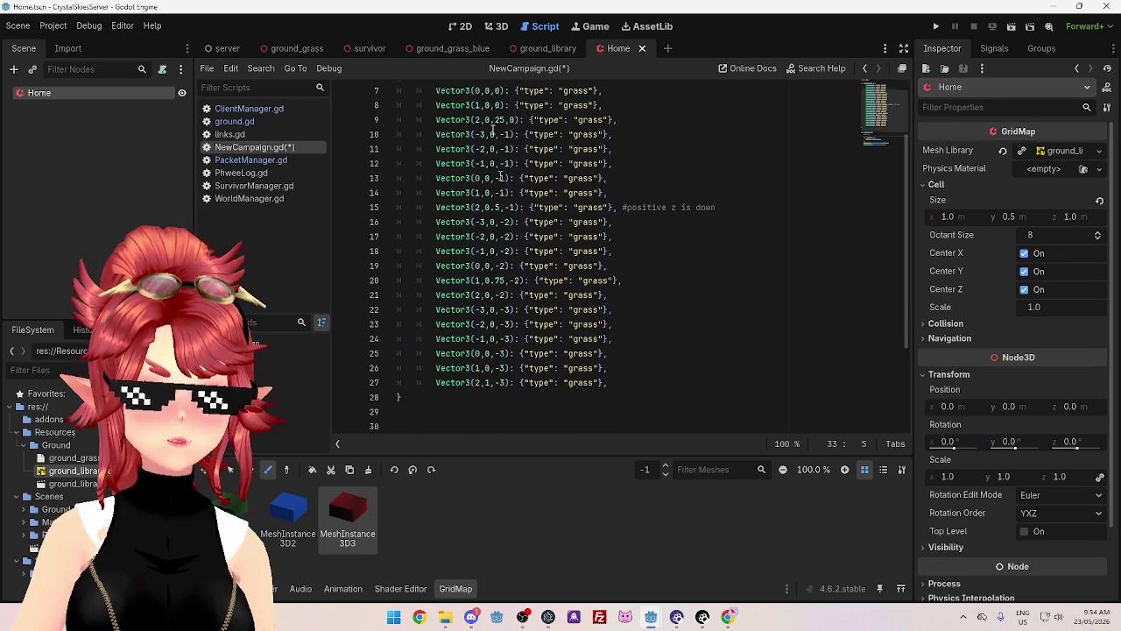
pyautogui.click(224, 51)
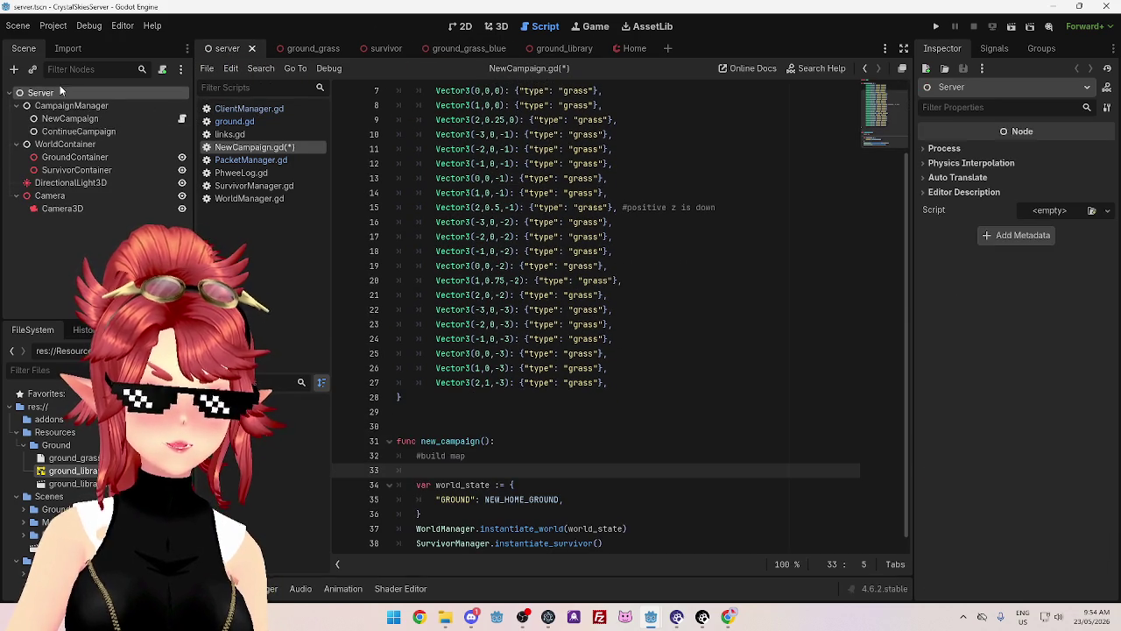
# - Collapse and expand CampaignManager and WorldContainer in the Scene dock, checking Server's node options
pyautogui.scroll(-1, 613, 392)
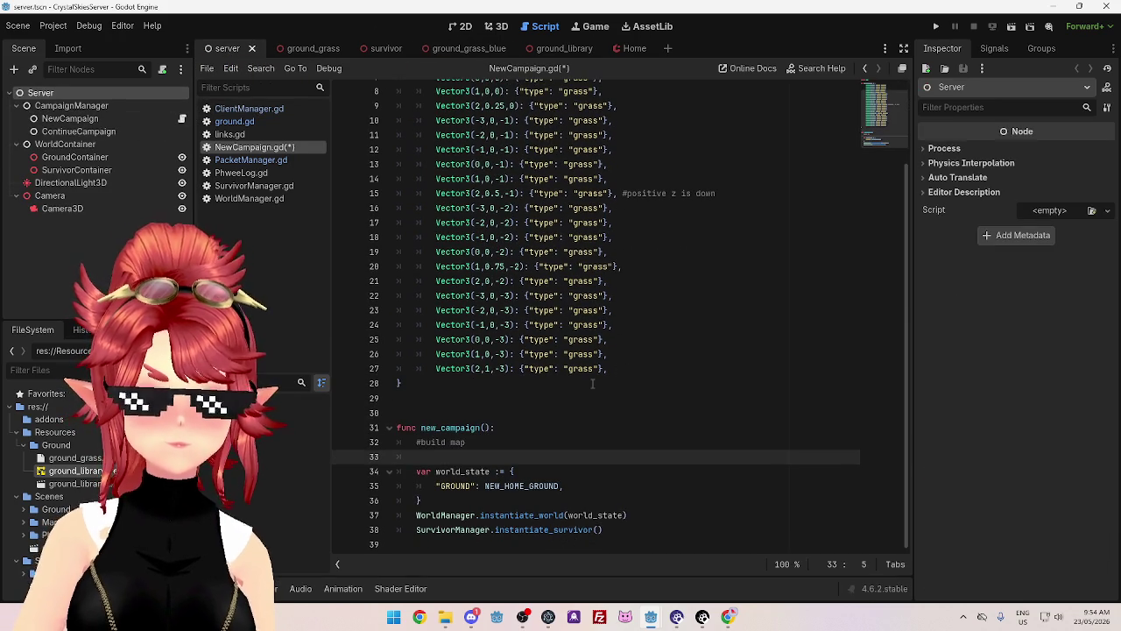
pyautogui.click(15, 106)
pyautogui.click(15, 118)
pyautogui.rightClick(60, 96)
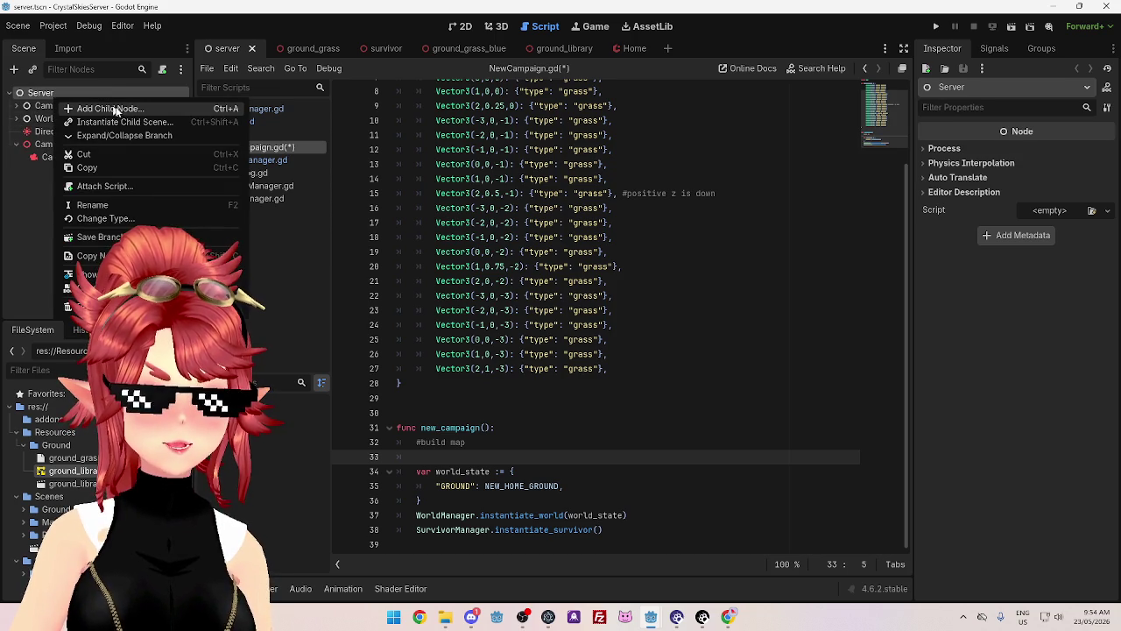
pyautogui.press('Escape')
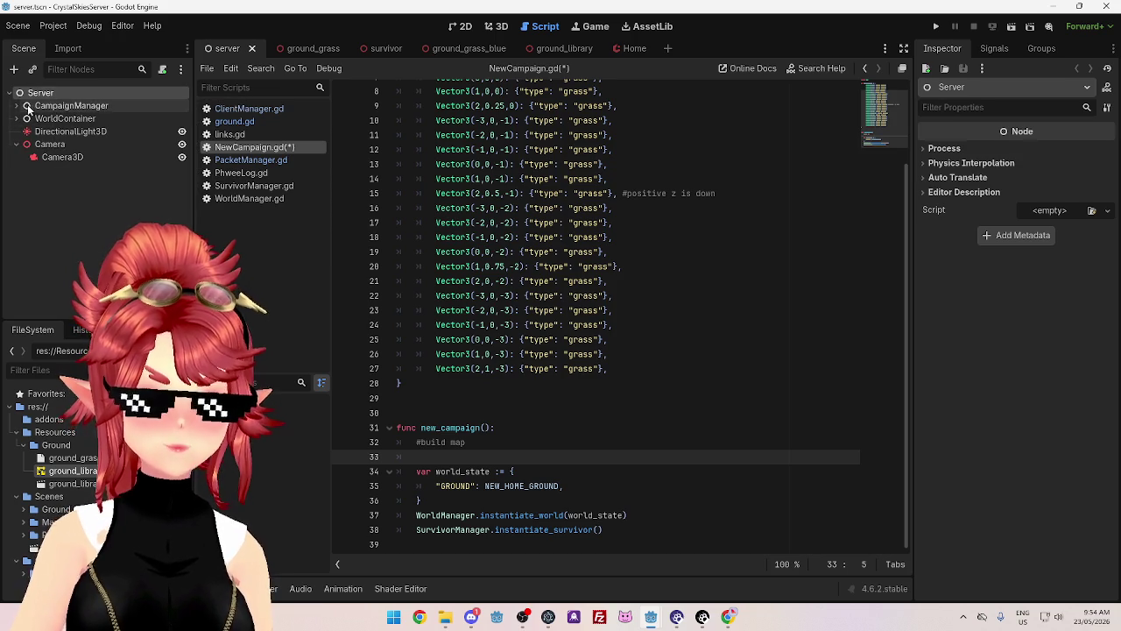
pyautogui.click(16, 106)
pyautogui.click(15, 106)
pyautogui.click(16, 119)
pyautogui.click(16, 118)
pyautogui.click(52, 105)
pyautogui.click(48, 119)
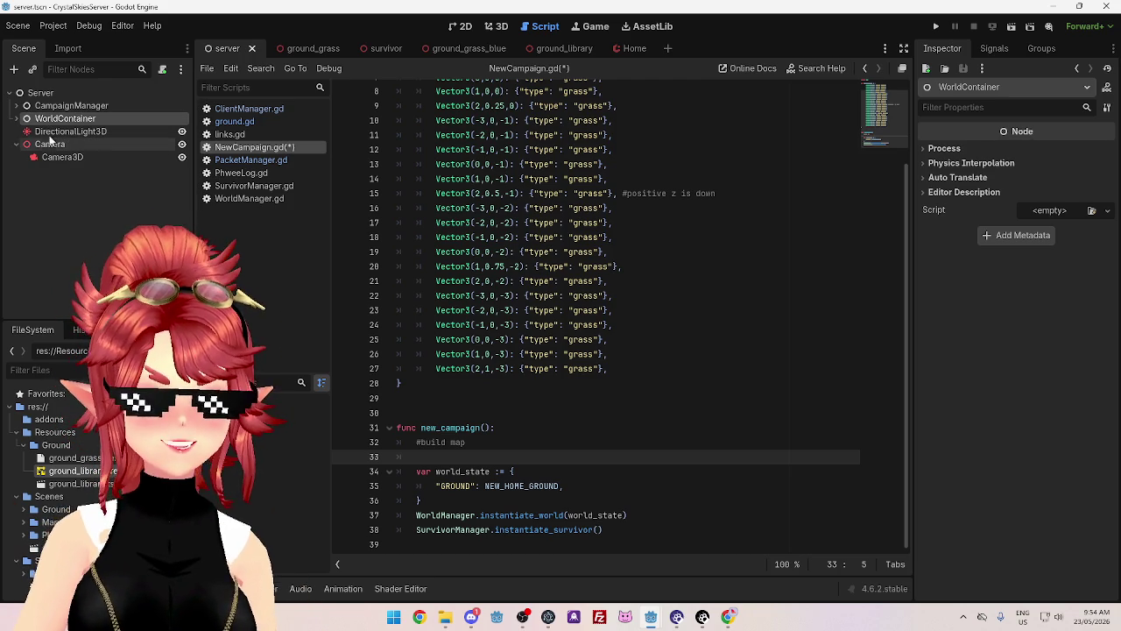
# - Expand CampaignManager to inspect the NewCampaign node's script, then return to the Home scene
pyautogui.click(16, 105)
pyautogui.click(70, 118)
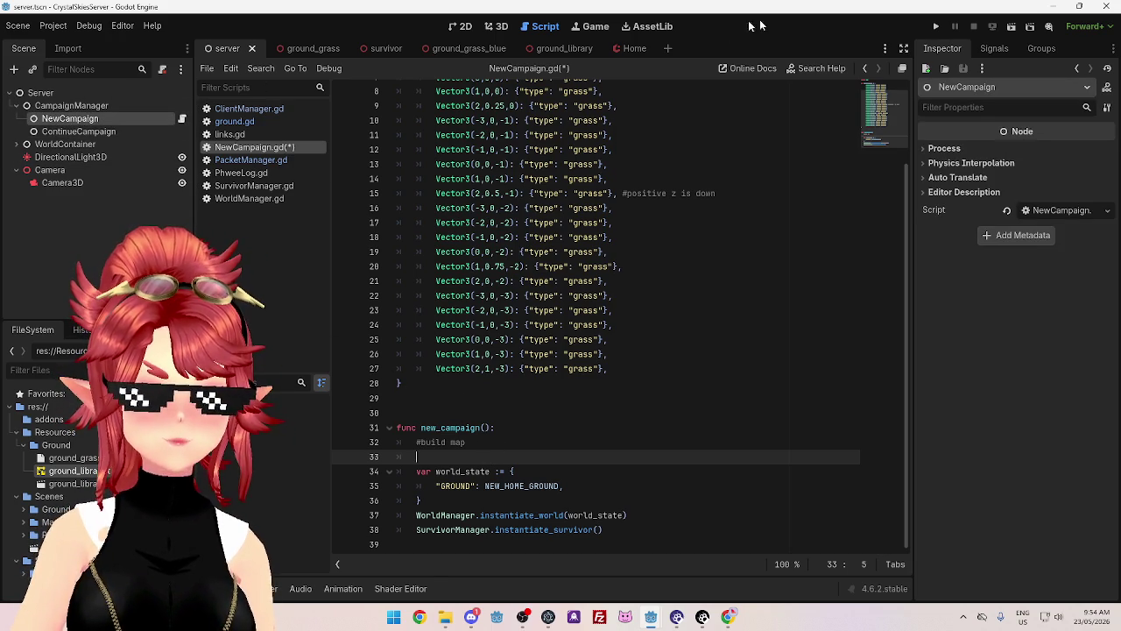
pyautogui.click(628, 53)
# - Bring up the Using GridMaps tutorial and follow its link to the GridMap class reference
pyautogui.click(727, 617)
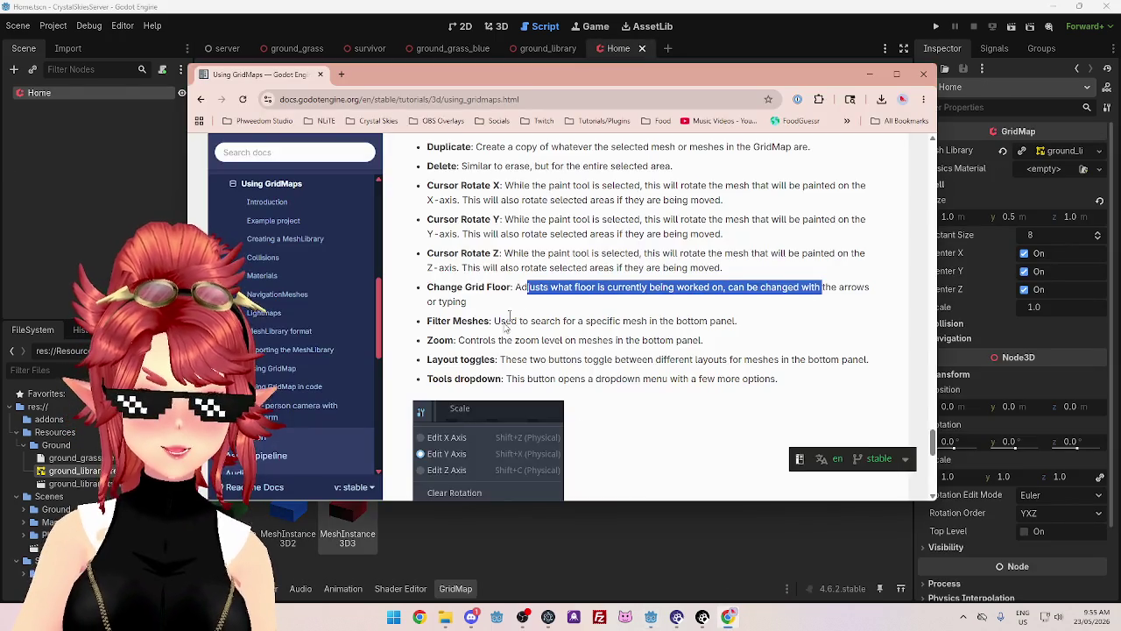
pyautogui.scroll(-7, 660, 288)
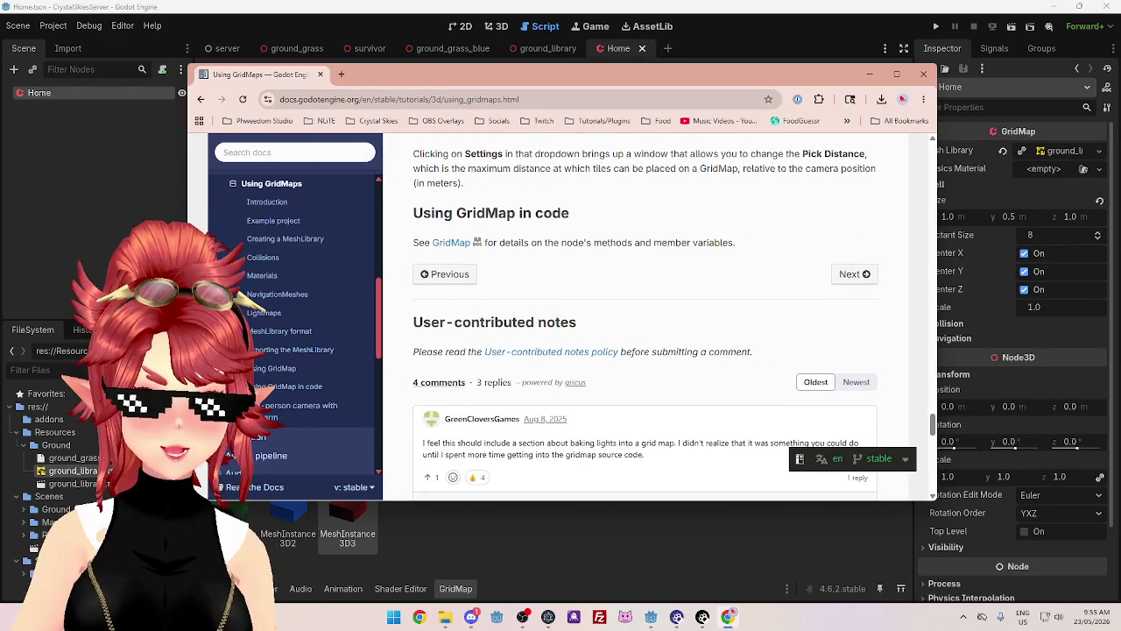
pyautogui.scroll(2, 563, 246)
pyautogui.scroll(1, 564, 247)
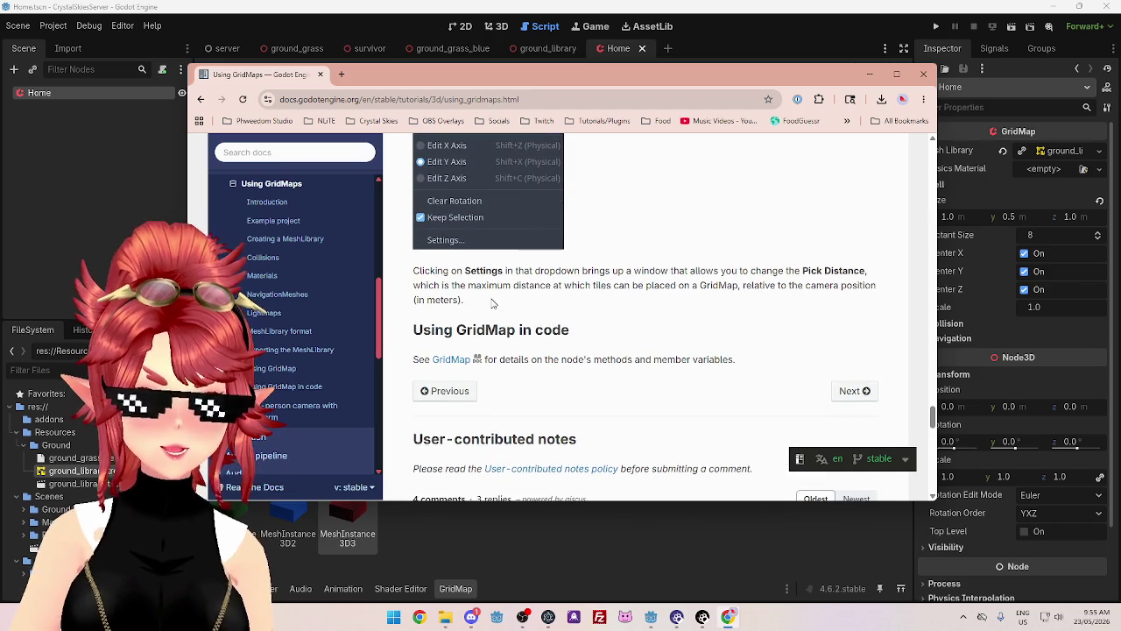
pyautogui.moveTo(430, 271); pyautogui.dragTo(575, 270)
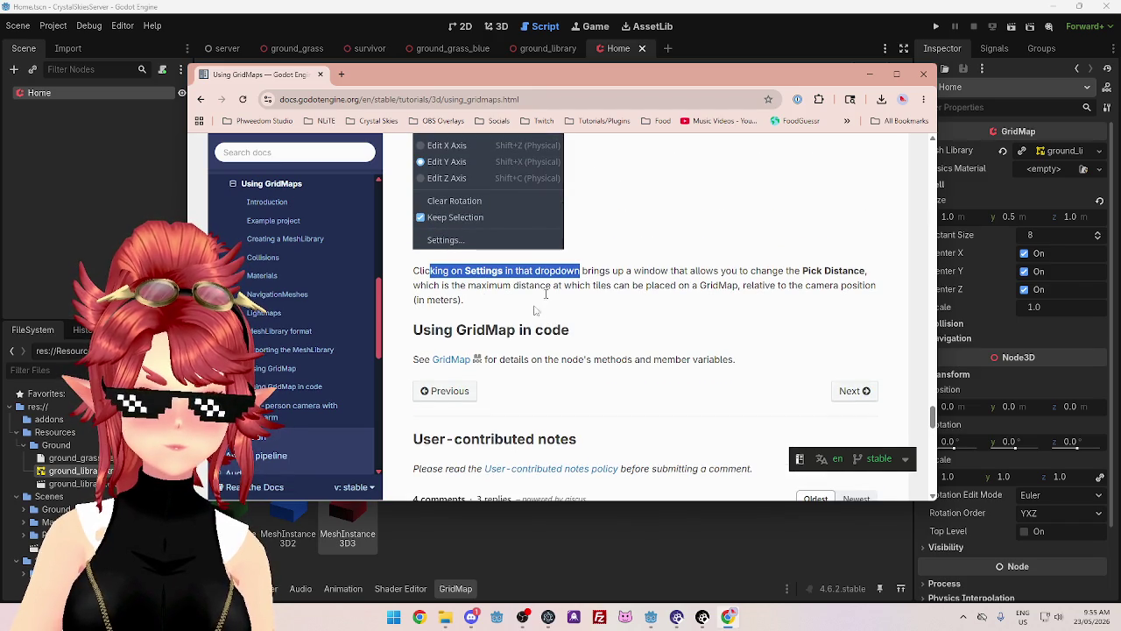
pyautogui.click(455, 359)
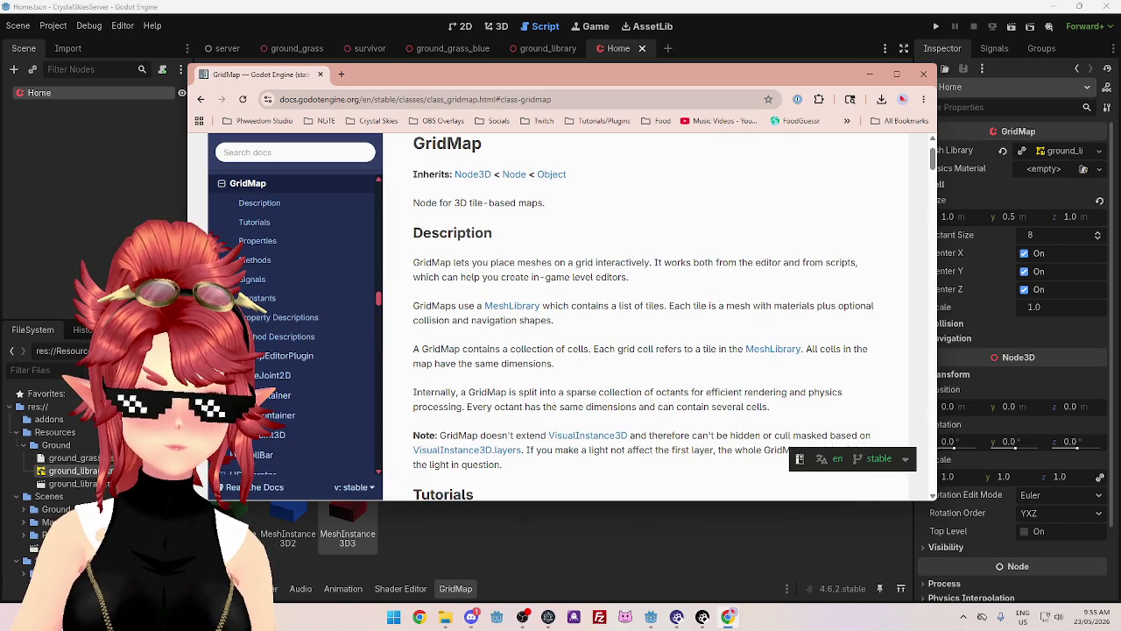
# - Read the GridMap description on placing meshes on a grid and MeshLibrary tiles
pyautogui.moveTo(452, 262); pyautogui.dragTo(643, 262)
pyautogui.click(619, 276)
pyautogui.moveTo(452, 262); pyautogui.dragTo(651, 262)
pyautogui.scroll(-5, 596, 306)
pyautogui.scroll(5, 595, 306)
pyautogui.moveTo(440, 262)
pyautogui.mouseDown()
pyautogui.moveTo(533, 262)
pyautogui.moveTo(530, 277)
pyautogui.mouseUp()
pyautogui.moveTo(653, 261); pyautogui.dragTo(760, 262)
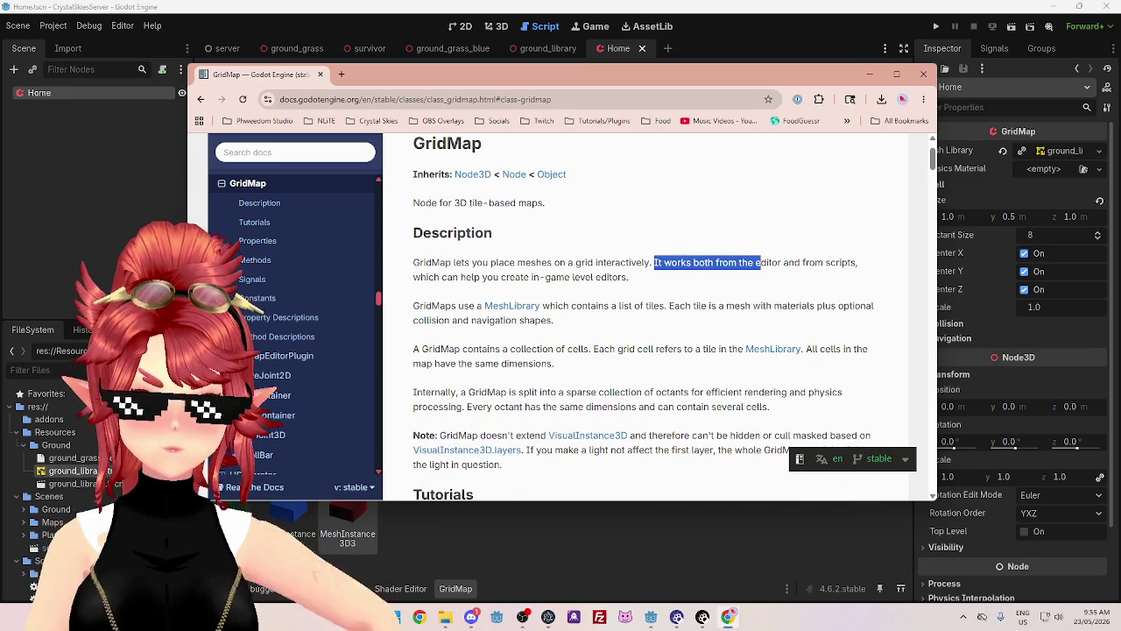
pyautogui.moveTo(440, 306); pyautogui.dragTo(459, 306)
pyautogui.moveTo(571, 306); pyautogui.dragTo(668, 306)
pyautogui.moveTo(440, 349); pyautogui.dragTo(690, 348)
pyautogui.scroll(-2, 578, 307)
# - Read the notes on sparse octants, VisualInstance3D, cull masking and lights
pyautogui.moveTo(438, 275); pyautogui.dragTo(824, 275)
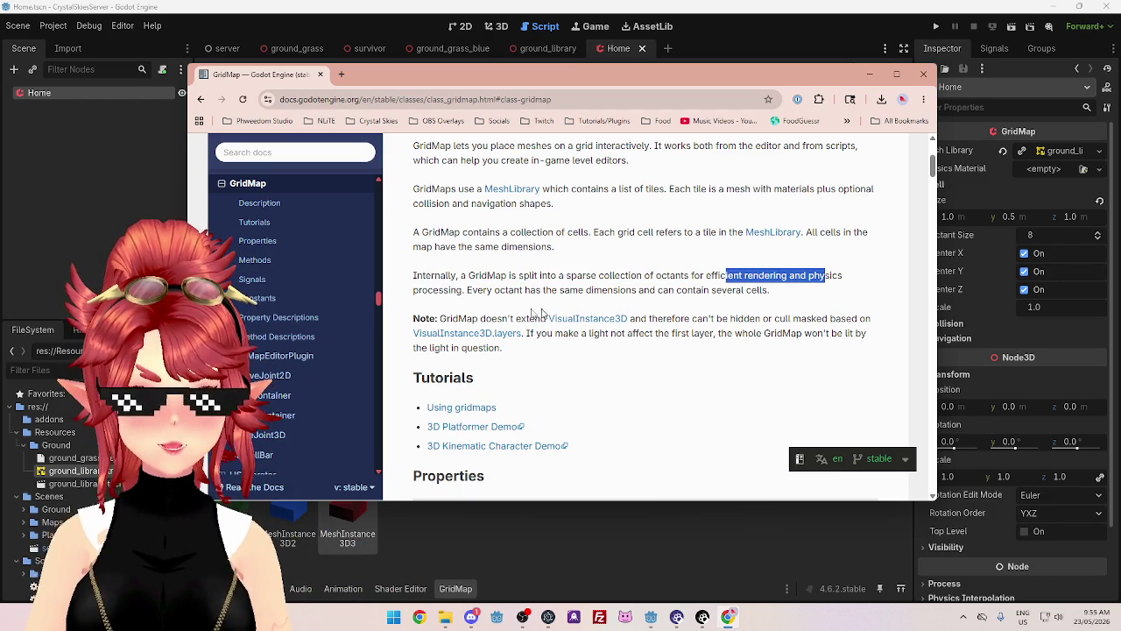
pyautogui.moveTo(467, 290); pyautogui.dragTo(702, 291)
pyautogui.scroll(-1, 701, 292)
pyautogui.moveTo(458, 260); pyautogui.dragTo(545, 260)
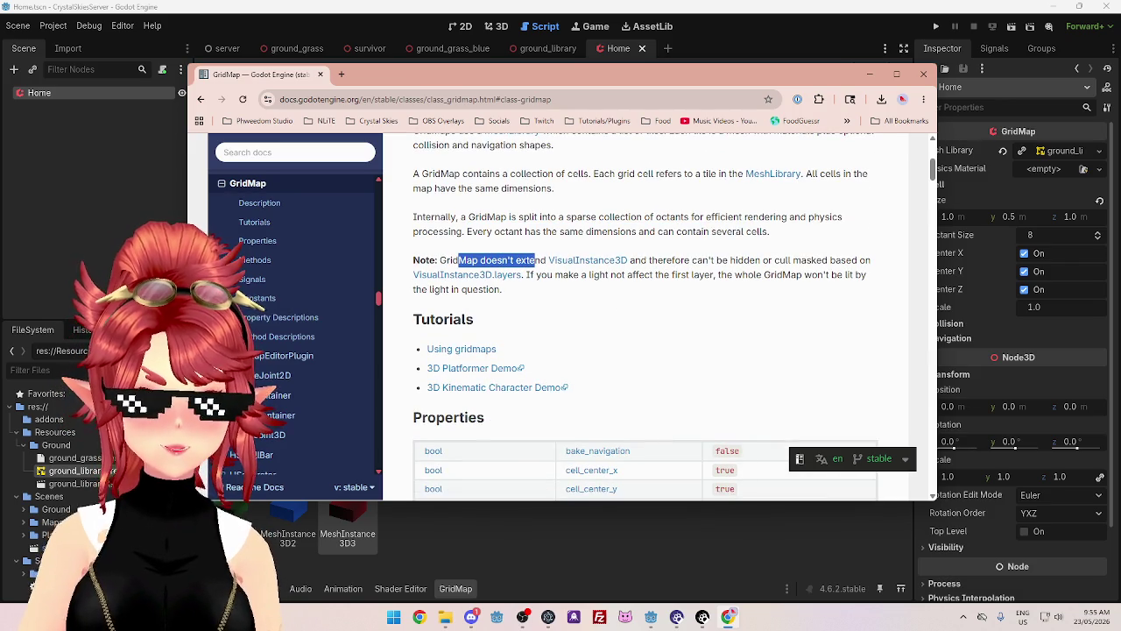
pyautogui.moveTo(648, 260); pyautogui.dragTo(867, 261)
pyautogui.moveTo(554, 275); pyautogui.dragTo(827, 275)
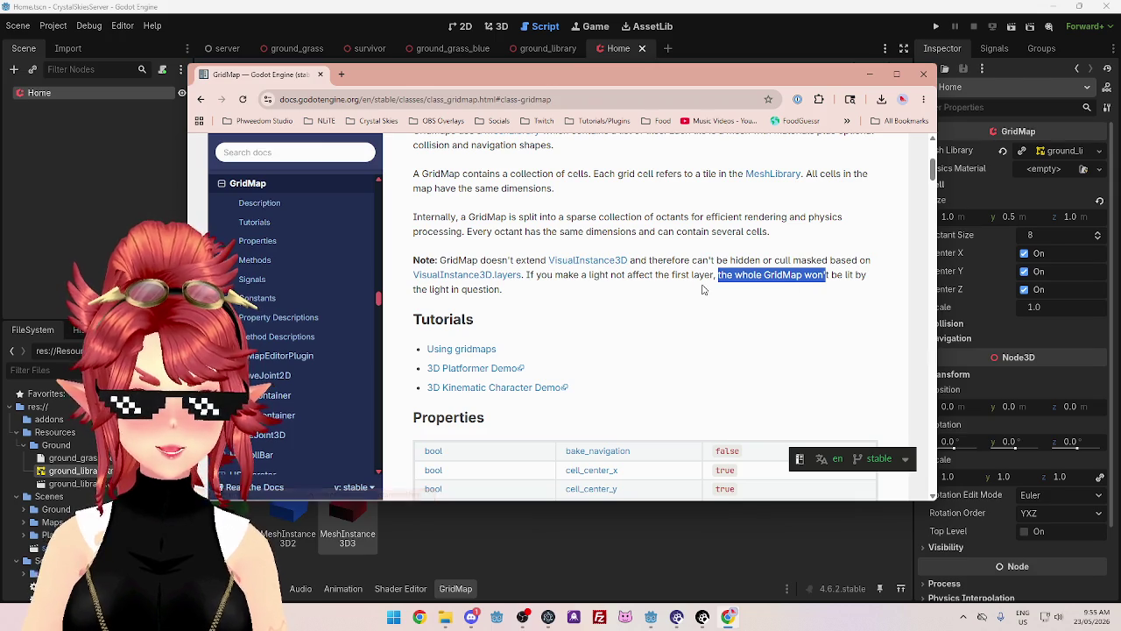
pyautogui.moveTo(562, 275); pyautogui.dragTo(718, 275)
pyautogui.moveTo(734, 276); pyautogui.dragTo(804, 276)
# - Scroll through the GridMap Properties table, then move the docs window aside to reveal the editor
pyautogui.scroll(-1, 712, 300)
pyautogui.scroll(-2, 711, 301)
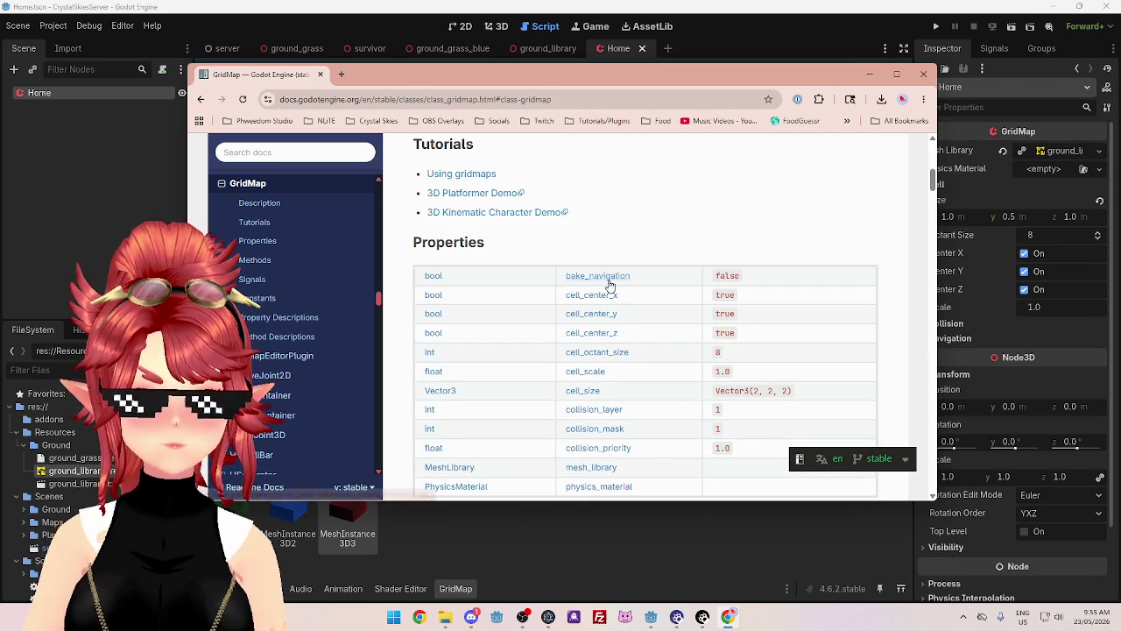
pyautogui.scroll(-3, 639, 238)
pyautogui.scroll(3, 638, 238)
pyautogui.scroll(-1, 643, 250)
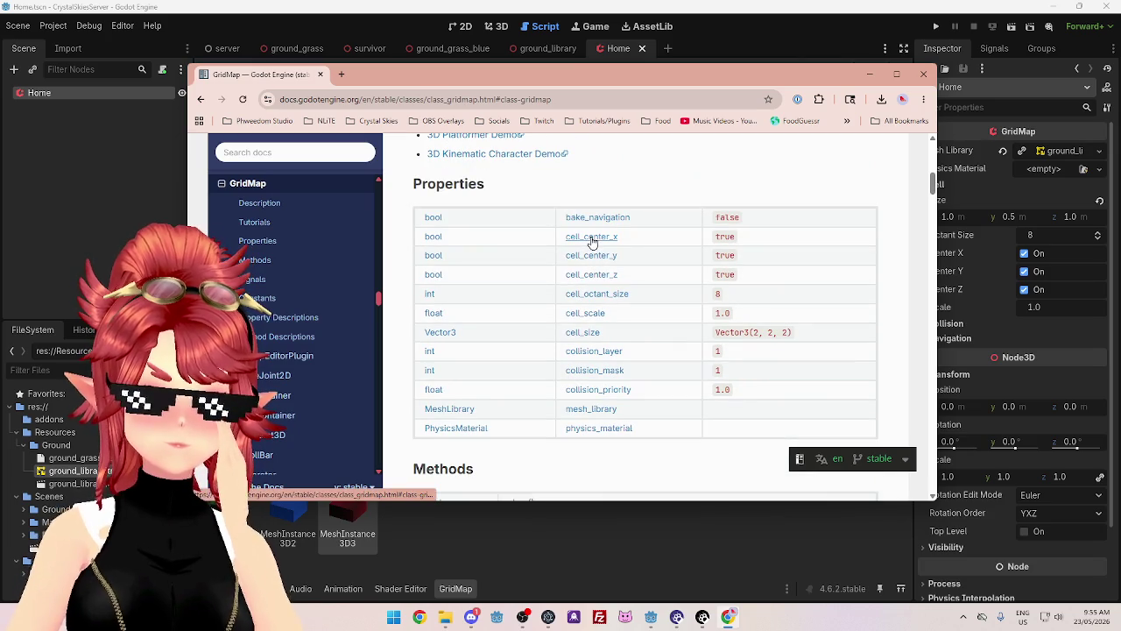
pyautogui.scroll(1, 594, 254)
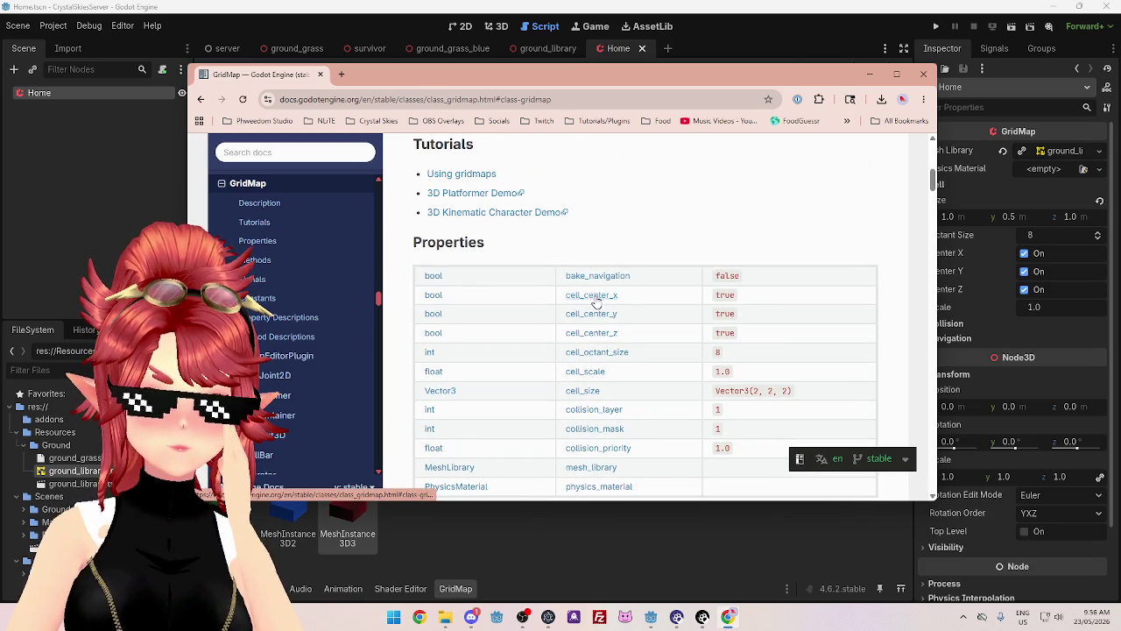
pyautogui.scroll(-1, 591, 355)
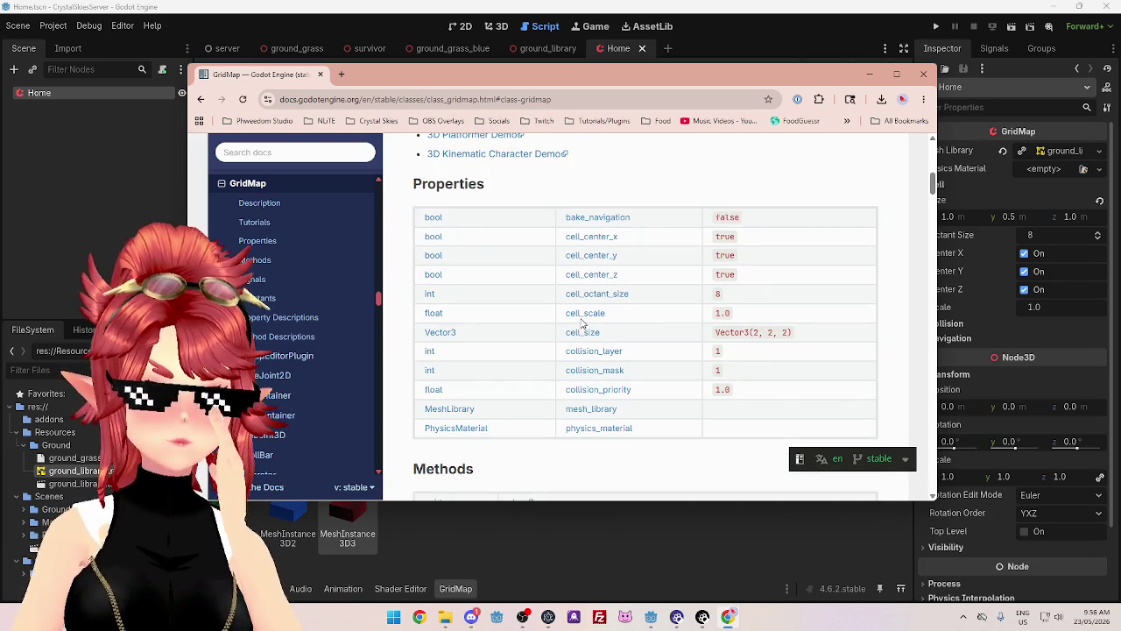
pyautogui.moveTo(751, 80); pyautogui.dragTo(602, 109)
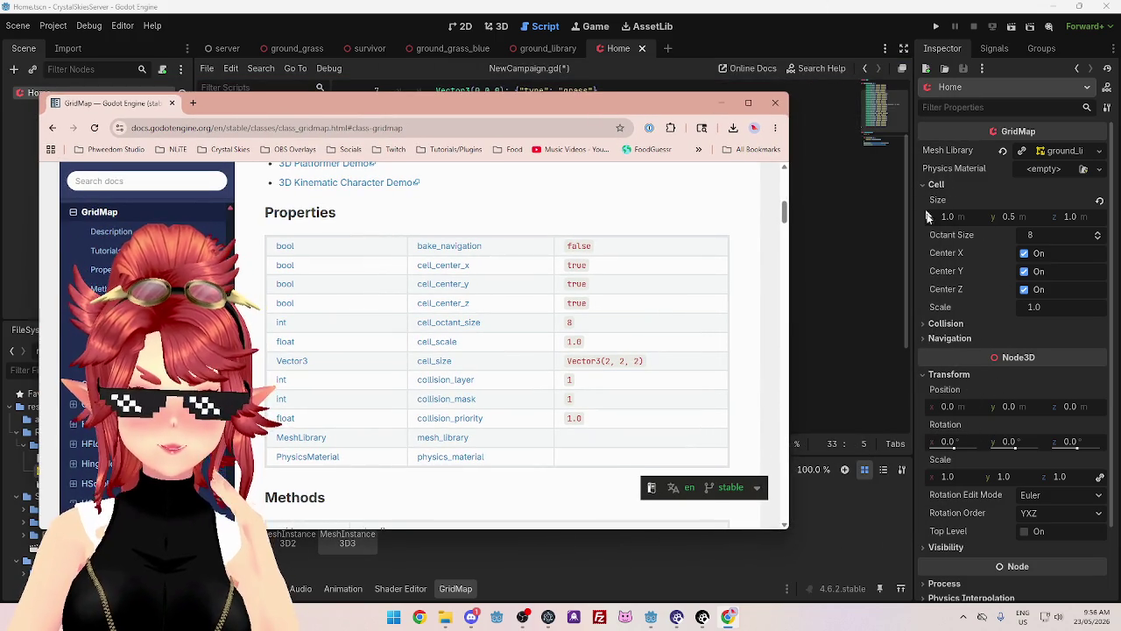
pyautogui.moveTo(515, 109)
pyautogui.mouseDown()
pyautogui.moveTo(645, 96)
pyautogui.moveTo(630, 94)
pyautogui.mouseUp()
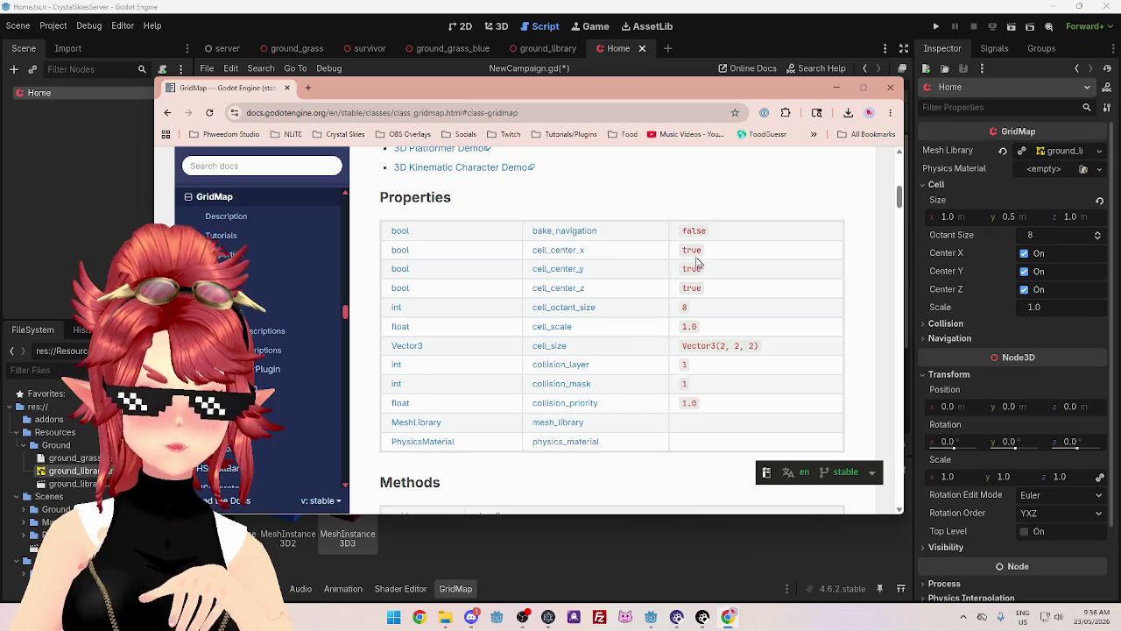
pyautogui.scroll(1, 526, 282)
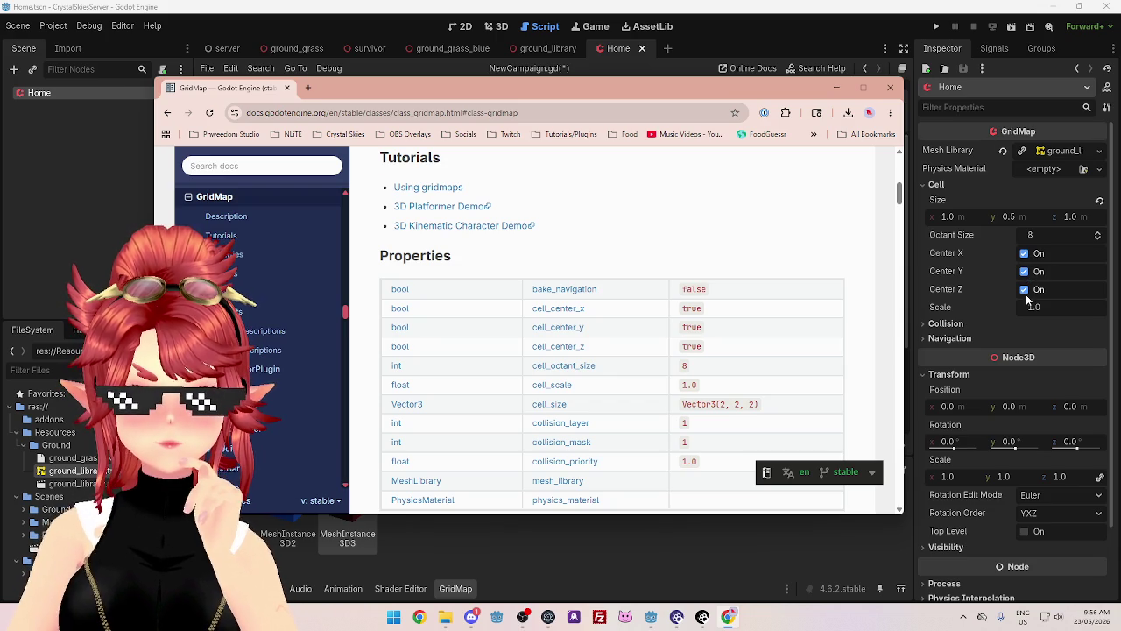
pyautogui.click(1025, 253)
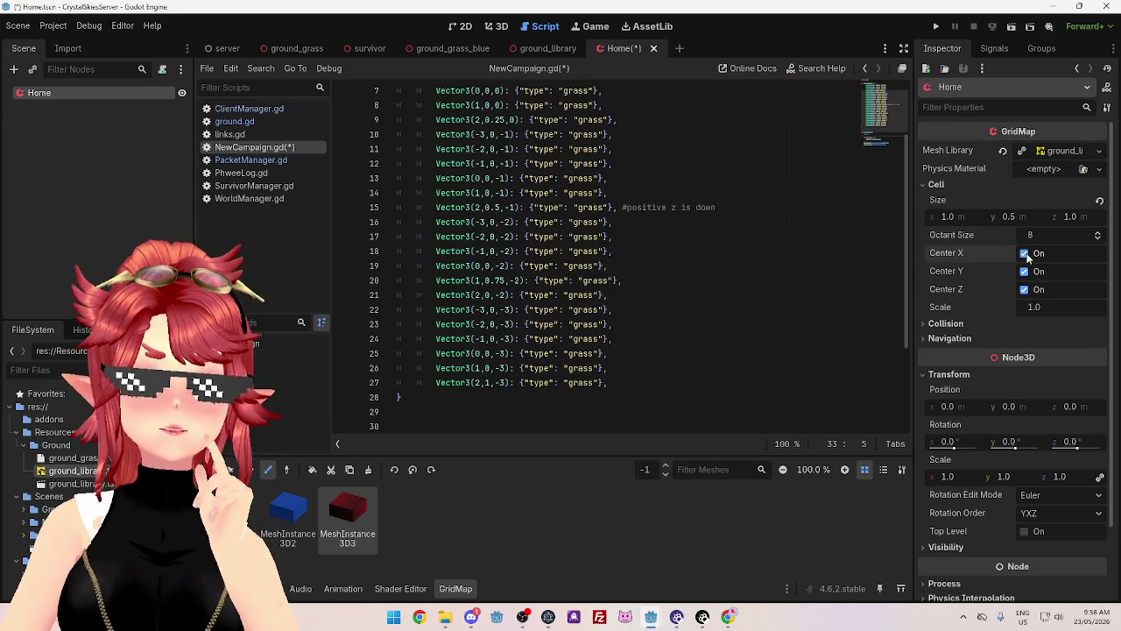
pyautogui.click(728, 617)
pyautogui.scroll(-3, 582, 350)
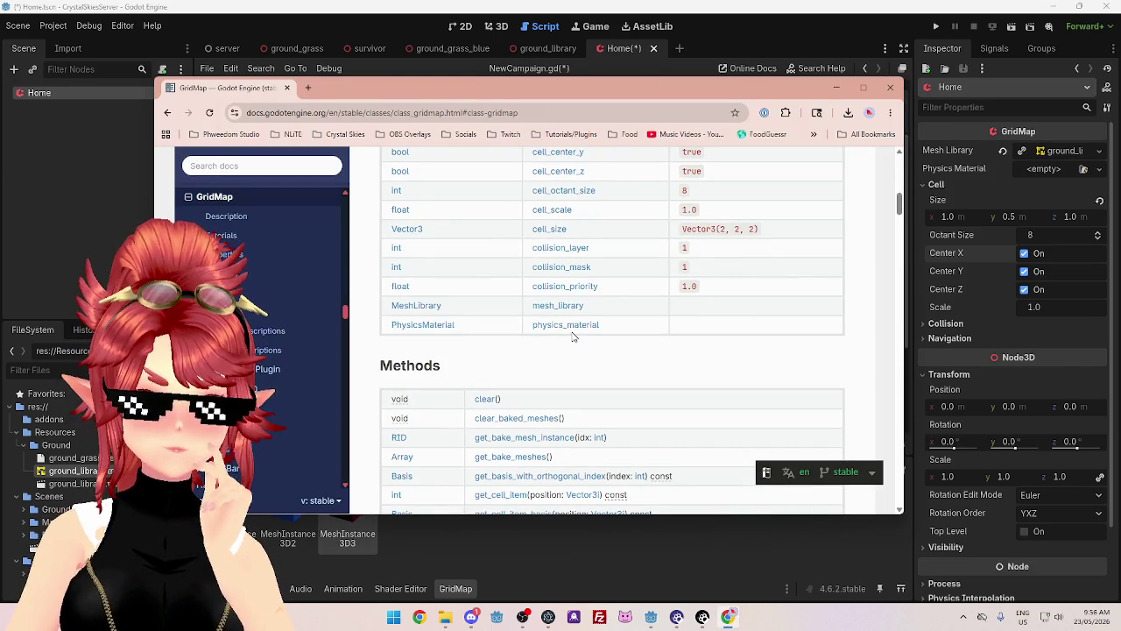
pyautogui.scroll(-2, 573, 336)
pyautogui.scroll(3, 571, 263)
pyautogui.scroll(-1, 573, 252)
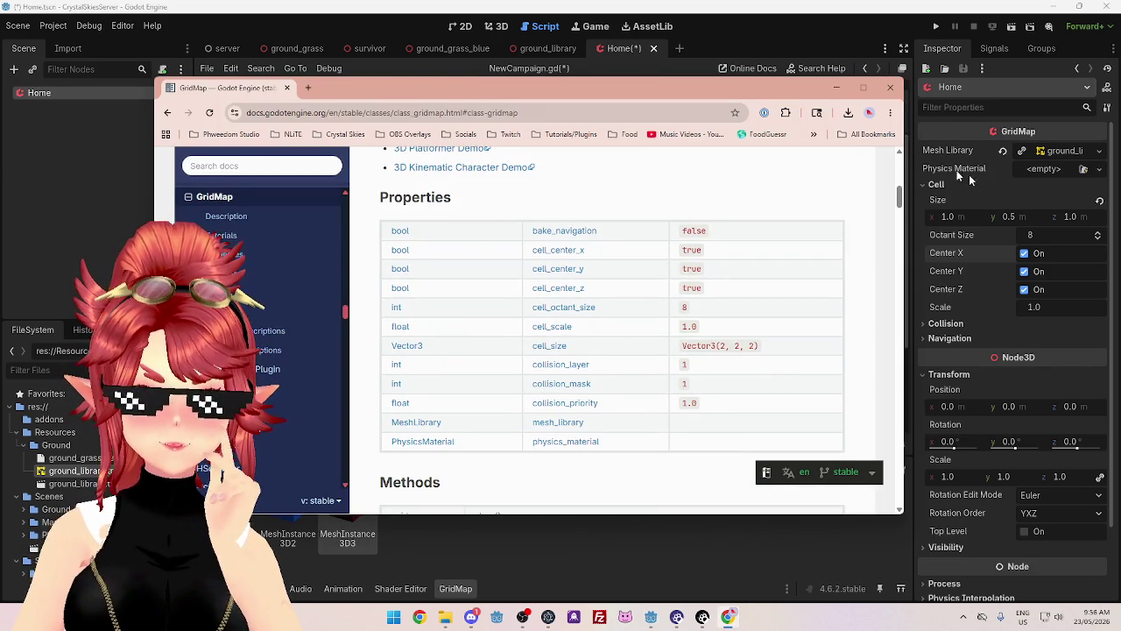
pyautogui.scroll(-1, 569, 324)
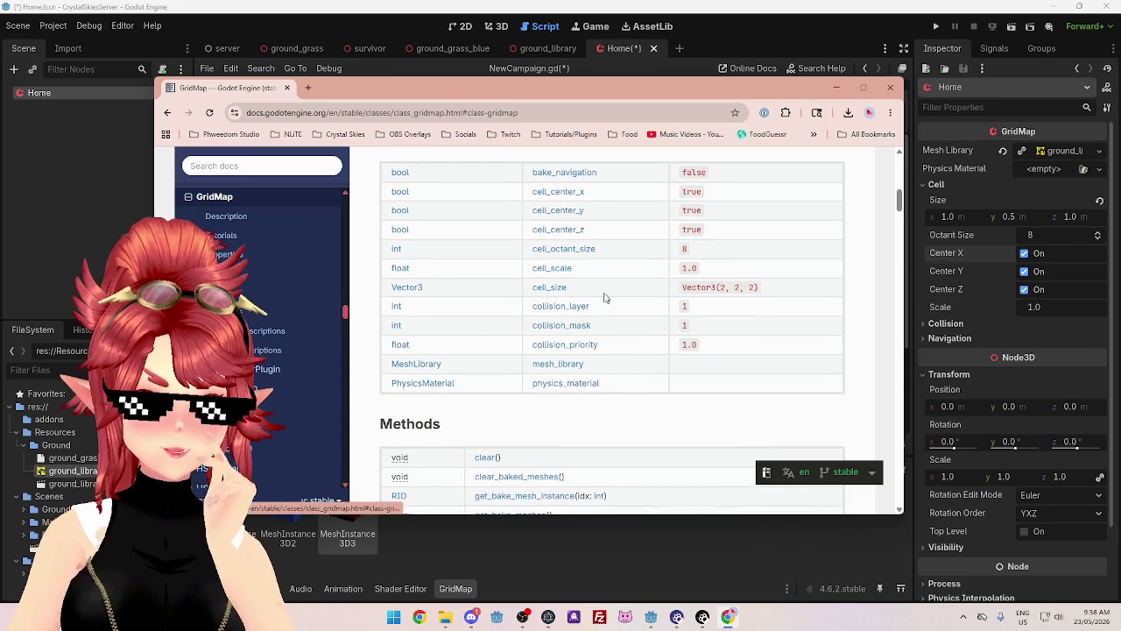
pyautogui.scroll(-1, 594, 343)
pyautogui.scroll(-3, 594, 343)
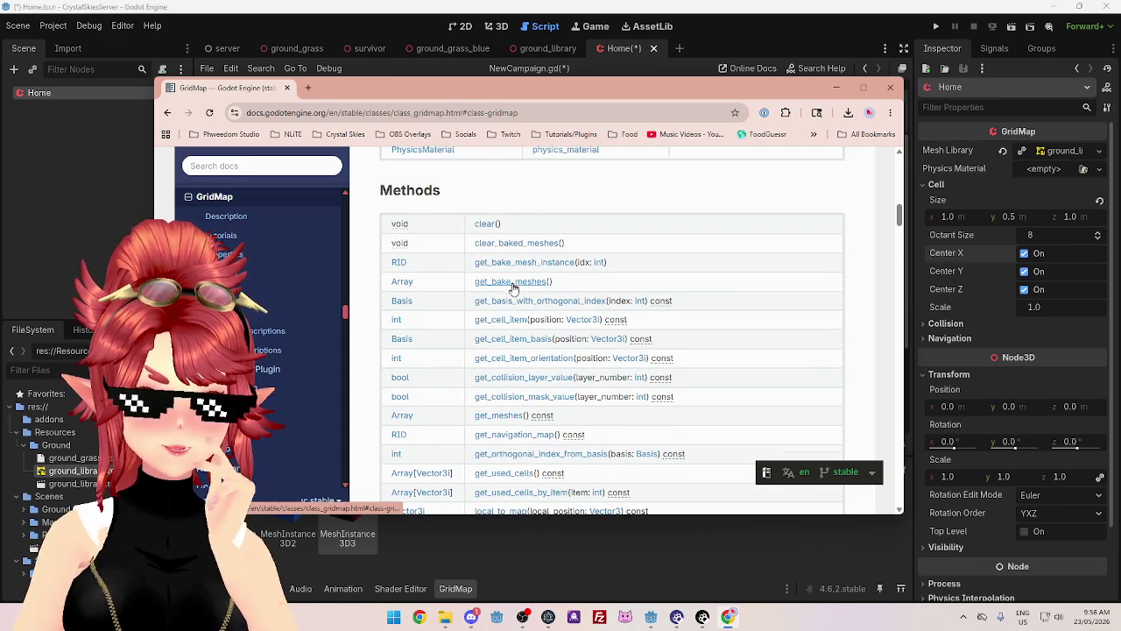
pyautogui.scroll(-1, 513, 293)
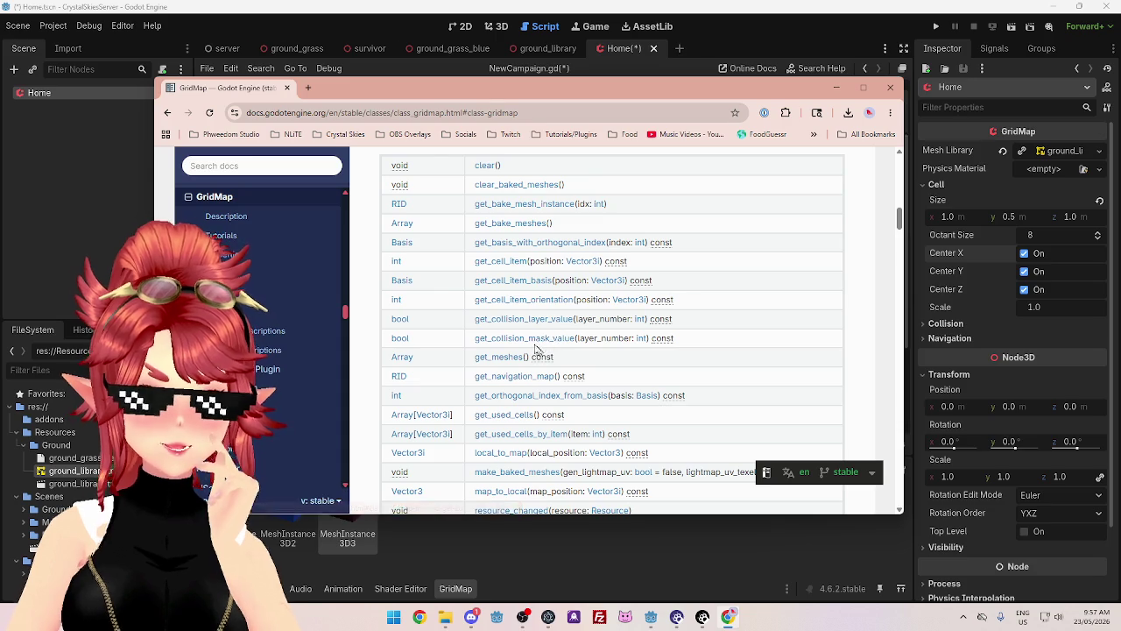
pyautogui.scroll(-1, 529, 347)
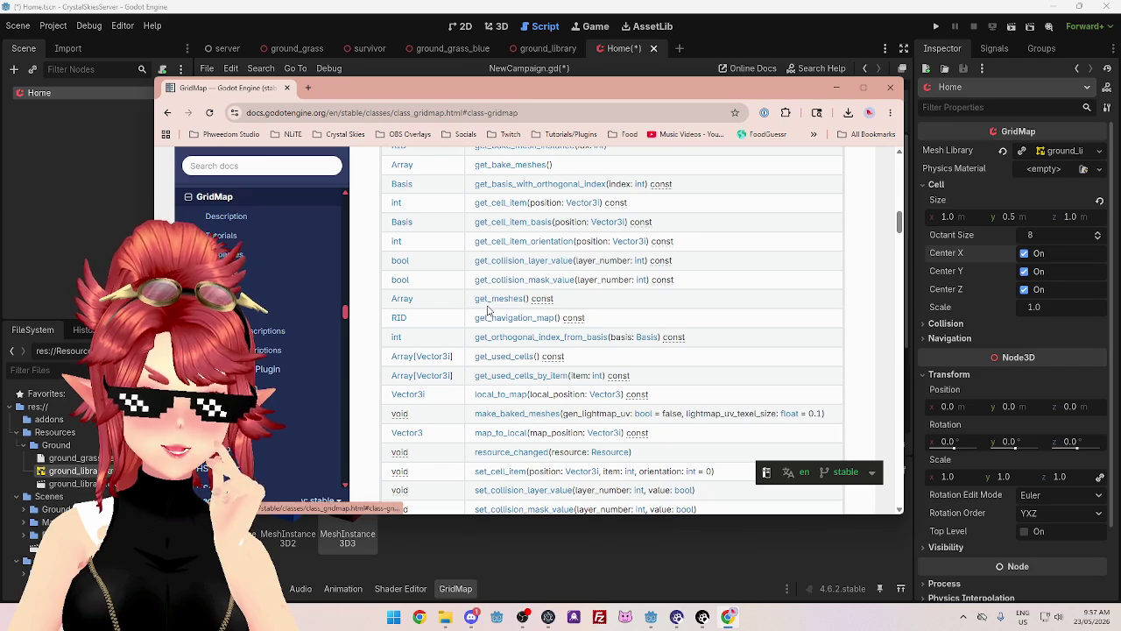
pyautogui.scroll(1, 493, 350)
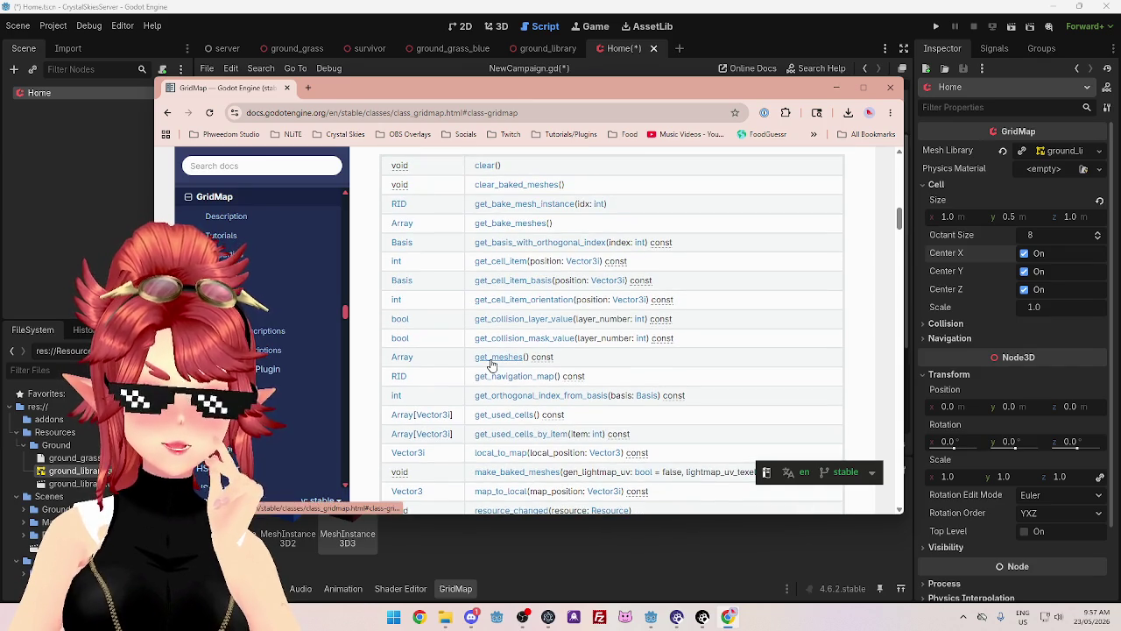
pyautogui.scroll(-2, 490, 364)
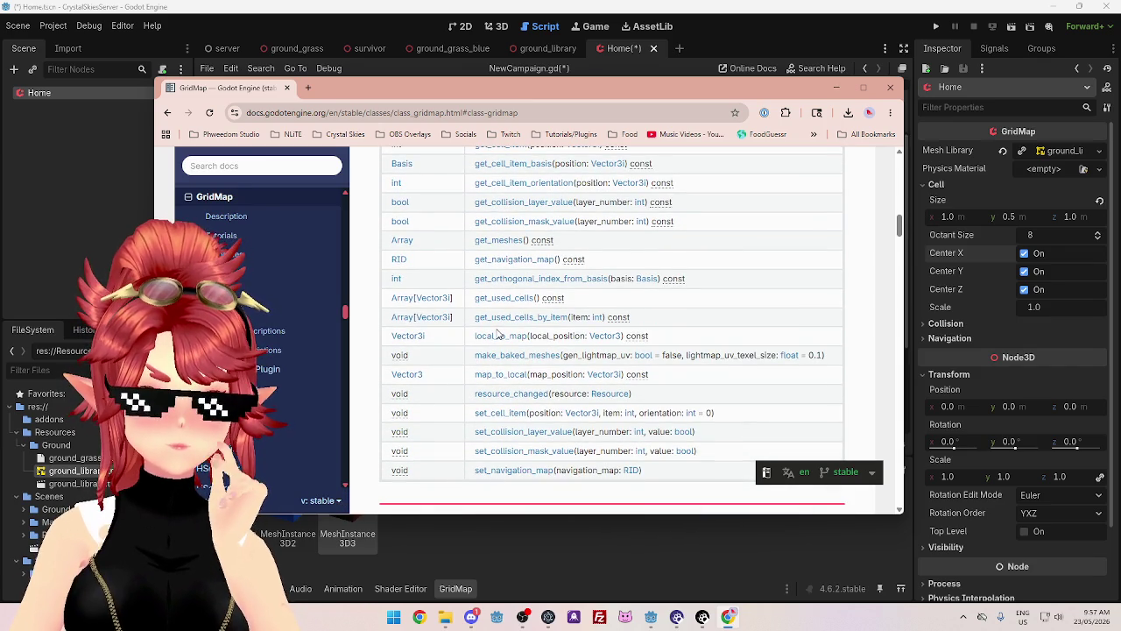
pyautogui.scroll(-1, 497, 334)
pyautogui.scroll(-3, 496, 334)
pyautogui.scroll(-4, 497, 333)
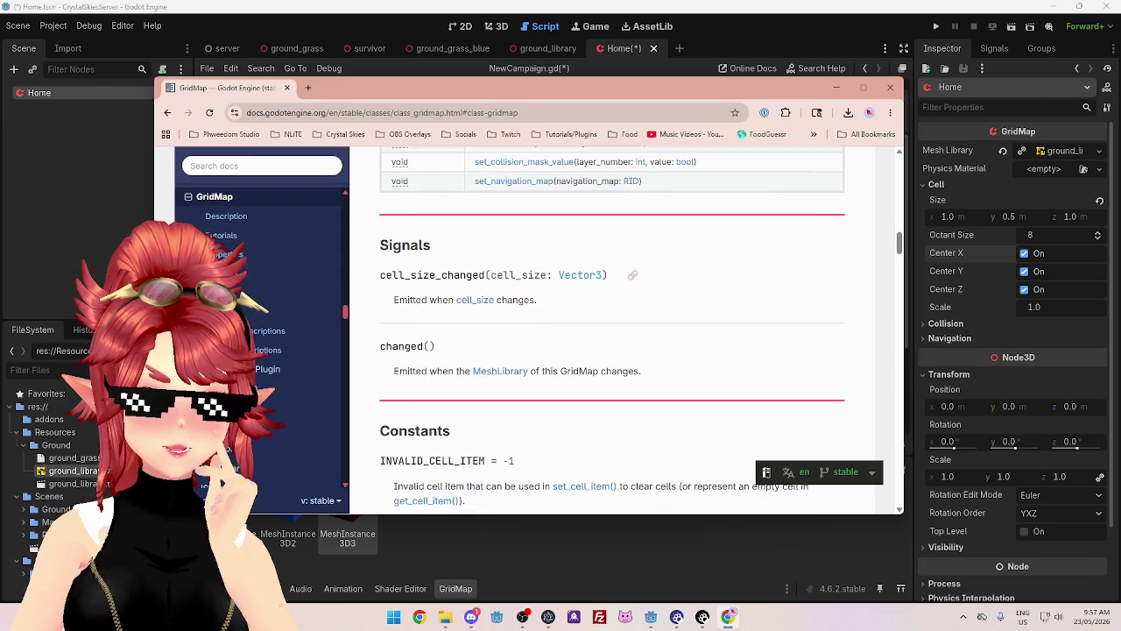
pyautogui.scroll(-6, 497, 334)
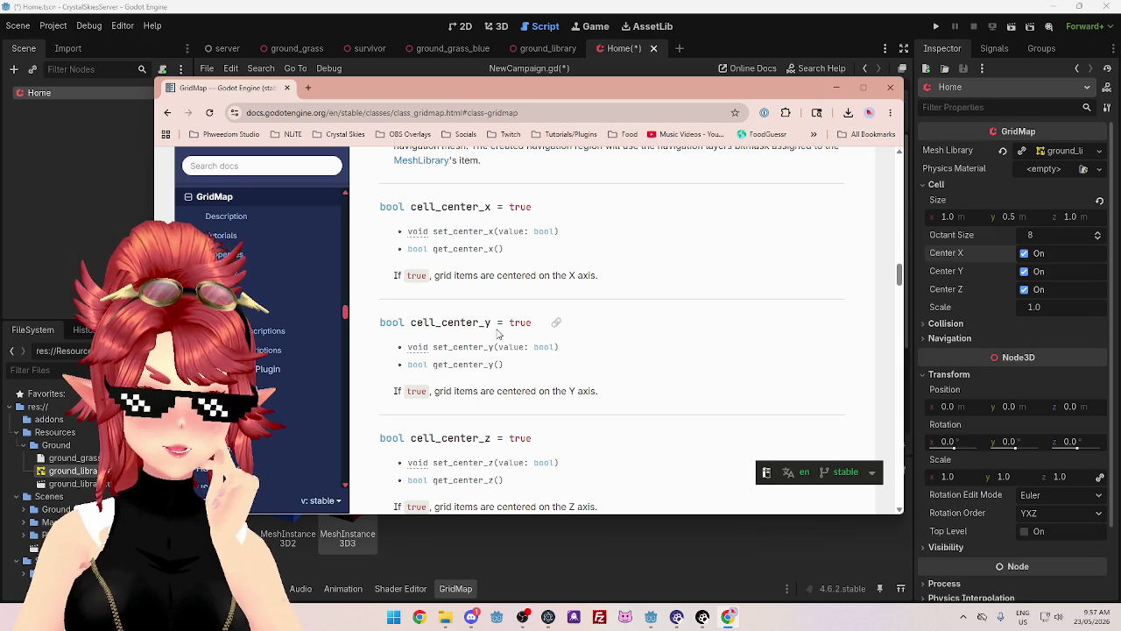
pyautogui.scroll(-2, 496, 328)
pyautogui.scroll(2, 490, 314)
pyautogui.moveTo(451, 276)
pyautogui.mouseDown()
pyautogui.moveTo(602, 282)
pyautogui.moveTo(442, 274)
pyautogui.mouseUp()
pyautogui.click(604, 284)
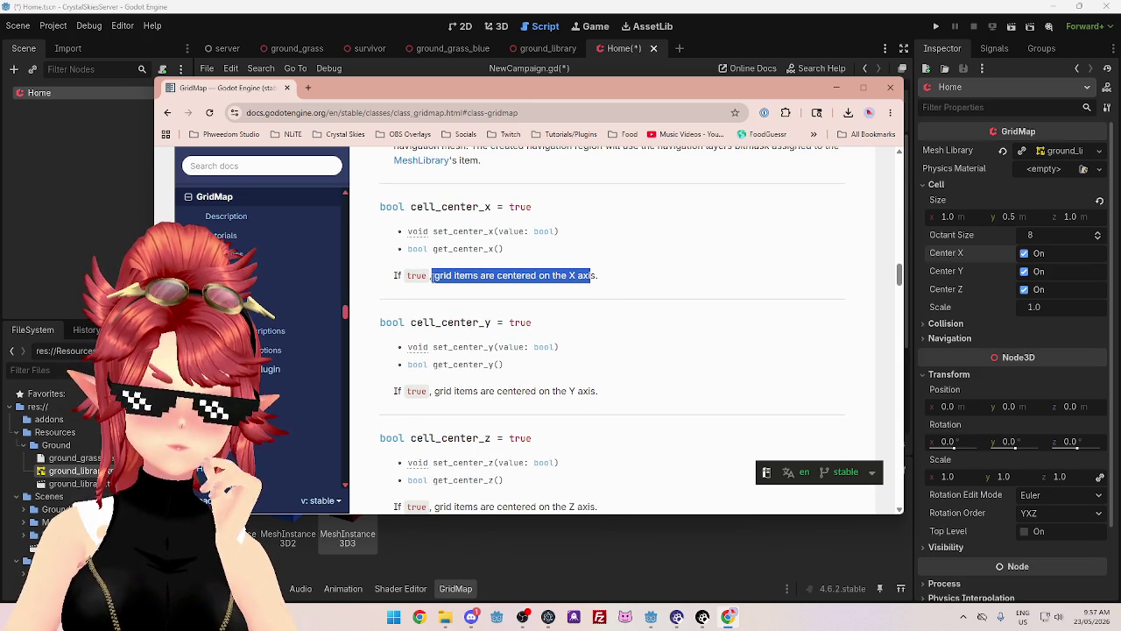
pyautogui.click(435, 275)
pyautogui.moveTo(602, 275); pyautogui.dragTo(453, 289)
pyautogui.scroll(-4, 473, 302)
pyautogui.scroll(-8, 479, 315)
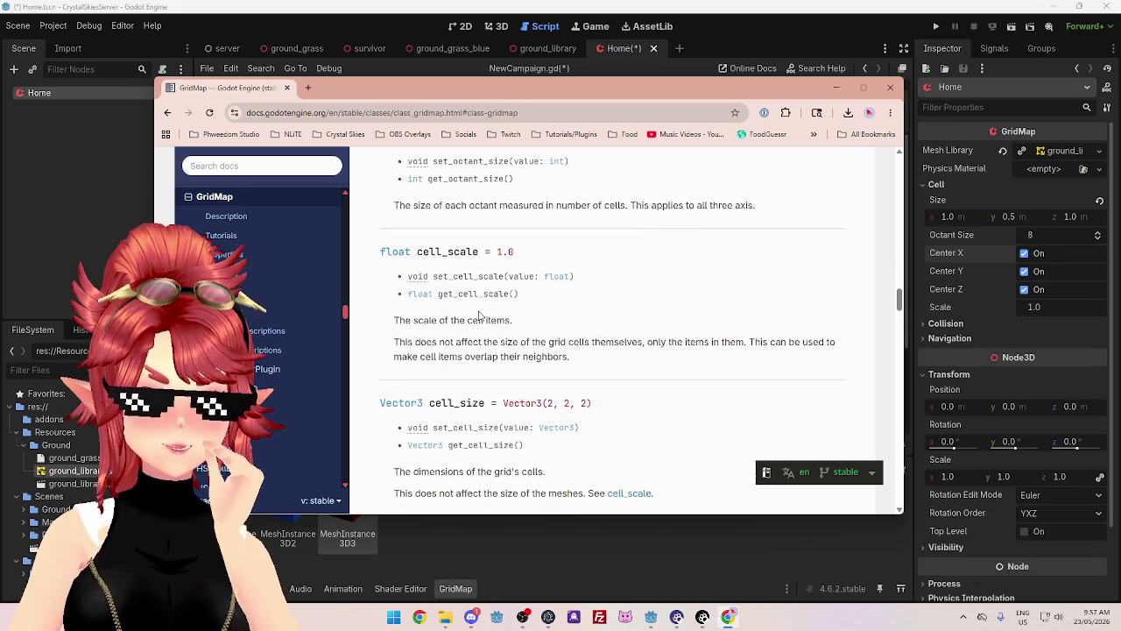
pyautogui.scroll(-5, 480, 316)
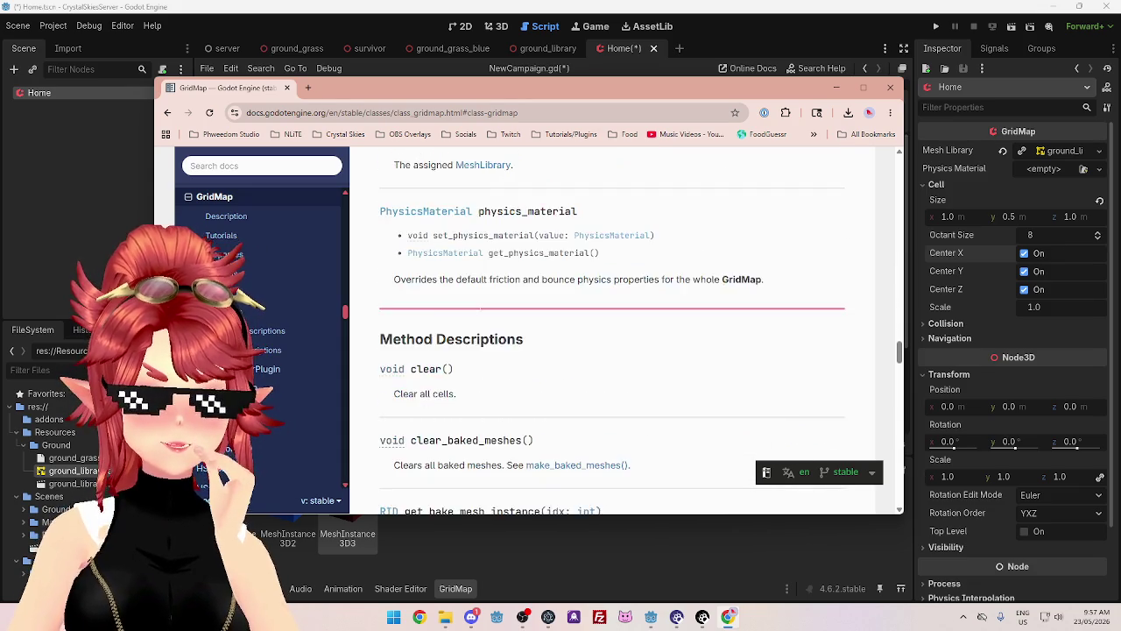
pyautogui.scroll(-1, 579, 309)
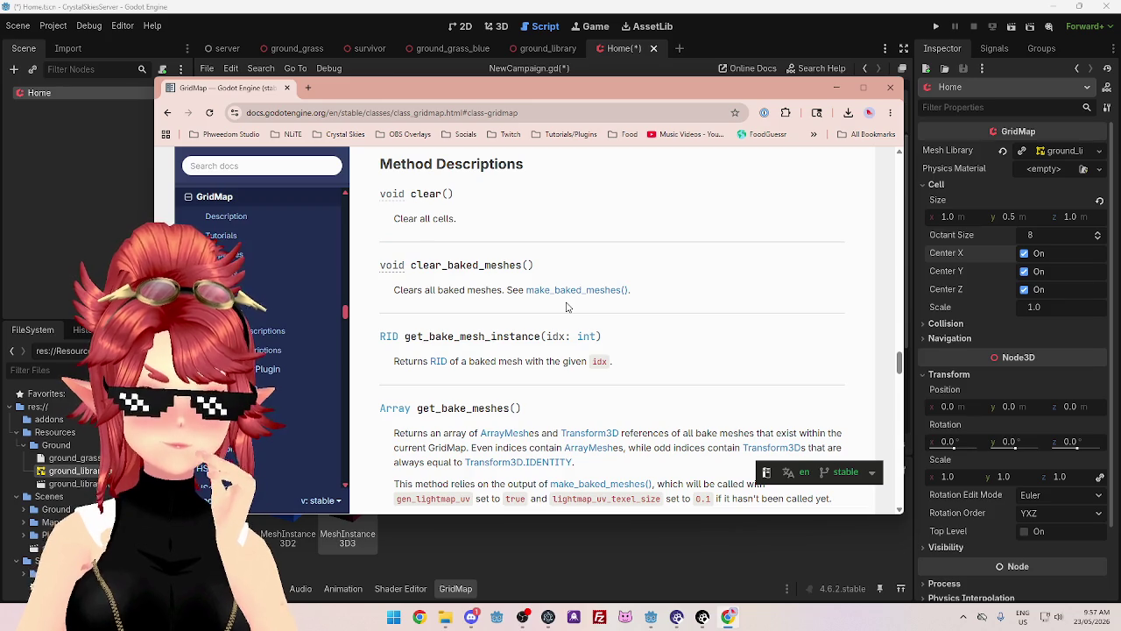
pyautogui.scroll(-1, 567, 306)
pyautogui.scroll(-1, 568, 307)
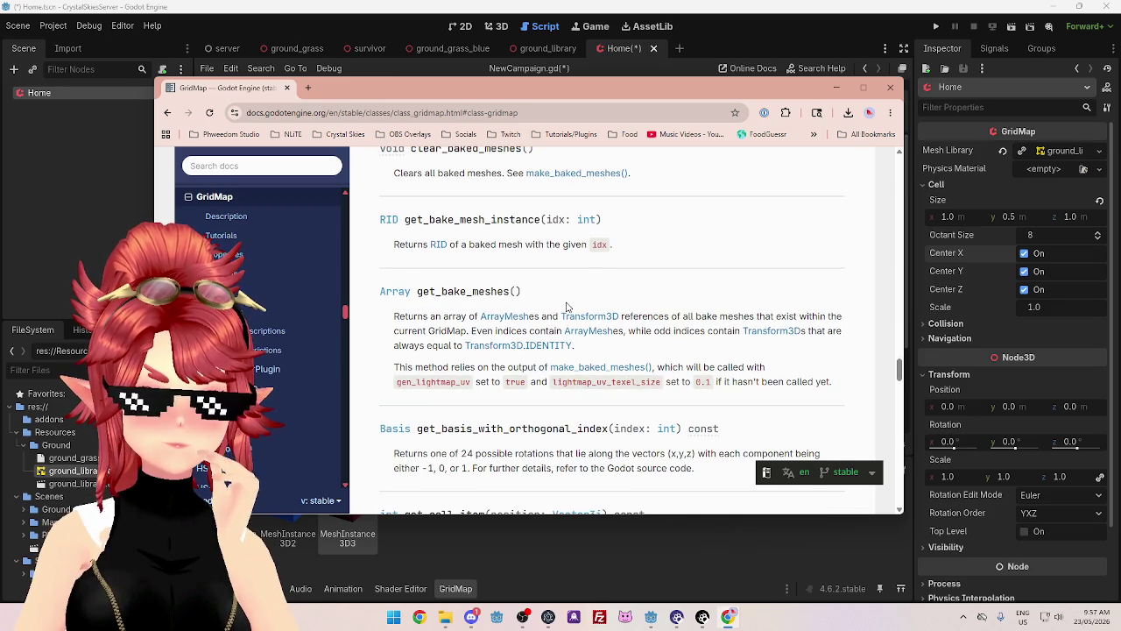
pyautogui.scroll(2, 566, 306)
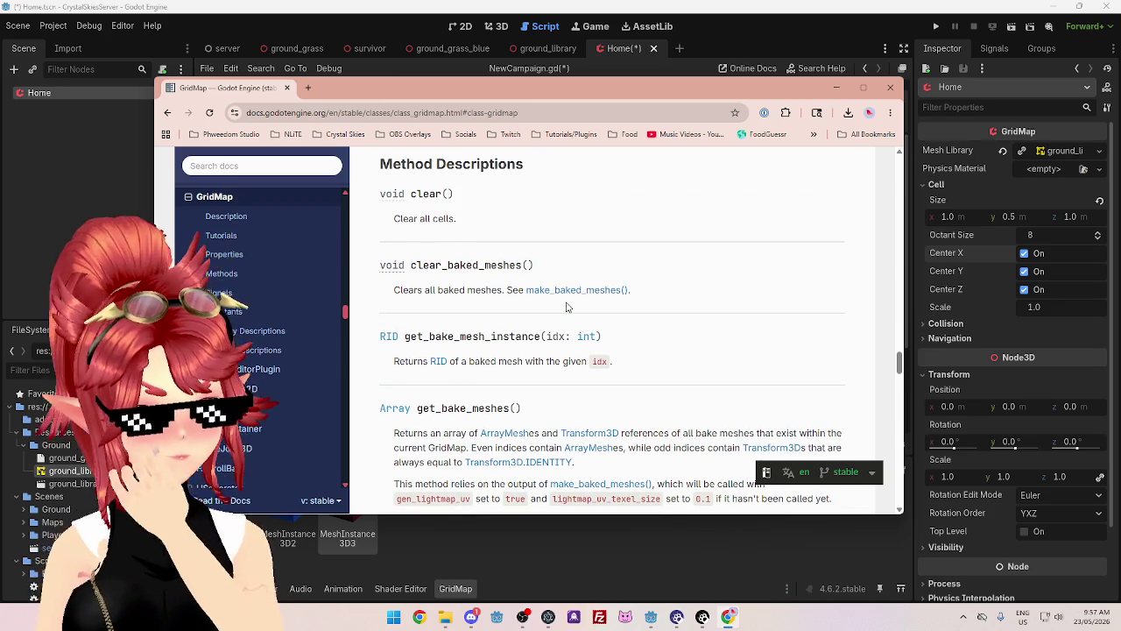
pyautogui.scroll(-1, 566, 307)
pyautogui.scroll(-1, 443, 247)
pyautogui.moveTo(436, 208); pyautogui.dragTo(505, 207)
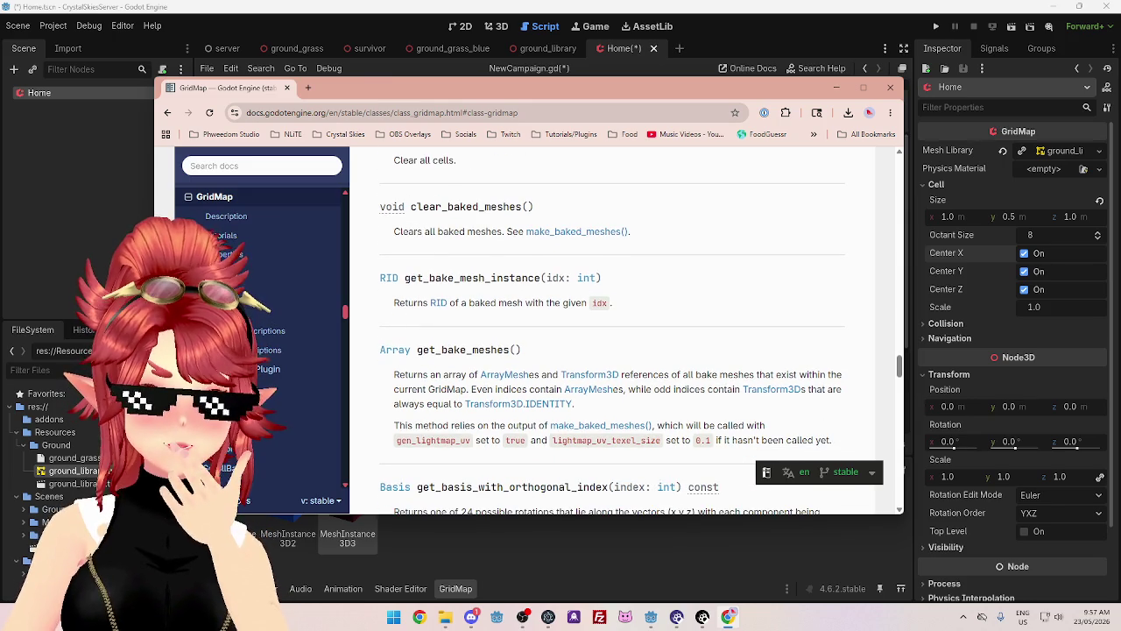
pyautogui.moveTo(402, 232); pyautogui.dragTo(465, 231)
pyautogui.moveTo(429, 277); pyautogui.dragTo(510, 278)
pyautogui.scroll(-2, 442, 251)
pyautogui.moveTo(436, 233); pyautogui.dragTo(494, 233)
pyautogui.moveTo(397, 258); pyautogui.dragTo(430, 258)
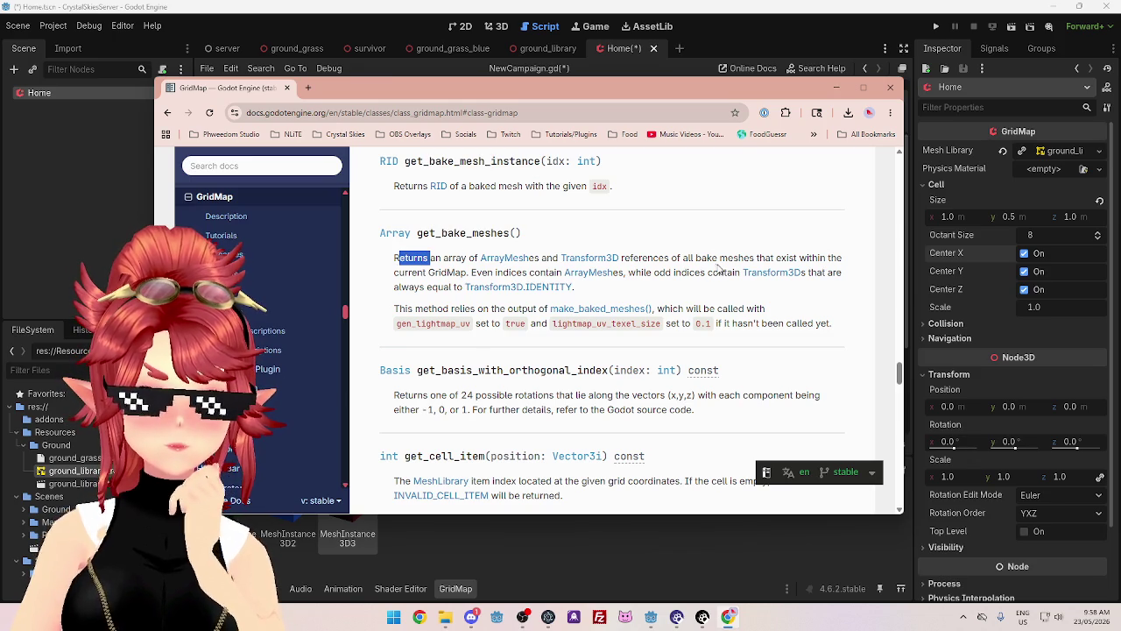
pyautogui.moveTo(670, 258); pyautogui.dragTo(786, 258)
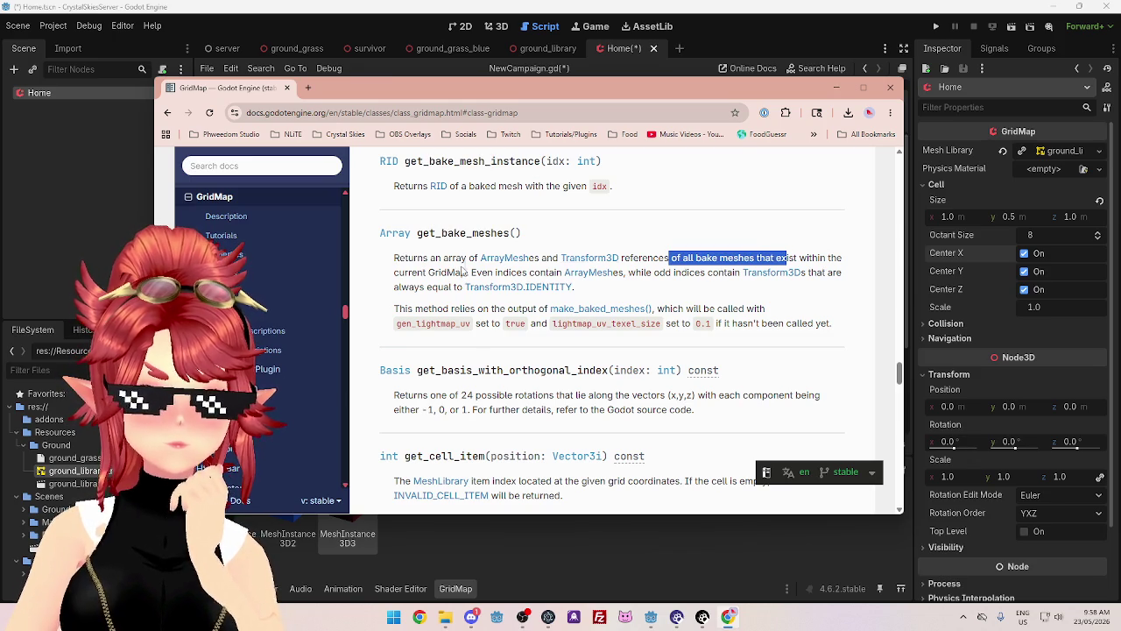
pyautogui.moveTo(416, 272); pyautogui.dragTo(529, 272)
pyautogui.moveTo(660, 273); pyautogui.dragTo(728, 272)
pyautogui.moveTo(415, 309); pyautogui.dragTo(513, 308)
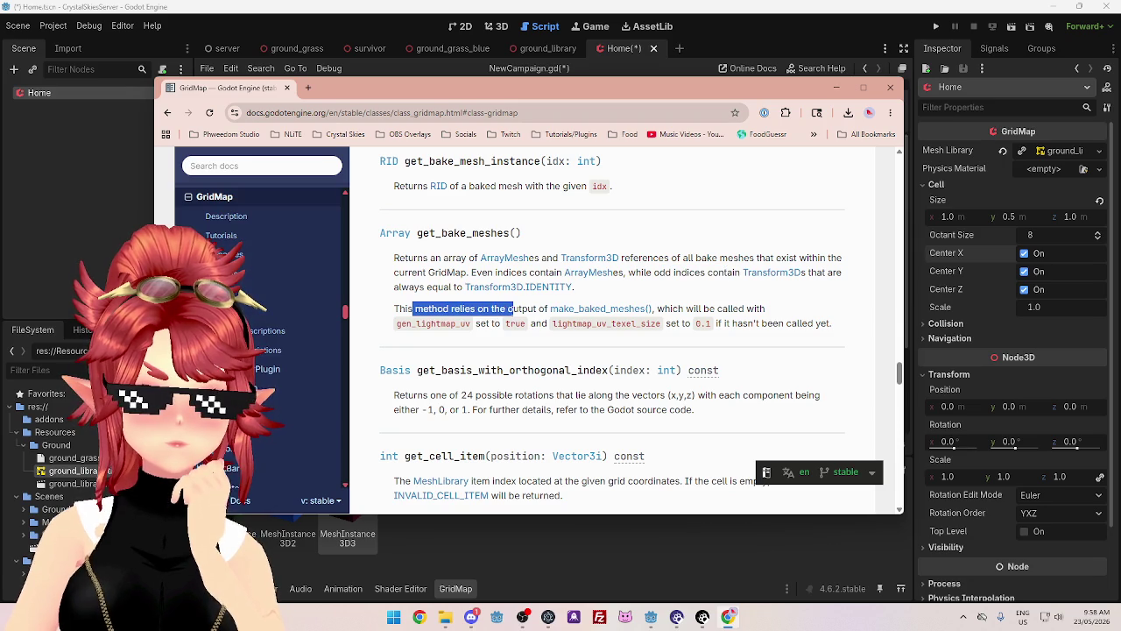
pyautogui.middleClick(581, 311)
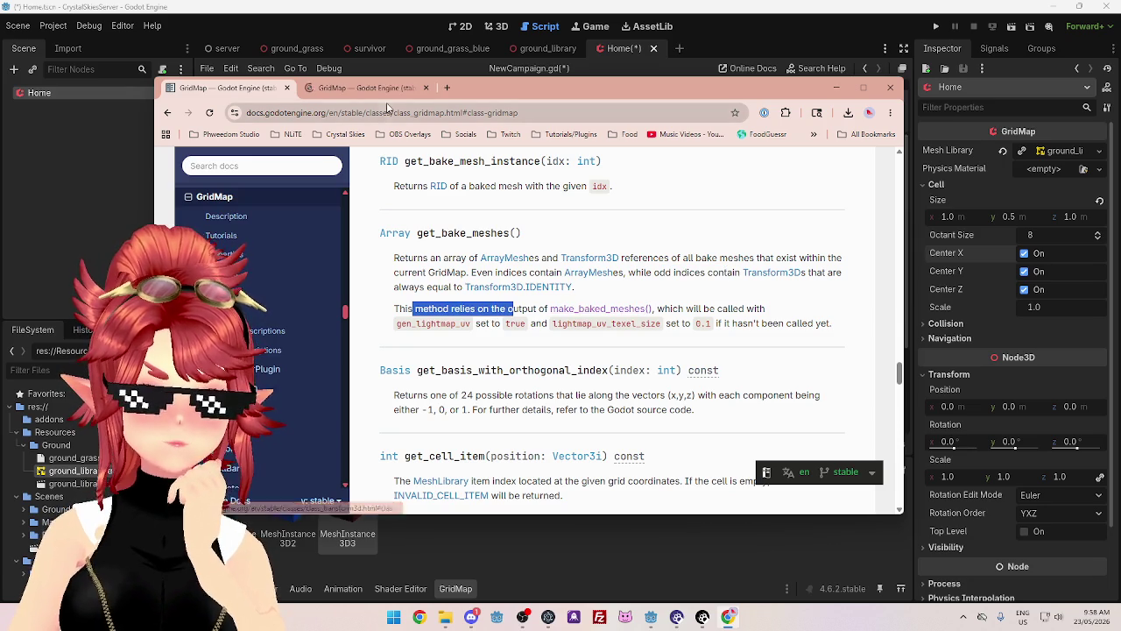
pyautogui.moveTo(417, 251)
pyautogui.mouseDown()
pyautogui.moveTo(681, 253)
pyautogui.moveTo(683, 266)
pyautogui.mouseUp()
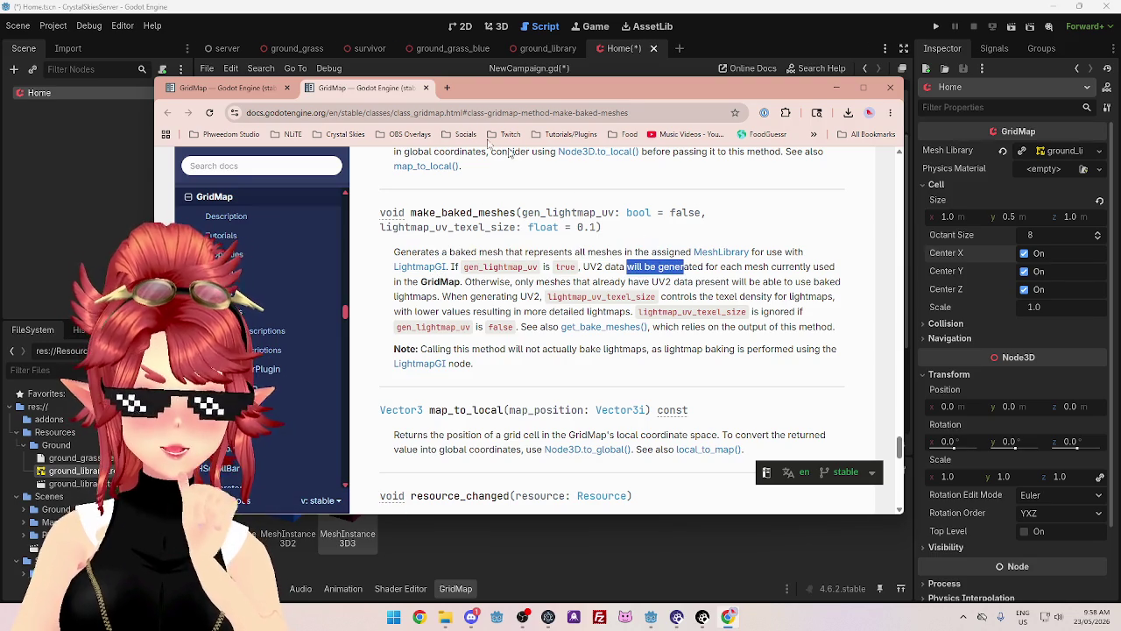
pyautogui.click(425, 87)
pyautogui.scroll(-1, 562, 345)
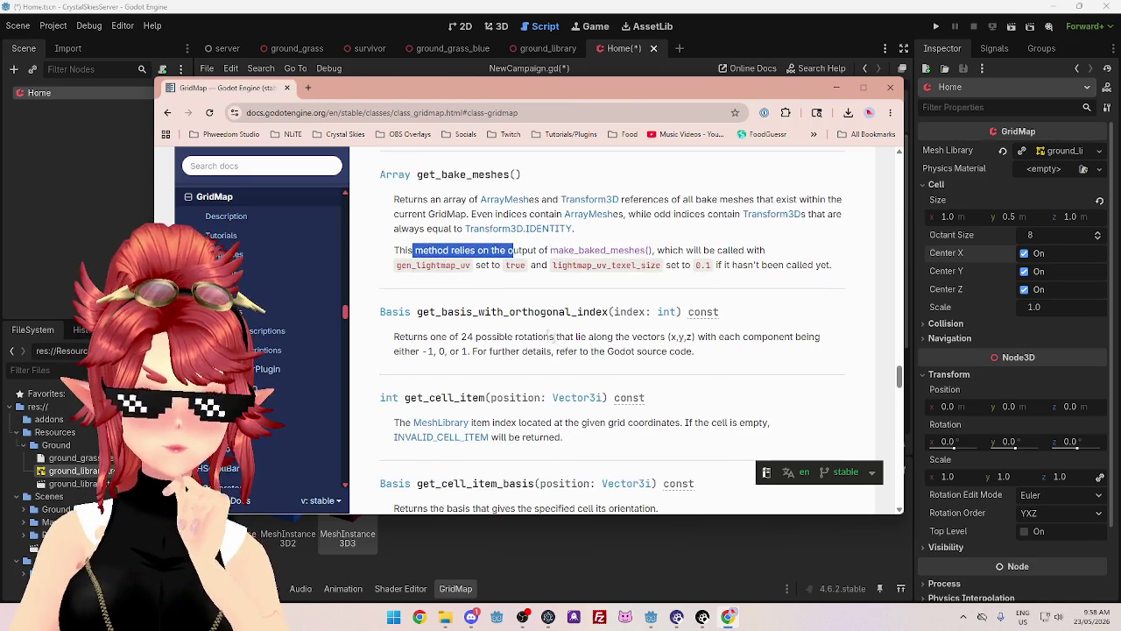
pyautogui.scroll(-1, 561, 344)
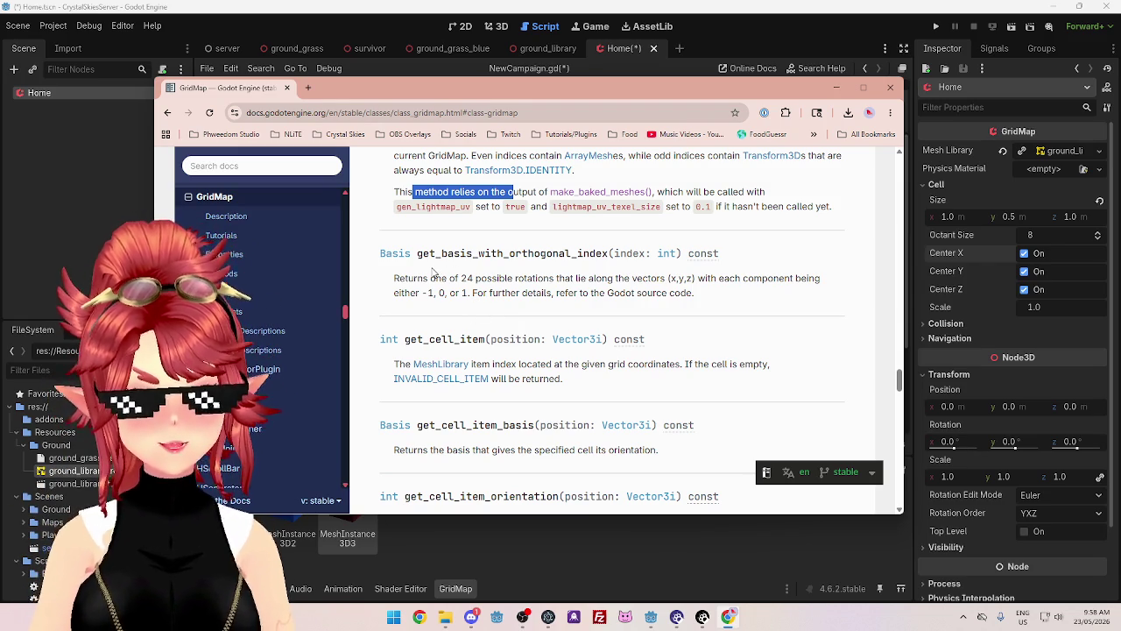
pyautogui.moveTo(423, 278); pyautogui.dragTo(576, 279)
pyautogui.moveTo(423, 278)
pyautogui.mouseDown()
pyautogui.moveTo(582, 292)
pyautogui.moveTo(814, 278)
pyautogui.mouseUp()
pyautogui.moveTo(419, 293); pyautogui.dragTo(420, 294)
pyautogui.moveTo(506, 293); pyautogui.dragTo(600, 294)
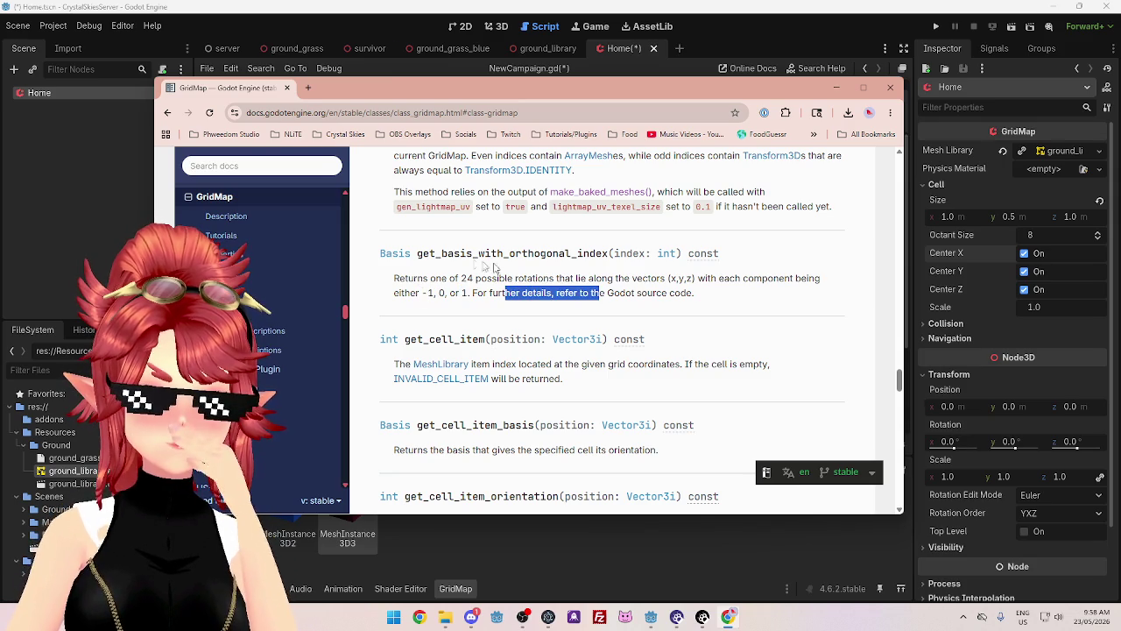
pyautogui.moveTo(418, 253); pyautogui.dragTo(608, 254)
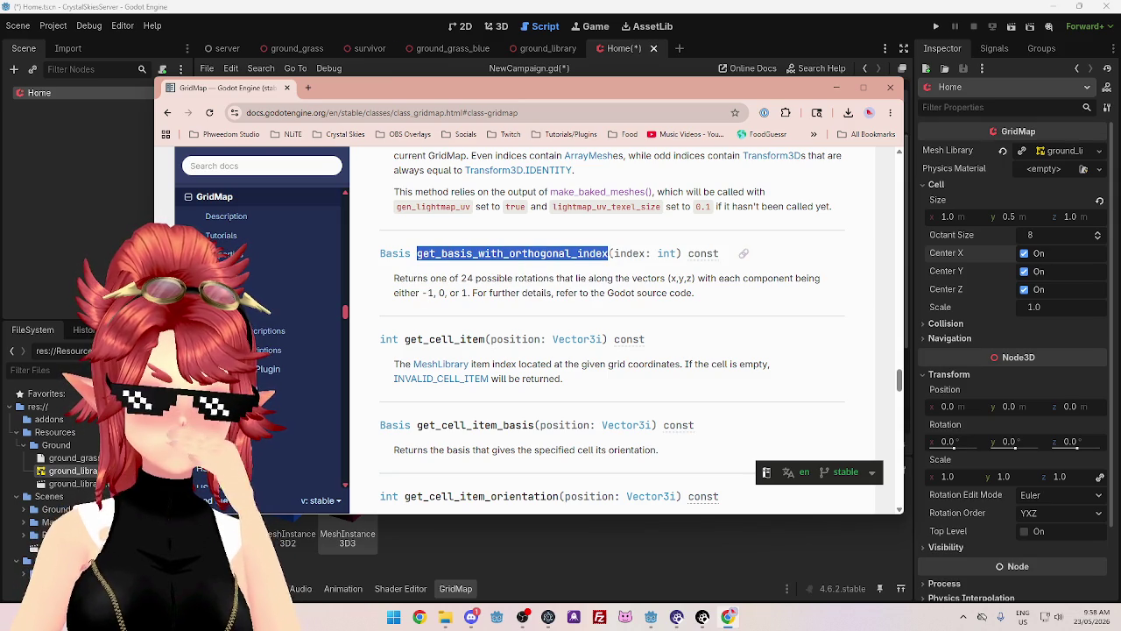
pyautogui.scroll(-1, 471, 289)
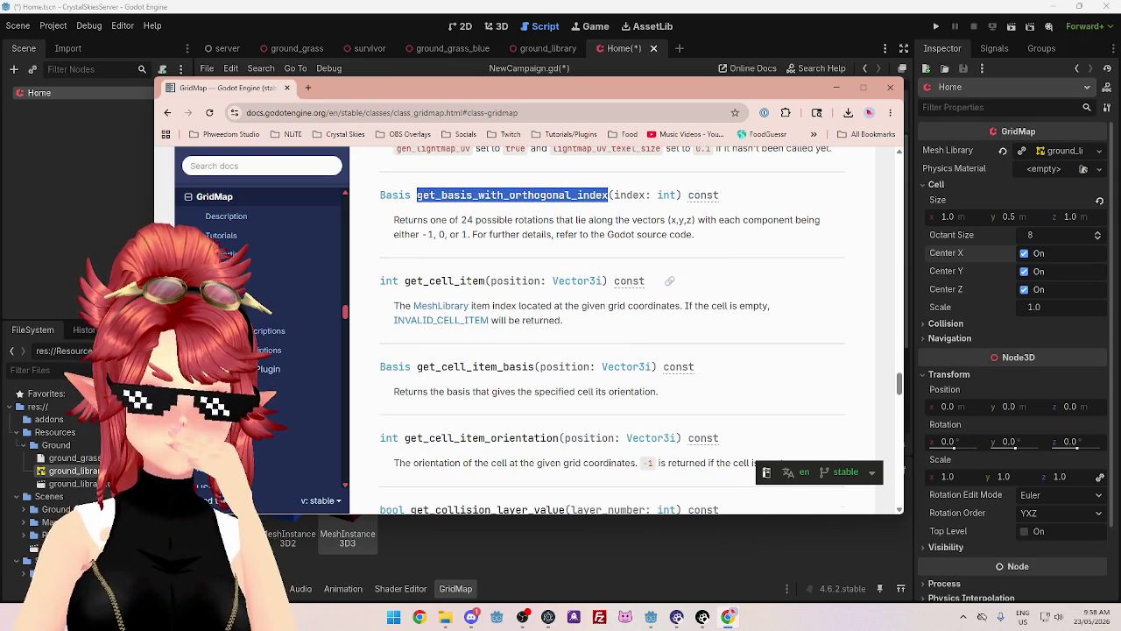
pyautogui.moveTo(429, 220); pyautogui.dragTo(689, 220)
pyautogui.moveTo(430, 280); pyautogui.dragTo(462, 280)
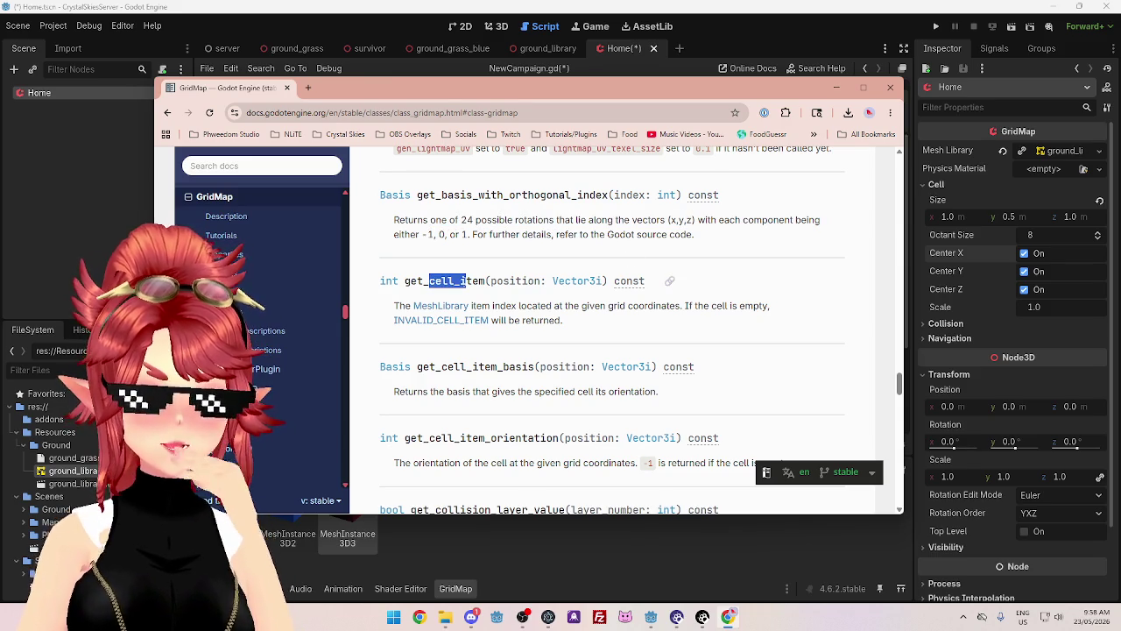
pyautogui.moveTo(417, 194); pyautogui.dragTo(583, 195)
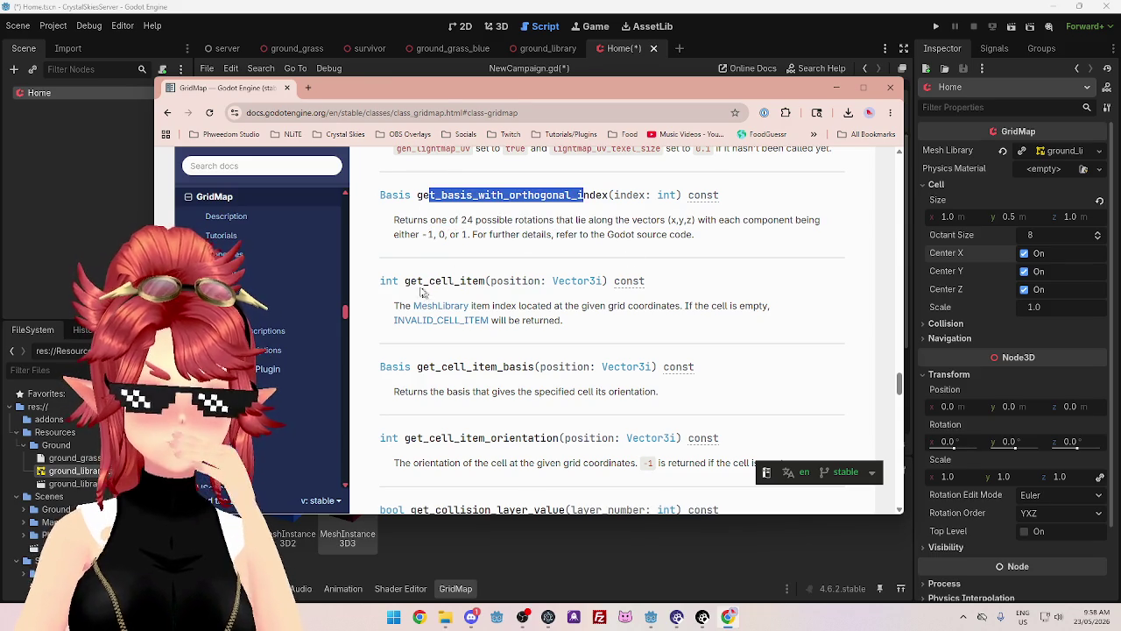
pyautogui.moveTo(404, 280); pyautogui.dragTo(443, 280)
pyautogui.moveTo(494, 306); pyautogui.dragTo(564, 305)
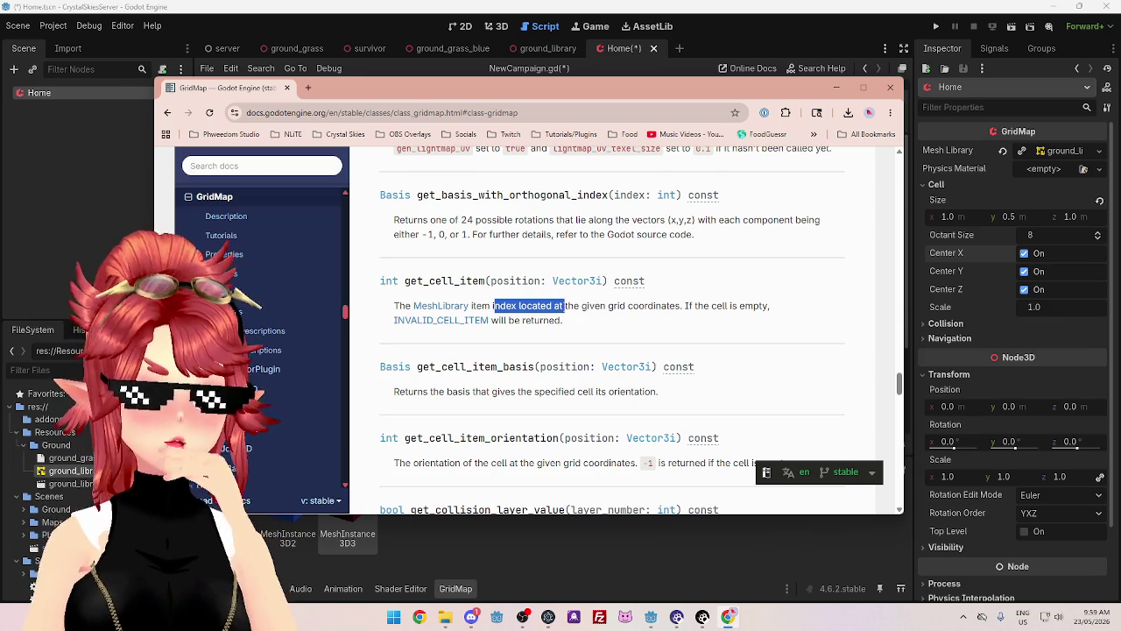
pyautogui.scroll(-1, 575, 262)
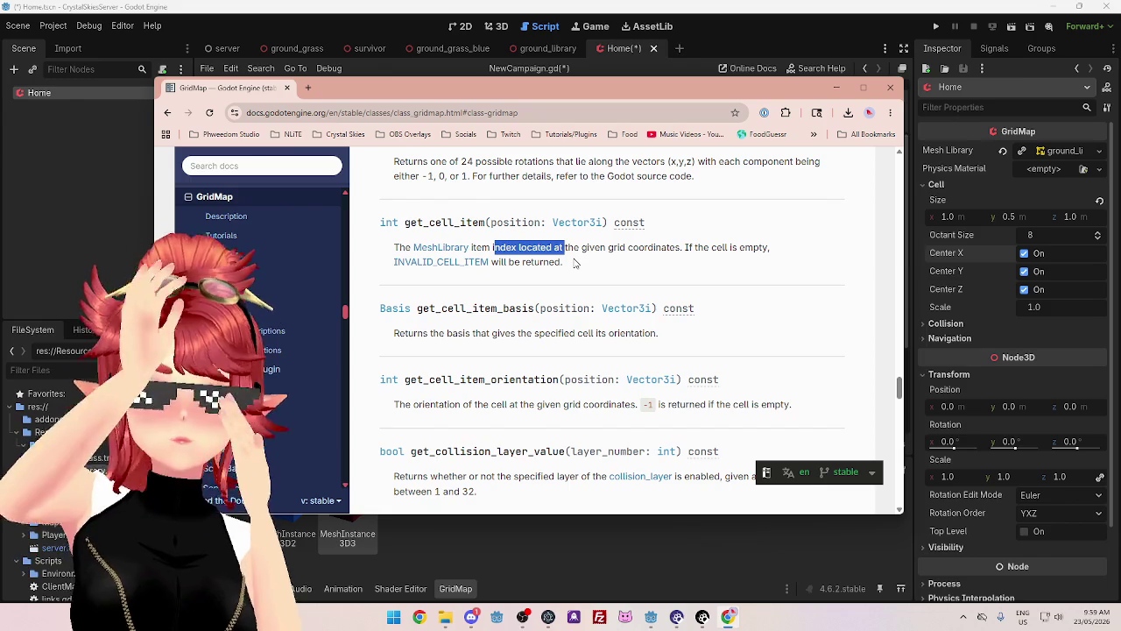
pyautogui.scroll(-2, 453, 301)
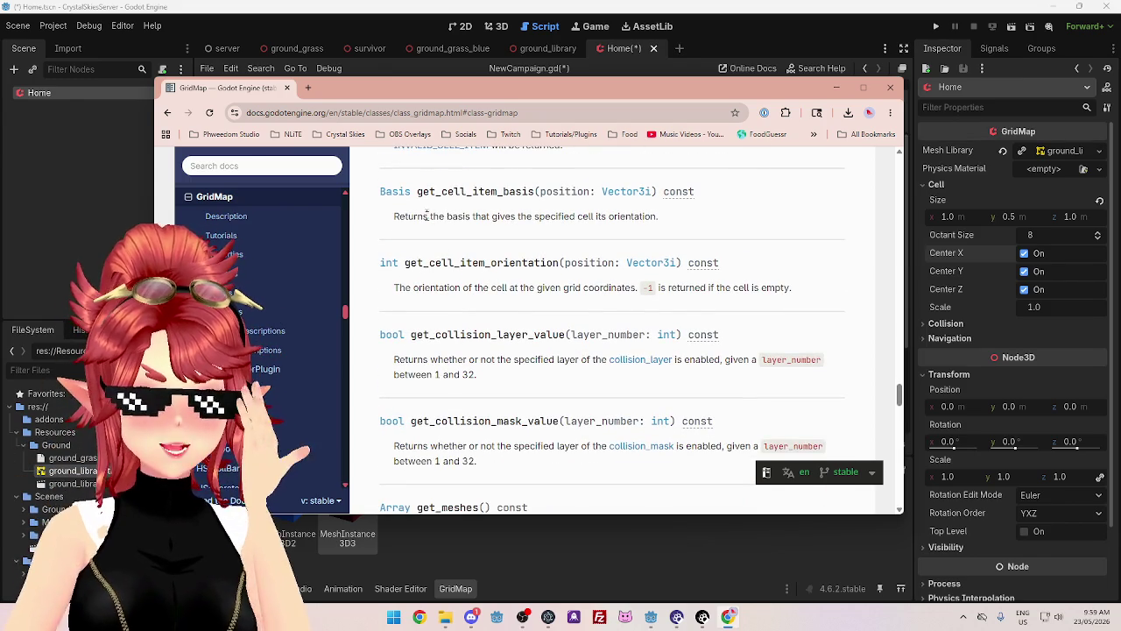
pyautogui.scroll(1, 442, 210)
pyautogui.moveTo(422, 250); pyautogui.dragTo(502, 250)
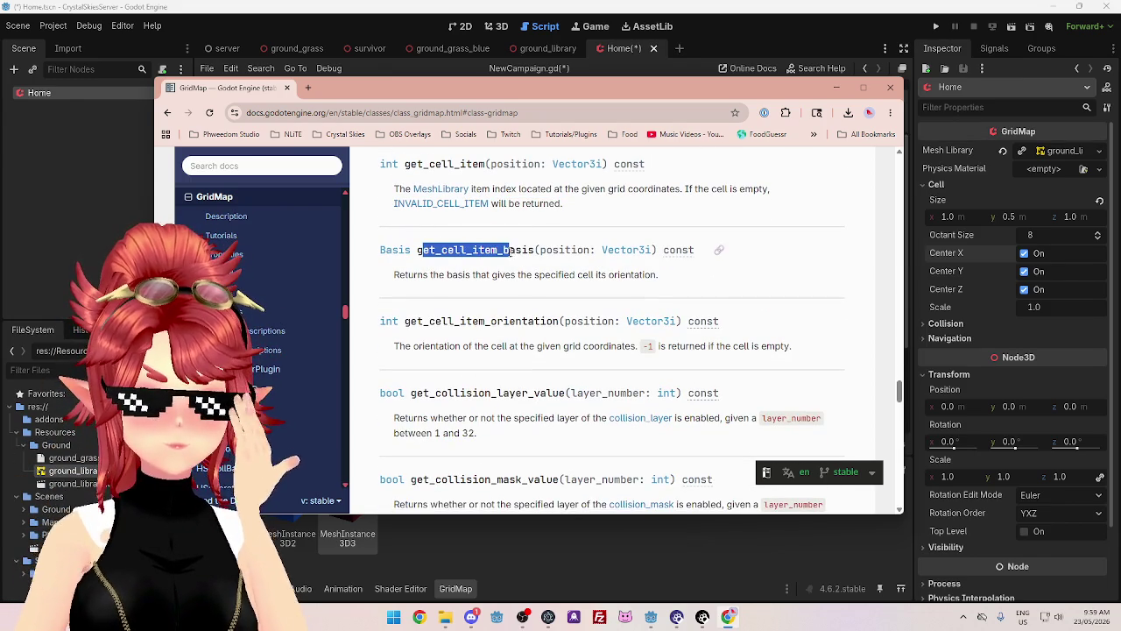
pyautogui.moveTo(395, 274); pyautogui.dragTo(603, 275)
pyautogui.scroll(-1, 528, 295)
pyautogui.moveTo(406, 263); pyautogui.dragTo(561, 265)
pyautogui.moveTo(394, 289); pyautogui.dragTo(636, 293)
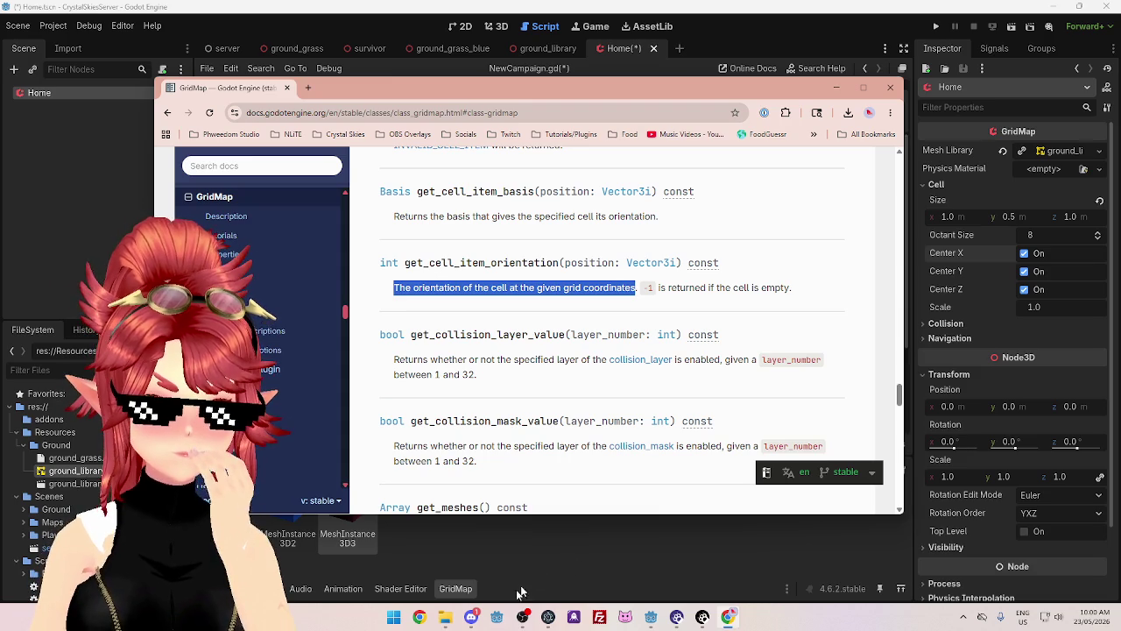
pyautogui.click(445, 617)
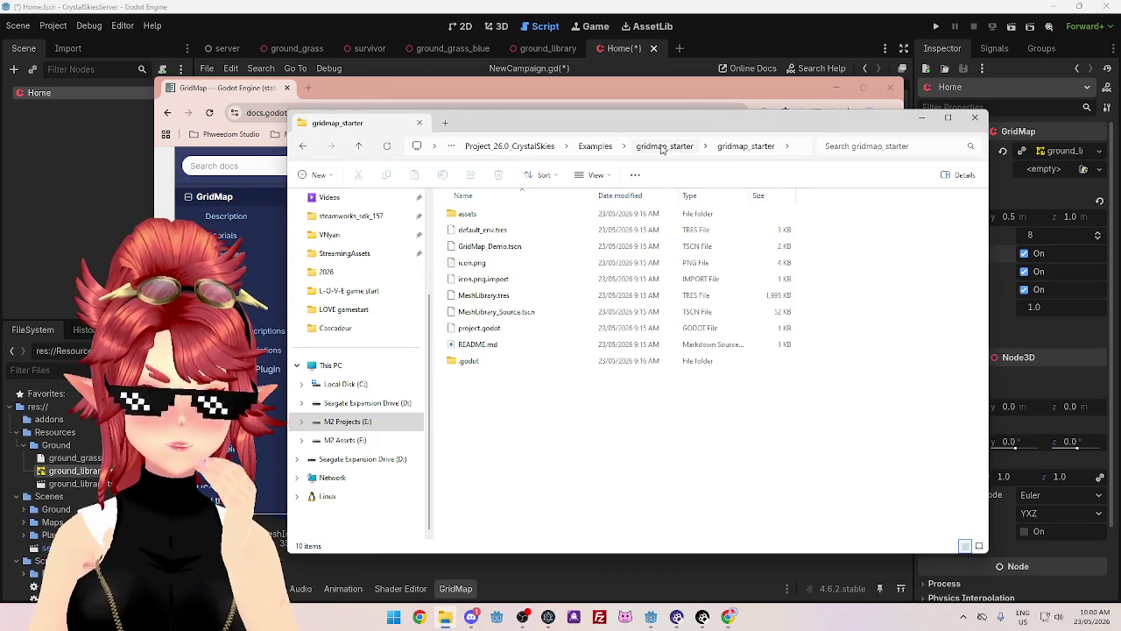
# - Browse the Design and Models folders inside Project_26.0_CrystalSkies
pyautogui.click(536, 146)
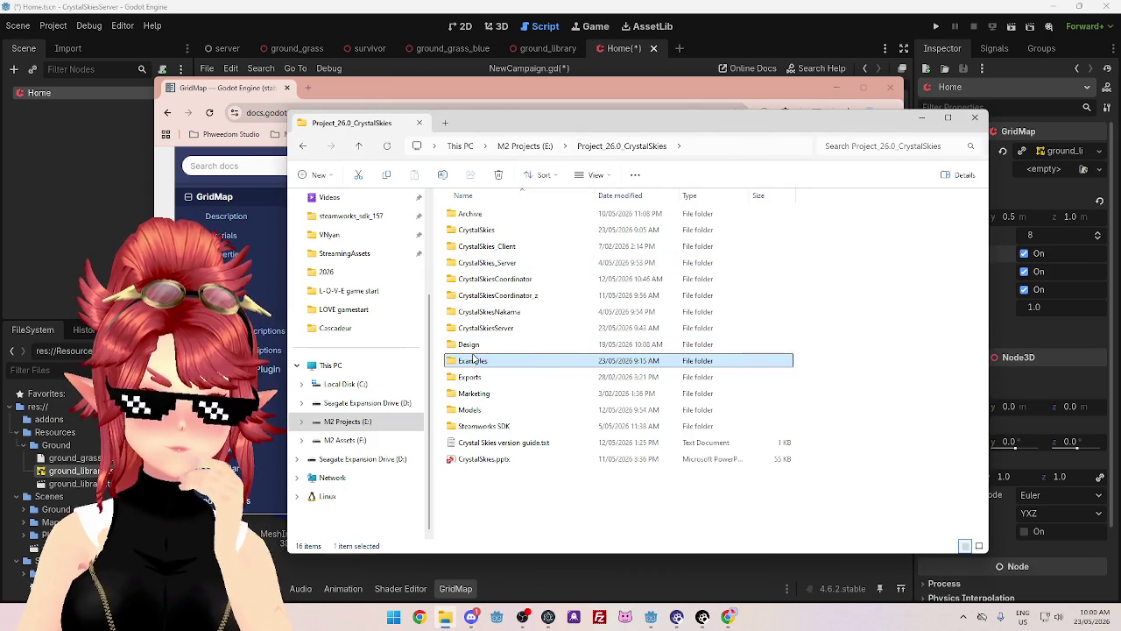
pyautogui.doubleClick(471, 345)
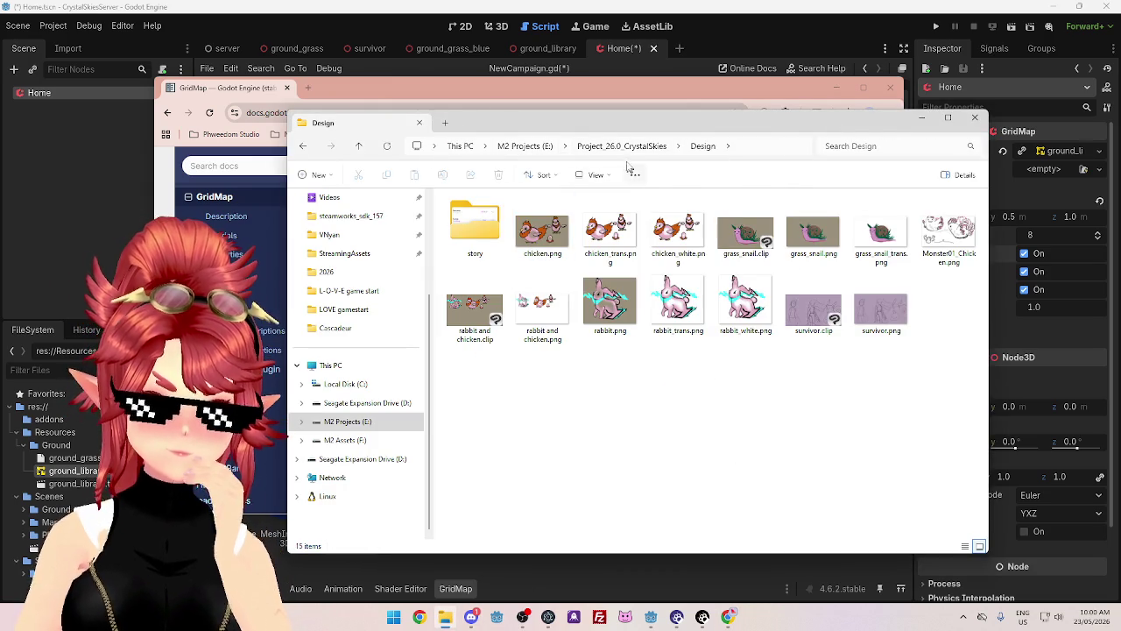
pyautogui.hotkey('alt', 'Left')
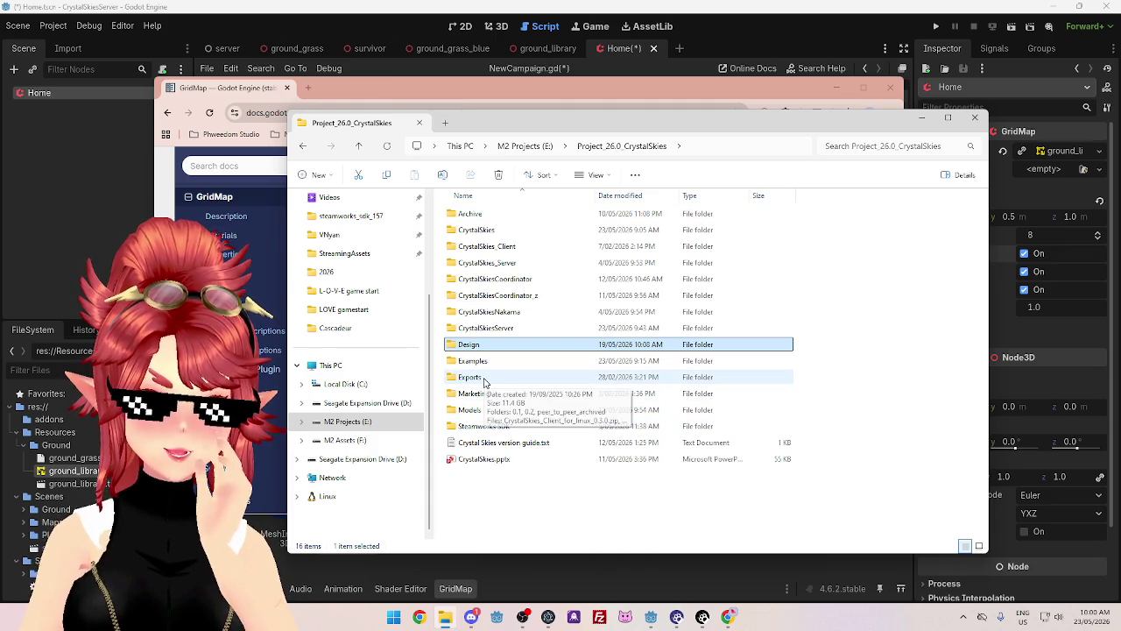
pyautogui.doubleClick(482, 409)
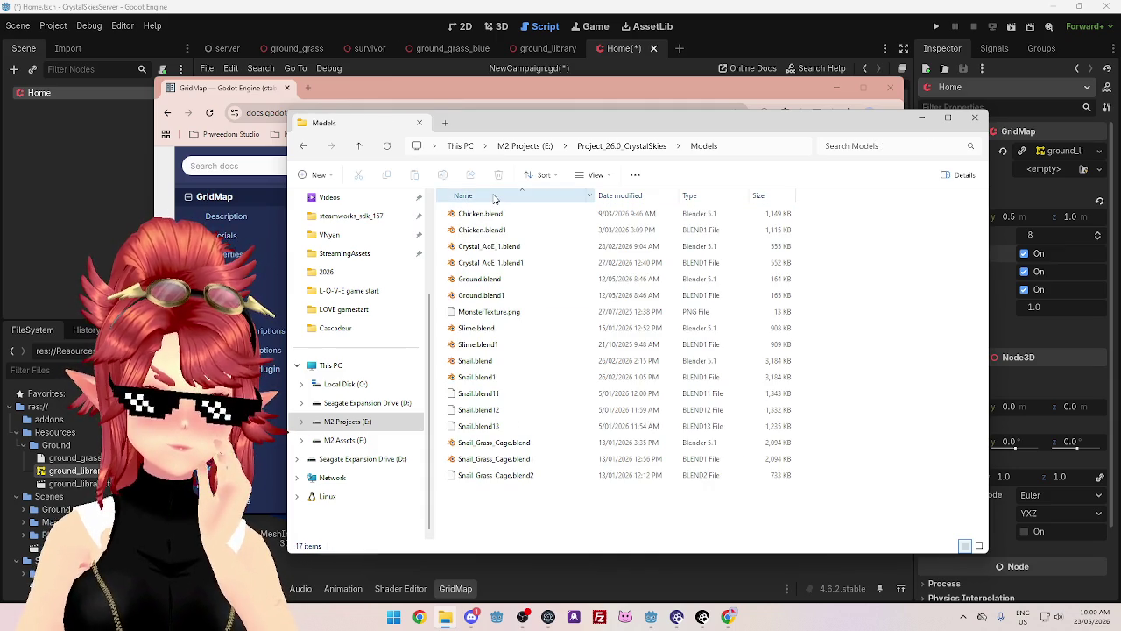
pyautogui.click(631, 145)
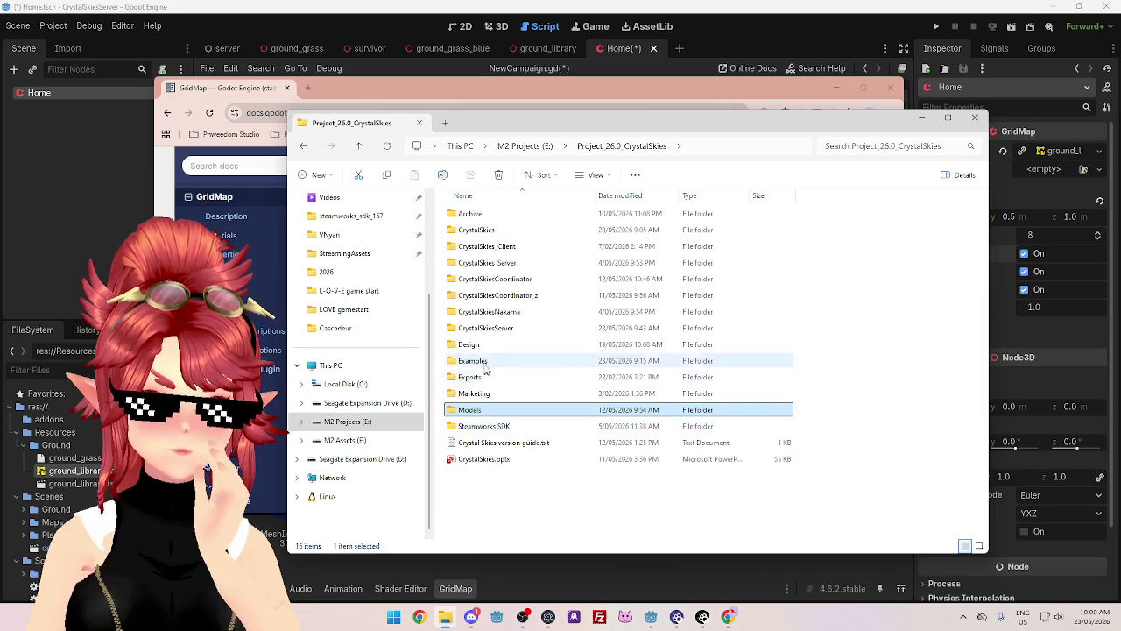
# - Look inside CrystalSkies_Client, then open CrystalSkies.pptx from the project folder in PowerPoint
pyautogui.doubleClick(495, 246)
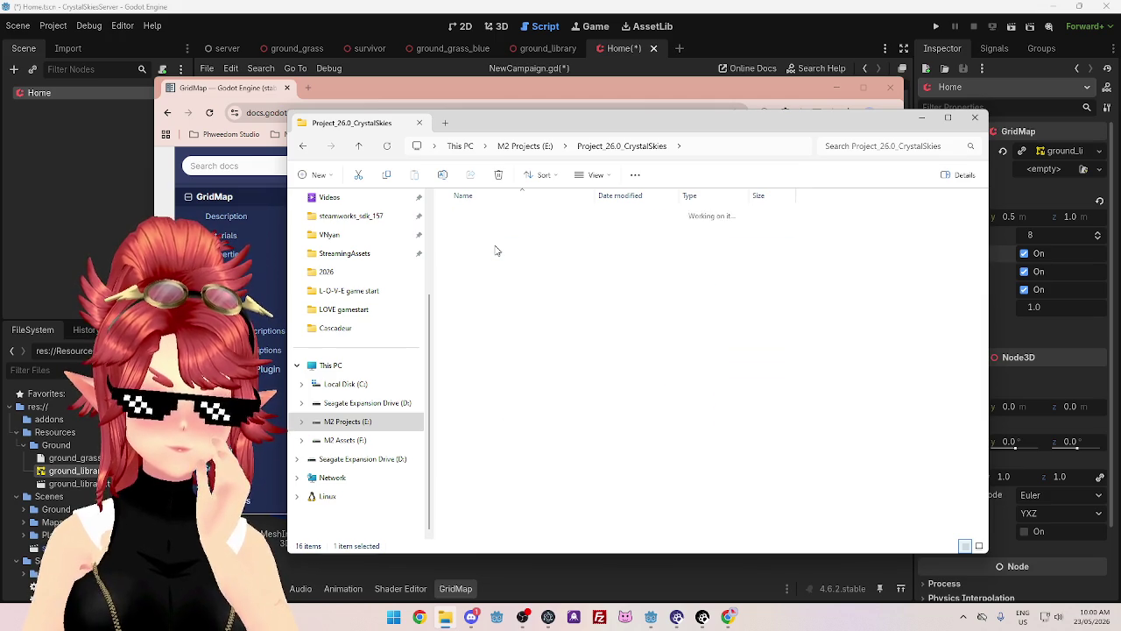
pyautogui.doubleClick(524, 216)
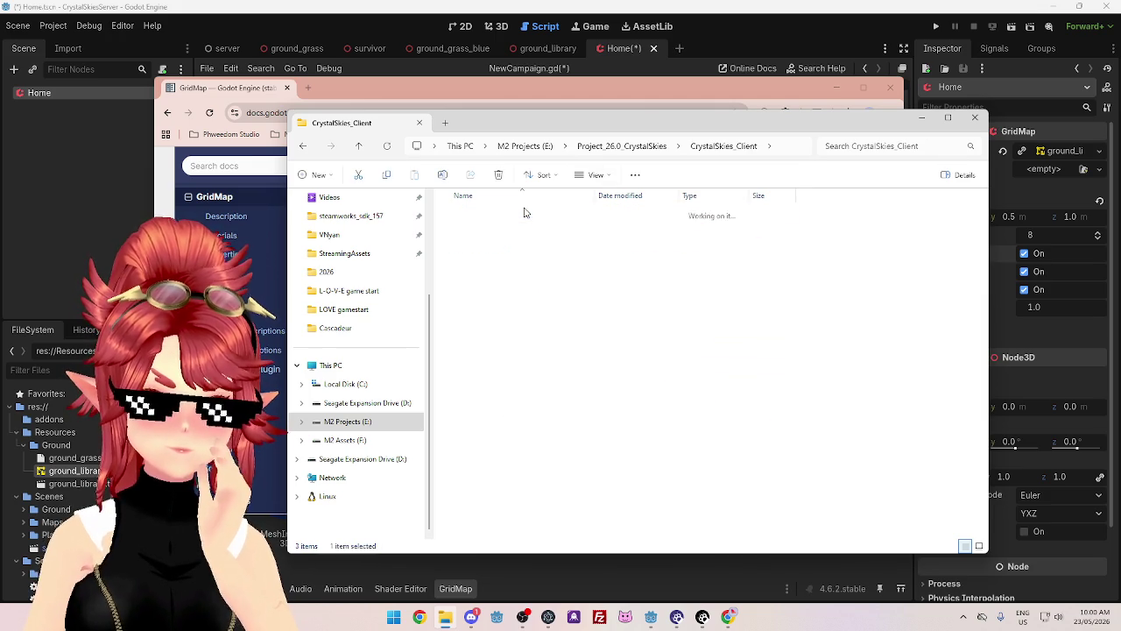
pyautogui.click(618, 145)
pyautogui.click(630, 146)
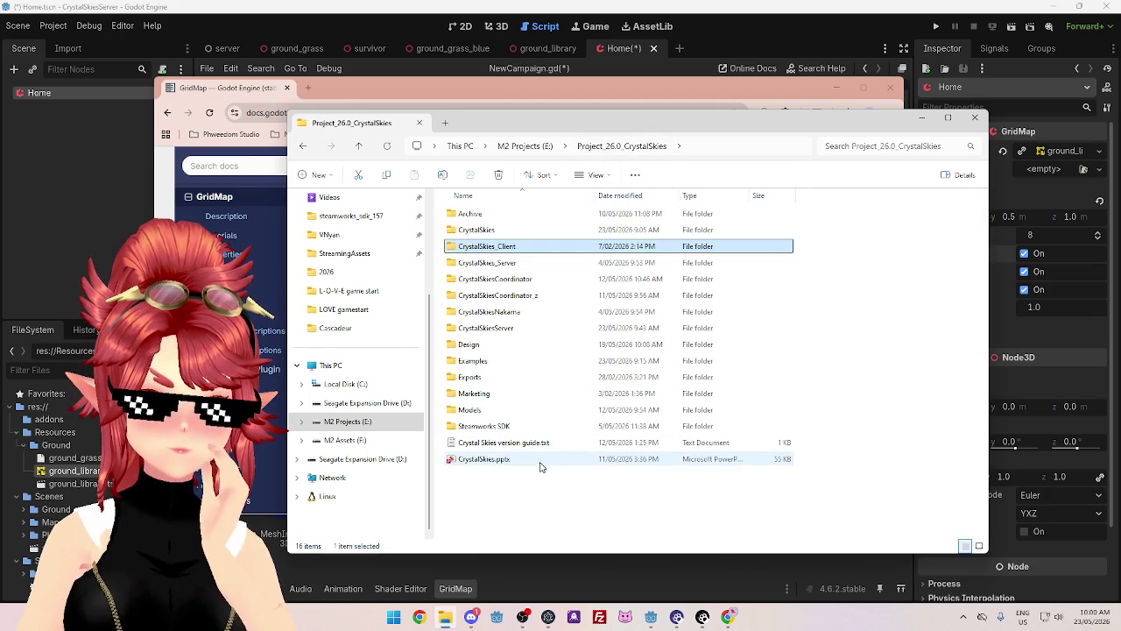
pyautogui.click(540, 462)
pyautogui.doubleClick(539, 464)
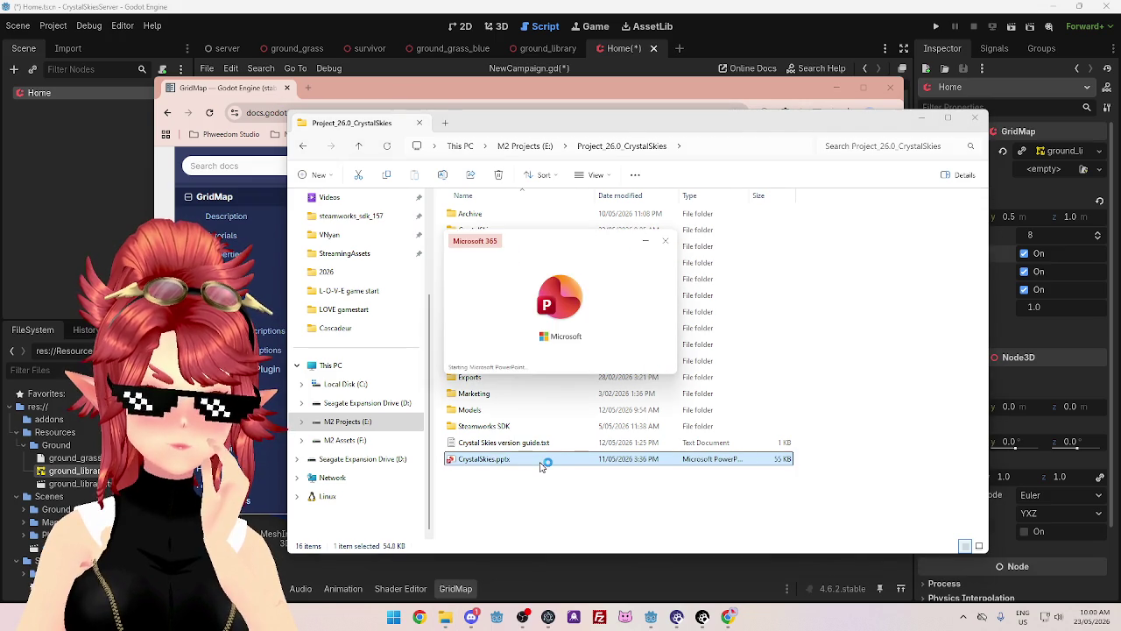
pyautogui.scroll(-5, 88, 351)
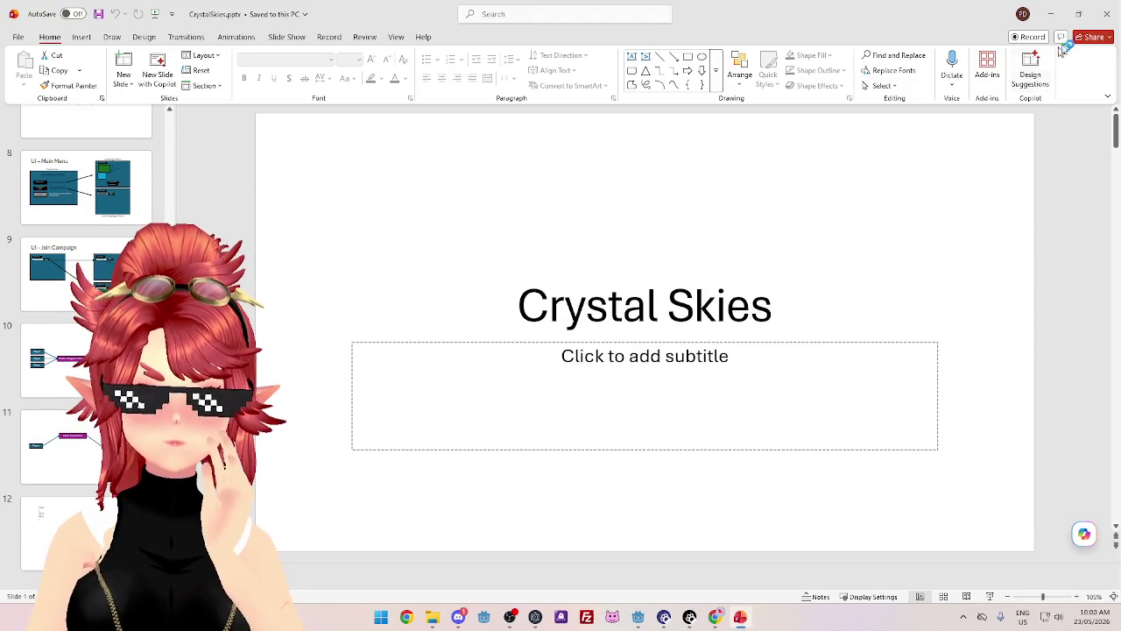
pyautogui.click(1107, 13)
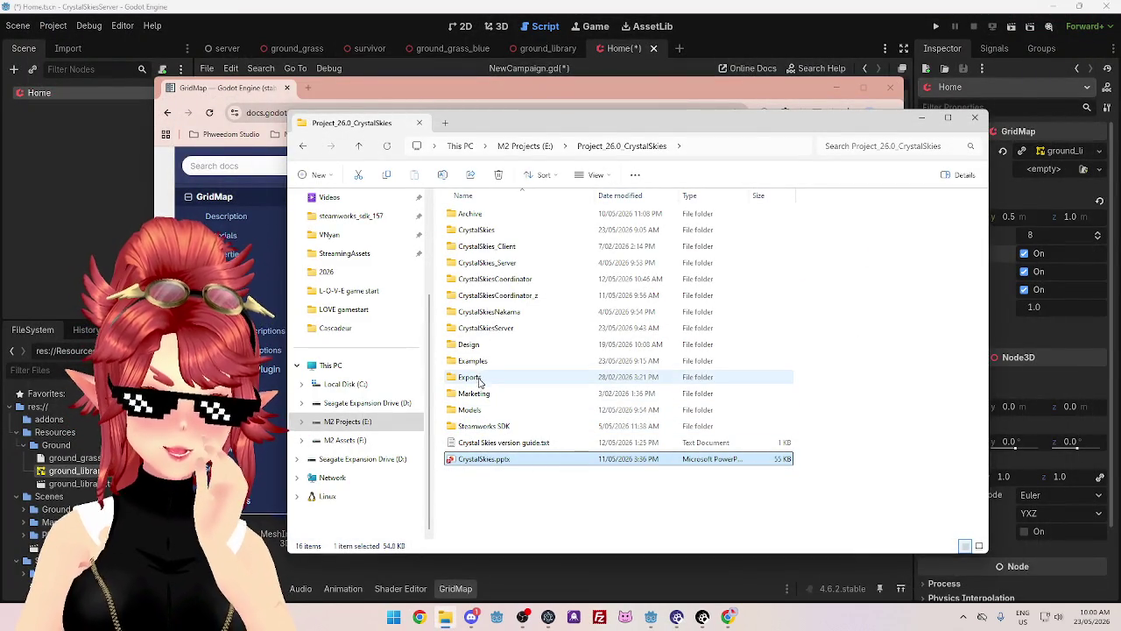
# - Open Ground.blend from the Models folder in Blender
pyautogui.doubleClick(478, 412)
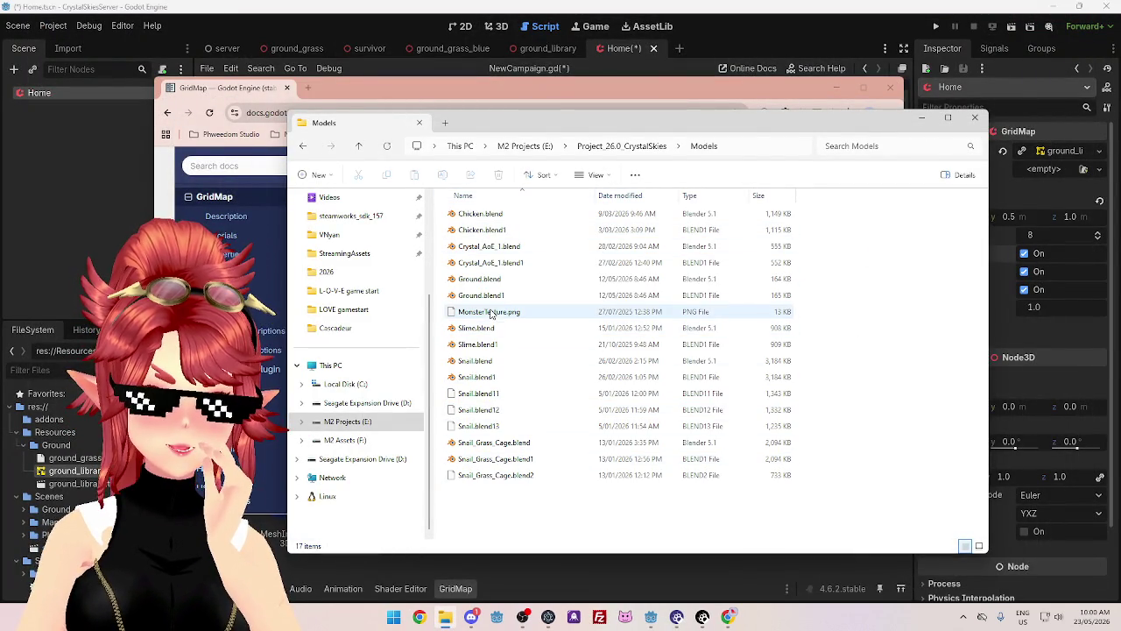
pyautogui.click(482, 280)
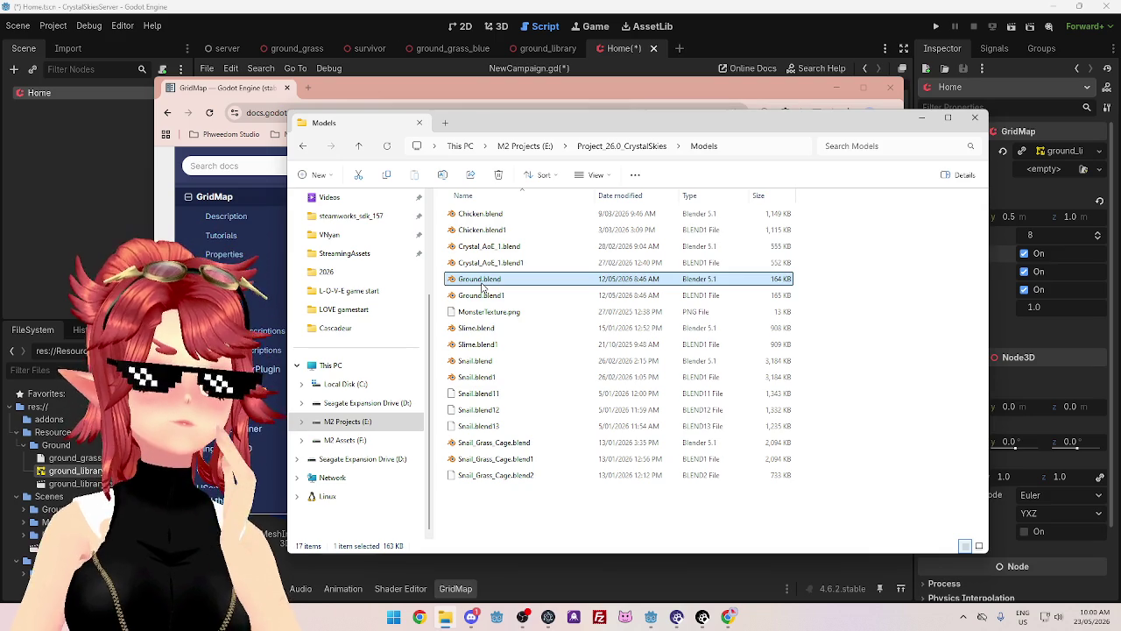
pyautogui.doubleClick(477, 279)
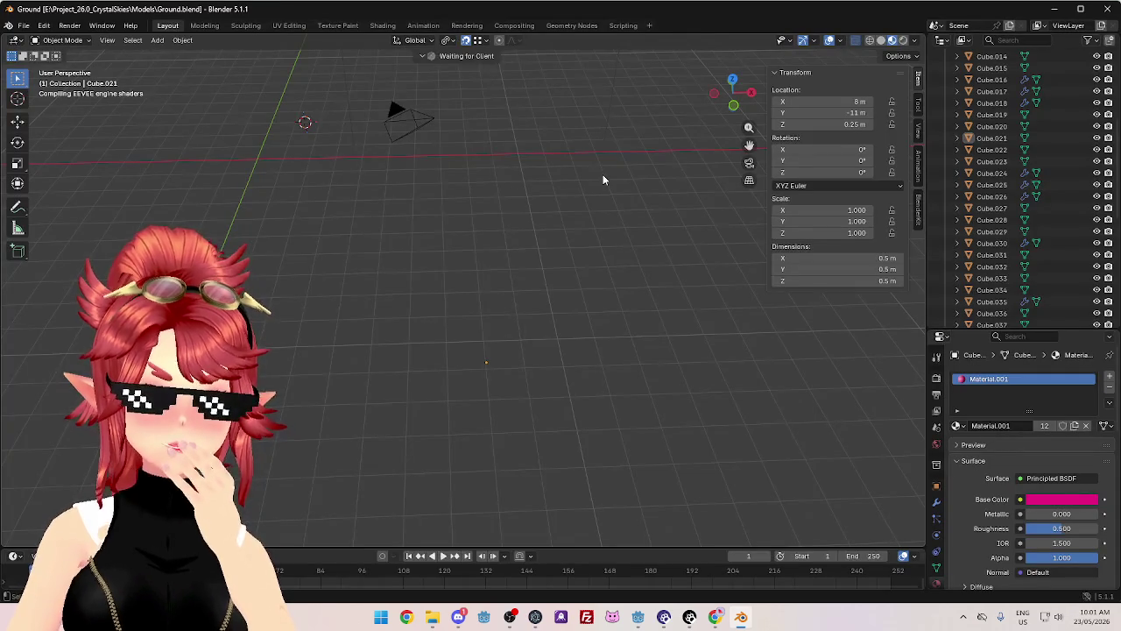
# - Orbit and zoom around the Standard and 1-to-many Dual Grid cube layouts, then close Blender
pyautogui.scroll(-3, 445, 223)
pyautogui.scroll(4, 418, 233)
pyautogui.scroll(-3, 668, 286)
pyautogui.scroll(5, 526, 333)
pyautogui.scroll(-2, 686, 295)
pyautogui.scroll(5, 668, 333)
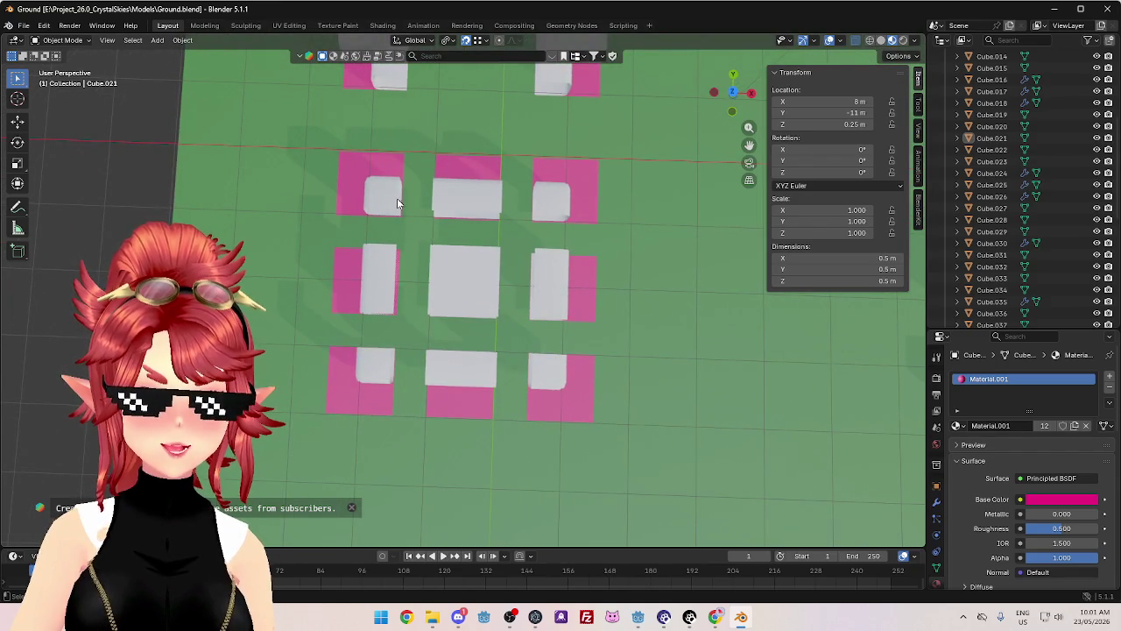
pyautogui.moveTo(560, 196)
pyautogui.mouseDown()
pyautogui.moveTo(567, 382)
pyautogui.moveTo(566, 318)
pyautogui.mouseUp()
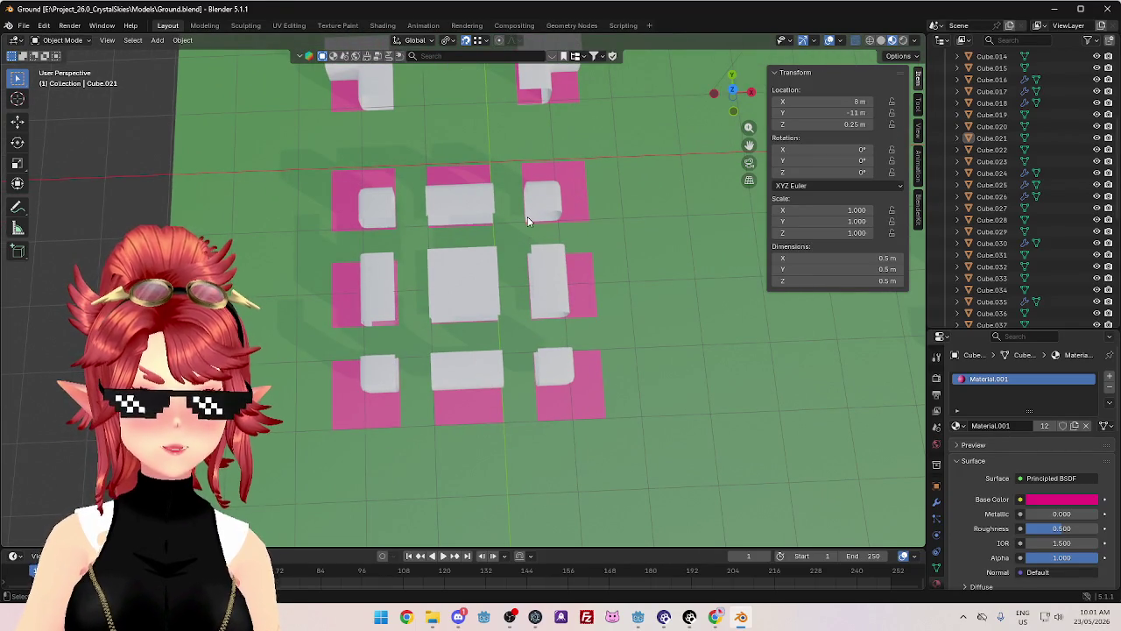
pyautogui.moveTo(536, 400); pyautogui.dragTo(562, 364)
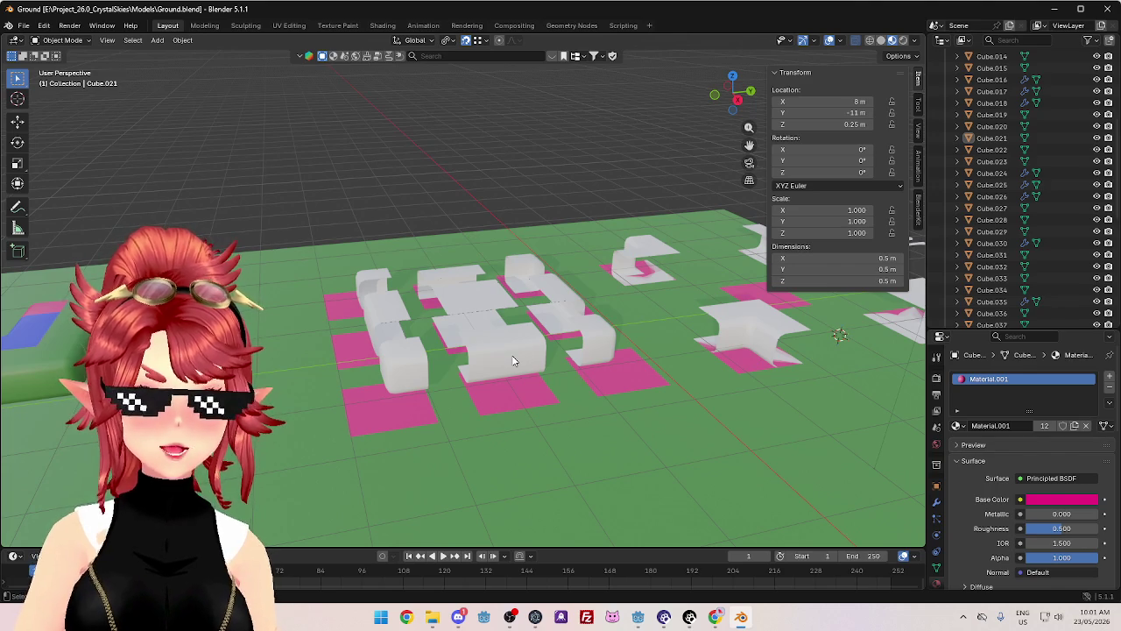
pyautogui.moveTo(513, 359)
pyautogui.mouseDown()
pyautogui.moveTo(543, 410)
pyautogui.moveTo(583, 436)
pyautogui.mouseUp()
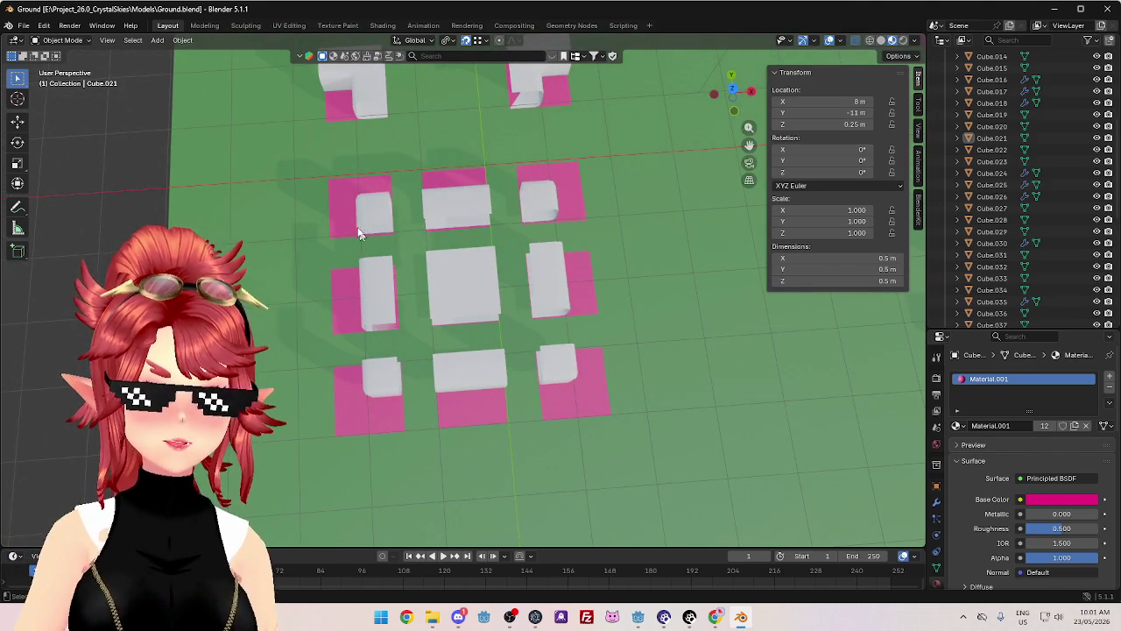
pyautogui.moveTo(613, 393); pyautogui.dragTo(466, 311)
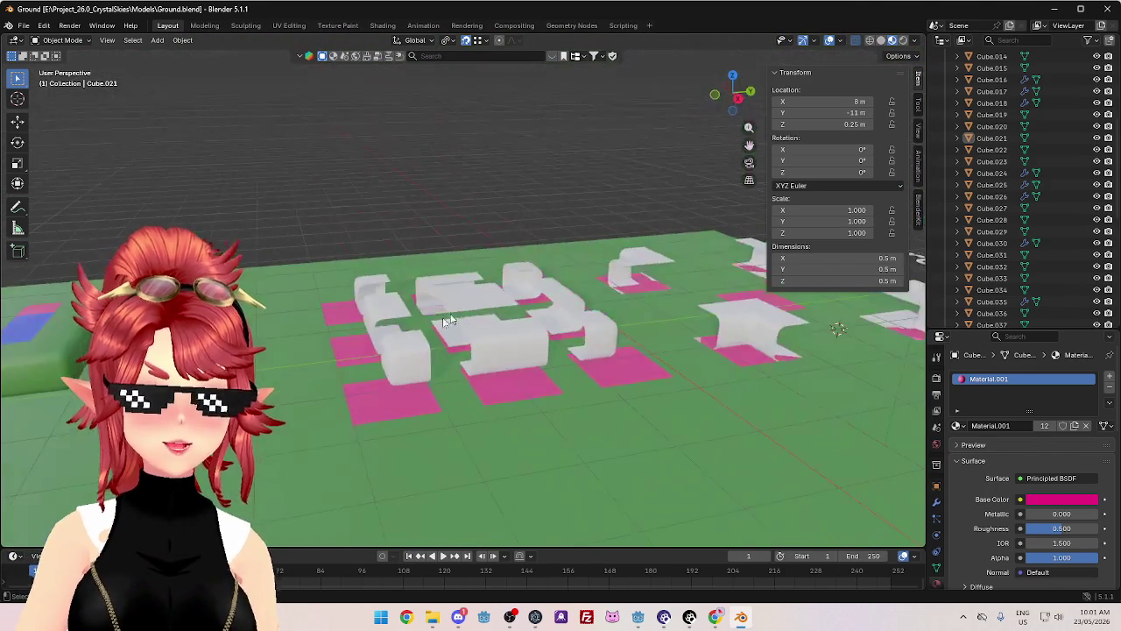
pyautogui.moveTo(392, 358); pyautogui.dragTo(451, 361)
pyautogui.moveTo(523, 341)
pyautogui.mouseDown()
pyautogui.moveTo(508, 388)
pyautogui.moveTo(558, 301)
pyautogui.moveTo(644, 326)
pyautogui.moveTo(533, 353)
pyautogui.moveTo(446, 347)
pyautogui.moveTo(568, 367)
pyautogui.moveTo(531, 333)
pyautogui.moveTo(574, 352)
pyautogui.moveTo(618, 305)
pyautogui.moveTo(487, 394)
pyautogui.moveTo(521, 390)
pyautogui.mouseUp()
pyautogui.moveTo(645, 337)
pyautogui.mouseDown()
pyautogui.moveTo(471, 372)
pyautogui.moveTo(532, 324)
pyautogui.moveTo(493, 380)
pyautogui.moveTo(364, 354)
pyautogui.moveTo(386, 346)
pyautogui.moveTo(359, 368)
pyautogui.moveTo(578, 355)
pyautogui.moveTo(524, 377)
pyautogui.moveTo(631, 397)
pyautogui.moveTo(521, 425)
pyautogui.moveTo(506, 363)
pyautogui.moveTo(533, 368)
pyautogui.moveTo(533, 393)
pyautogui.mouseUp()
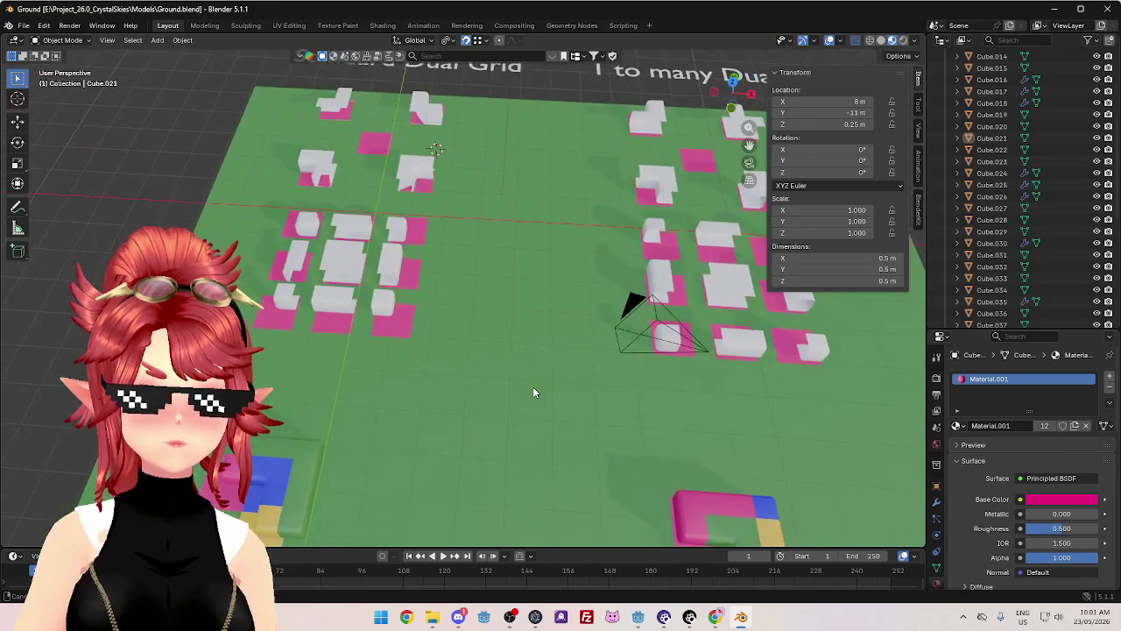
pyautogui.scroll(-5, 533, 389)
pyautogui.scroll(3, 534, 393)
pyautogui.scroll(1, 525, 405)
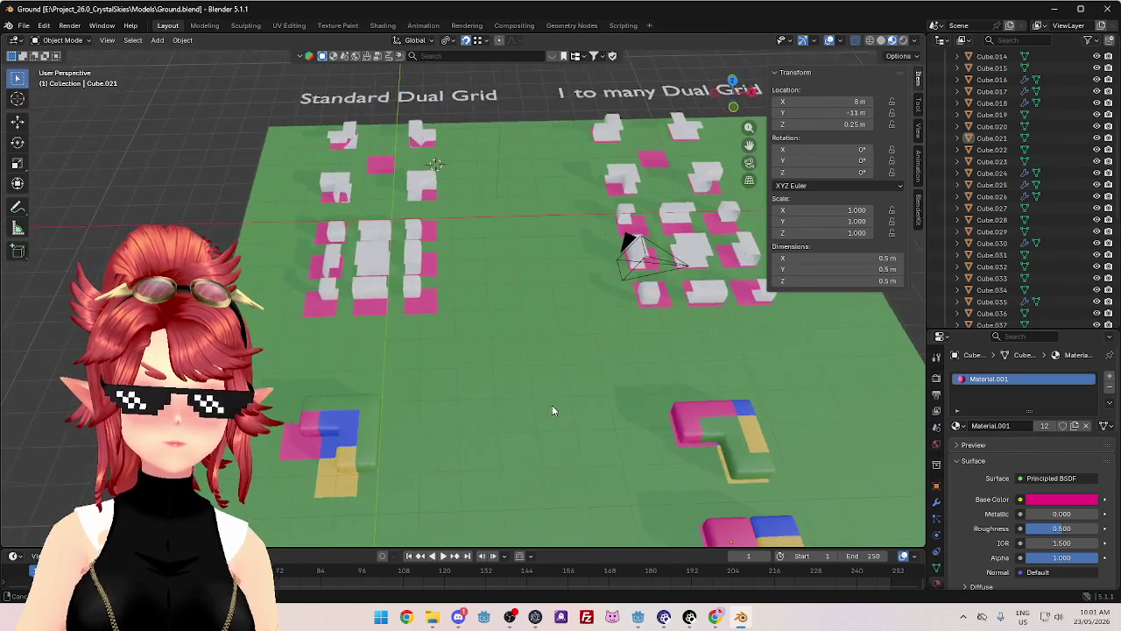
pyautogui.scroll(-2, 552, 408)
pyautogui.click(1106, 8)
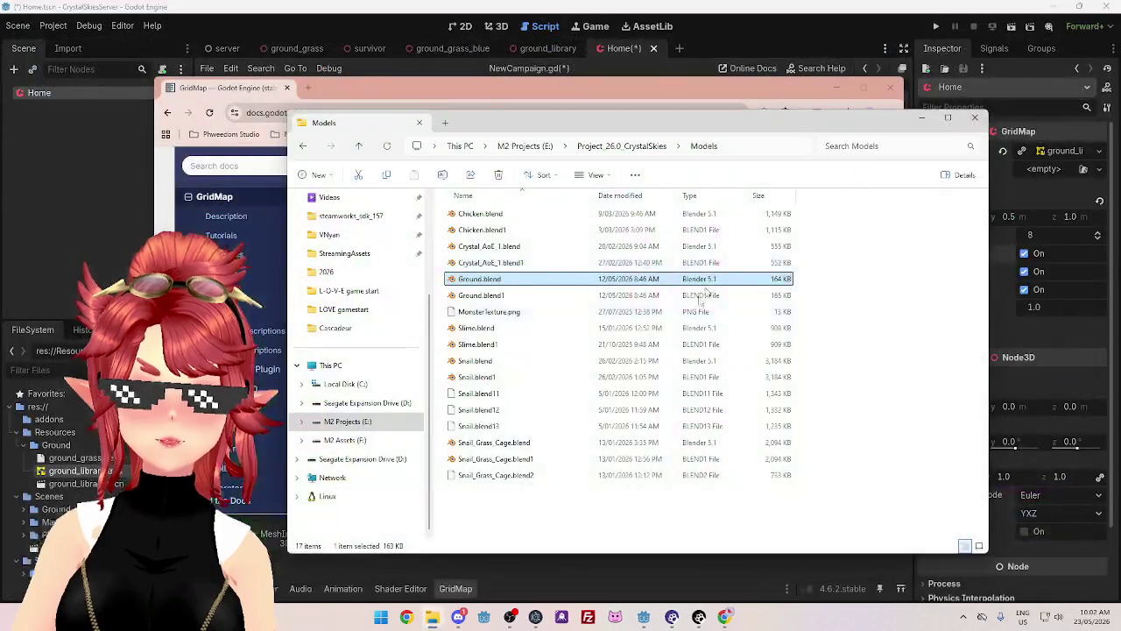
# - Bring the GridMap docs forward and read the collision_layer and collision_mask properties
pyautogui.click(438, 87)
pyautogui.scroll(-1, 566, 324)
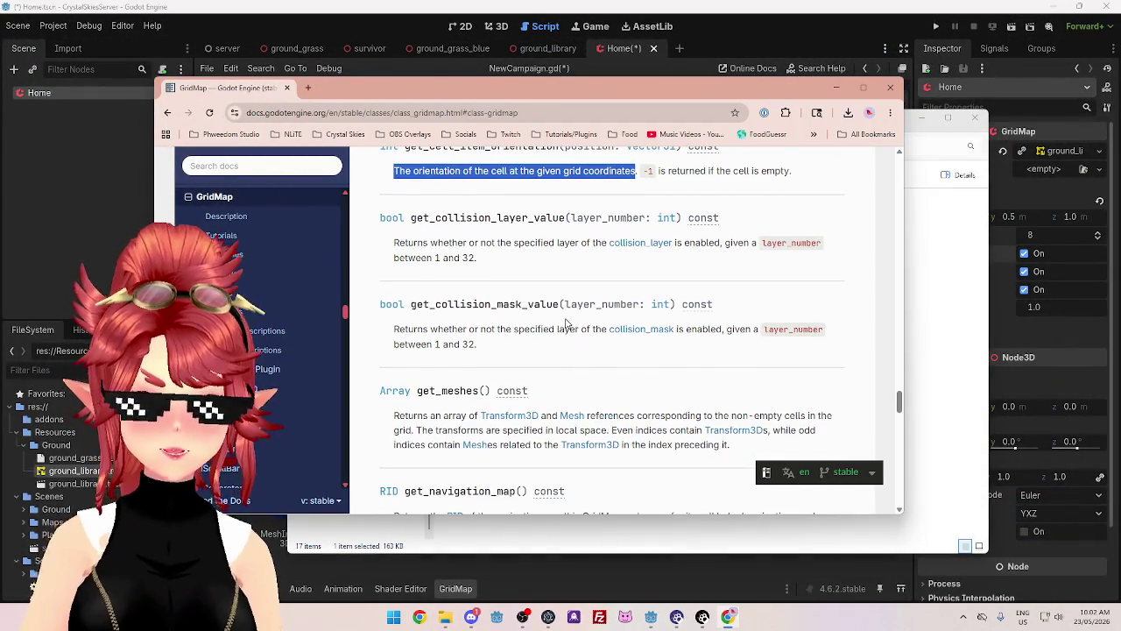
pyautogui.moveTo(434, 218); pyautogui.dragTo(534, 218)
pyautogui.moveTo(434, 304); pyautogui.dragTo(524, 304)
pyautogui.scroll(-1, 514, 324)
pyautogui.moveTo(428, 274); pyautogui.dragTo(451, 273)
pyautogui.moveTo(394, 298); pyautogui.dragTo(444, 298)
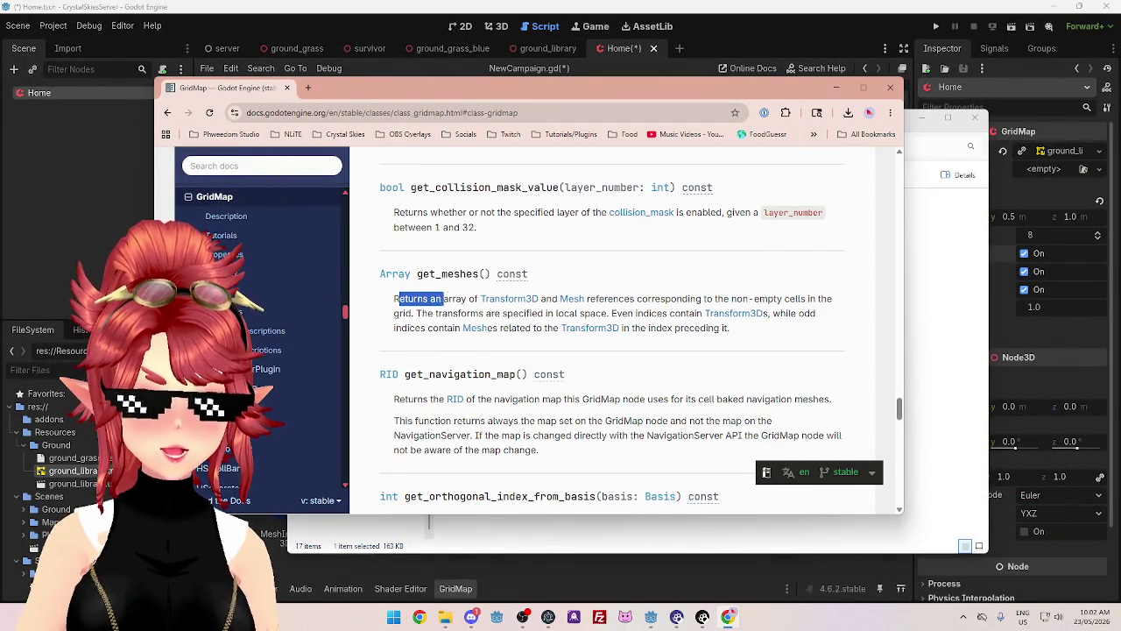
# - Read get_meshes' description of local-space transforms and even/odd indices, then return to Godot
pyautogui.moveTo(608, 299); pyautogui.dragTo(809, 299)
pyautogui.moveTo(416, 313); pyautogui.dragTo(692, 313)
pyautogui.moveTo(775, 319); pyautogui.dragTo(810, 315)
pyautogui.moveTo(402, 328); pyautogui.dragTo(438, 329)
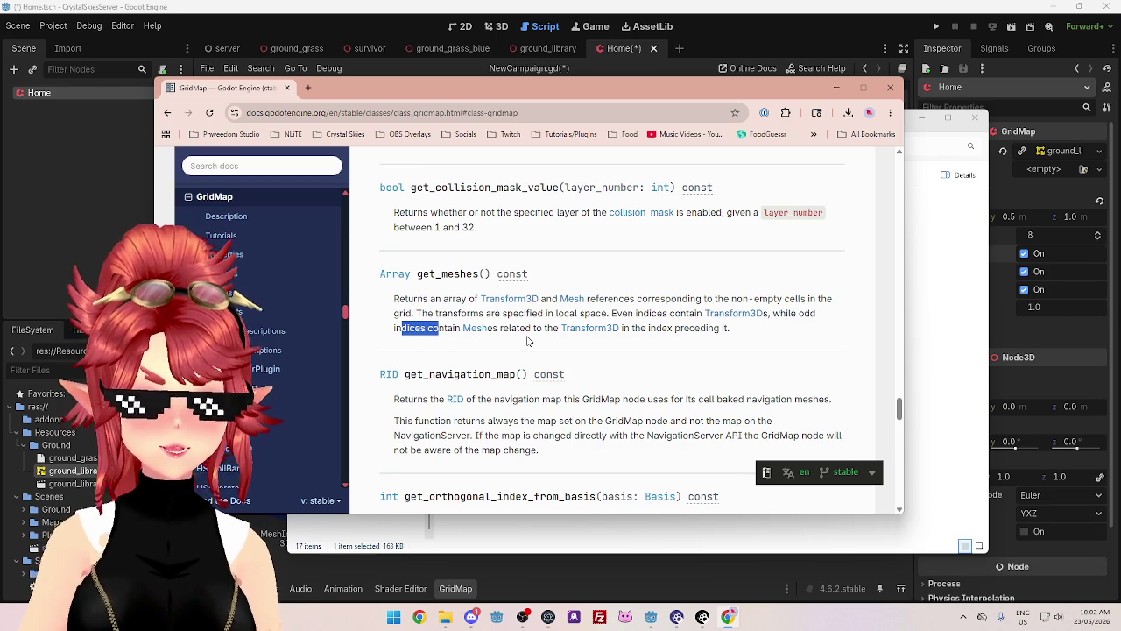
pyautogui.moveTo(511, 329); pyautogui.dragTo(547, 329)
pyautogui.moveTo(650, 329); pyautogui.dragTo(727, 328)
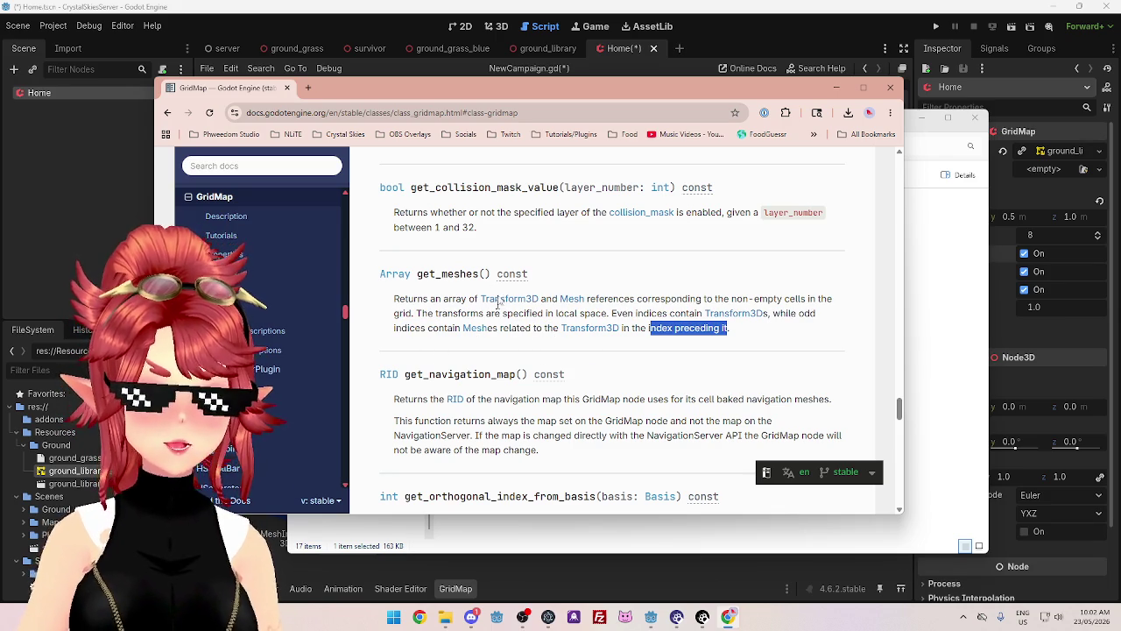
pyautogui.click(771, 16)
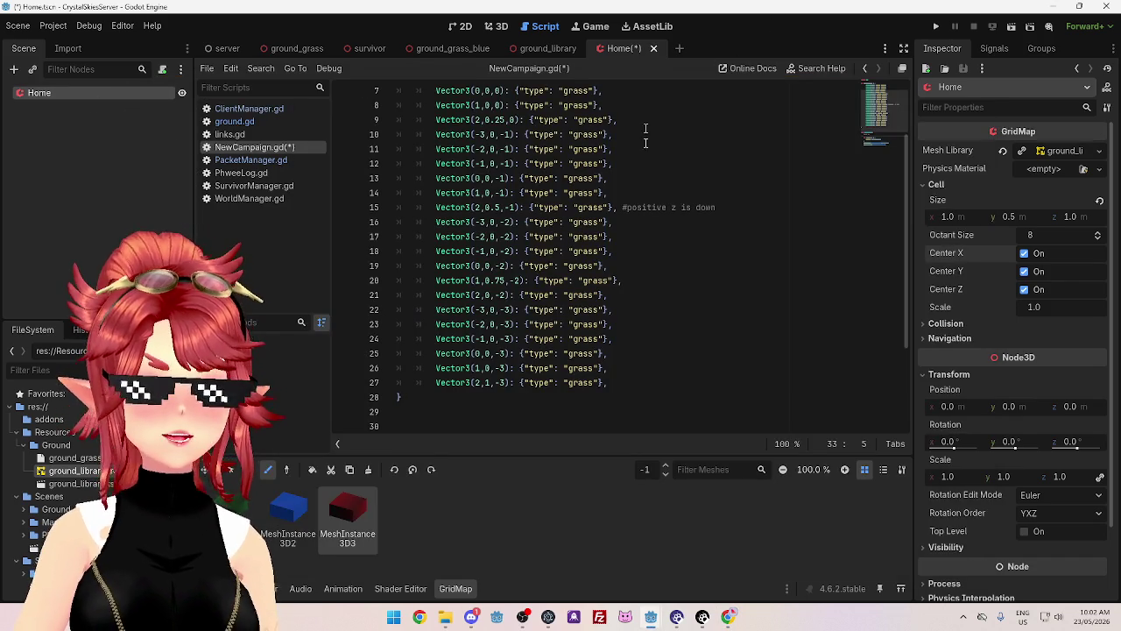
# - Save all scenes and scripts with Ctrl+S, glance at ground_library, and reopen the server scene
pyautogui.click(648, 178)
pyautogui.hotkey('ctrl', 's')
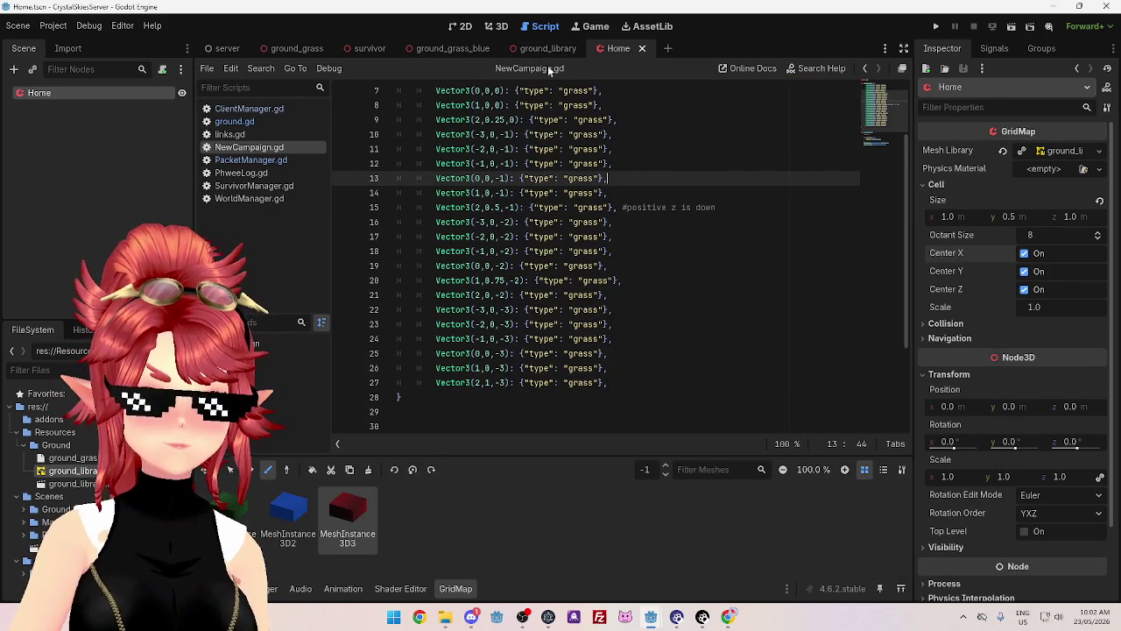
pyautogui.click(539, 48)
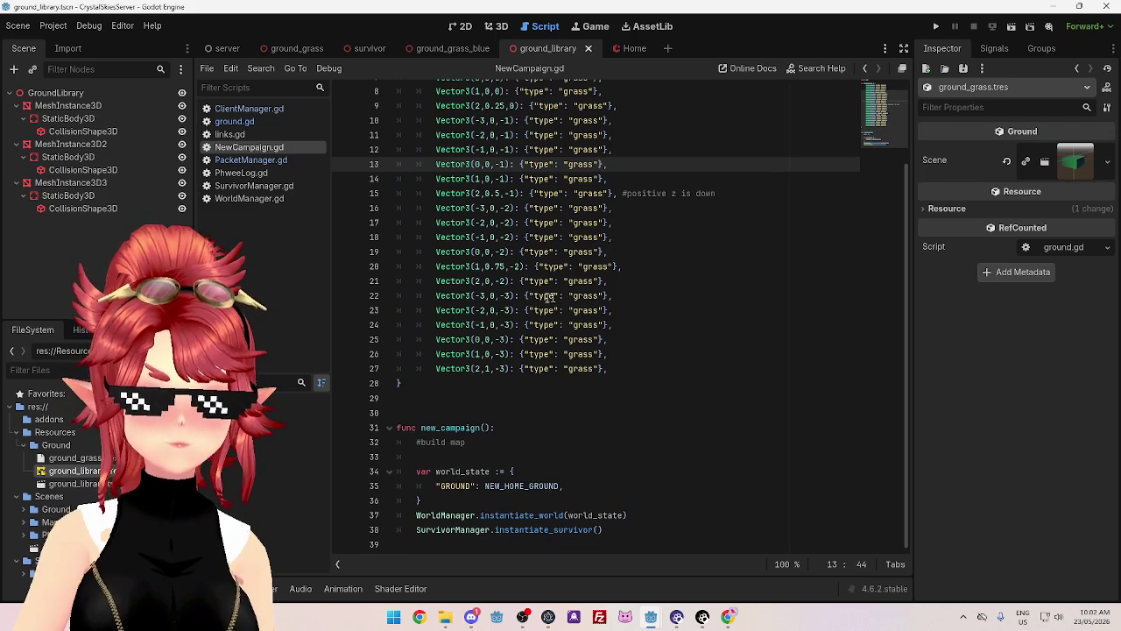
pyautogui.click(431, 457)
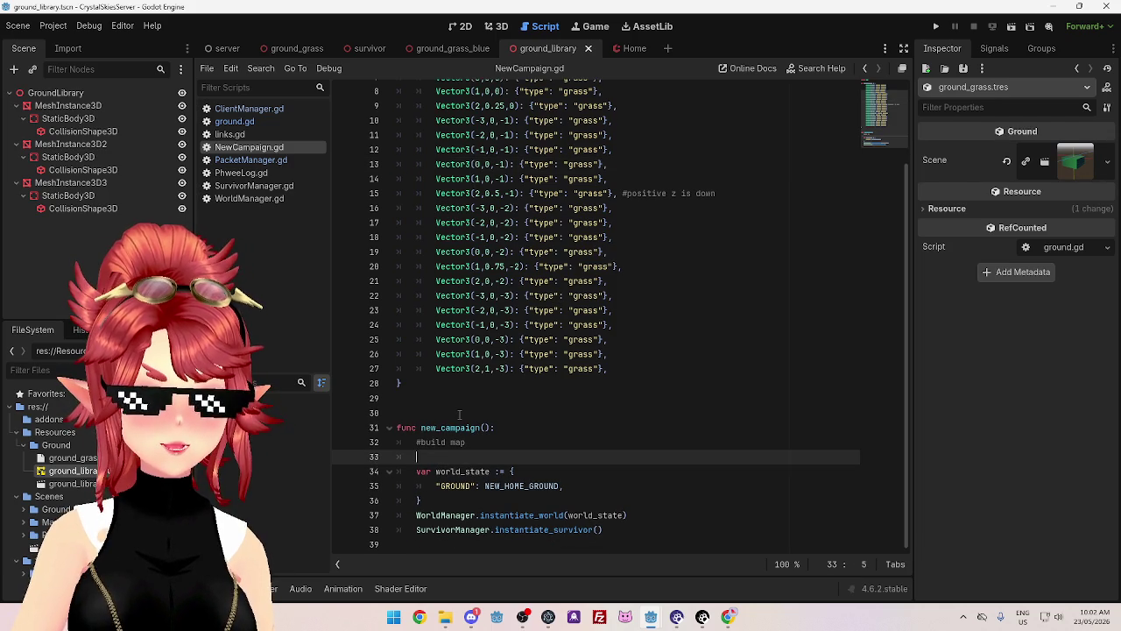
pyautogui.click(225, 49)
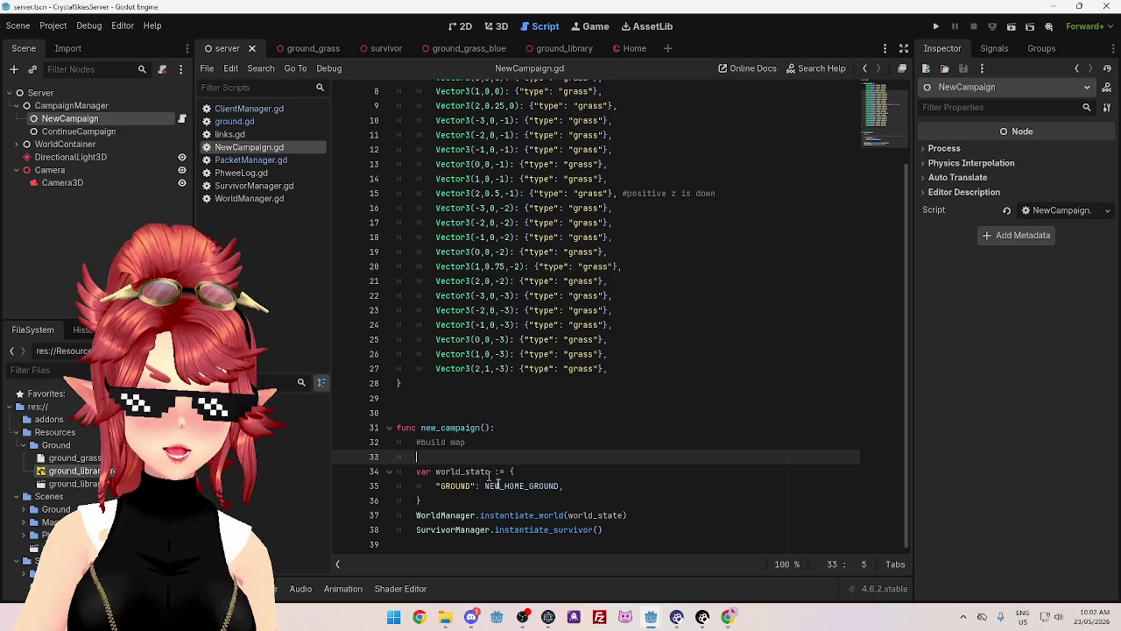
pyautogui.scroll(3, 497, 212)
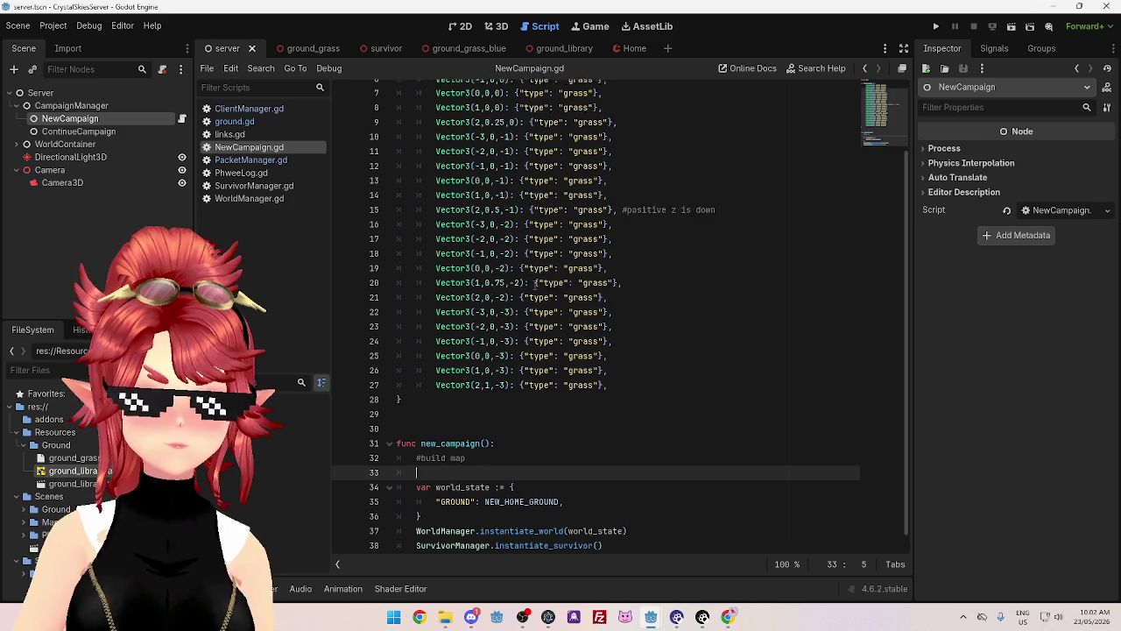
pyautogui.scroll(-3, 473, 220)
pyautogui.click(440, 381)
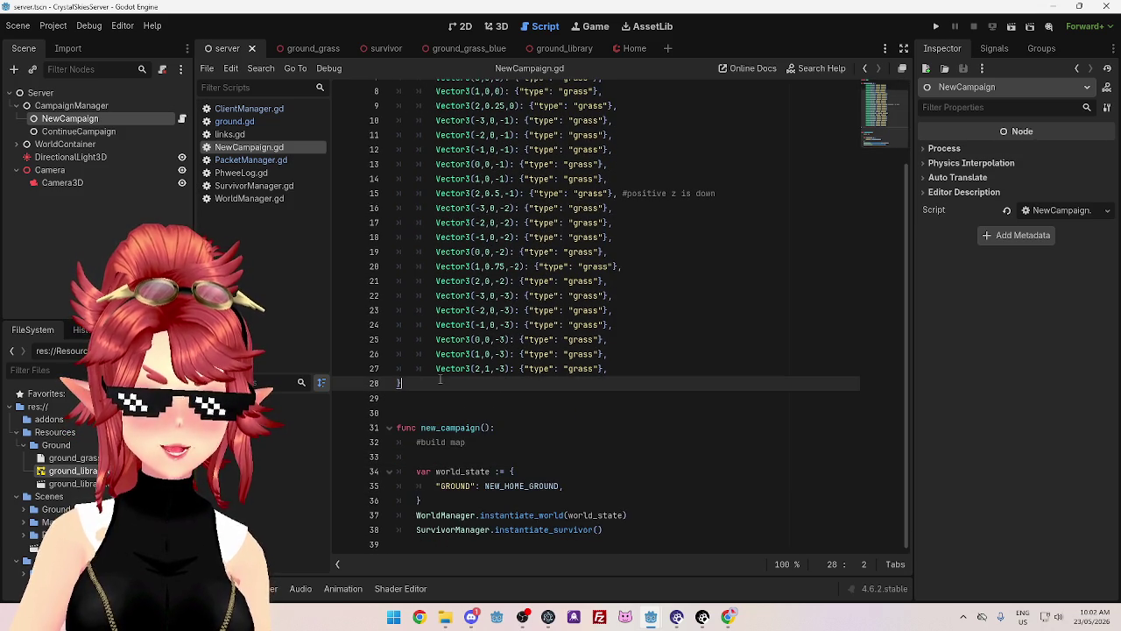
pyautogui.press('Return')
pyautogui.press('Return')
pyautogui.scroll(3, 459, 375)
pyautogui.scroll(-4, 464, 376)
pyautogui.write('var')
pyautogui.scroll(3, 474, 377)
pyautogui.click(419, 120)
pyautogui.moveTo(443, 123); pyautogui.dragTo(538, 121)
pyautogui.hotkey('ctrl', 'c')
pyautogui.scroll(-5, 450, 393)
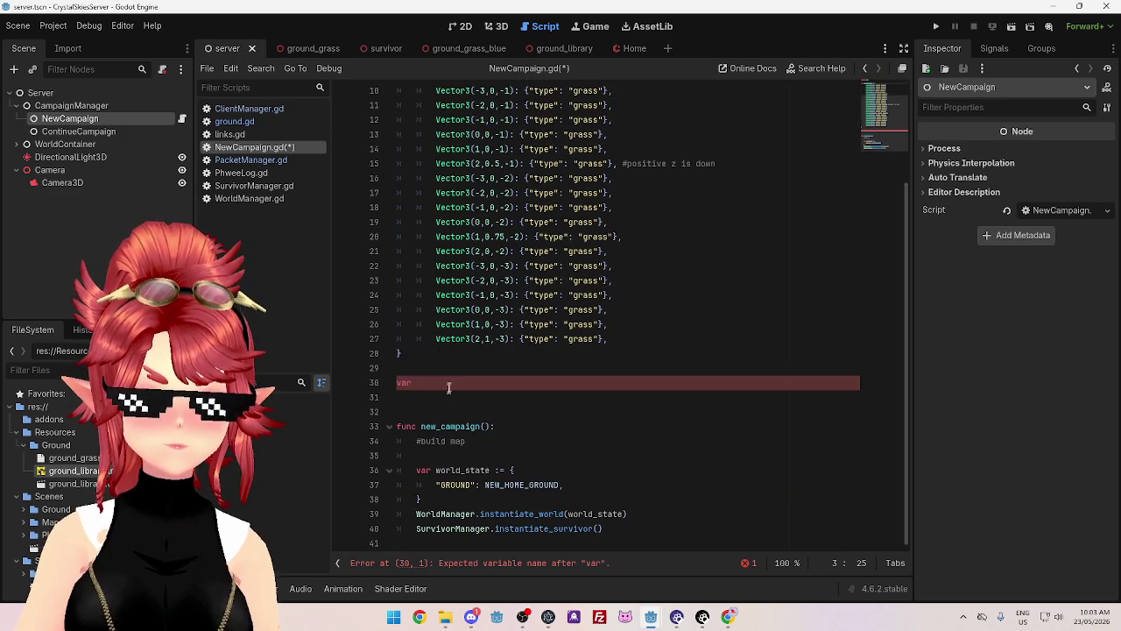
pyautogui.click(450, 385)
pyautogui.hotkey('ctrl', 'v')
pyautogui.click(416, 383)
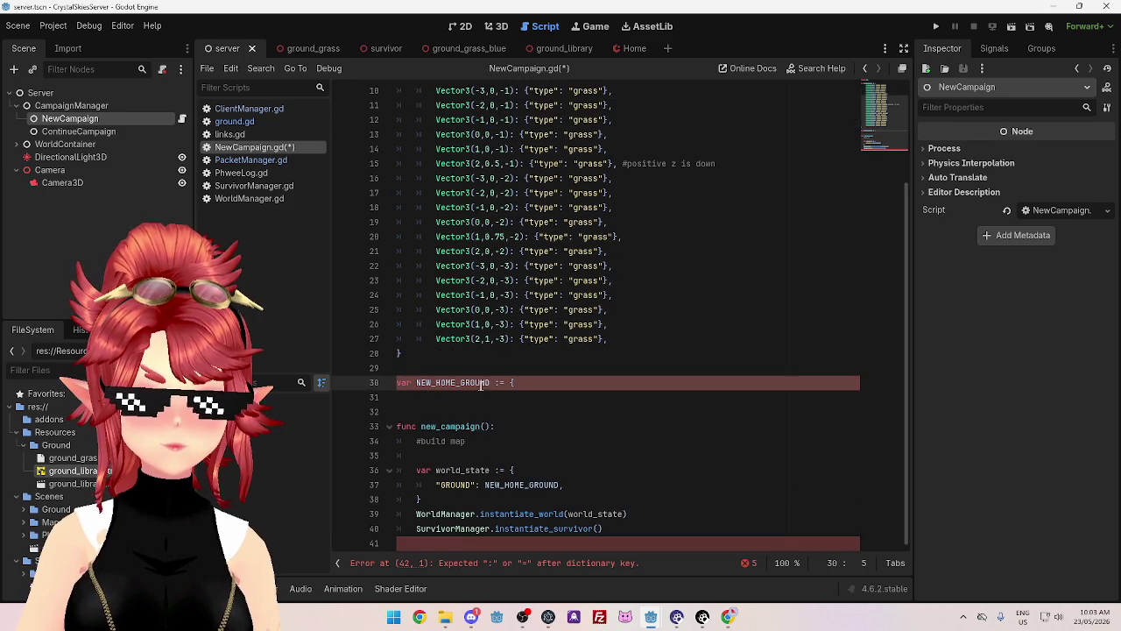
pyautogui.write('_TEST')
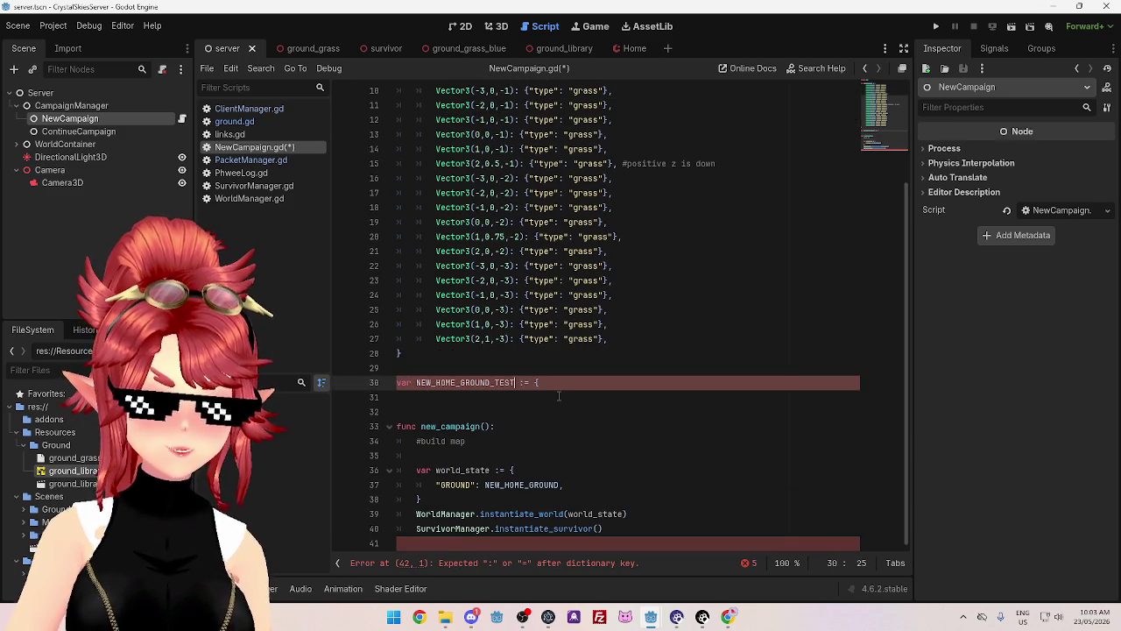
pyautogui.click(553, 397)
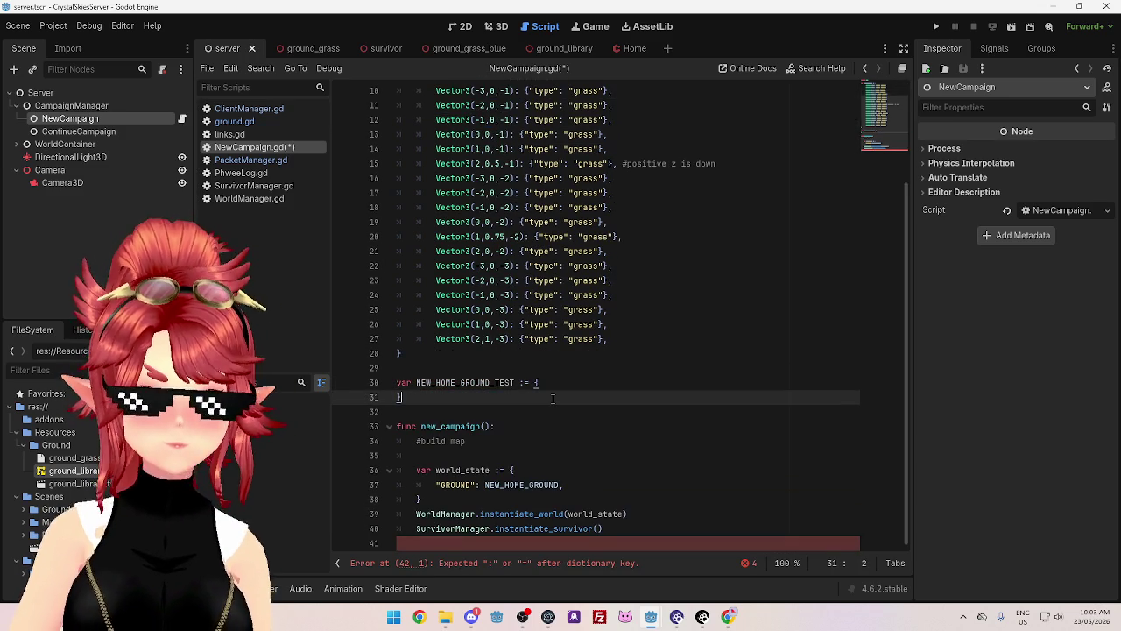
pyautogui.click(557, 383)
pyautogui.press('Return')
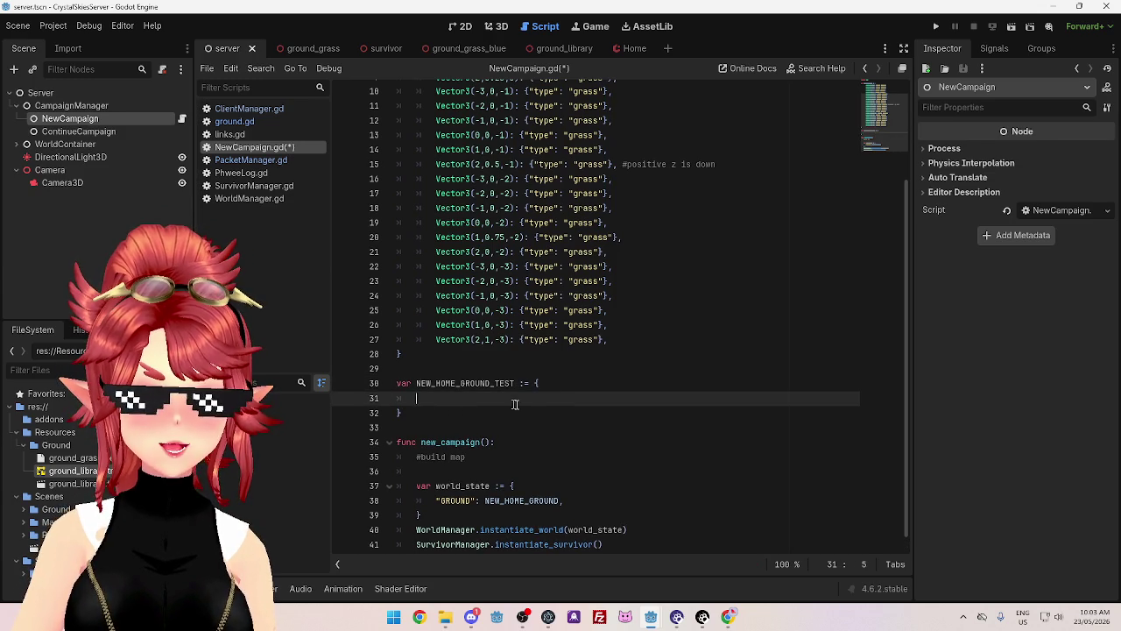
pyautogui.scroll(-1, 453, 402)
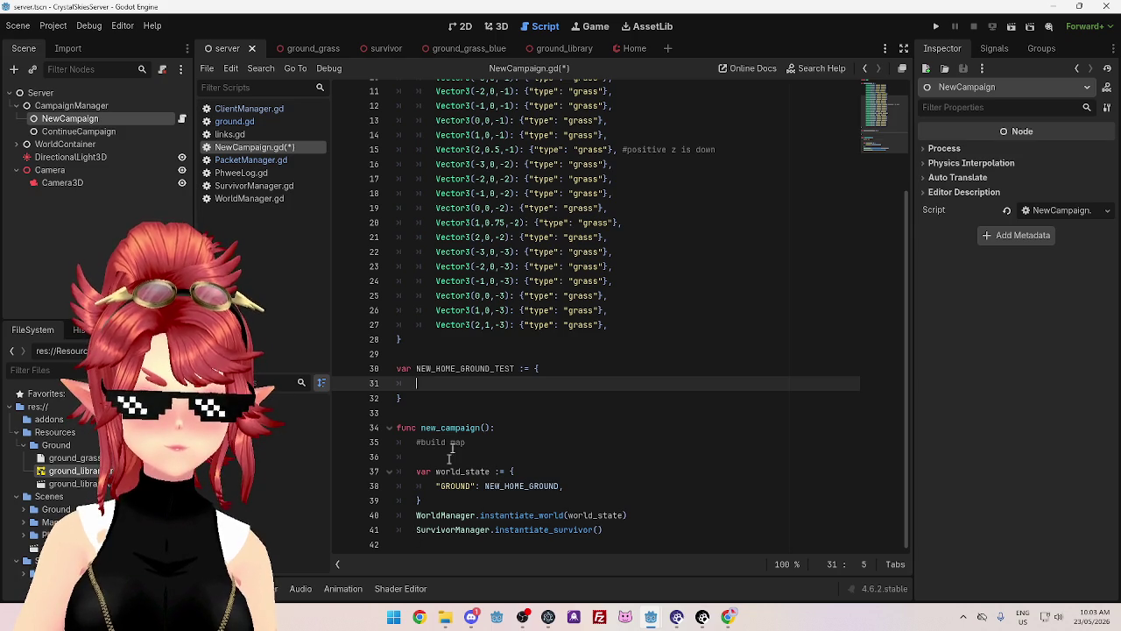
pyautogui.click(409, 534)
pyautogui.hotkey('ctrl', 'k')
pyautogui.click(417, 517)
pyautogui.hotkey('ctrl', 'k')
pyautogui.click(453, 503)
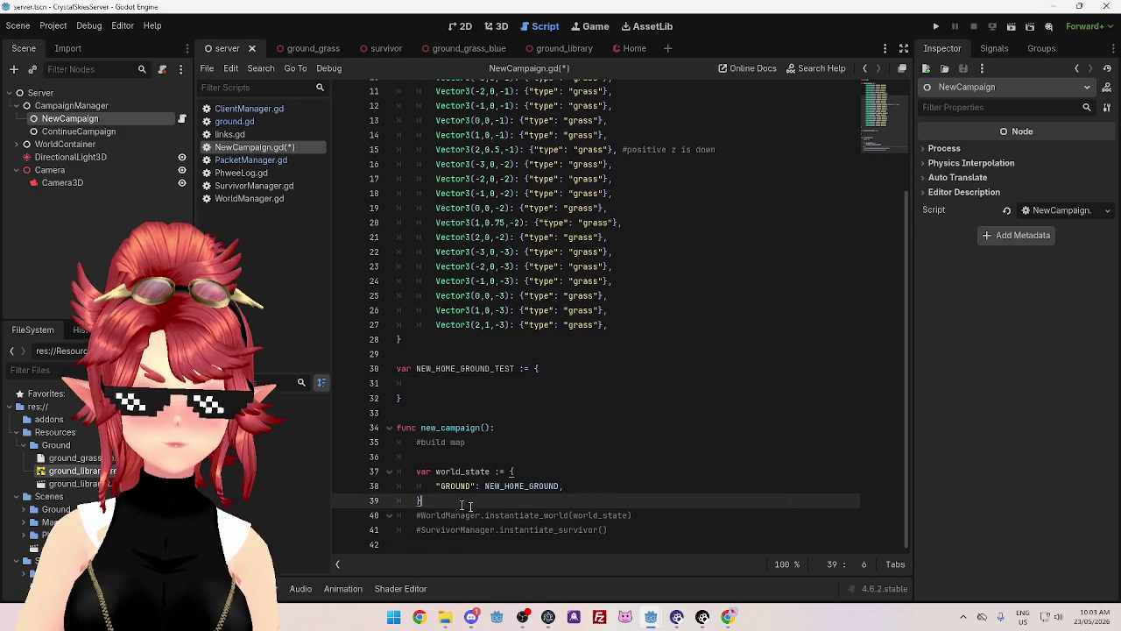
pyautogui.moveTo(399, 472); pyautogui.dragTo(506, 514)
pyautogui.moveTo(425, 545); pyautogui.dragTo(419, 542)
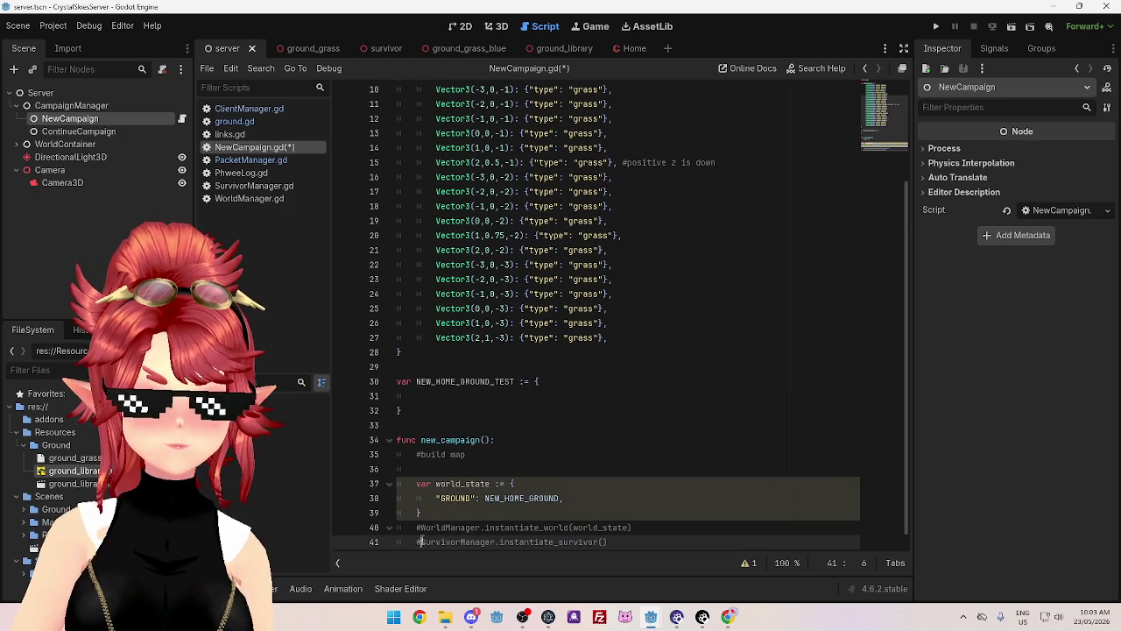
pyautogui.hotkey('ctrl', 'k')
pyautogui.click(424, 529)
pyautogui.hotkey('ctrl', 'k')
pyautogui.click(495, 509)
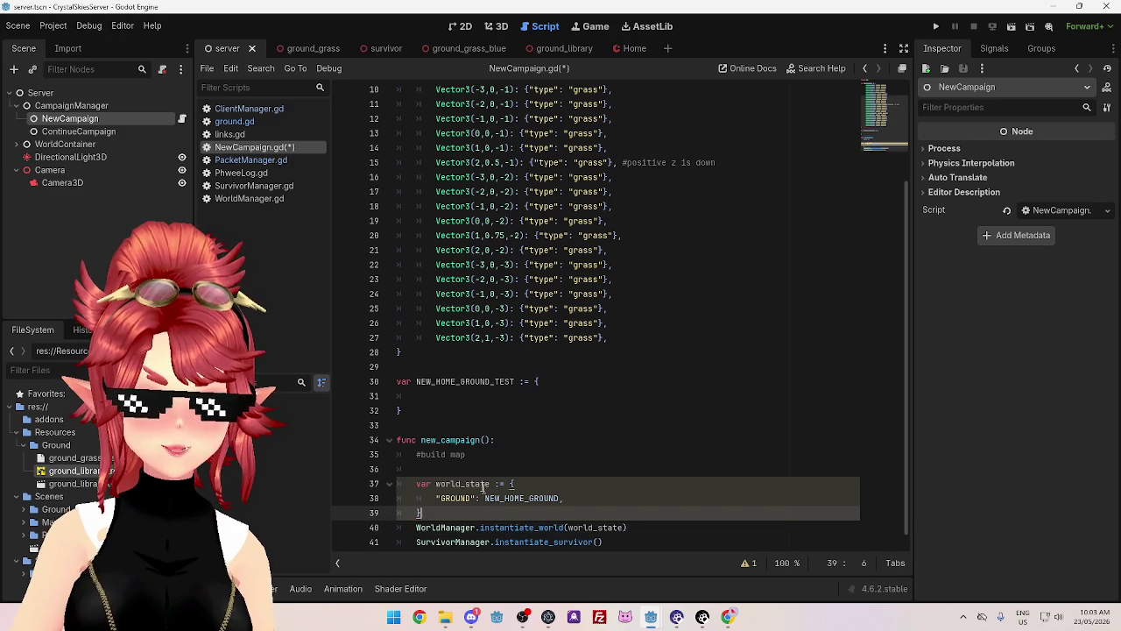
pyautogui.click(538, 518)
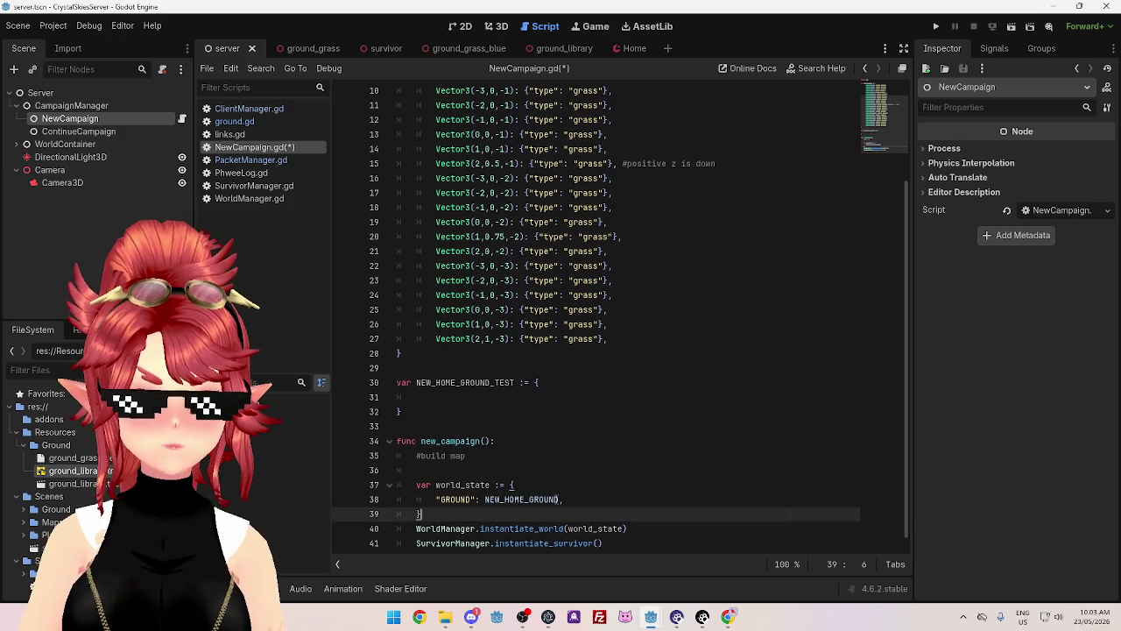
pyautogui.click(557, 499)
pyautogui.click(571, 500)
pyautogui.write('_TEST')
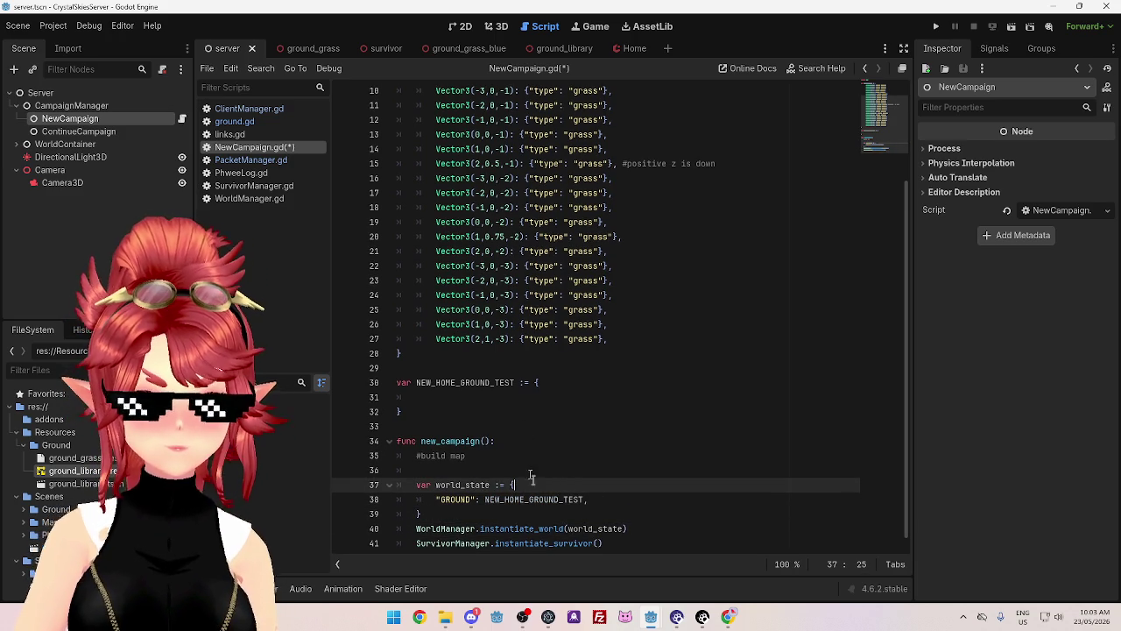
pyautogui.click(524, 470)
pyautogui.press('Return')
pyautogui.press('Up')
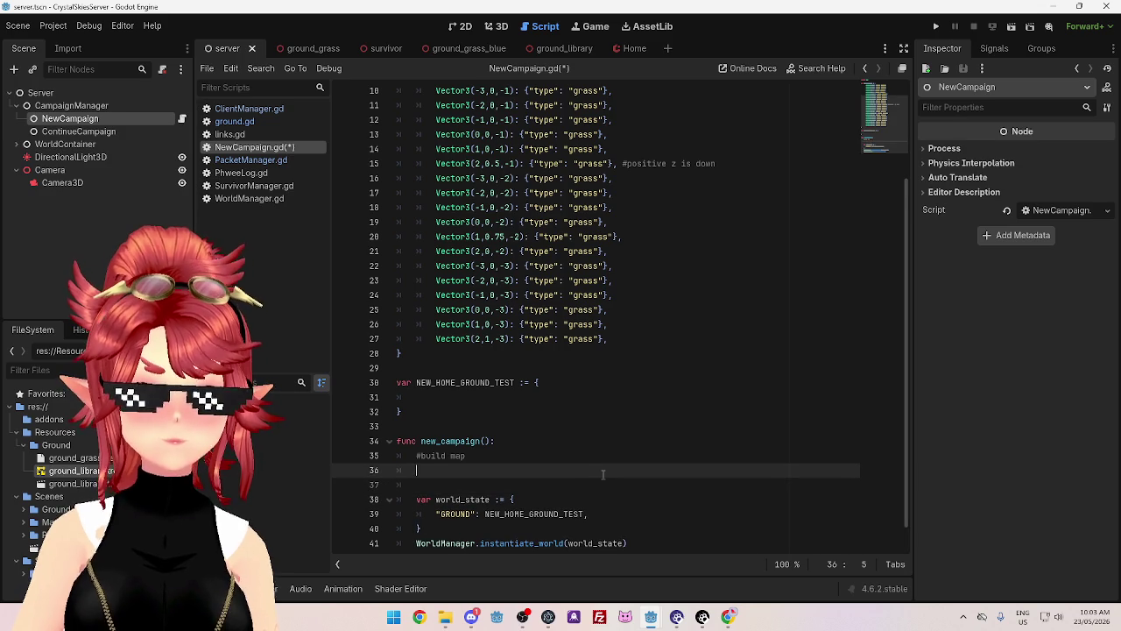
pyautogui.scroll(-1, 607, 445)
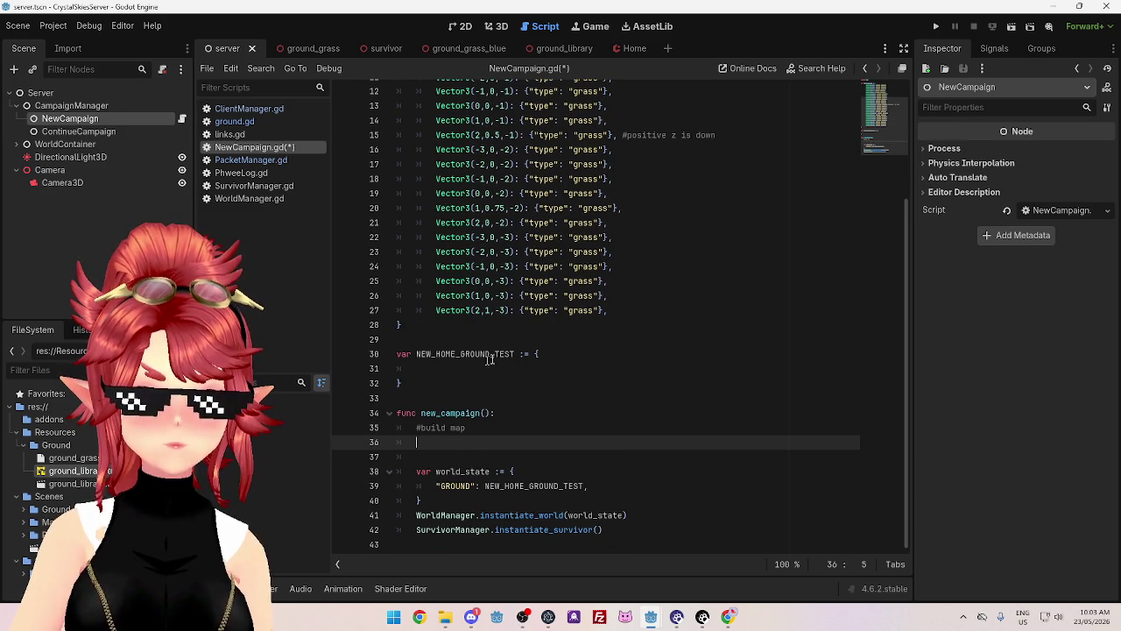
pyautogui.scroll(3, 473, 361)
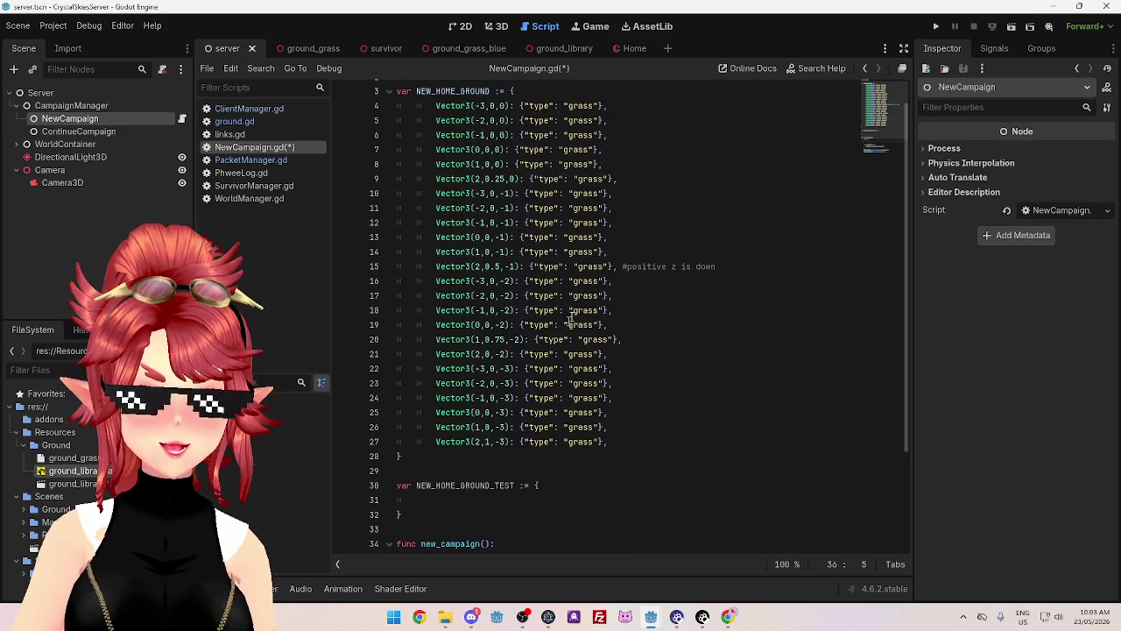
pyautogui.scroll(-3, 514, 397)
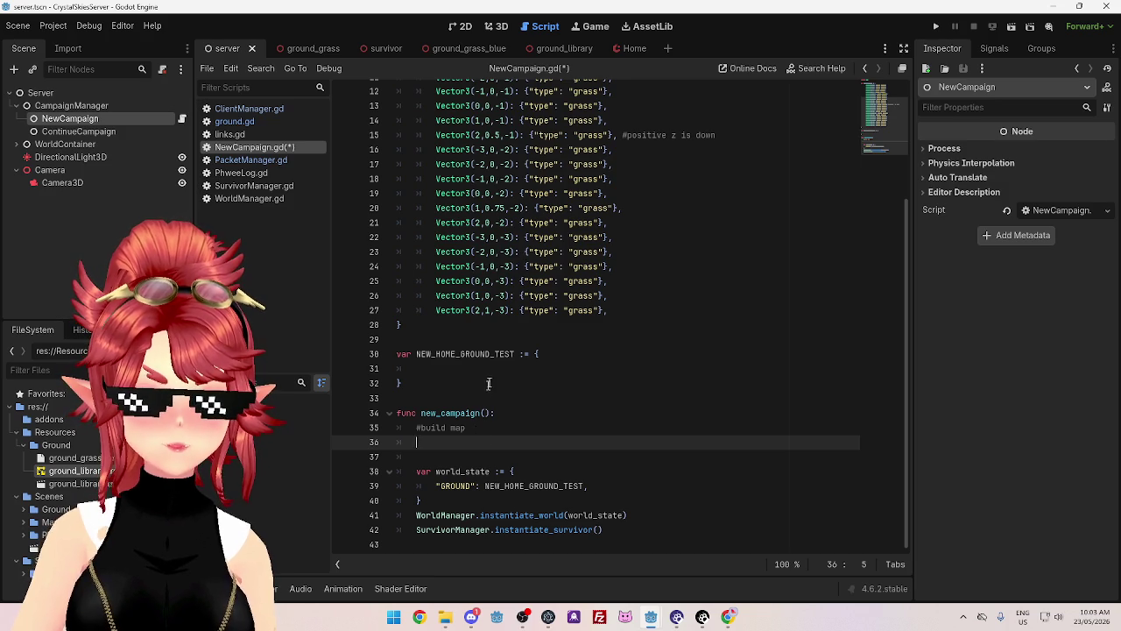
pyautogui.scroll(3, 487, 382)
pyautogui.scroll(-3, 489, 363)
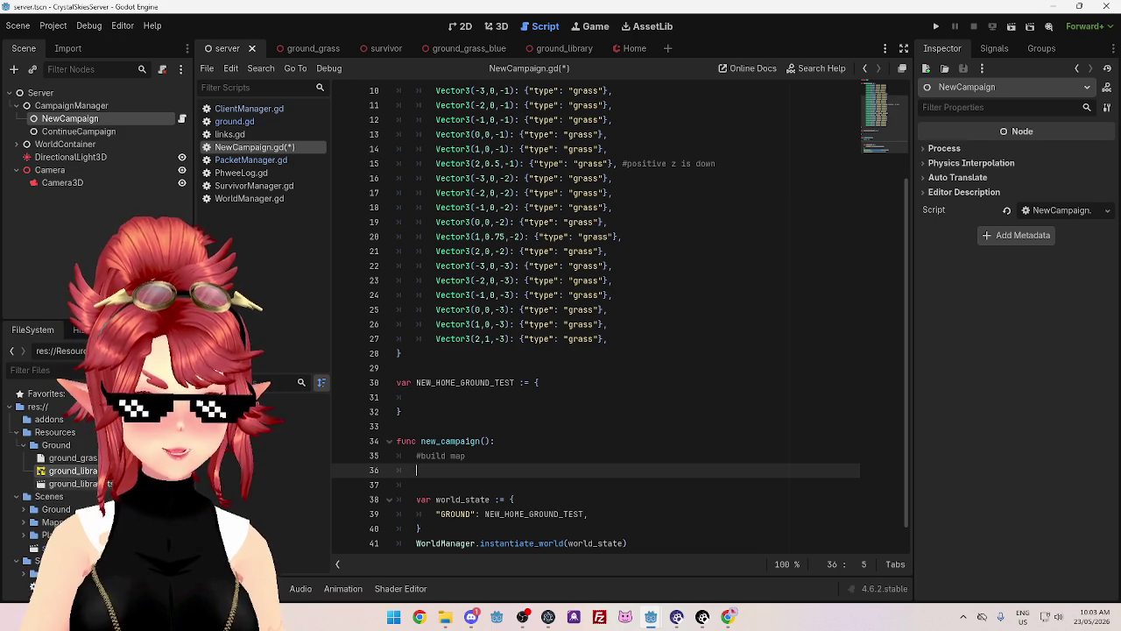
pyautogui.scroll(-3, 53, 473)
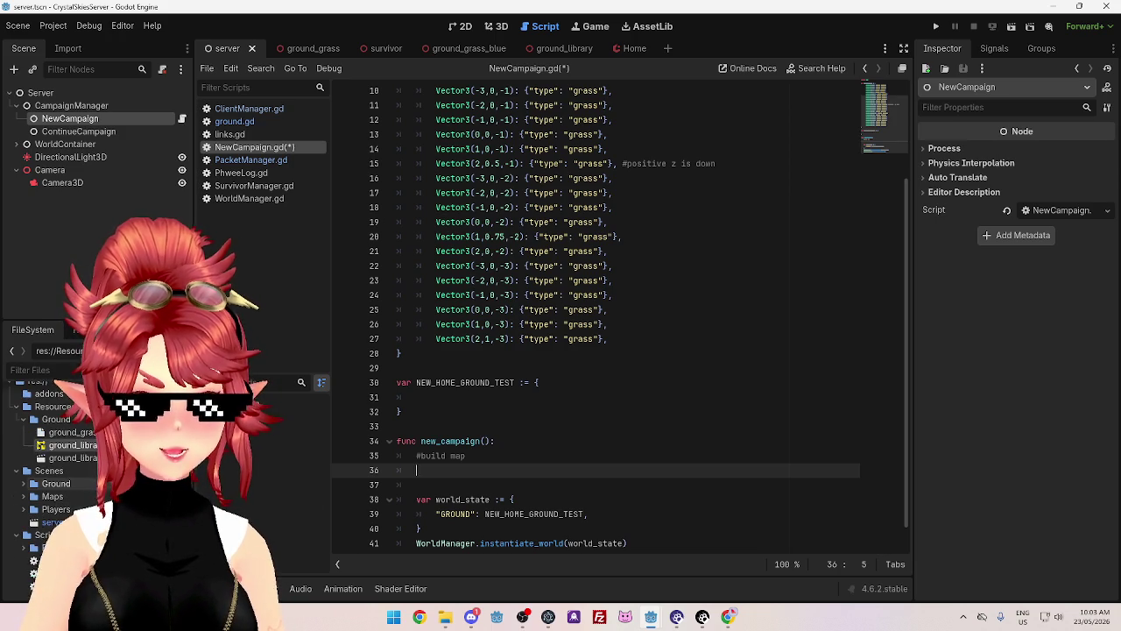
pyautogui.click(634, 49)
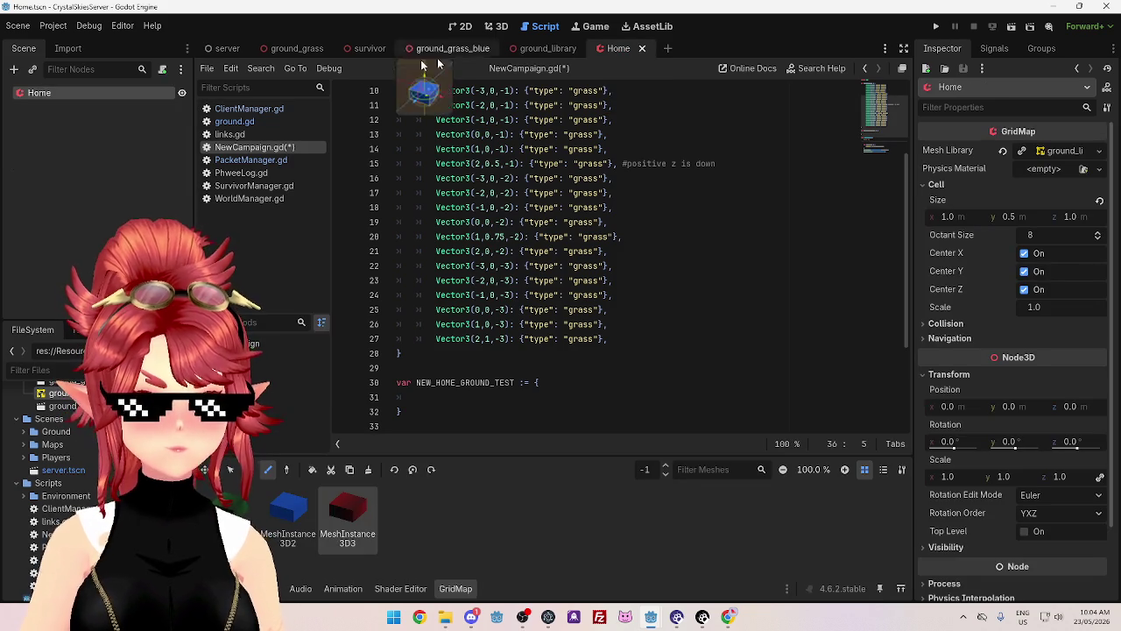
# - Save NewCampaign.gd and select the ground-loading code in WorldManager.gd's instantiate_ground
pyautogui.hotkey('ctrl', 's')
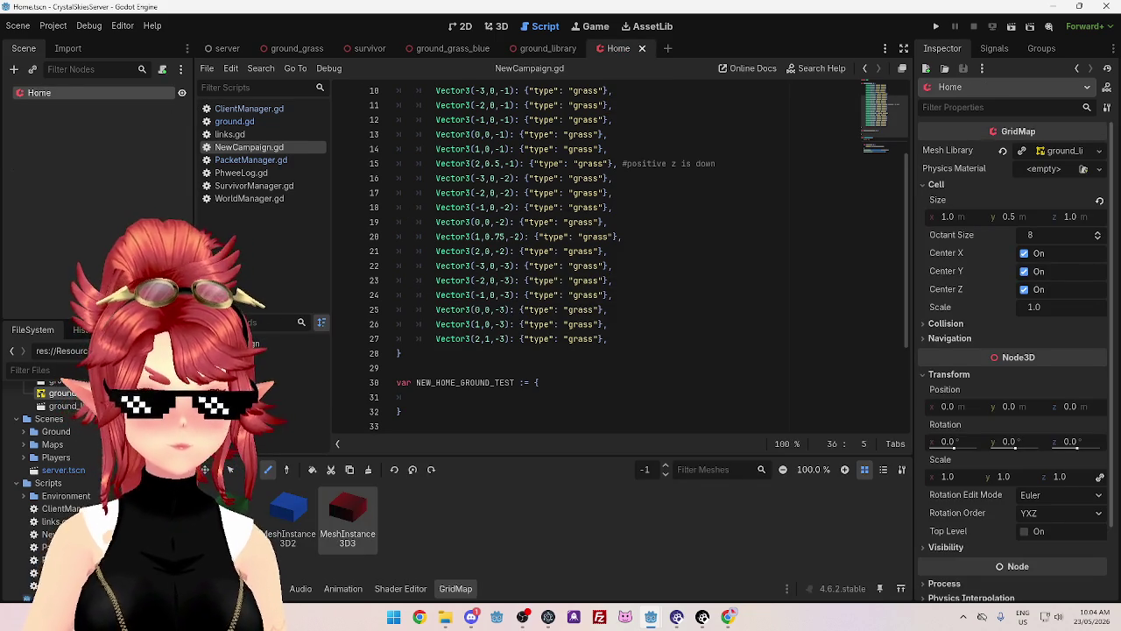
pyautogui.click(23, 434)
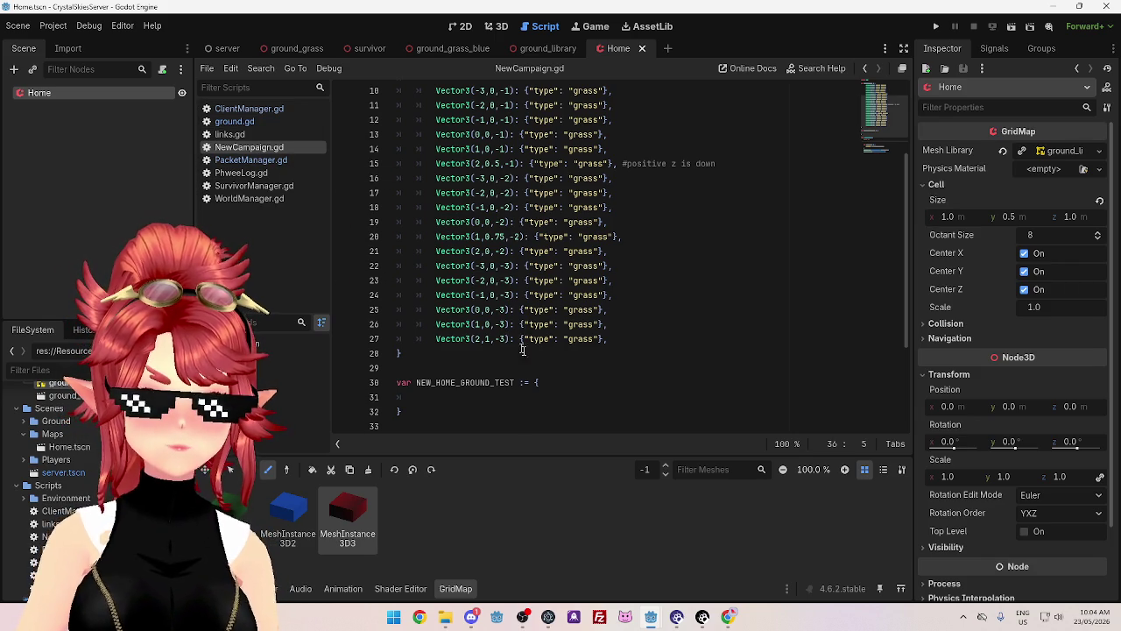
pyautogui.scroll(-3, 502, 341)
pyautogui.keyDown('ctrl'); pyautogui.click(544, 399); pyautogui.keyUp('ctrl')
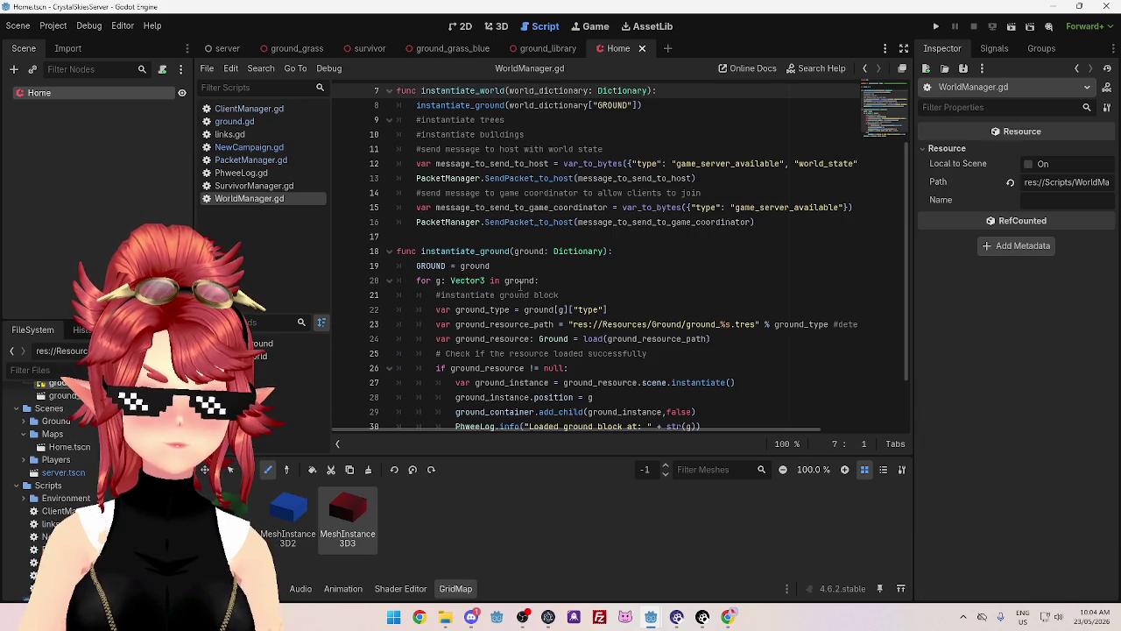
pyautogui.scroll(1, 531, 195)
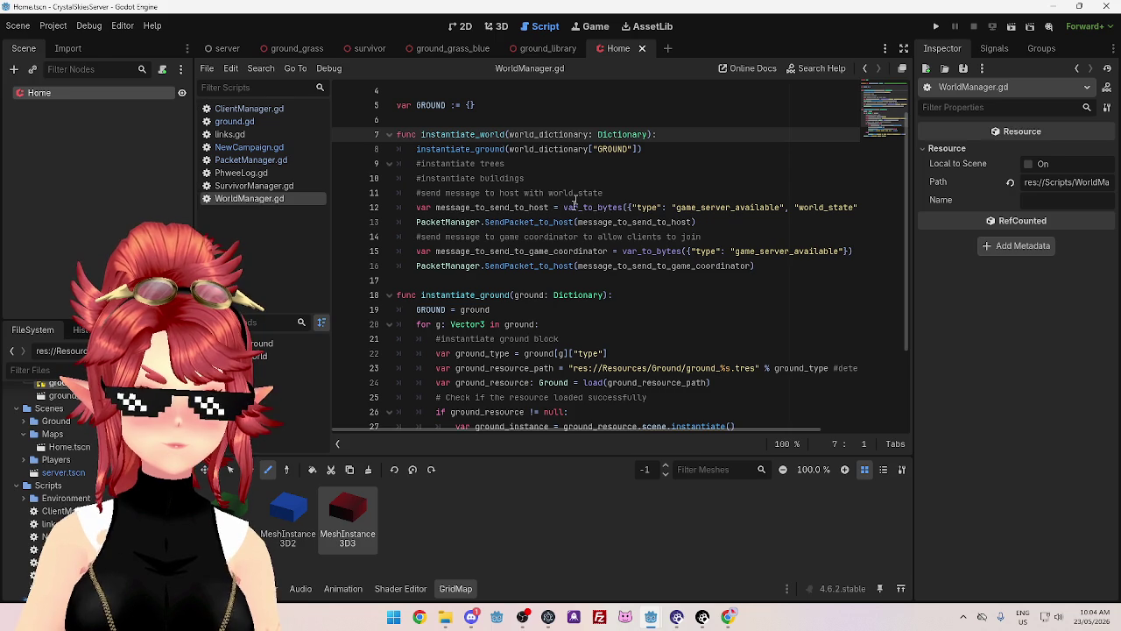
pyautogui.scroll(-2, 522, 304)
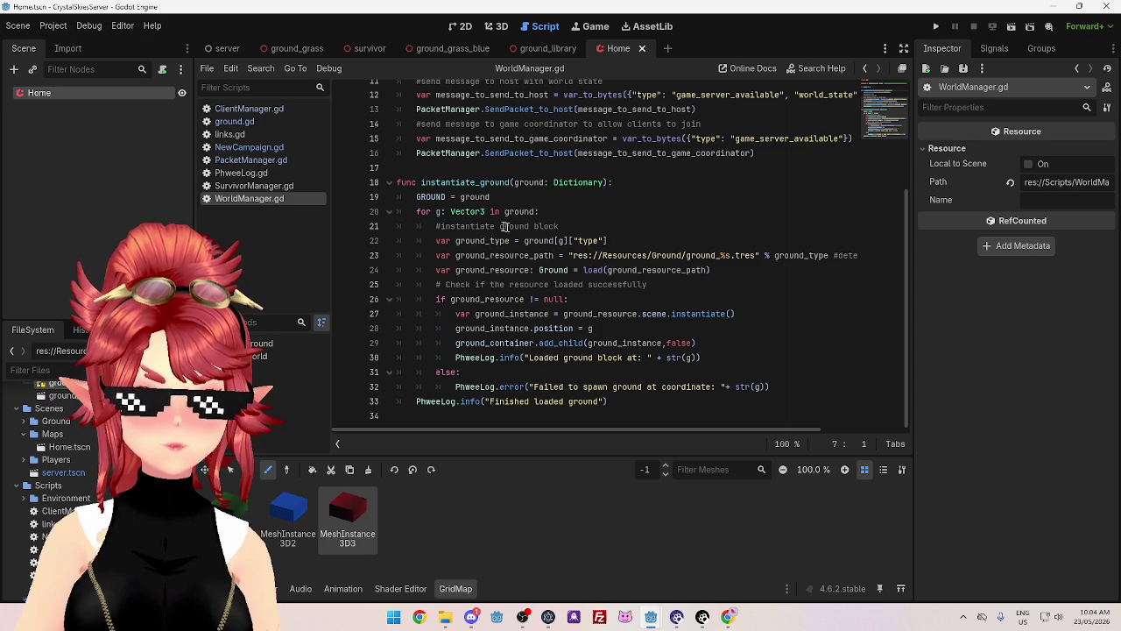
pyautogui.moveTo(435, 241)
pyautogui.mouseDown()
pyautogui.moveTo(681, 244)
pyautogui.moveTo(583, 296)
pyautogui.moveTo(745, 353)
pyautogui.mouseUp()
pyautogui.hotkey('ctrl', 'c')
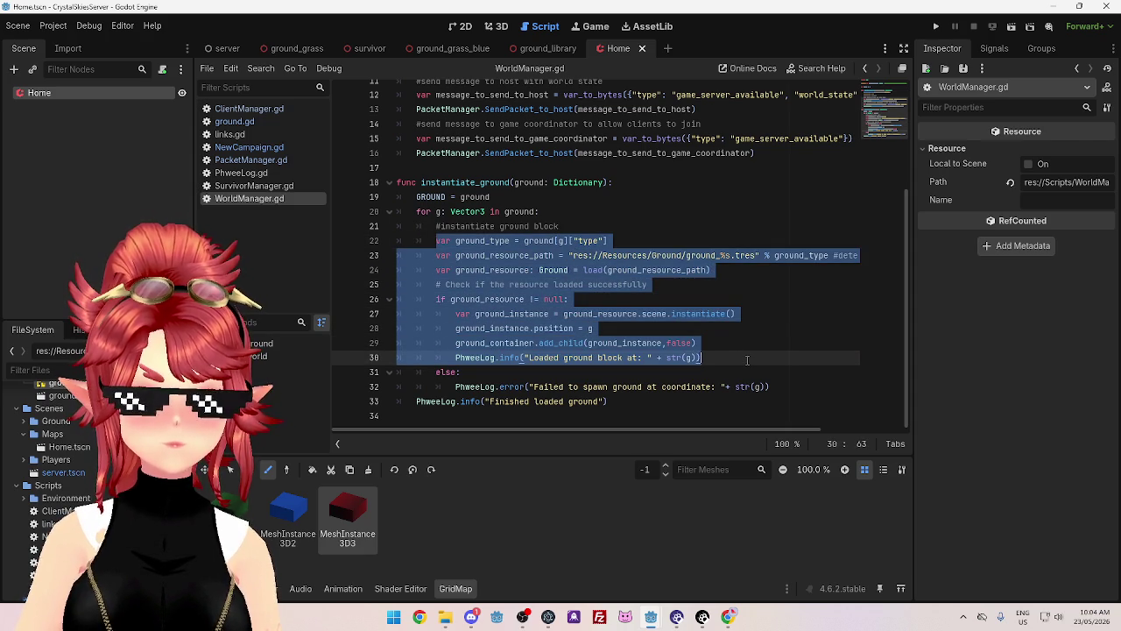
# - Paste the ground-loading code into new_campaign under the #build map comment
pyautogui.click(252, 109)
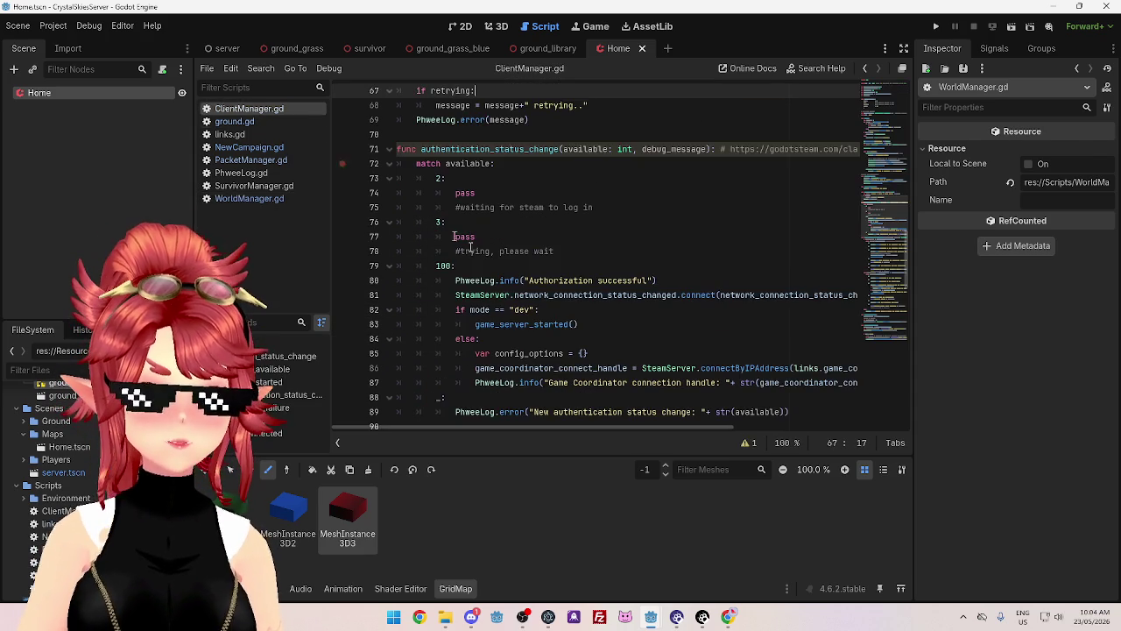
pyautogui.click(255, 147)
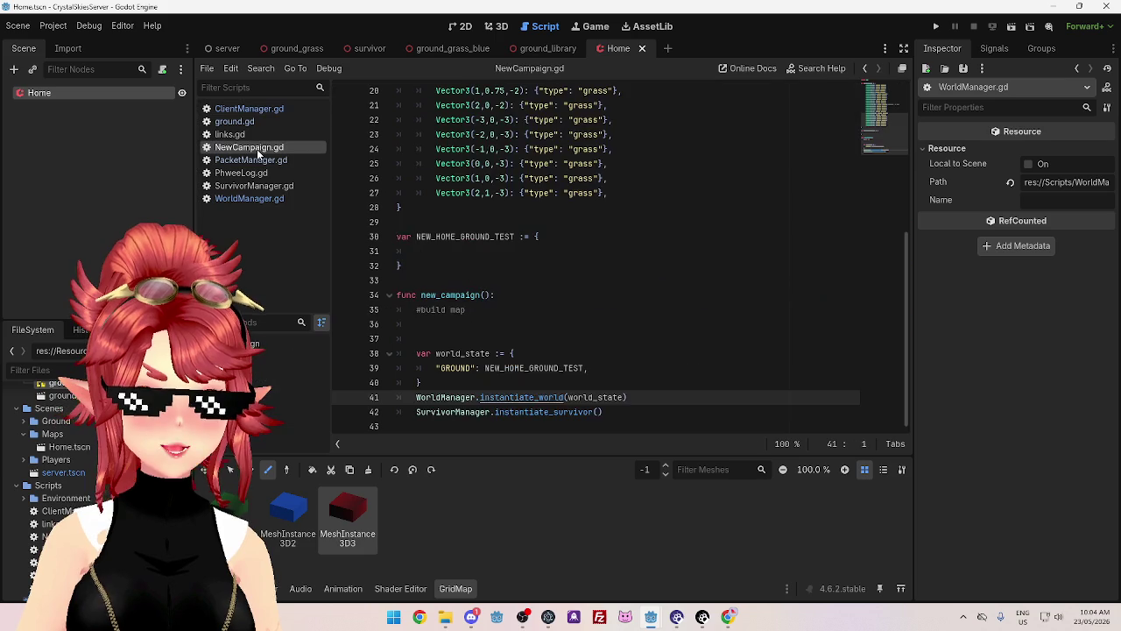
pyautogui.click(449, 323)
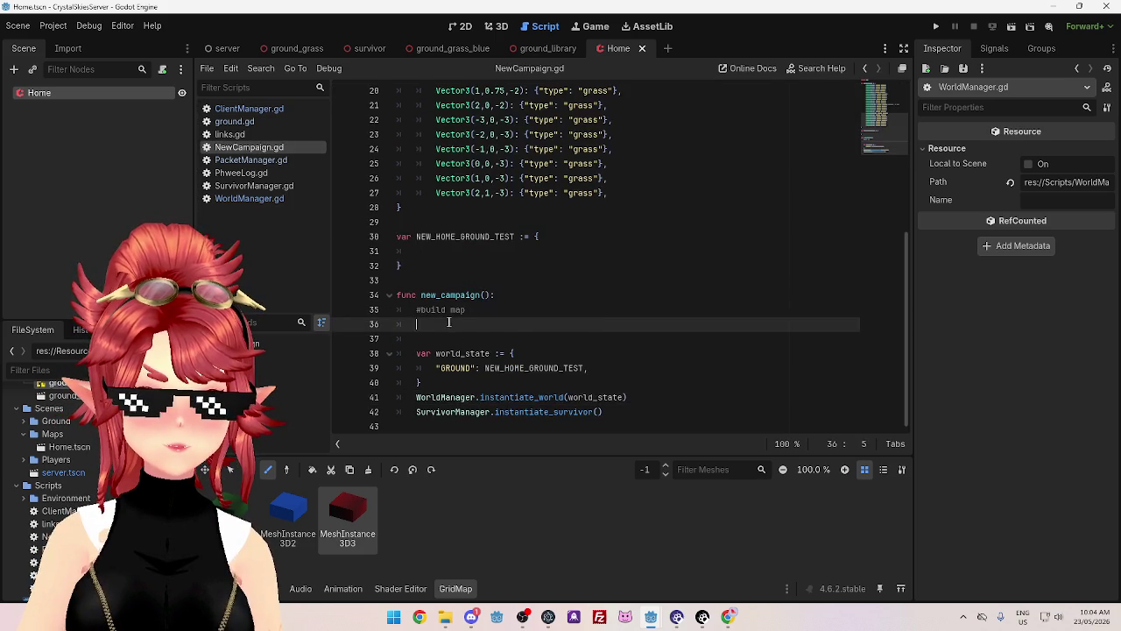
pyautogui.hotkey('ctrl', 'v')
pyautogui.scroll(-2, 455, 304)
pyautogui.scroll(1, 413, 207)
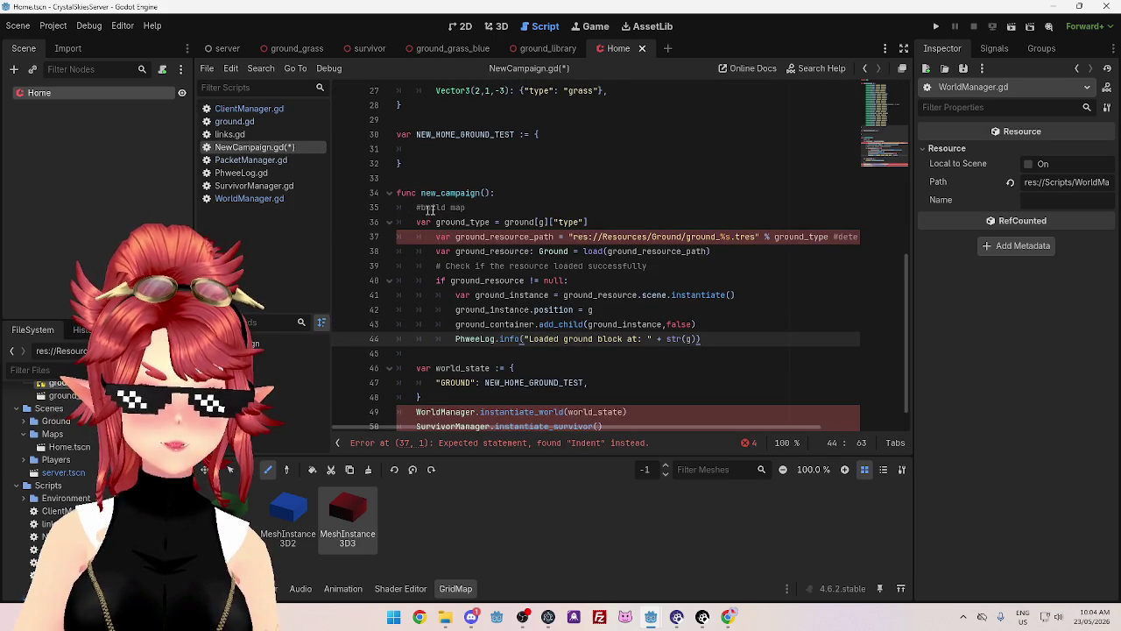
# - Delete the leftover ground_type line, unindent the pasted block, and rename the variable to map_path
pyautogui.moveTo(606, 224); pyautogui.dragTo(365, 226)
pyautogui.press('BackSpace')
pyautogui.press('BackSpace')
pyautogui.click(444, 226)
pyautogui.moveTo(438, 222); pyautogui.dragTo(709, 318)
pyautogui.hotkey('shift', 'Tab')
pyautogui.click(530, 236)
pyautogui.moveTo(437, 221); pyautogui.dragTo(466, 222)
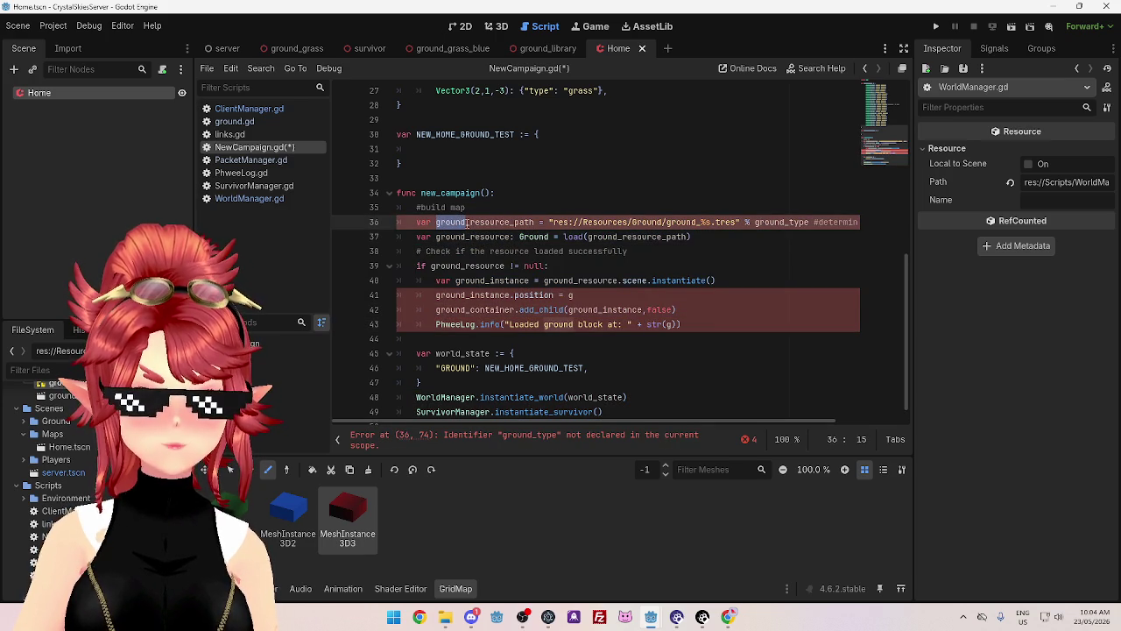
pyautogui.write('map')
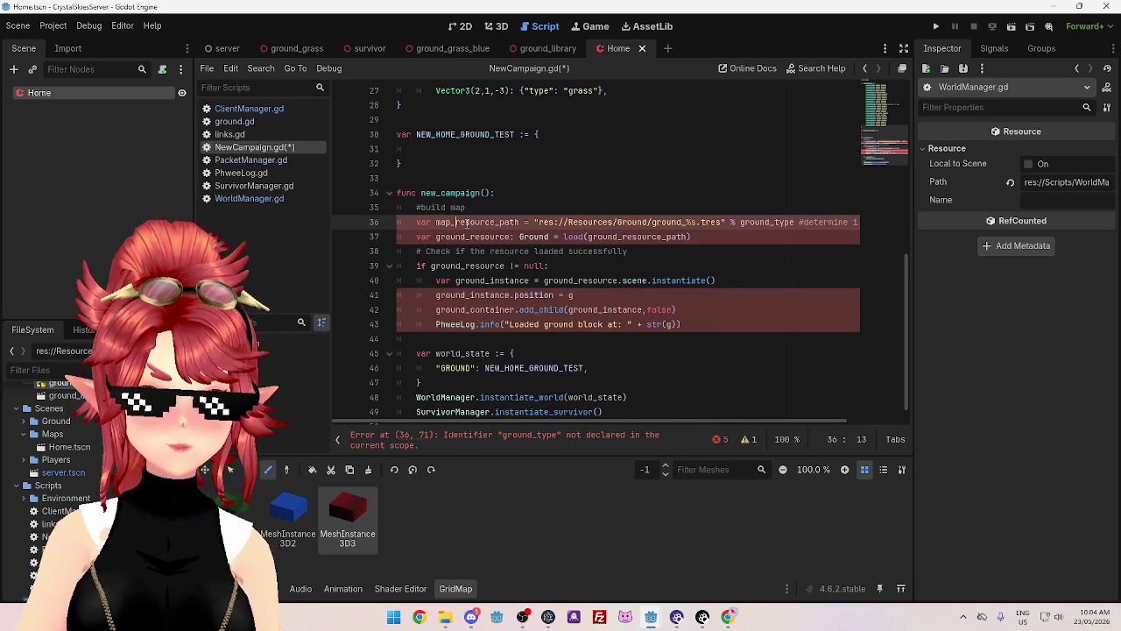
pyautogui.press('Delete')
pyautogui.press('Delete')
pyautogui.press('Delete')
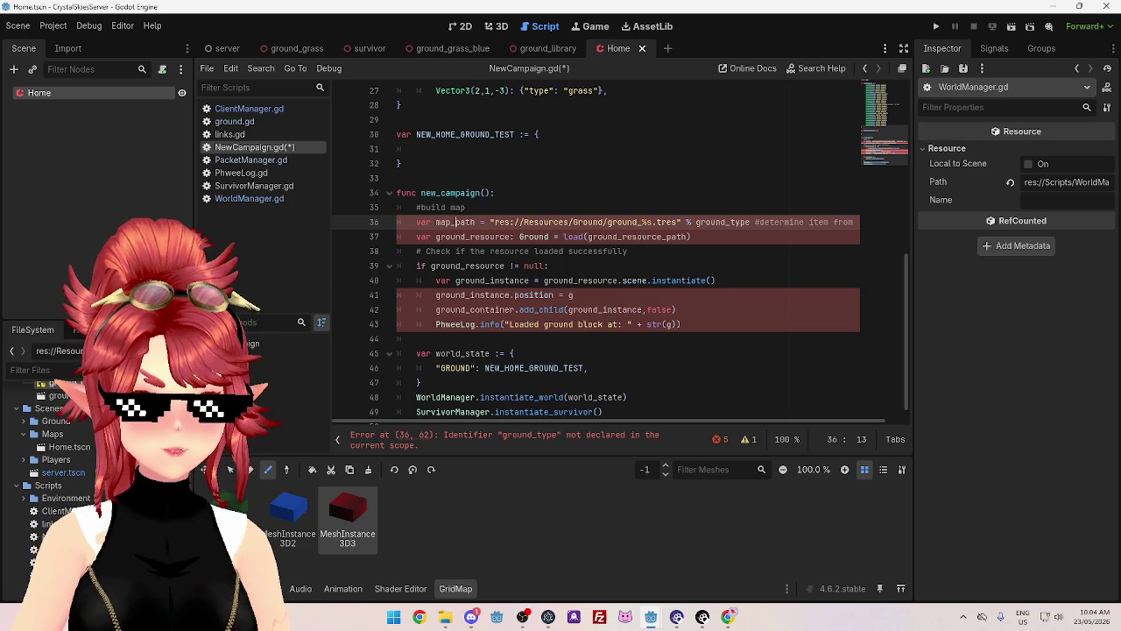
# - Change the load path to res://Scenes/Maps/ground_%s.tres, then select the pasted block
pyautogui.scroll(2, 91, 447)
pyautogui.click(22, 409)
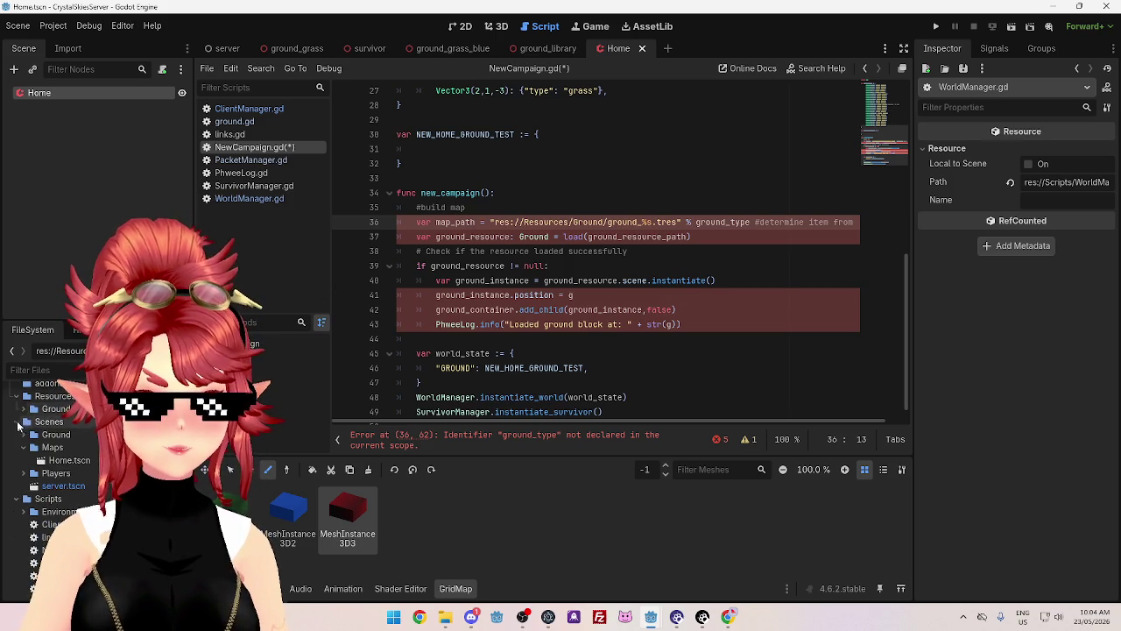
pyautogui.click(17, 458)
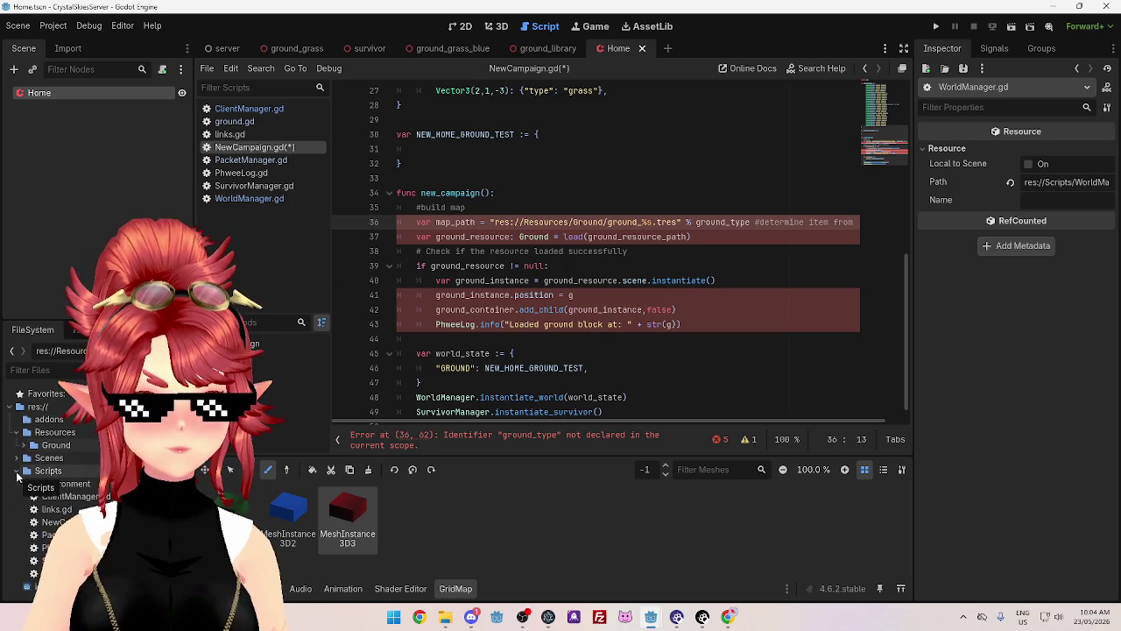
pyautogui.click(15, 458)
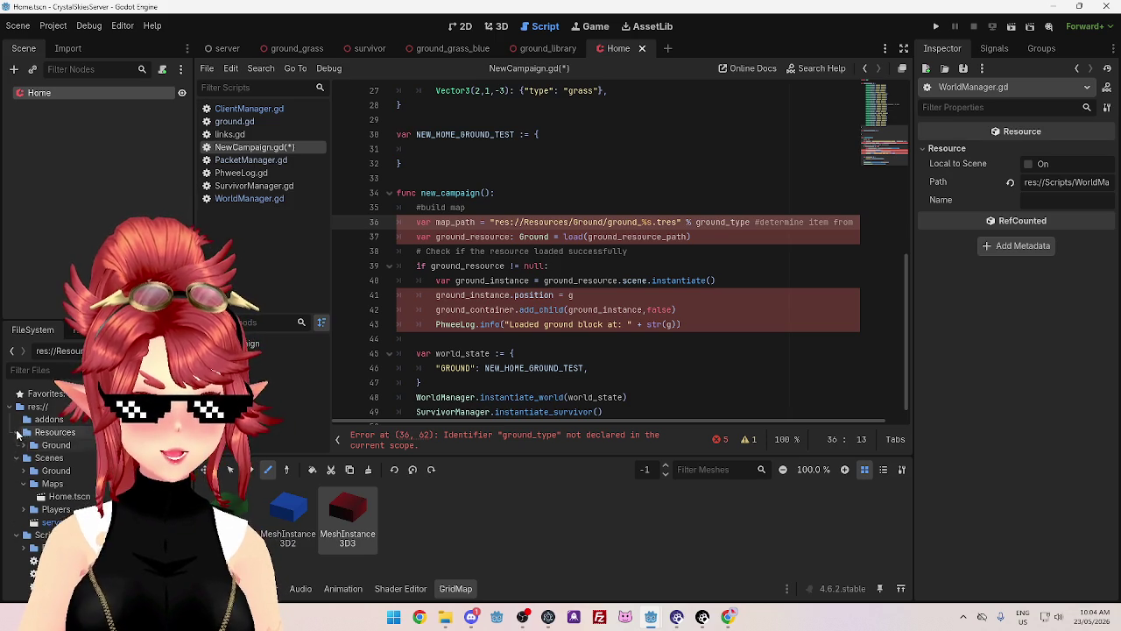
pyautogui.click(18, 433)
pyautogui.moveTo(524, 222); pyautogui.dragTo(566, 222)
pyautogui.write('Scenes')
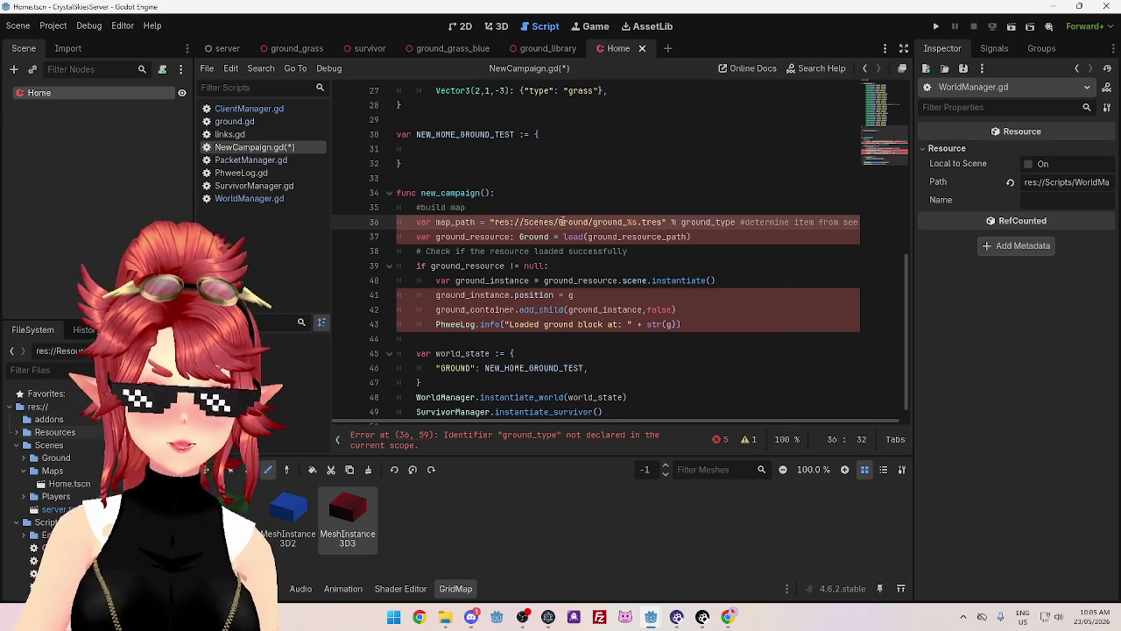
pyautogui.doubleClick(567, 223)
pyautogui.write('Maps')
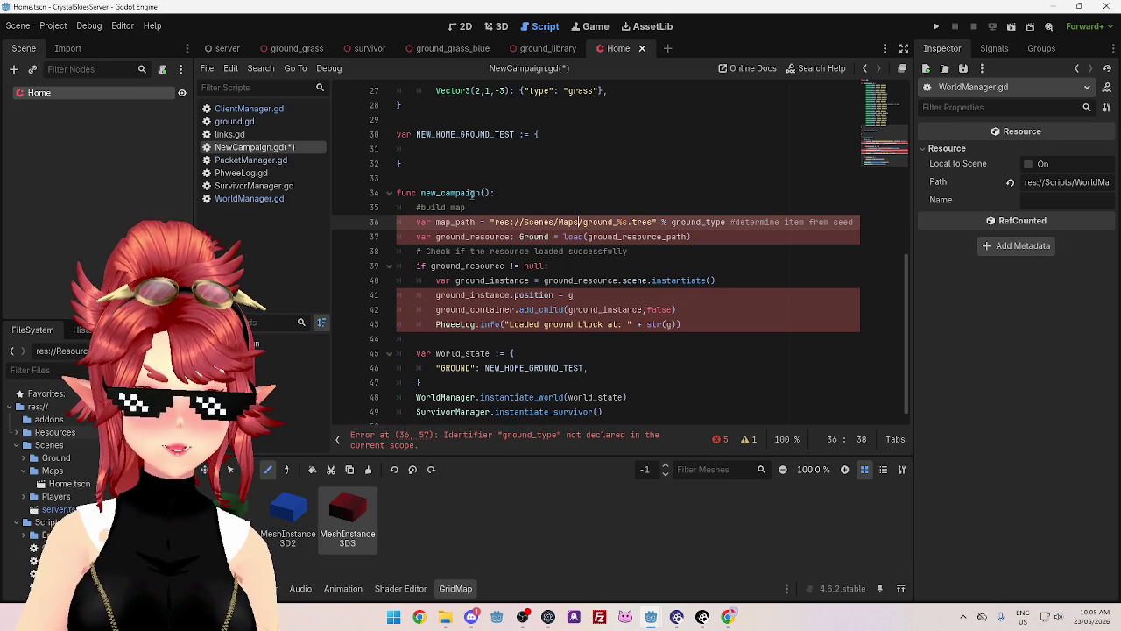
pyautogui.moveTo(582, 223)
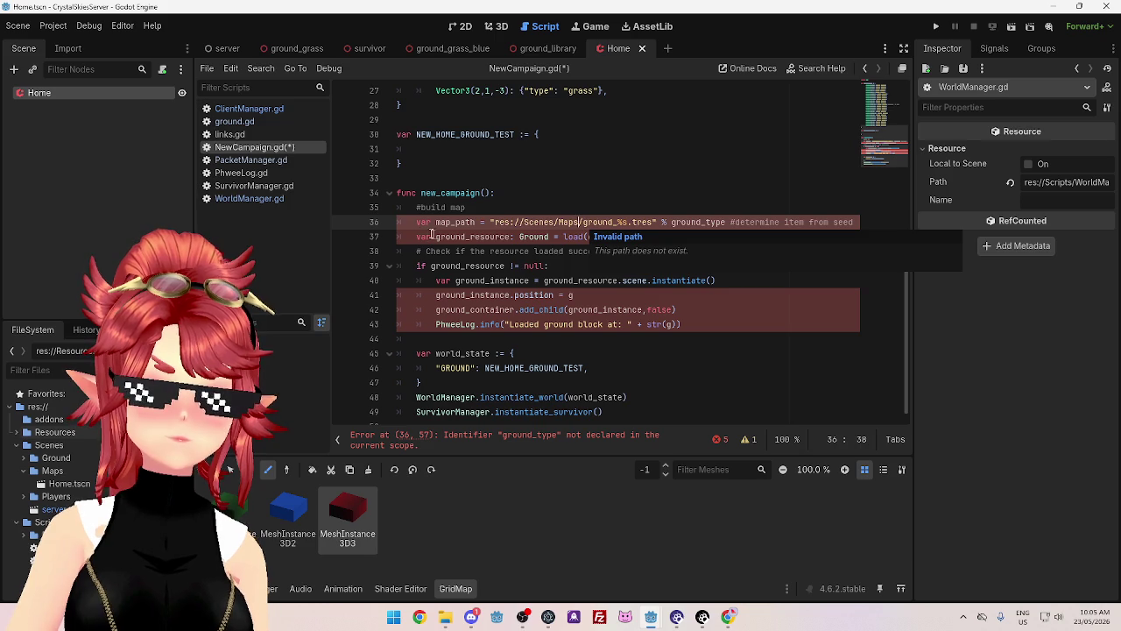
pyautogui.moveTo(398, 221); pyautogui.dragTo(682, 325)
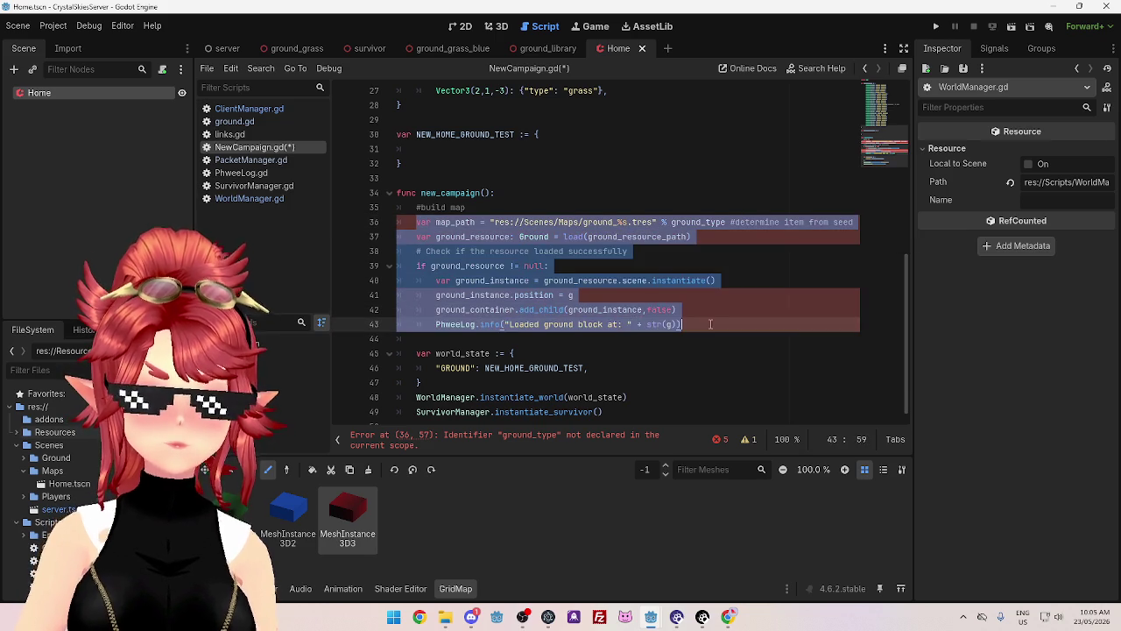
# - Delete the pasted ground-loading block and return to the server scene's CampaignManager node
pyautogui.press('BackSpace')
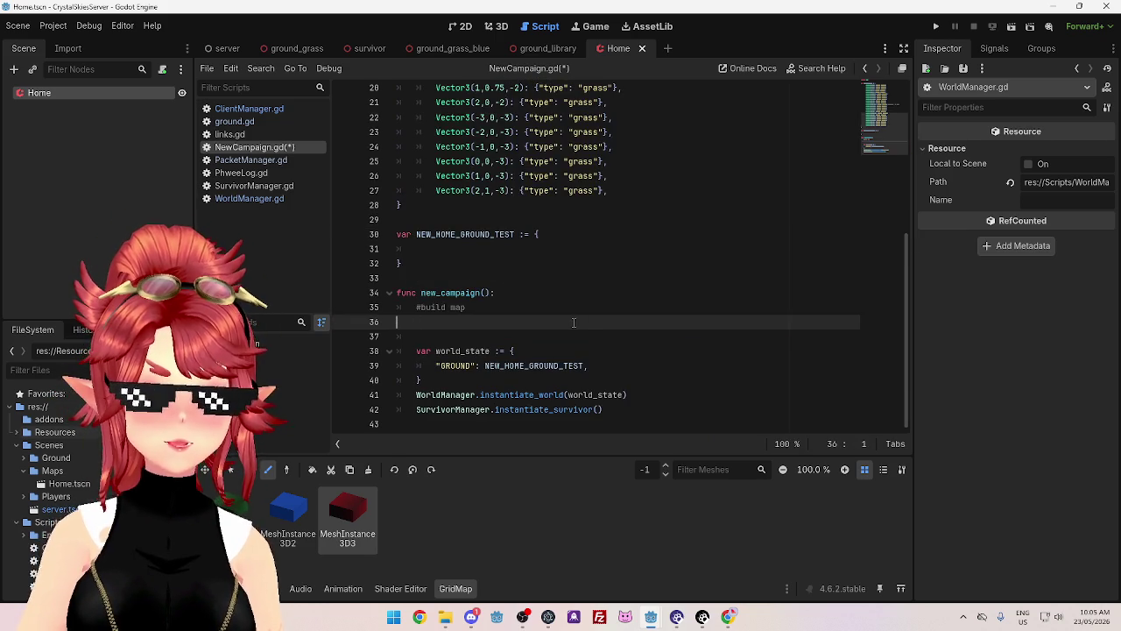
pyautogui.press('BackSpace')
pyautogui.press('BackSpace')
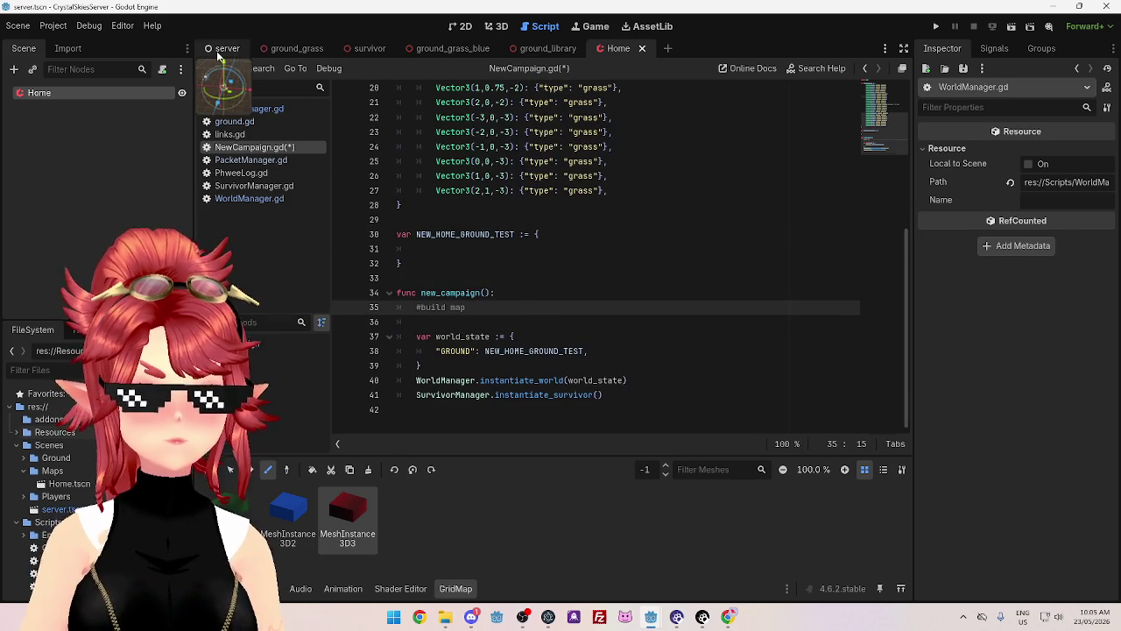
pyautogui.click(219, 49)
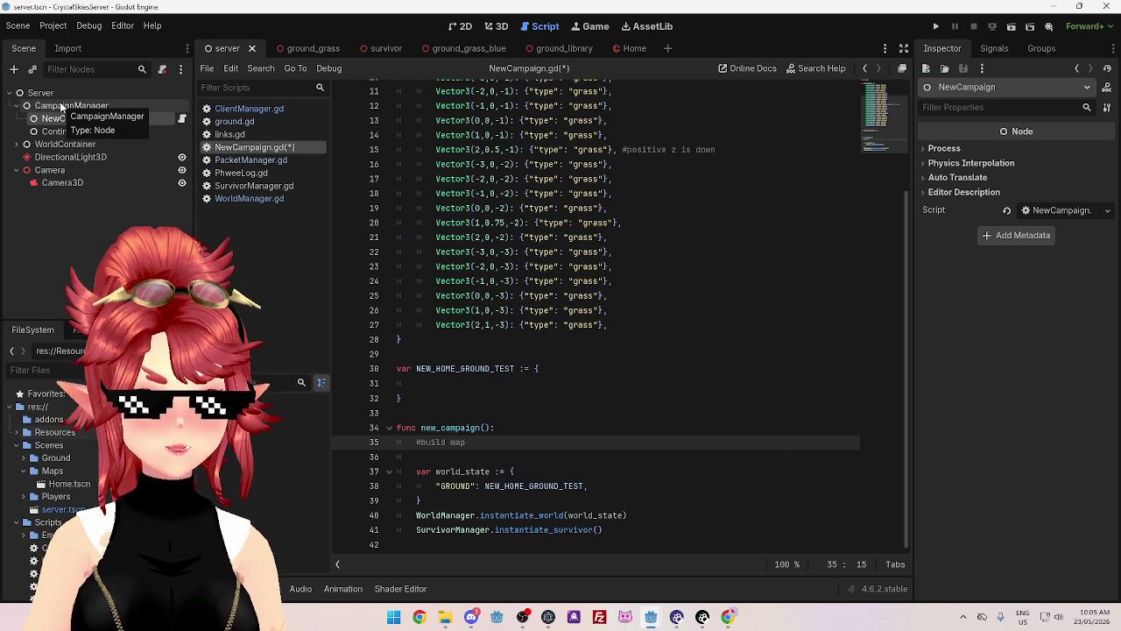
pyautogui.click(62, 106)
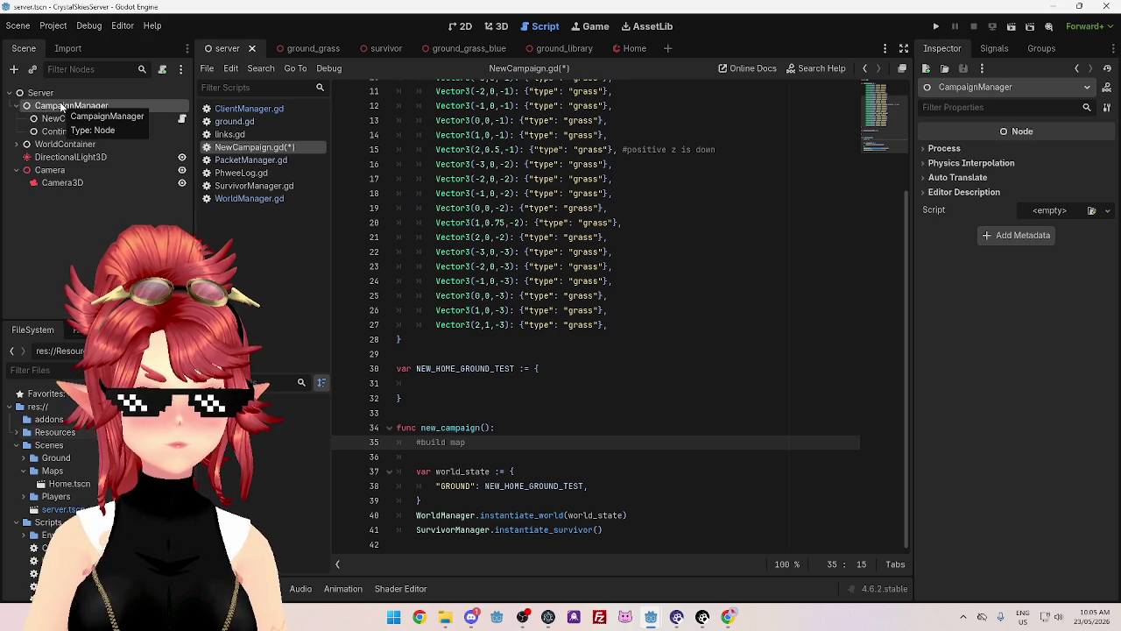
pyautogui.click(239, 109)
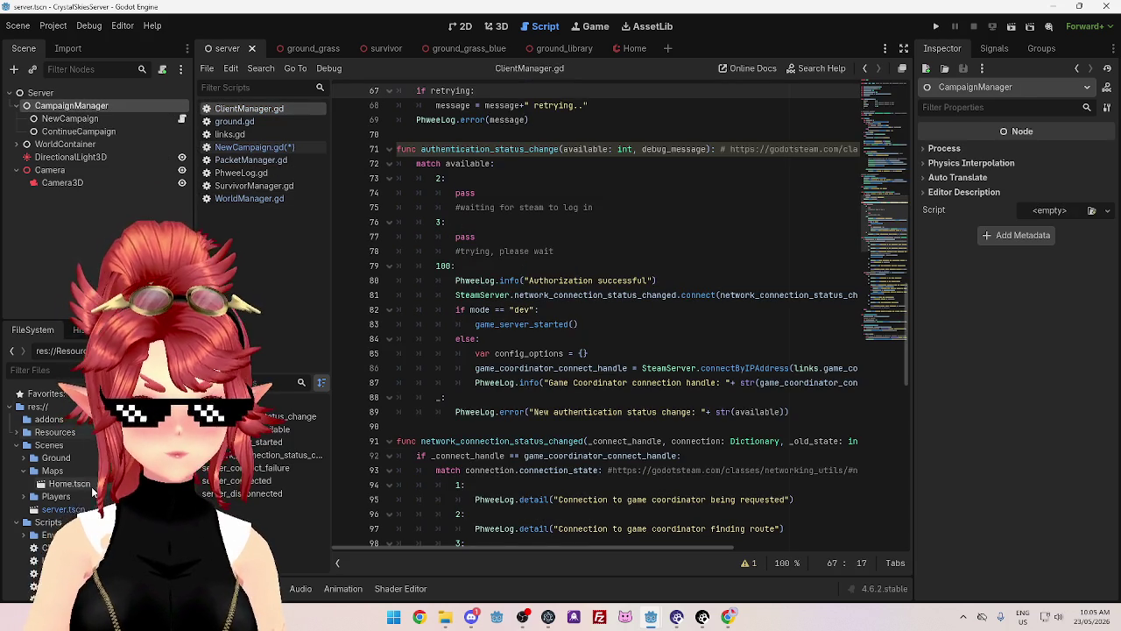
pyautogui.scroll(-2, 15, 477)
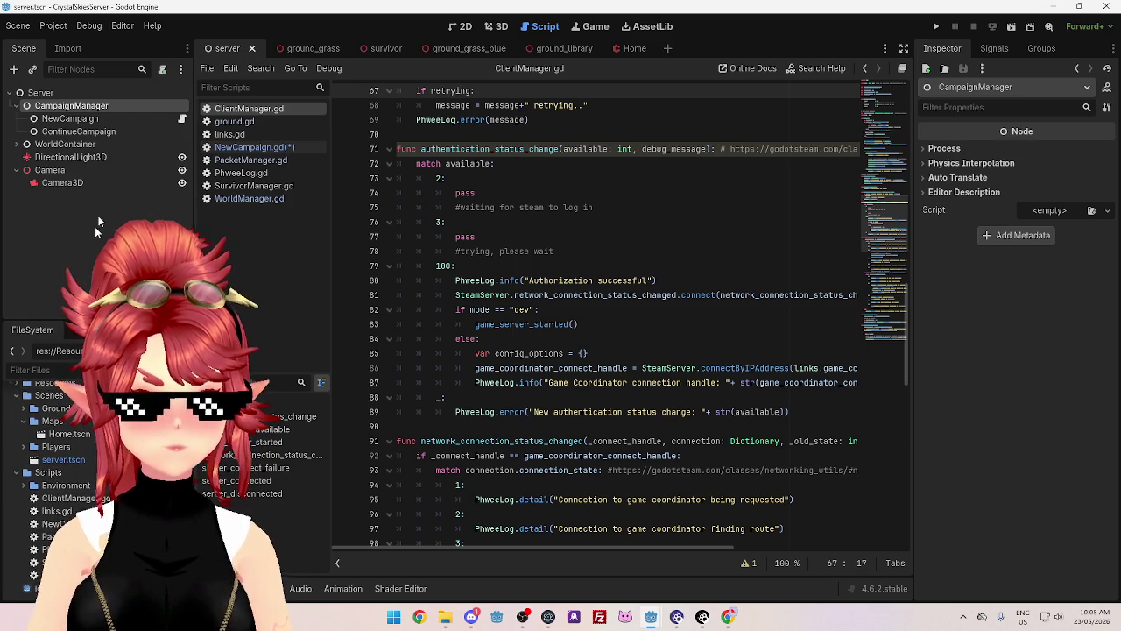
pyautogui.rightClick(89, 107)
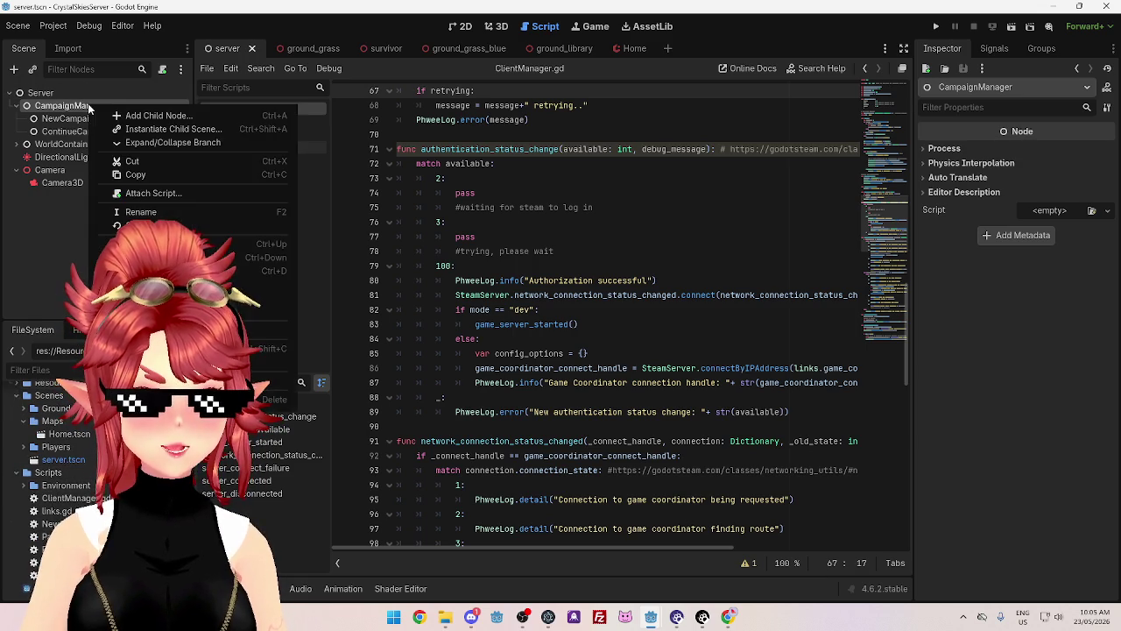
# - Attach a new script res://Scripts/CampaignManager.gd to CampaignManager and begin a func line
pyautogui.click(150, 193)
pyautogui.click(687, 299)
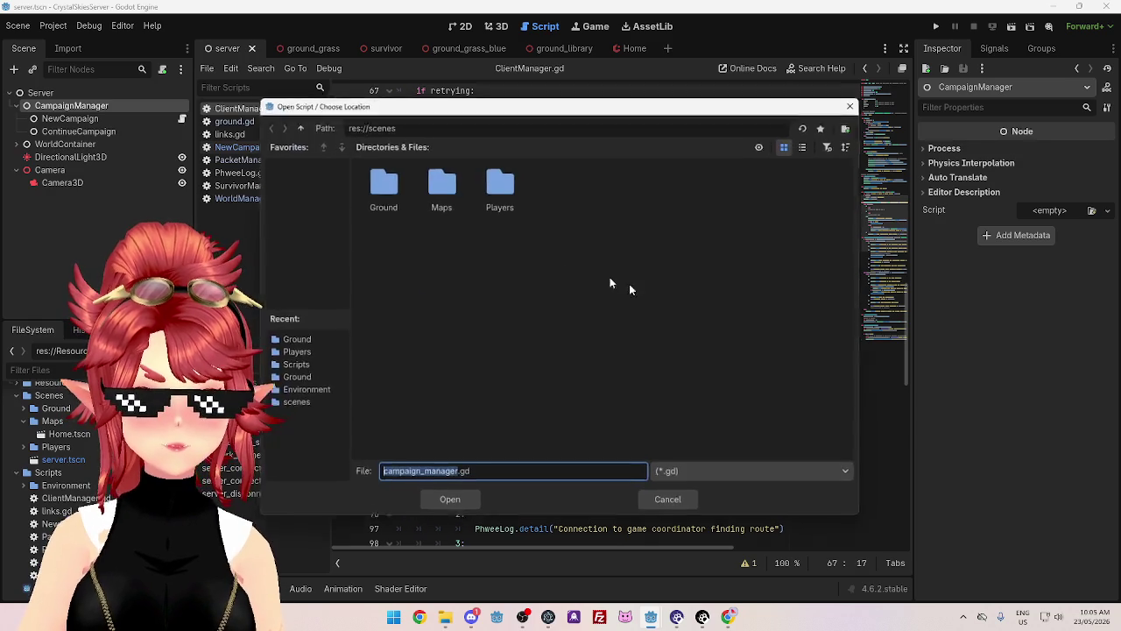
pyautogui.click(292, 366)
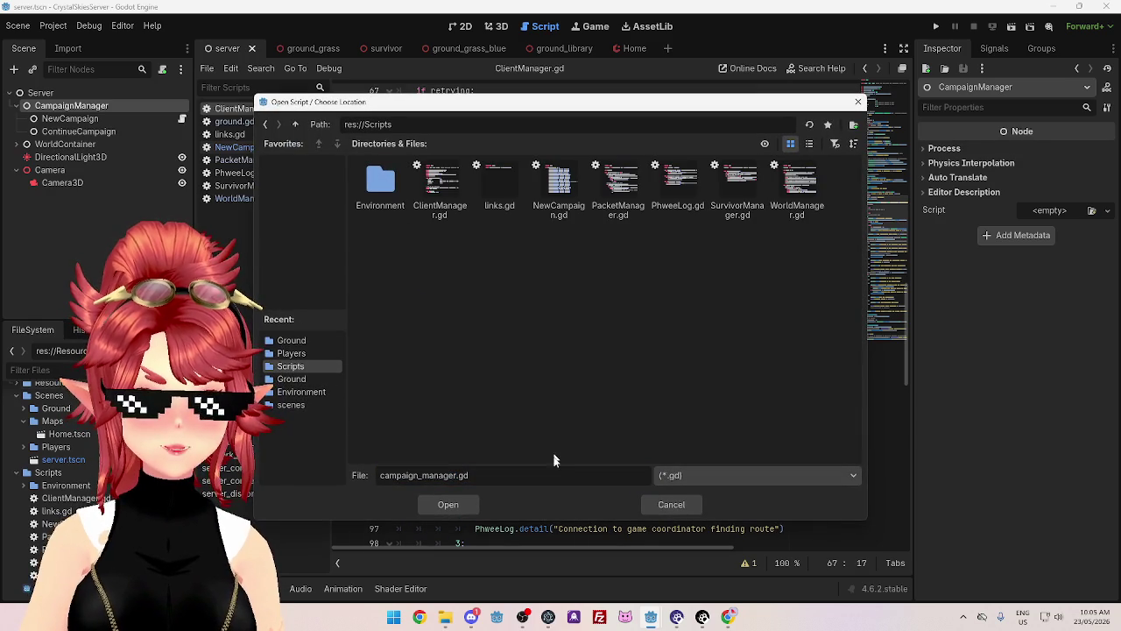
pyautogui.moveTo(454, 475); pyautogui.dragTo(343, 456)
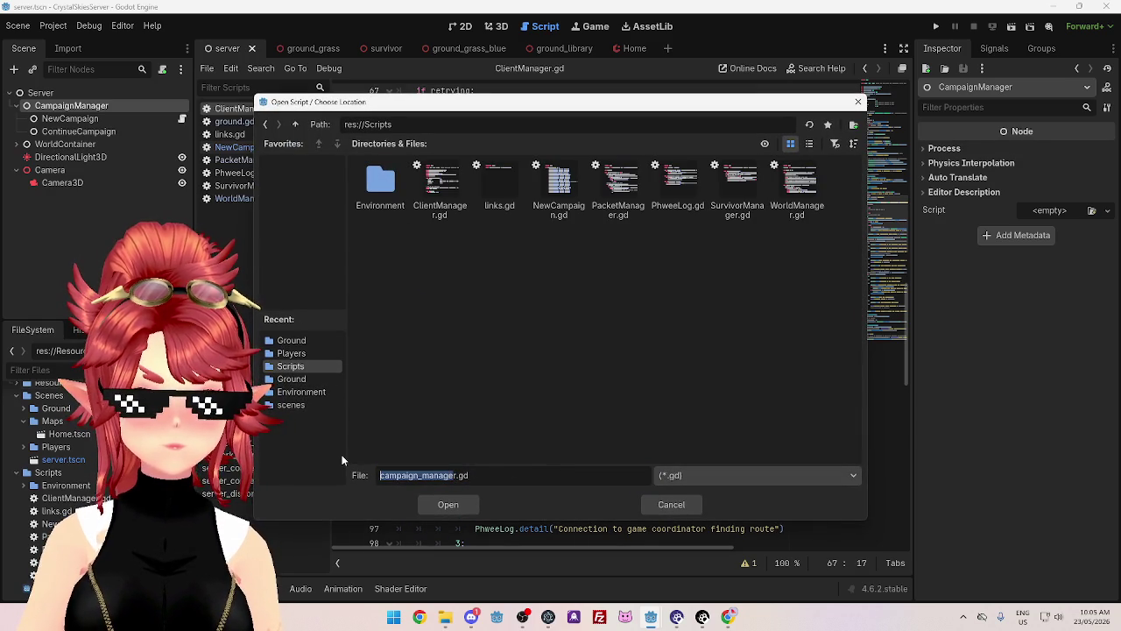
pyautogui.write('CampaignManager')
pyautogui.press('Return')
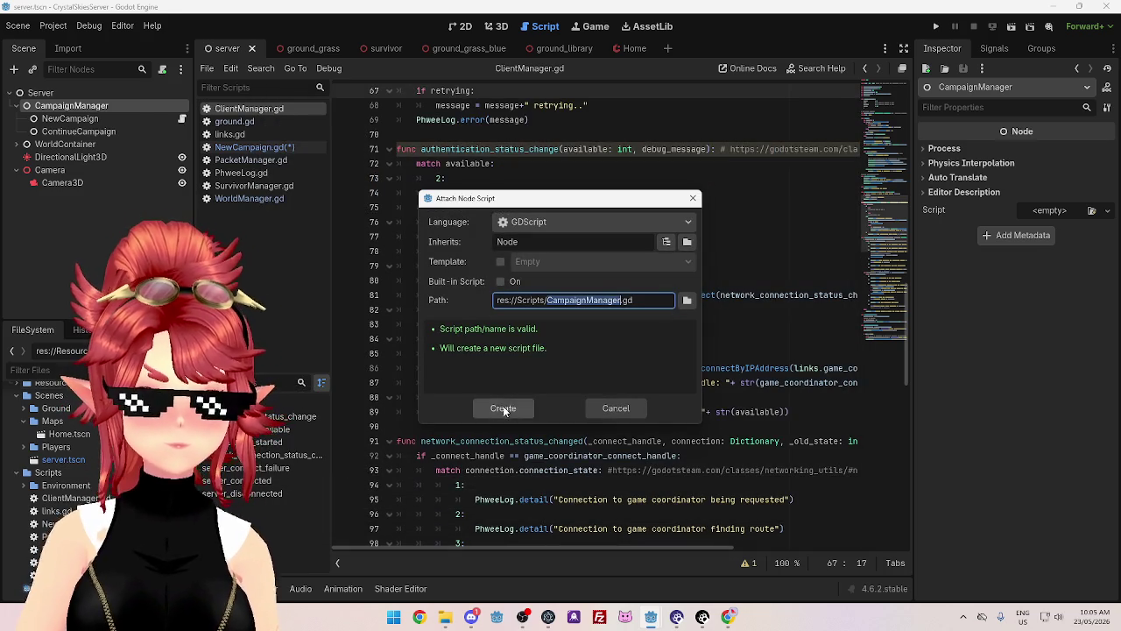
pyautogui.click(502, 409)
pyautogui.press('Return')
pyautogui.press('Return')
pyautogui.write('func ')
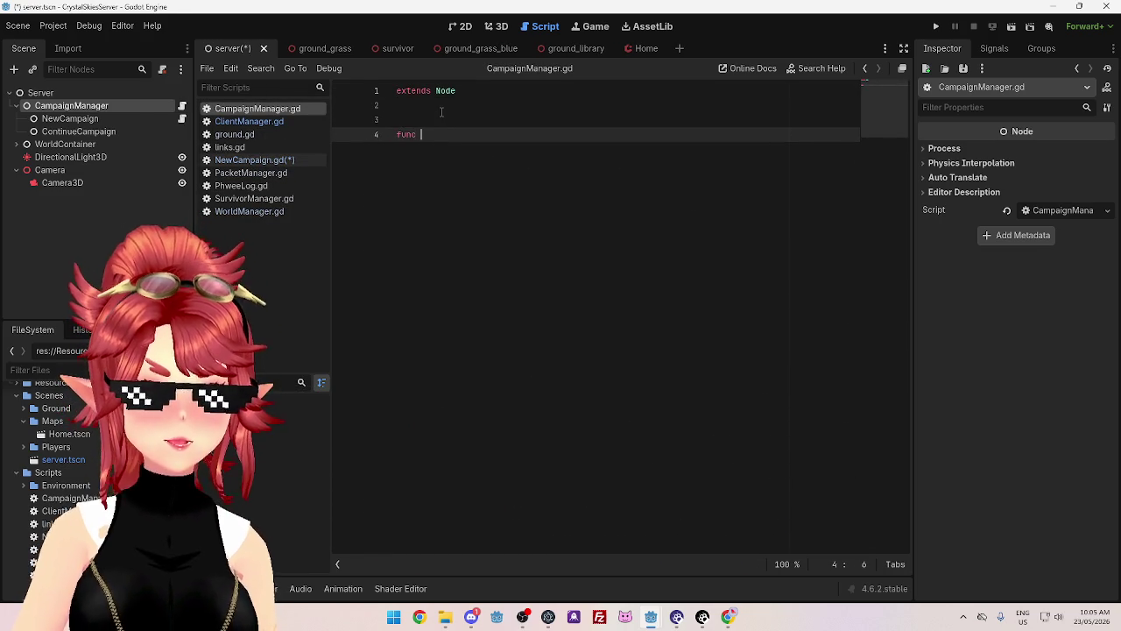
pyautogui.write('load_tem')
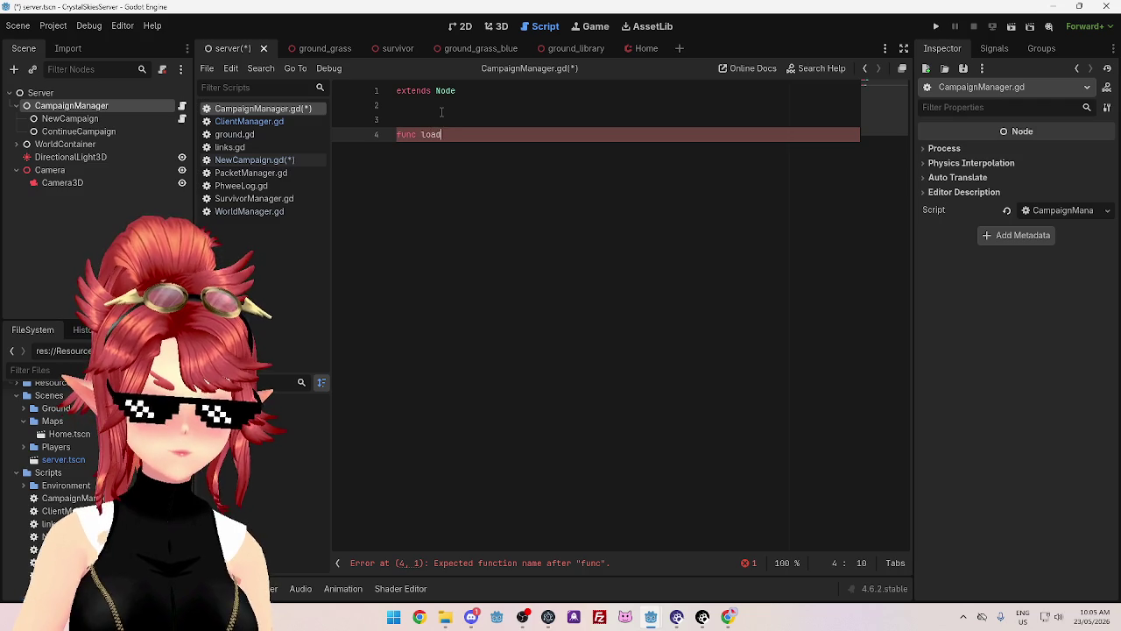
# - Define load_map_template(map_name: String) in CampaignManager.gd with the pasted ground-loading code inside
pyautogui.press('BackSpace')
pyautogui.press('BackSpace')
pyautogui.press('BackSpace')
pyautogui.write('map_template')
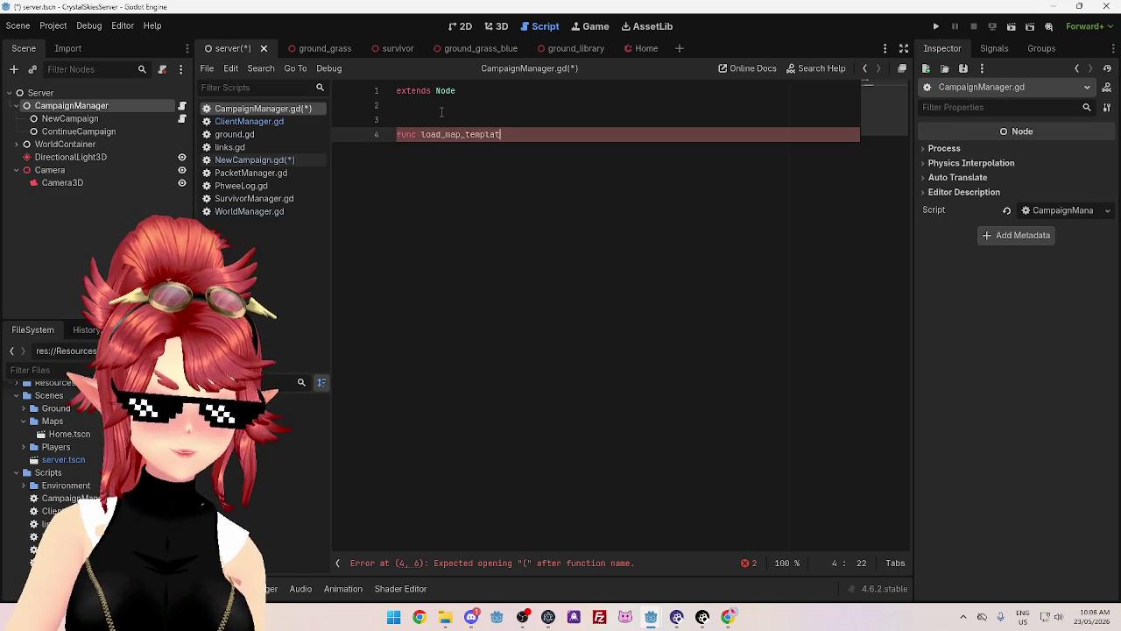
pyautogui.write('():')
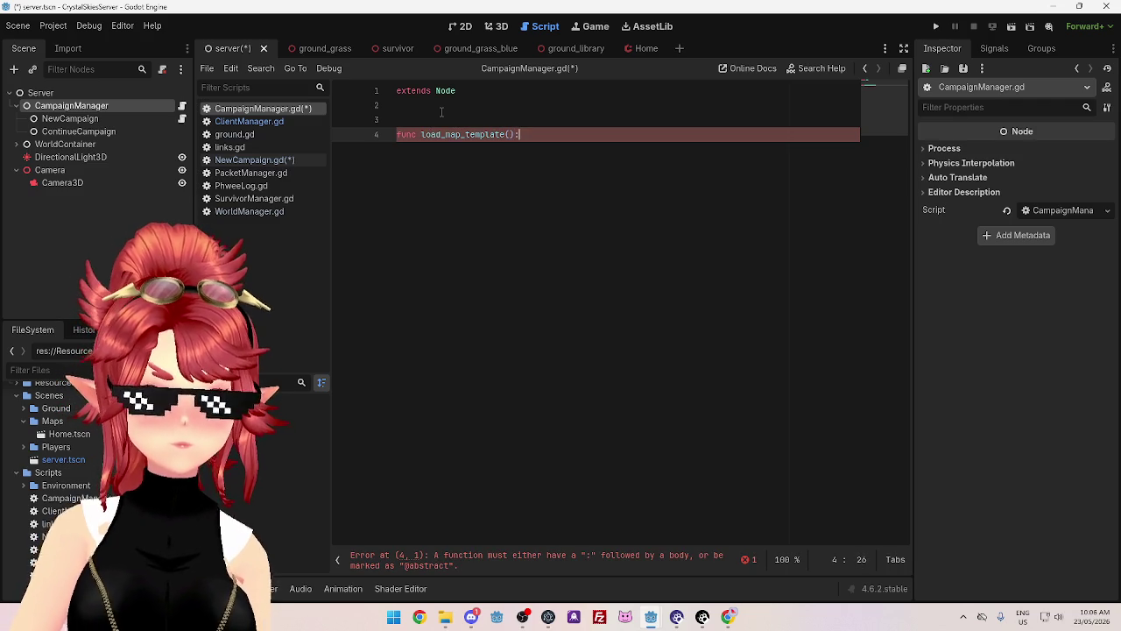
pyautogui.write('var map_path = "res://Scenes/Maps/ground_%s.tres" % ground_type #determine item from seed \tvar ground_resource: Ground = load(ground_resource_path) \t# Check if the resource loaded successfully \tif ground_resource != null: \t\tvar ground_instance = ground_resource.scene.instantiate() \t\tground_instance.position = g \t\tground_container.add_child(ground_instance,false) \t\tPhweeLog.info("Loaded ground block at: " + str(g))')
pyautogui.click(509, 134)
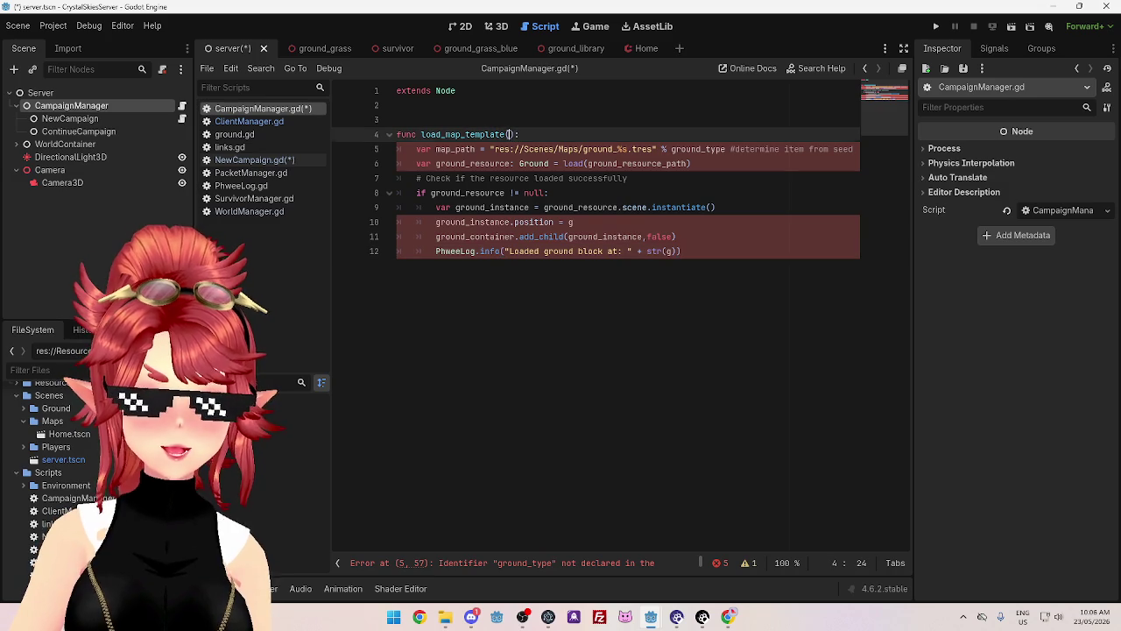
pyautogui.moveTo(562, 150)
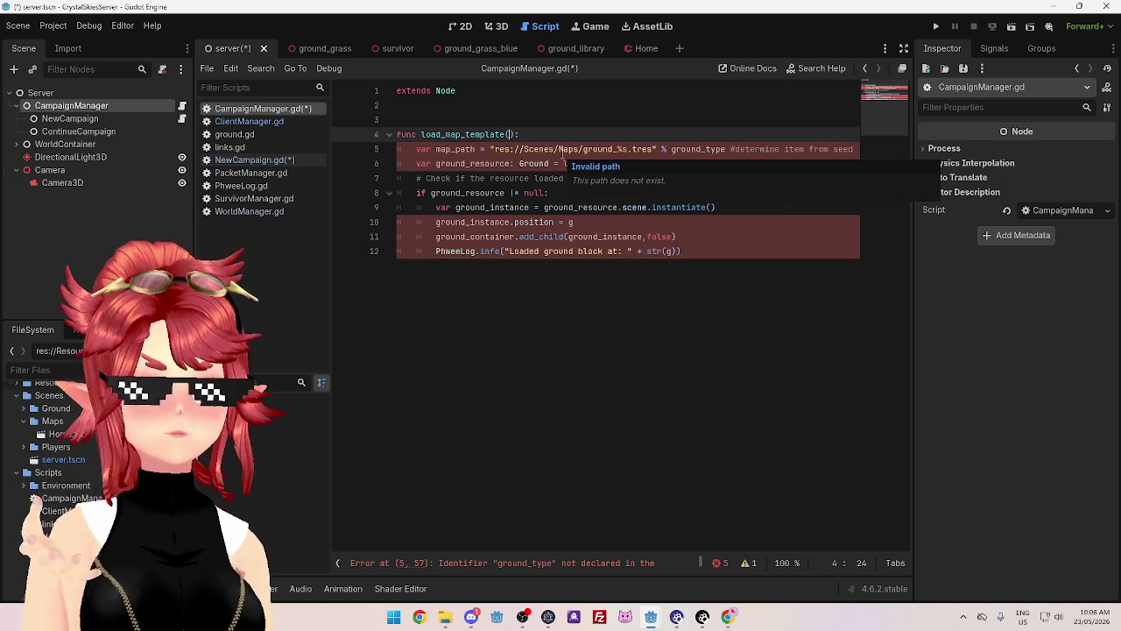
pyautogui.write('map_name: Stre')
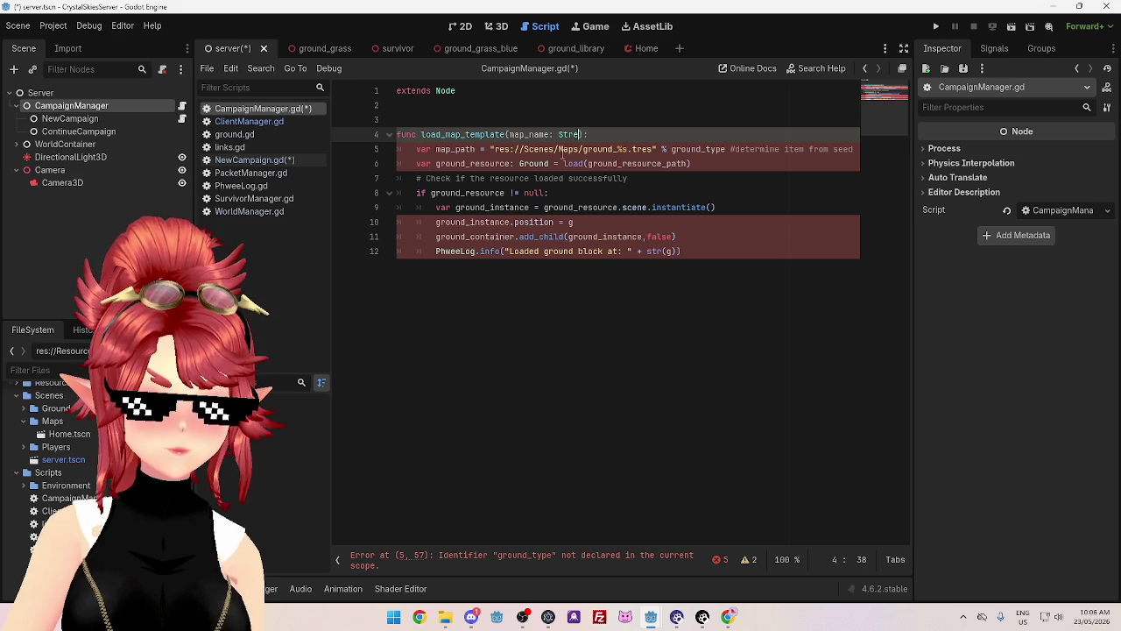
pyautogui.click(576, 134)
pyautogui.write('e')
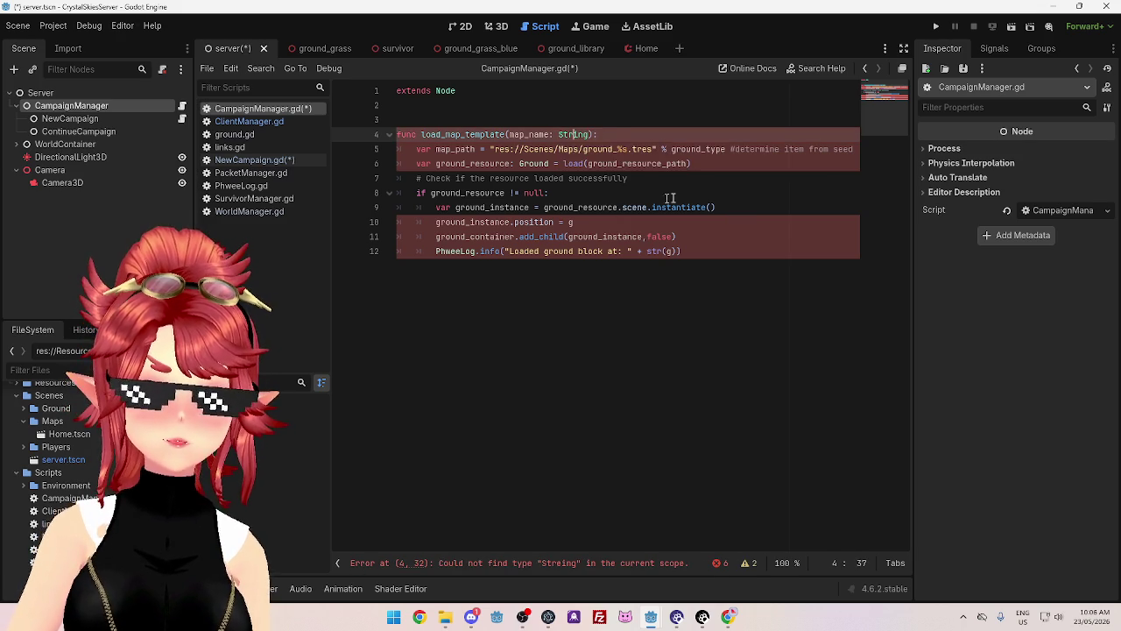
pyautogui.click(686, 197)
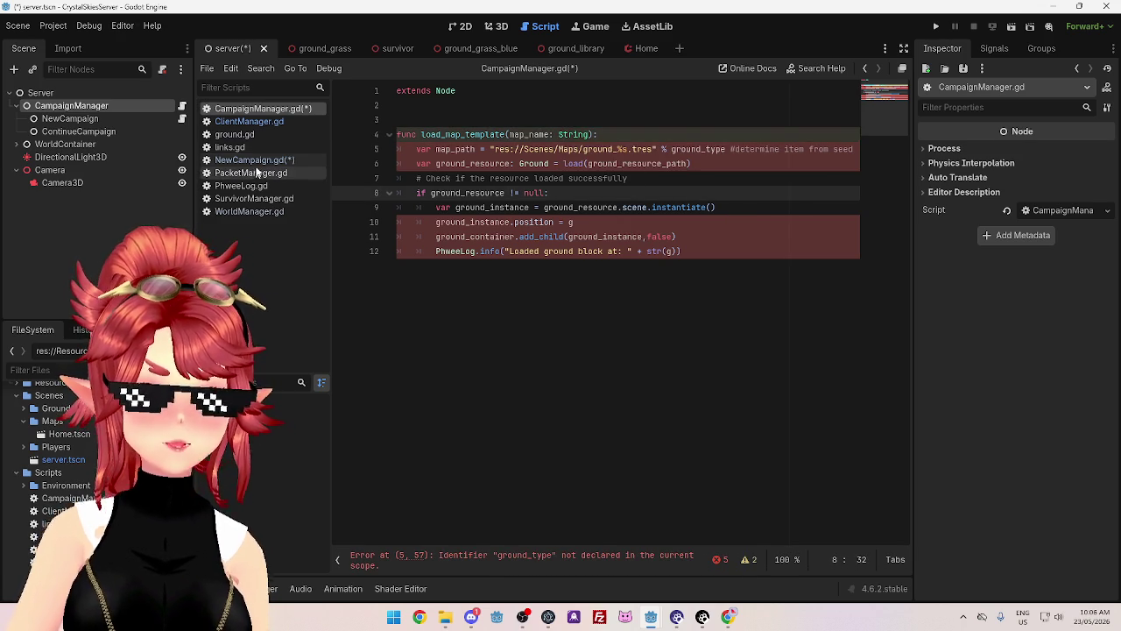
pyautogui.click(254, 159)
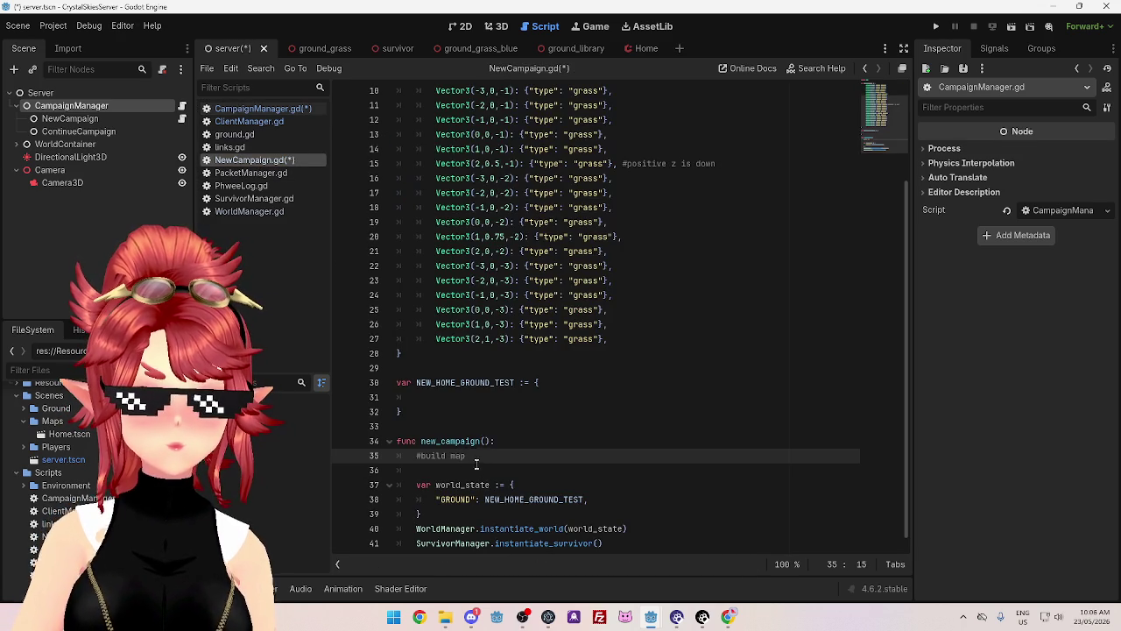
# - Replace the #build map comment on line 35 of NewCampaign.gd with a partly typed 'Campai'
pyautogui.moveTo(473, 456); pyautogui.dragTo(414, 456)
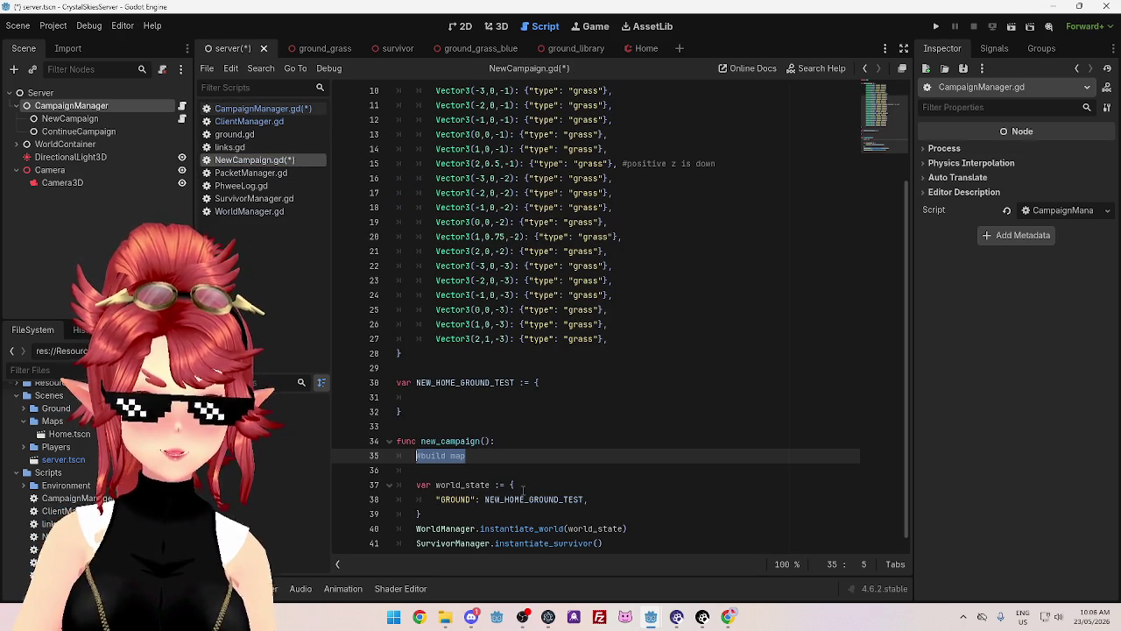
pyautogui.write('Campg')
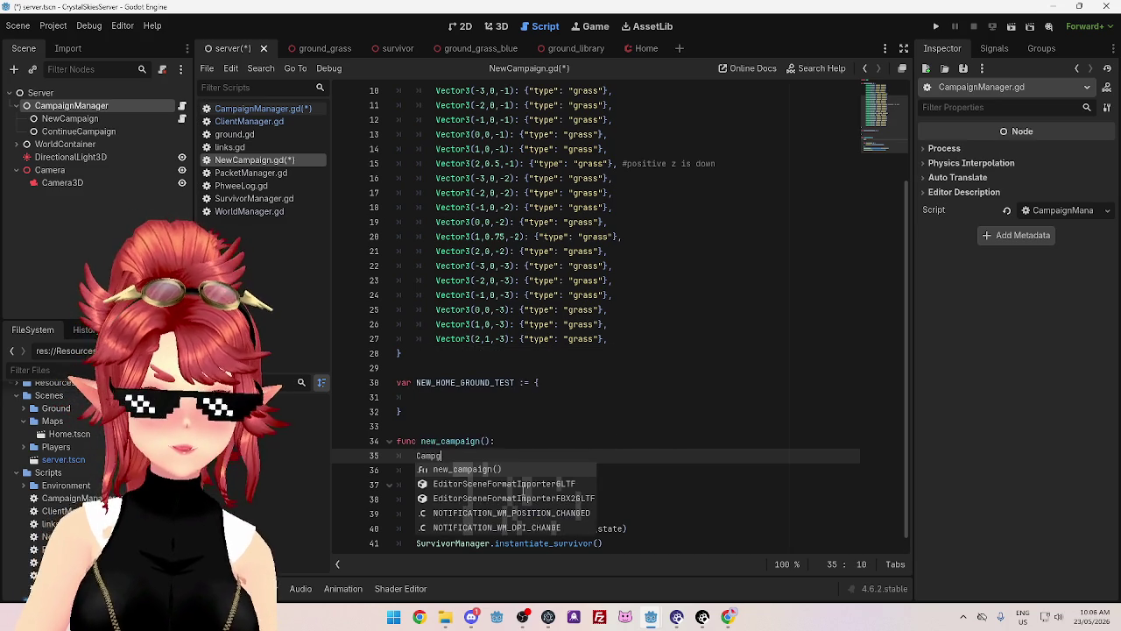
pyautogui.press('BackSpace')
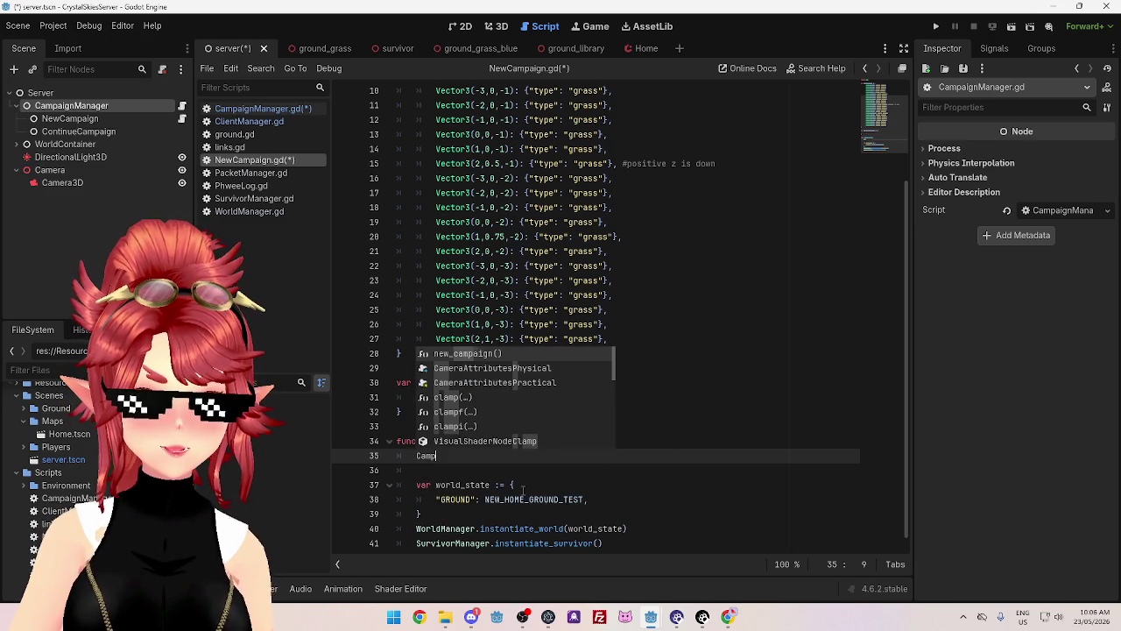
pyautogui.write('ai')
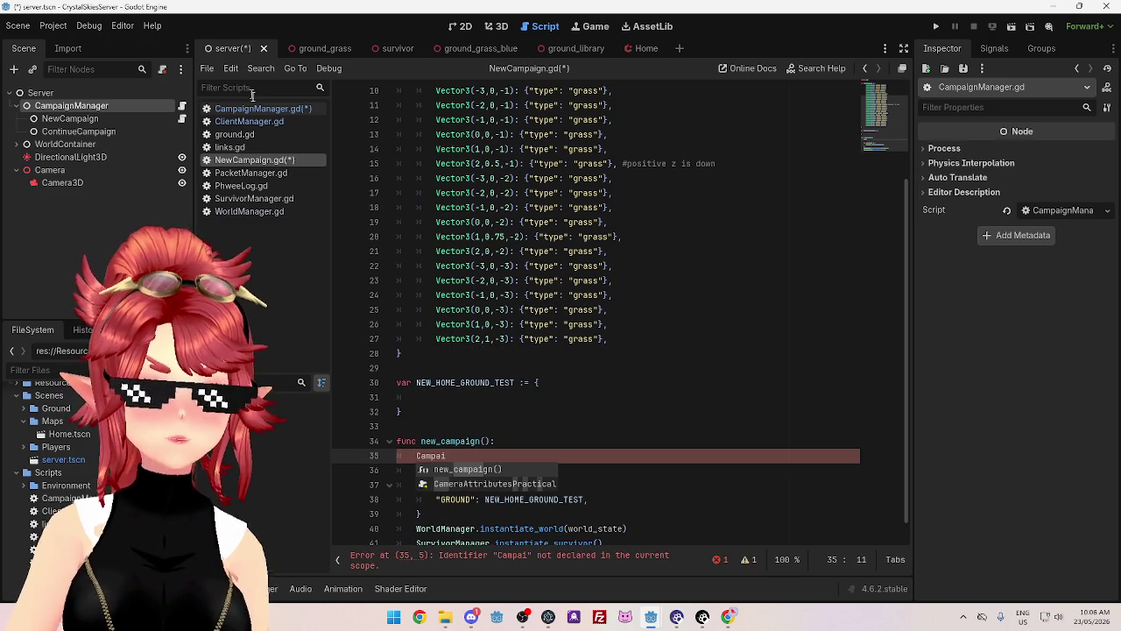
pyautogui.click(258, 109)
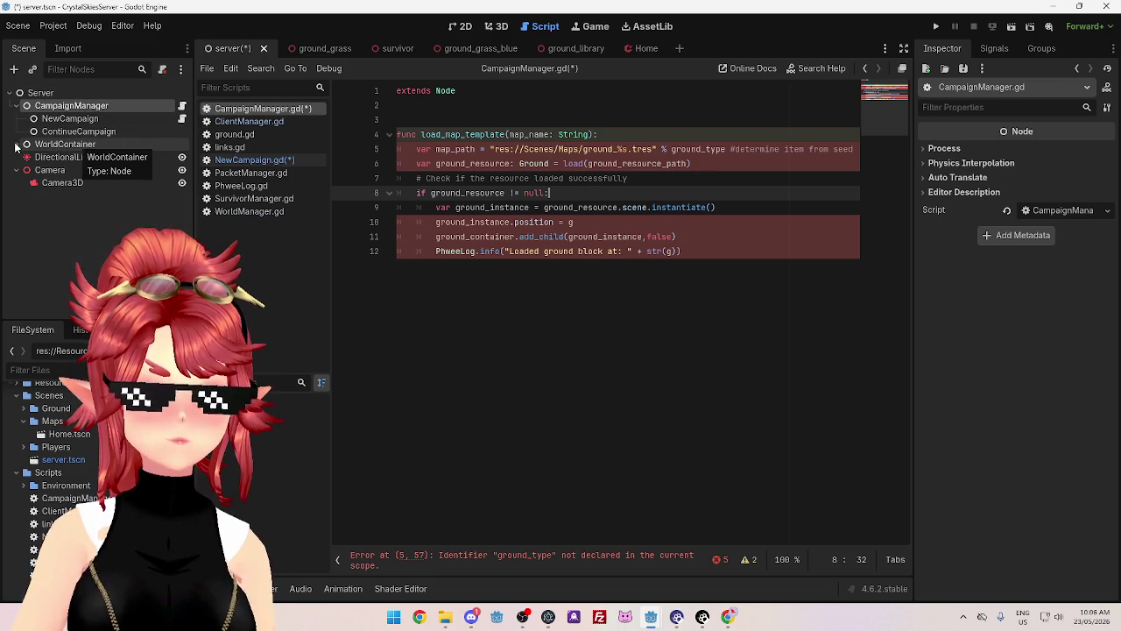
# - Expand WorldContainer and add 'class_name CampaignManager' on the line below extends Node
pyautogui.click(16, 144)
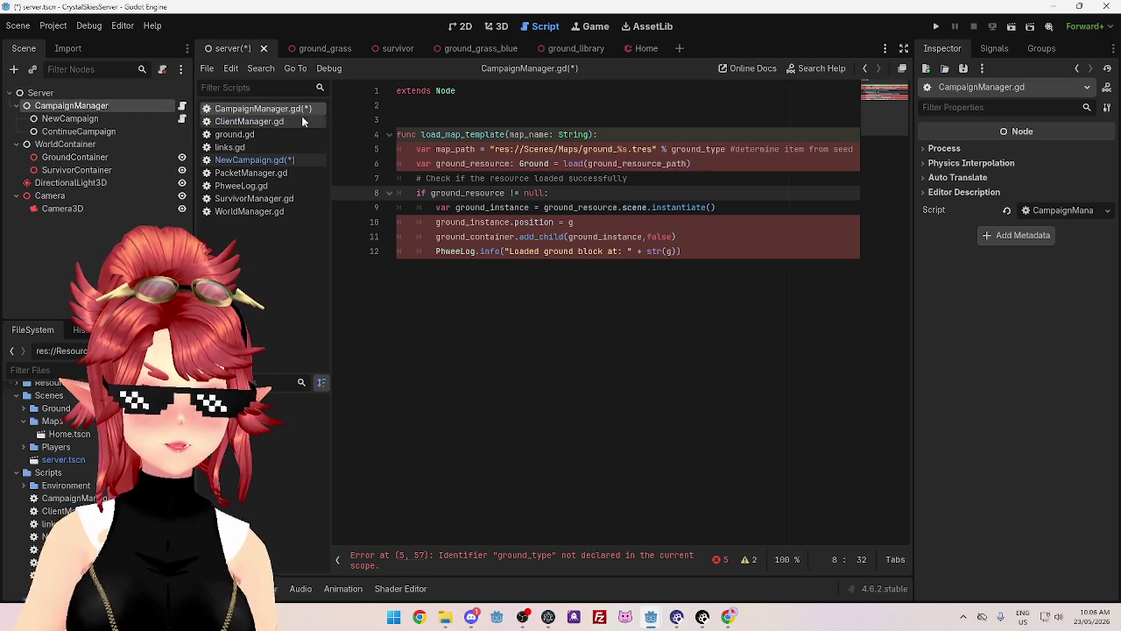
pyautogui.click(494, 90)
pyautogui.press('Return')
pyautogui.write('class_name')
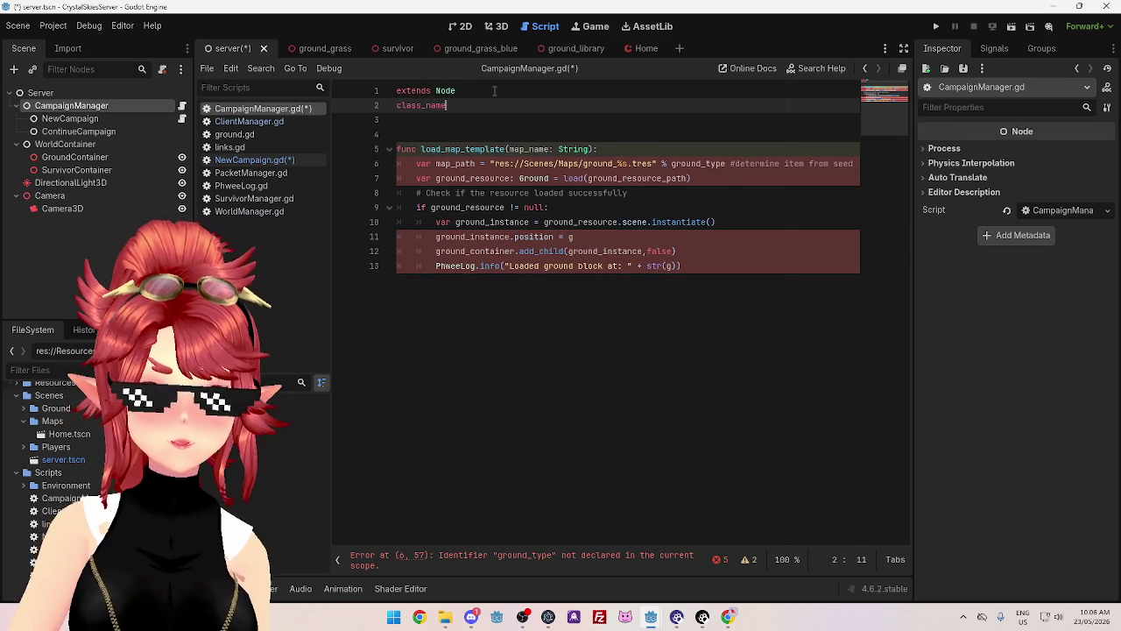
pyautogui.write(' CampaignManag')
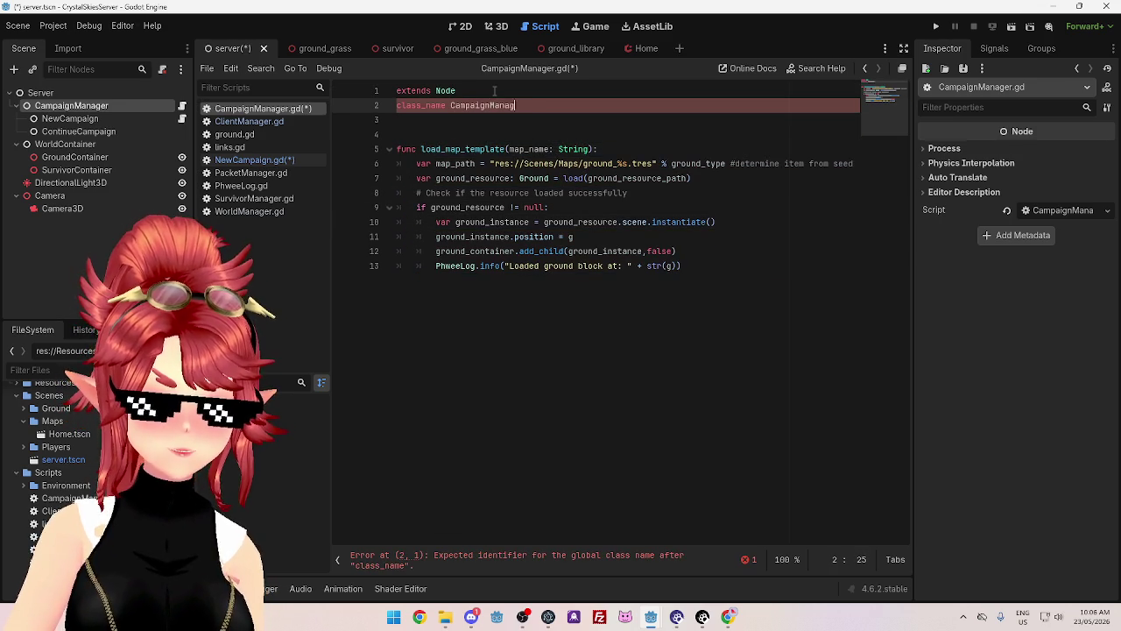
pyautogui.write('er')
pyautogui.press('Down')
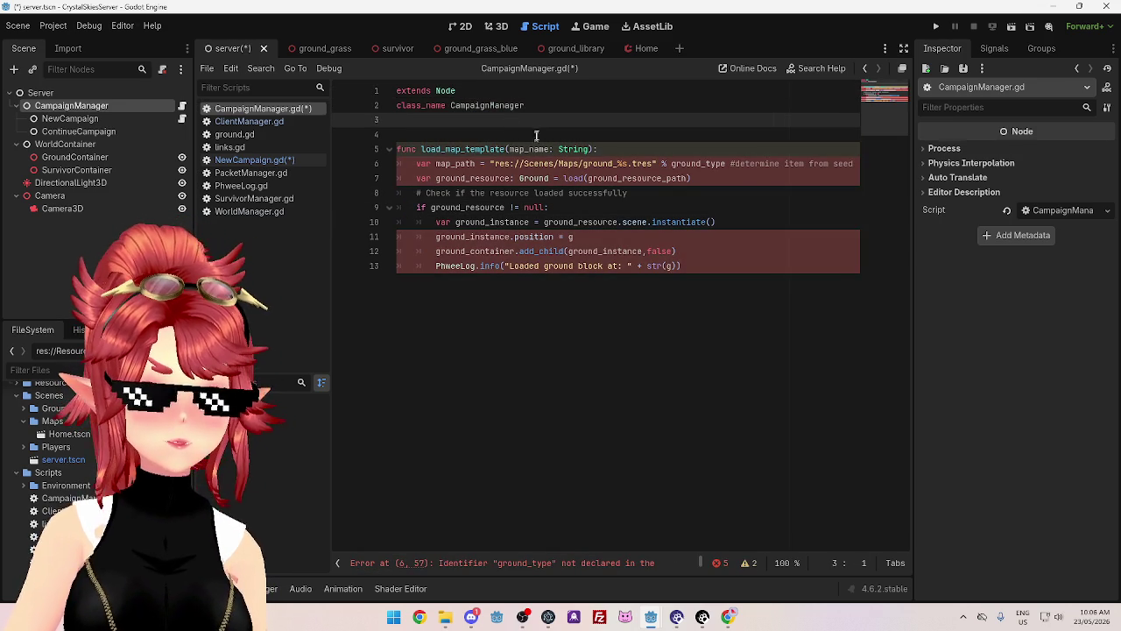
pyautogui.click(549, 107)
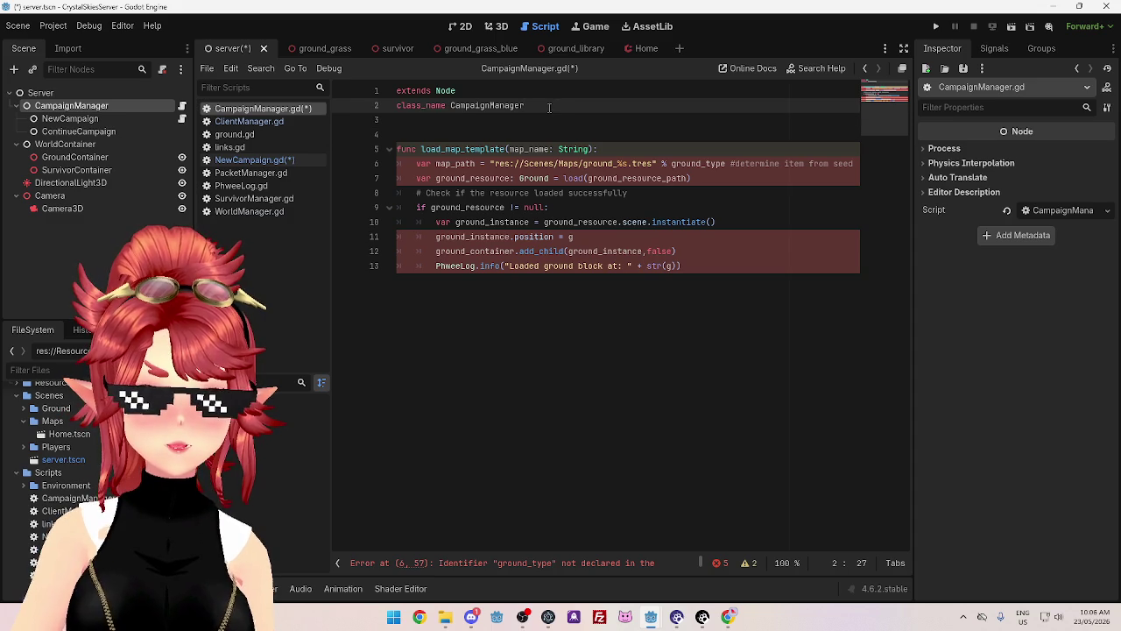
pyautogui.click(289, 161)
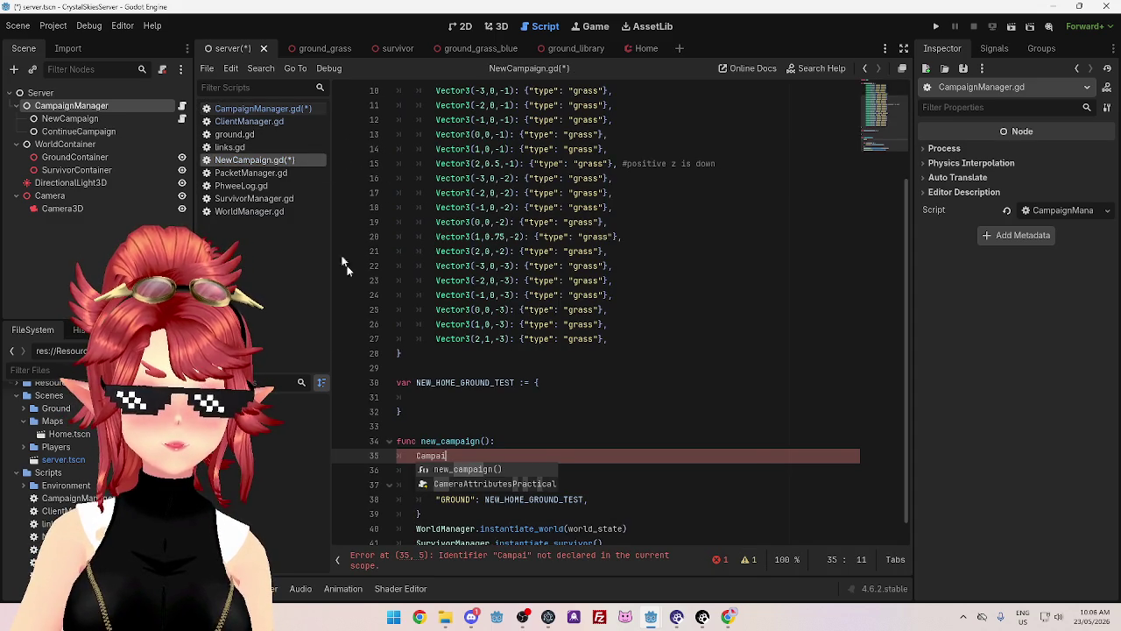
pyautogui.click(267, 112)
pyautogui.moveTo(399, 149)
pyautogui.mouseDown()
pyautogui.moveTo(543, 193)
pyautogui.moveTo(536, 207)
pyautogui.moveTo(720, 268)
pyautogui.mouseUp()
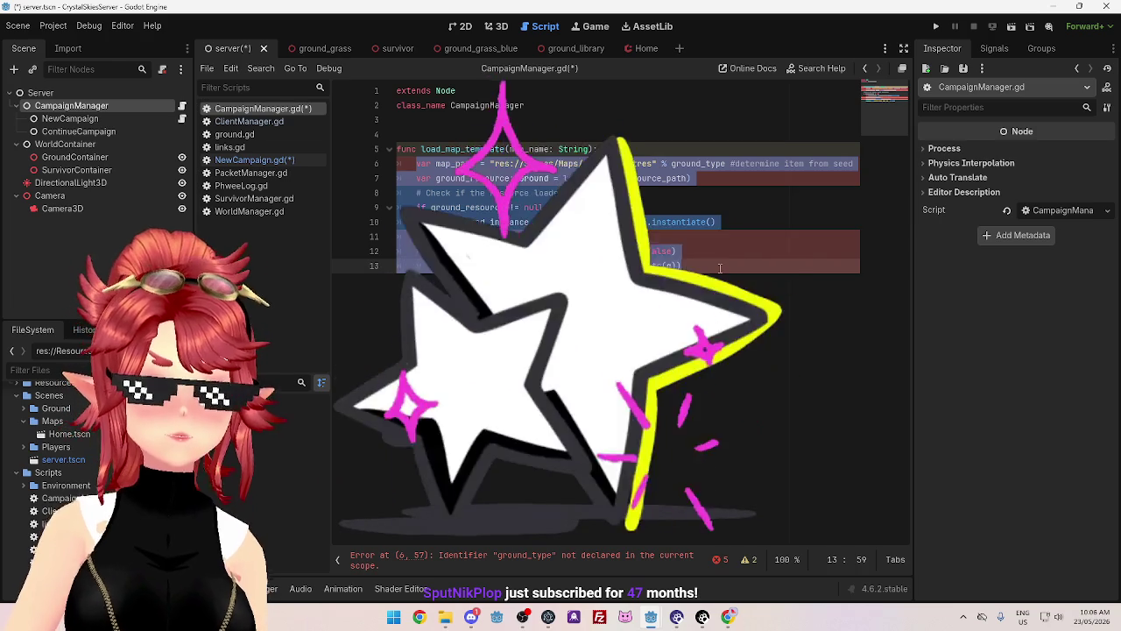
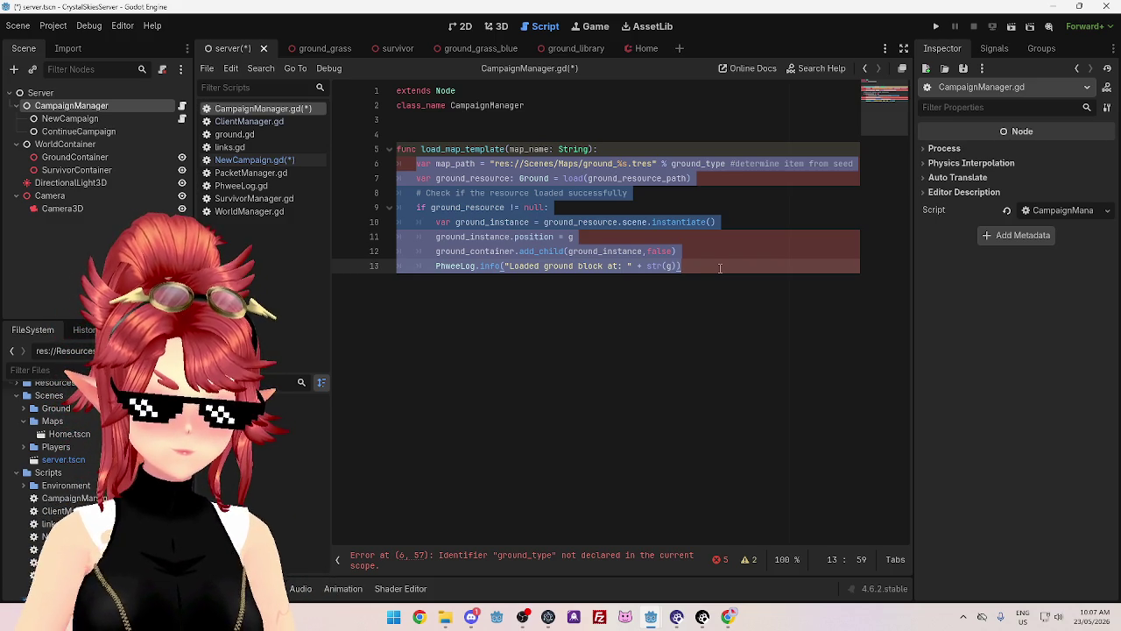
# - Comment out the body of load_map_template in CampaignManager.gd with Ctrl+K
pyautogui.hotkey('ctrl', 'x')
pyautogui.hotkey('ctrl', 'z')
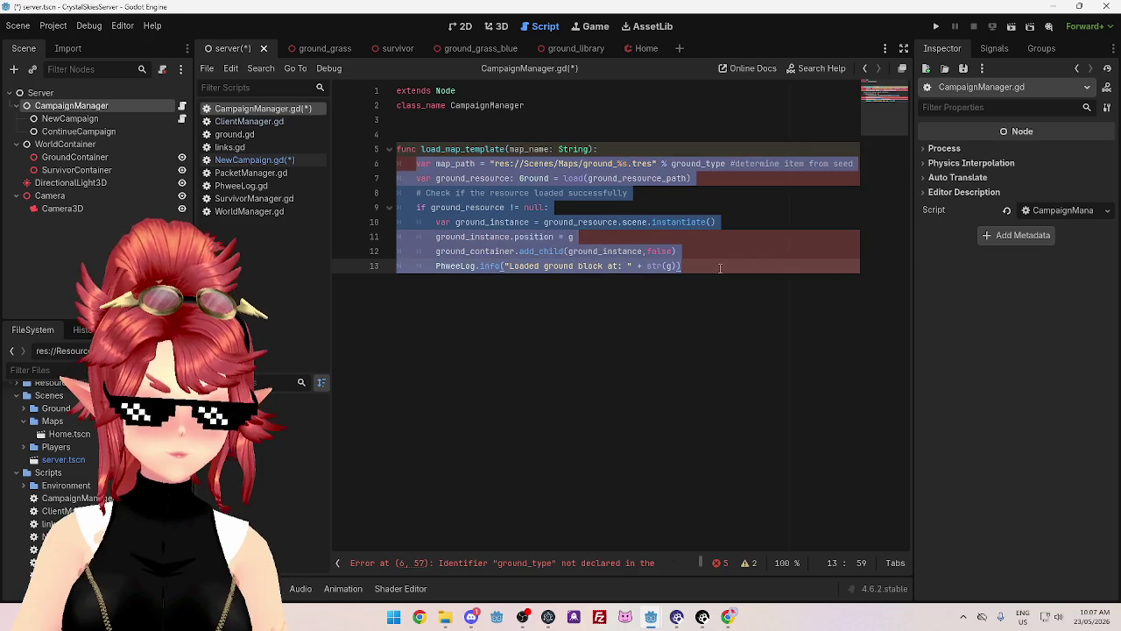
pyautogui.hotkey('ctrl', 'k')
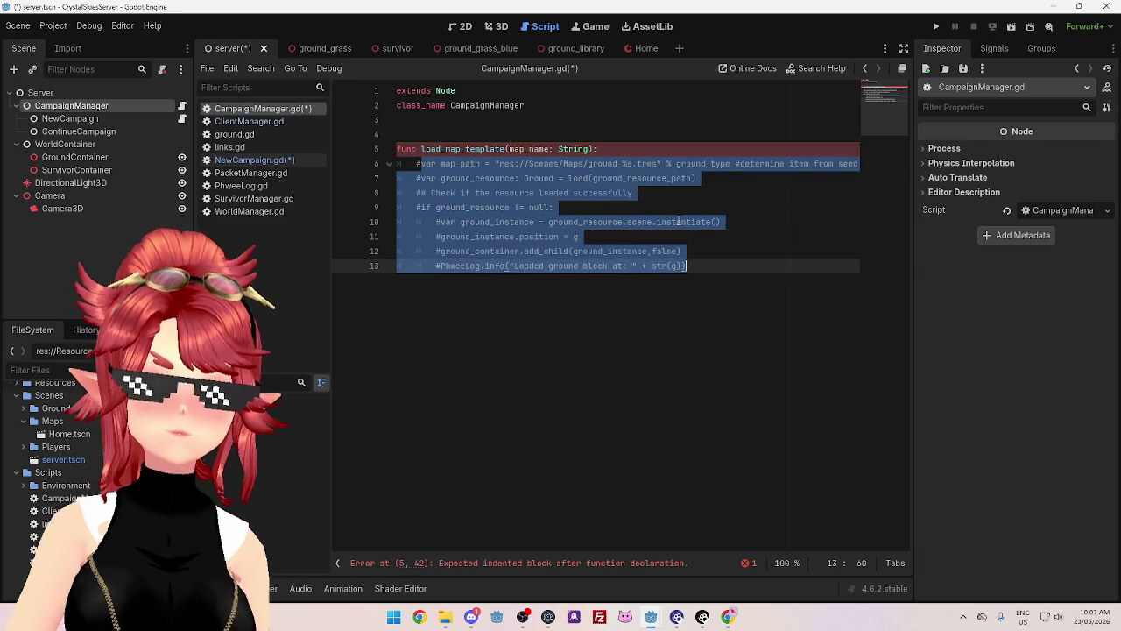
pyautogui.click(677, 222)
pyautogui.click(621, 159)
# - Add an indented pass line under the function header and save the script
pyautogui.click(601, 149)
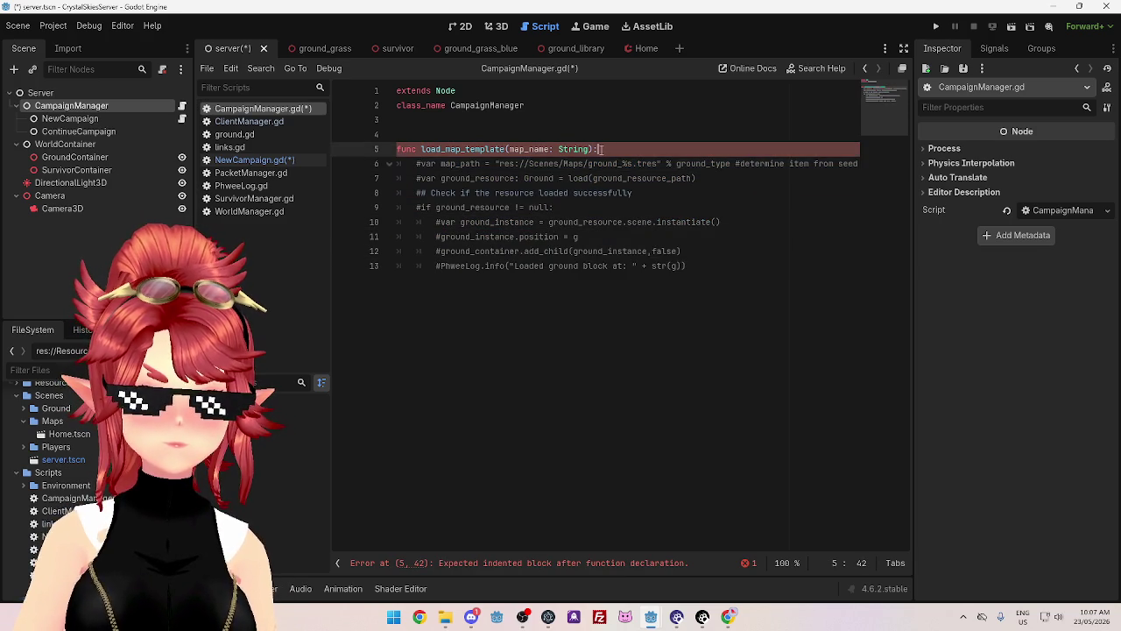
pyautogui.press('Return')
pyautogui.press('BackSpace')
pyautogui.press('BackSpace')
pyautogui.write('pass')
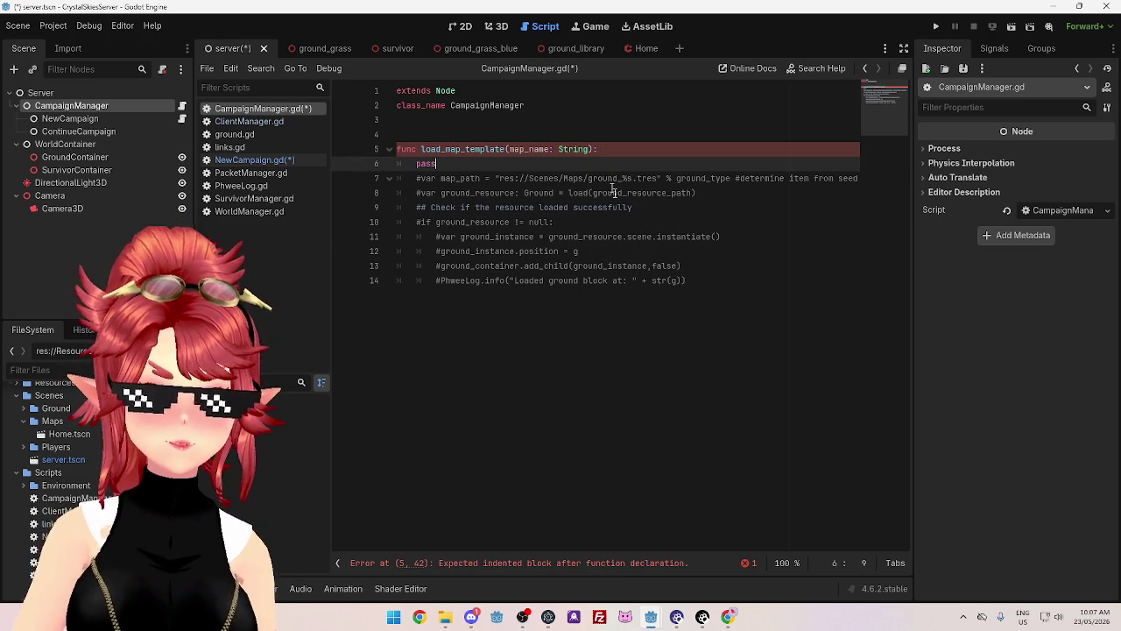
pyautogui.click(638, 237)
pyautogui.hotkey('ctrl', 's')
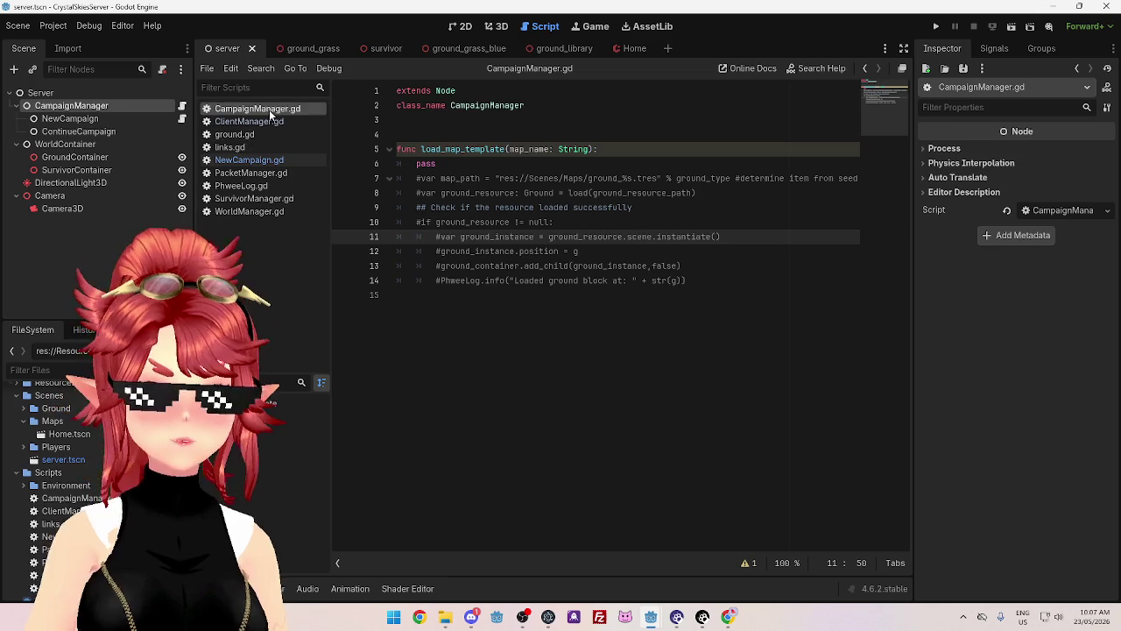
pyautogui.click(262, 163)
# - Replace the partial name on line 35 with CampaignManager.load_ using autocomplete
pyautogui.moveTo(476, 455); pyautogui.dragTo(417, 455)
pyautogui.write('Cam')
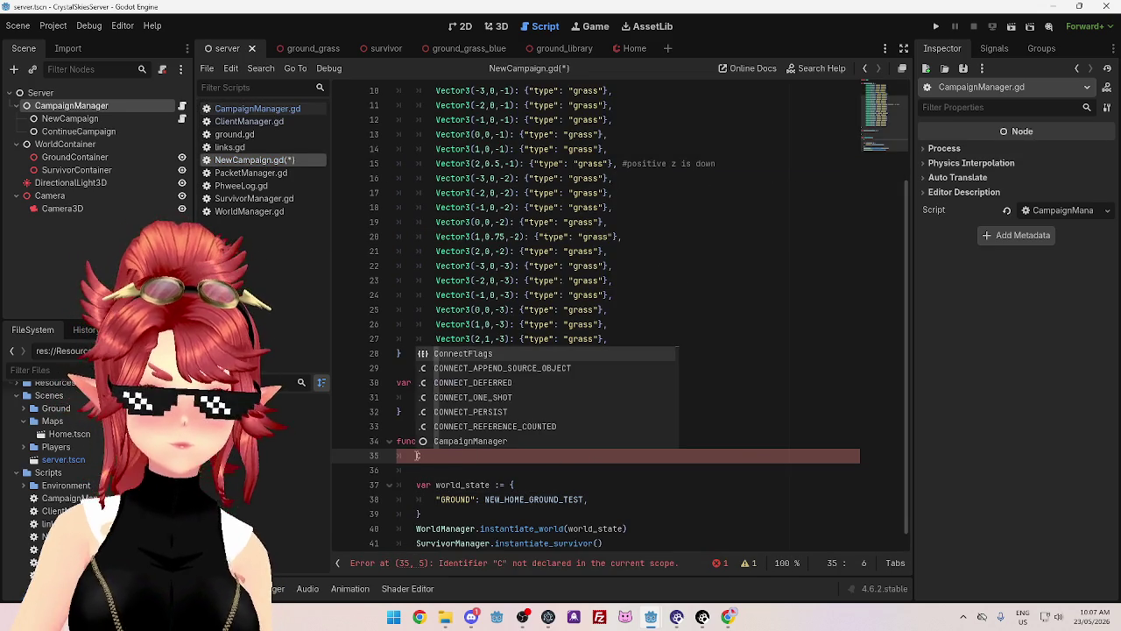
pyautogui.press('Return')
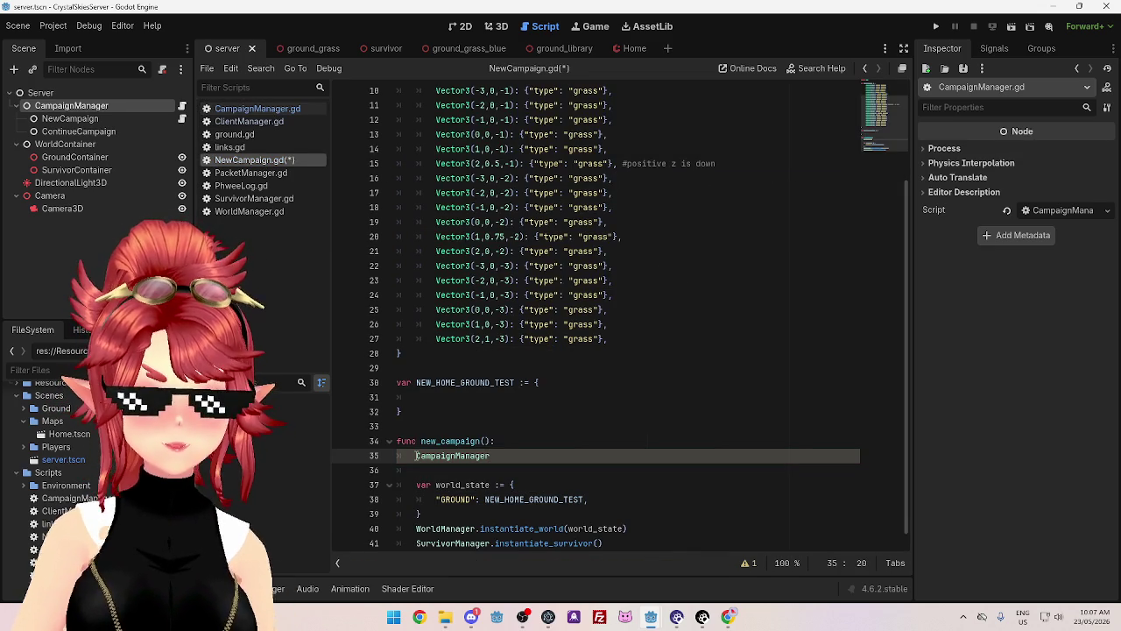
pyautogui.write('.load')
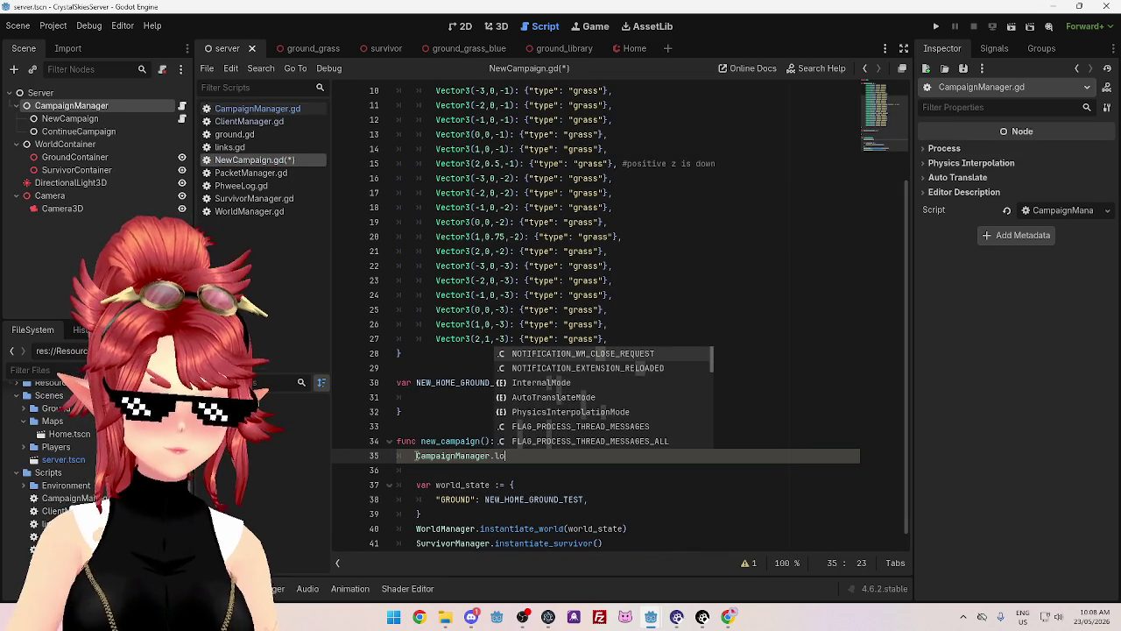
pyautogui.write('_')
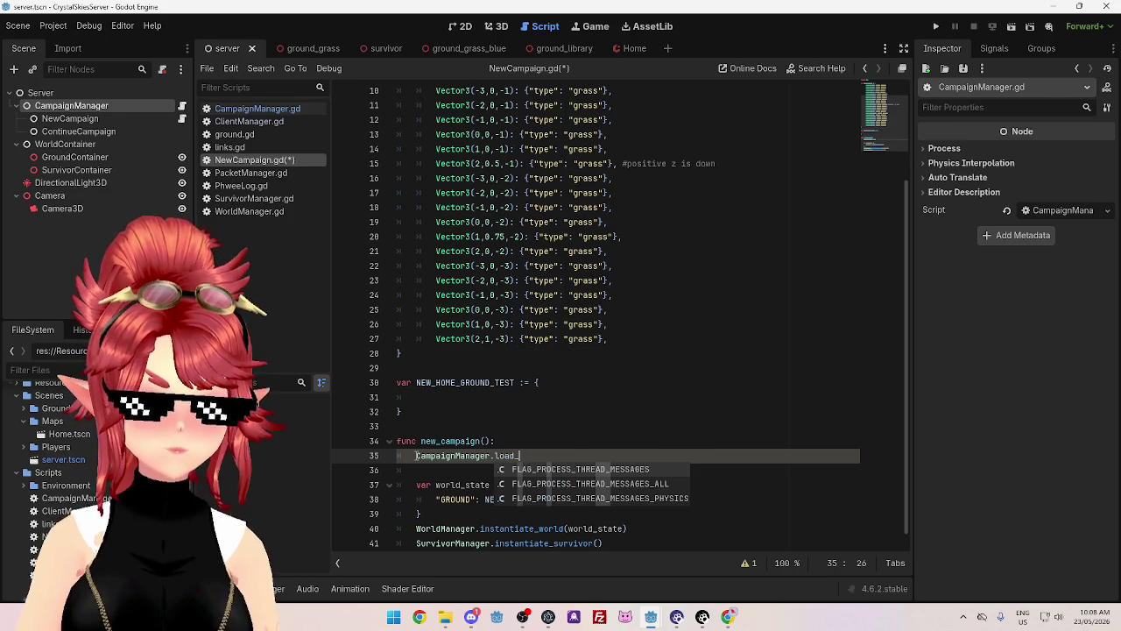
# - Insert two blank lines below 'extends Node' in NewCampaign.gd
pyautogui.click(250, 108)
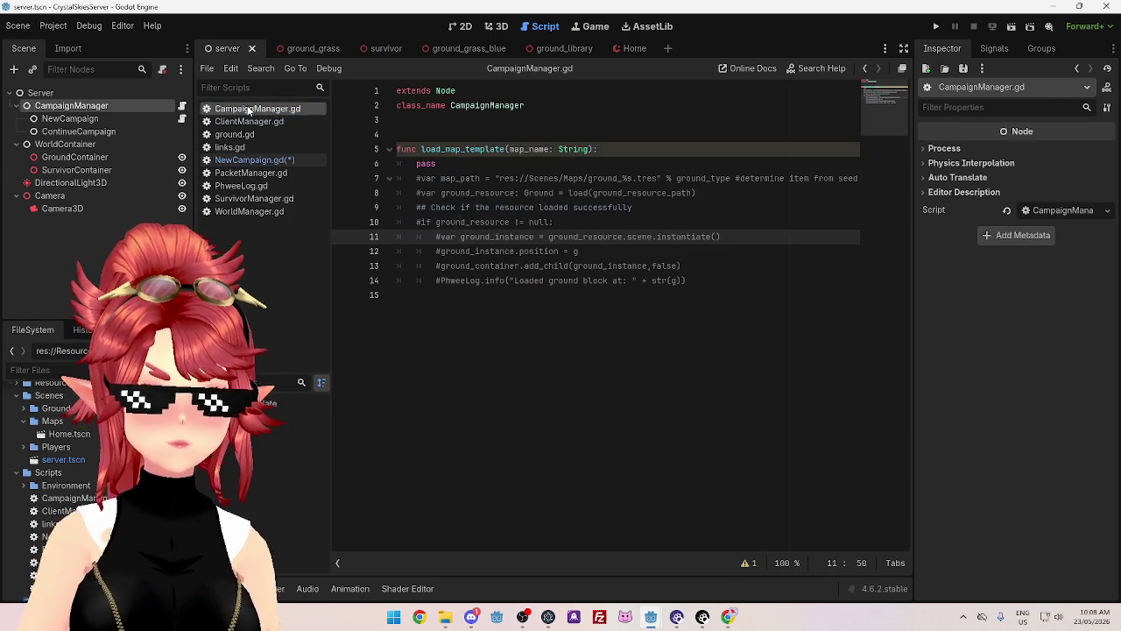
pyautogui.click(271, 162)
pyautogui.scroll(5, 574, 320)
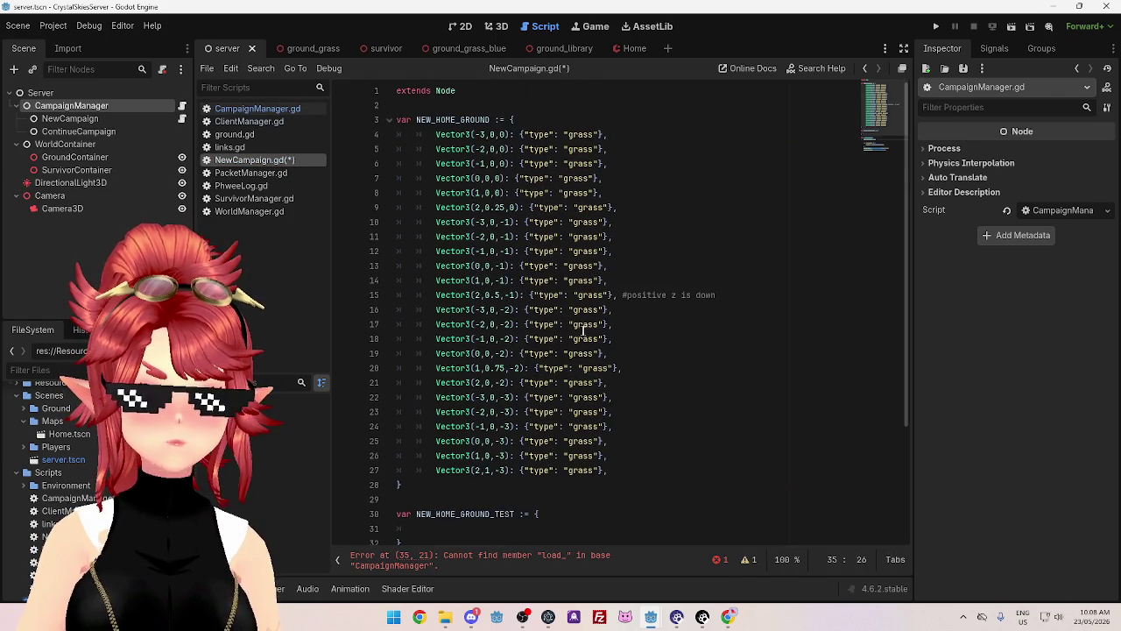
pyautogui.click(496, 92)
pyautogui.press('Return')
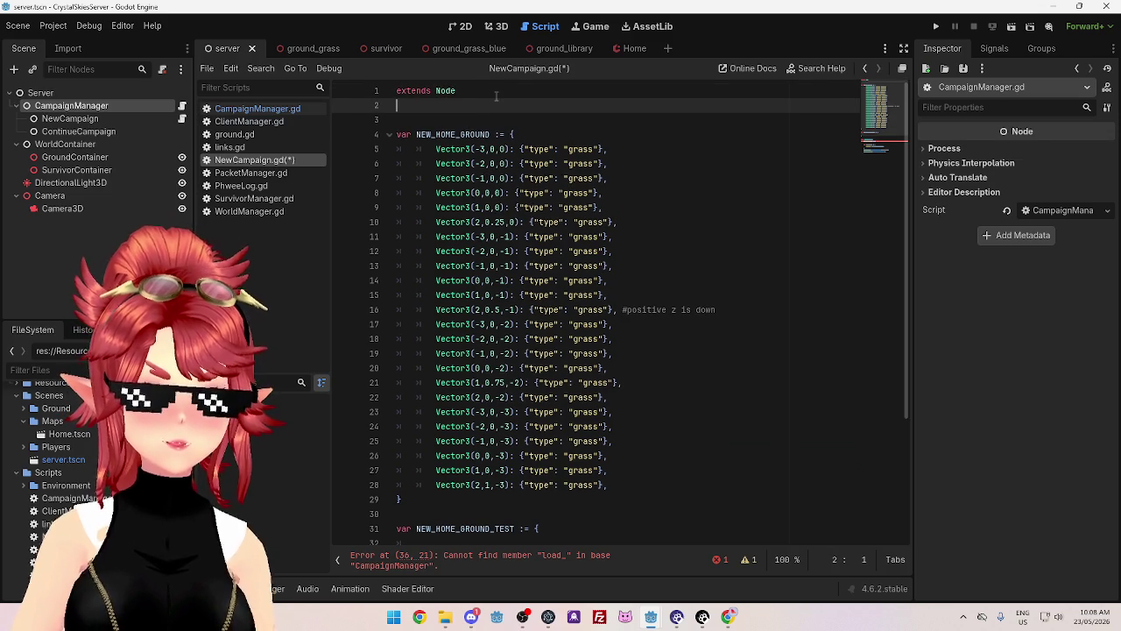
pyautogui.press('Return')
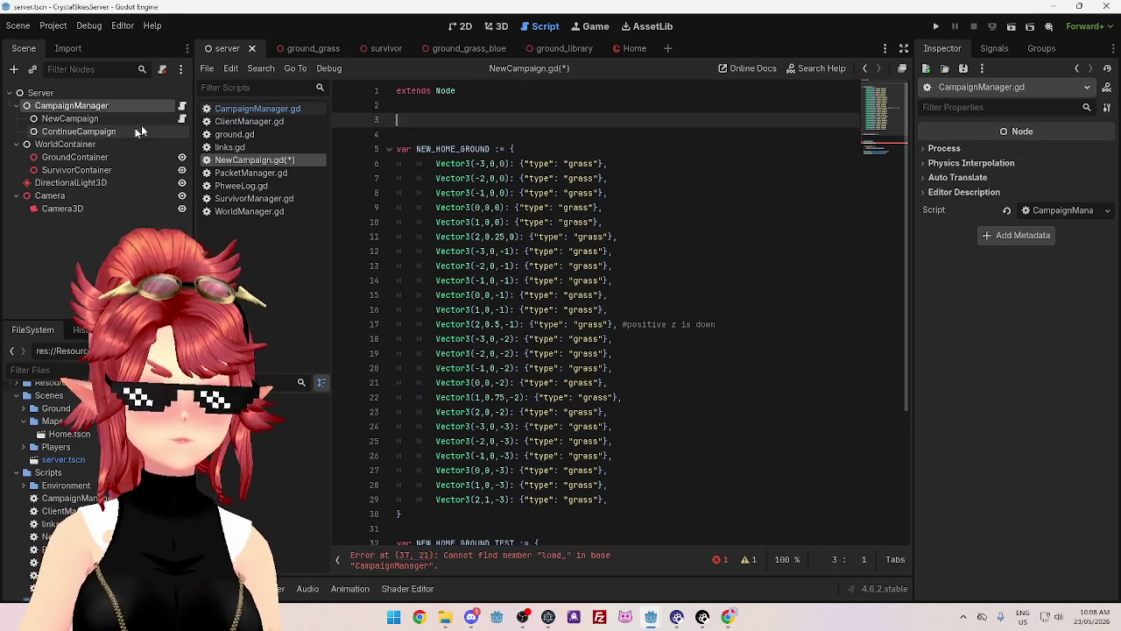
pyautogui.moveTo(650, 616)
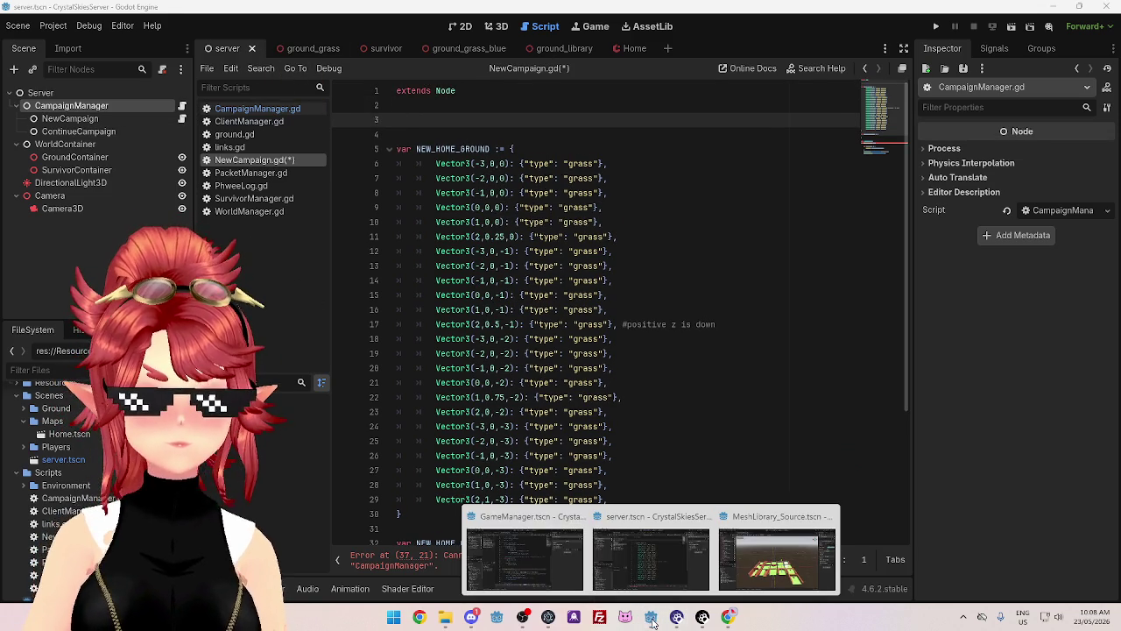
pyautogui.click(506, 526)
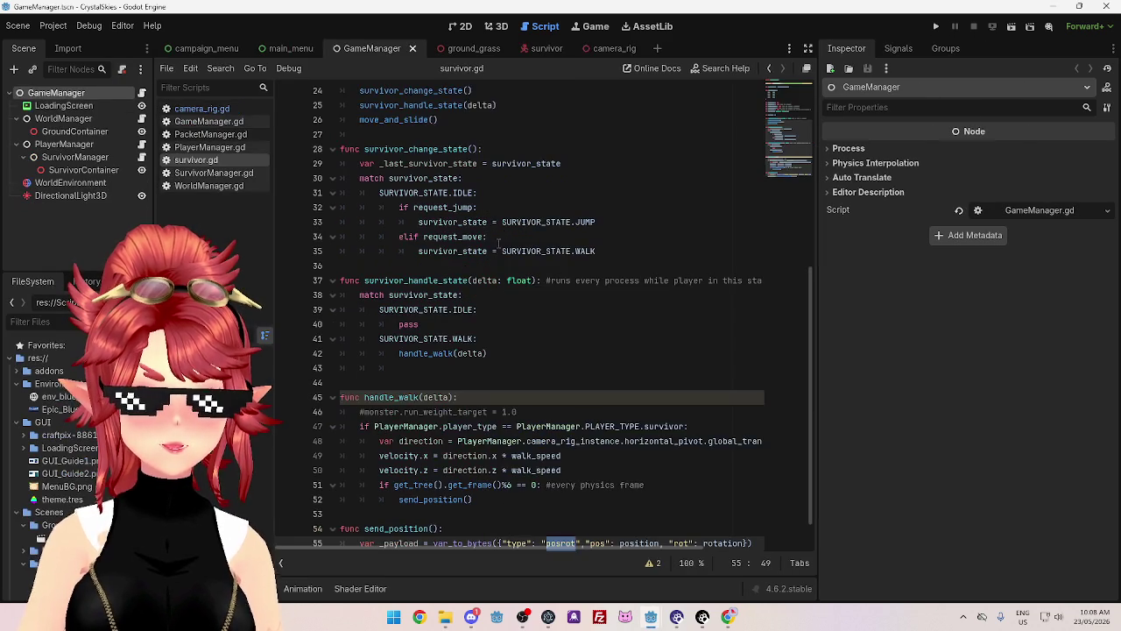
pyautogui.scroll(6, 432, 235)
pyautogui.scroll(2, 432, 235)
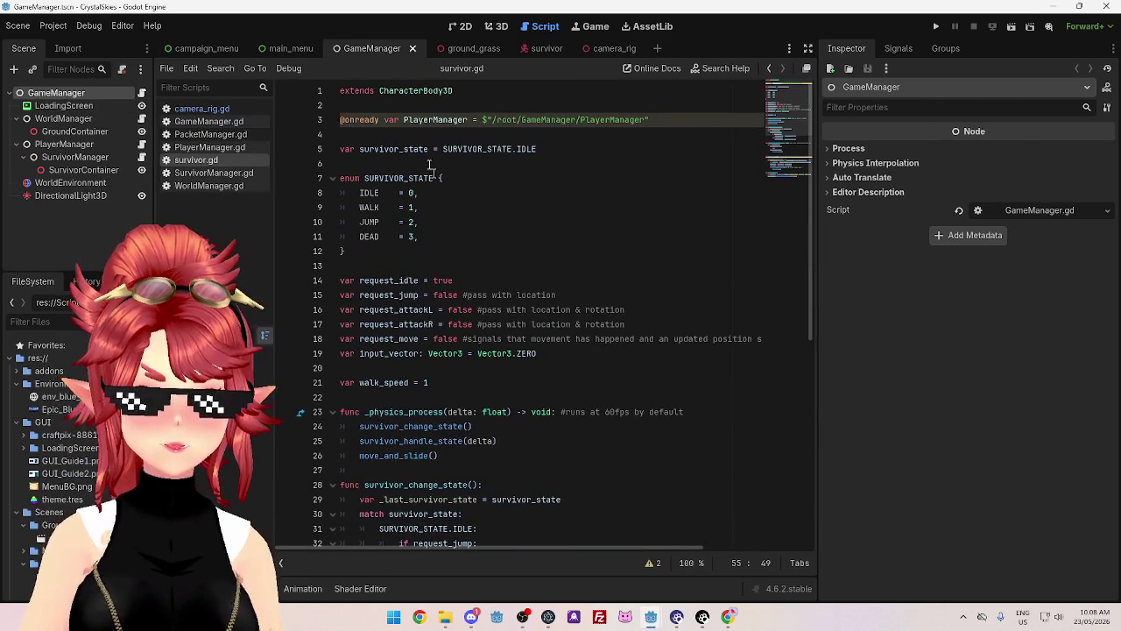
pyautogui.click(395, 132)
pyautogui.moveTo(395, 129); pyautogui.dragTo(341, 120)
pyautogui.hotkey('ctrl', 'c')
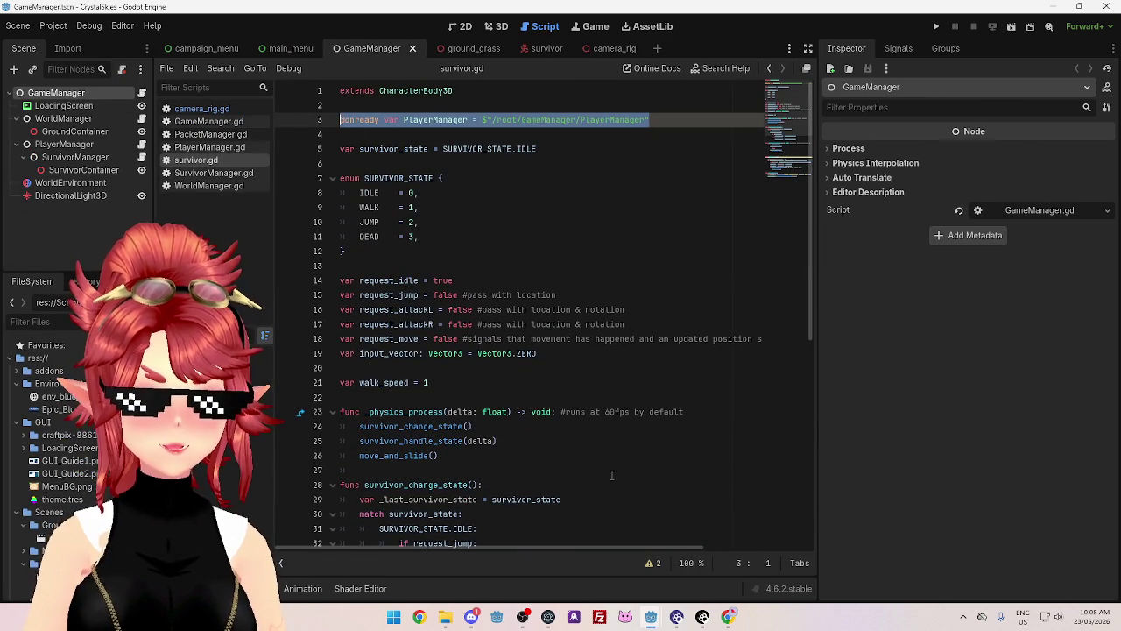
pyautogui.moveTo(651, 617)
pyautogui.click(651, 529)
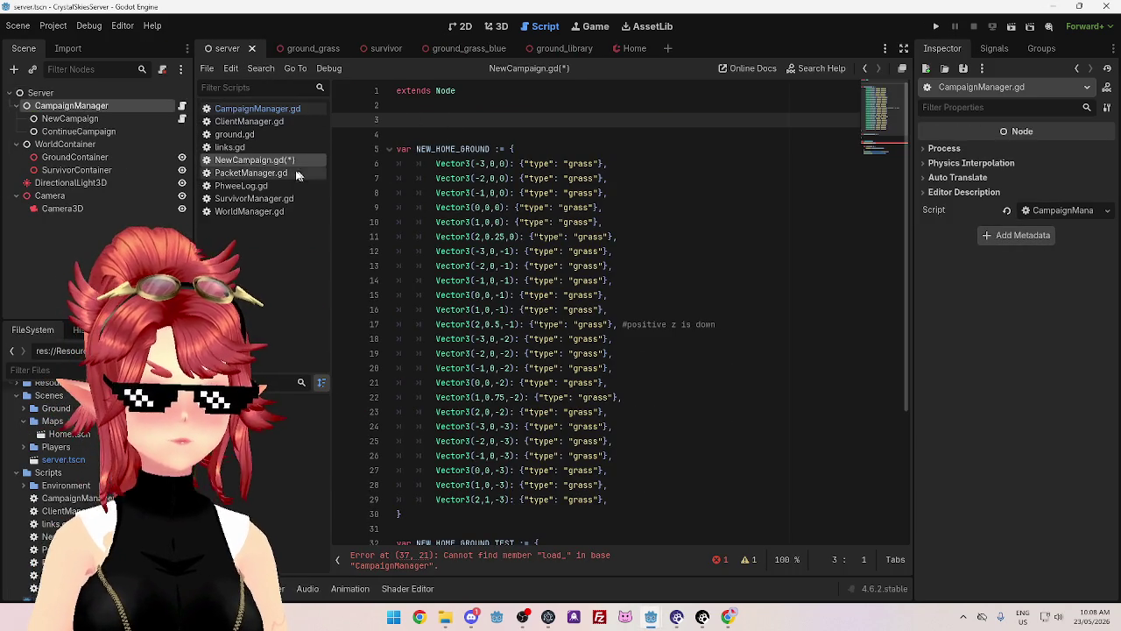
pyautogui.hotkey('ctrl', 'v')
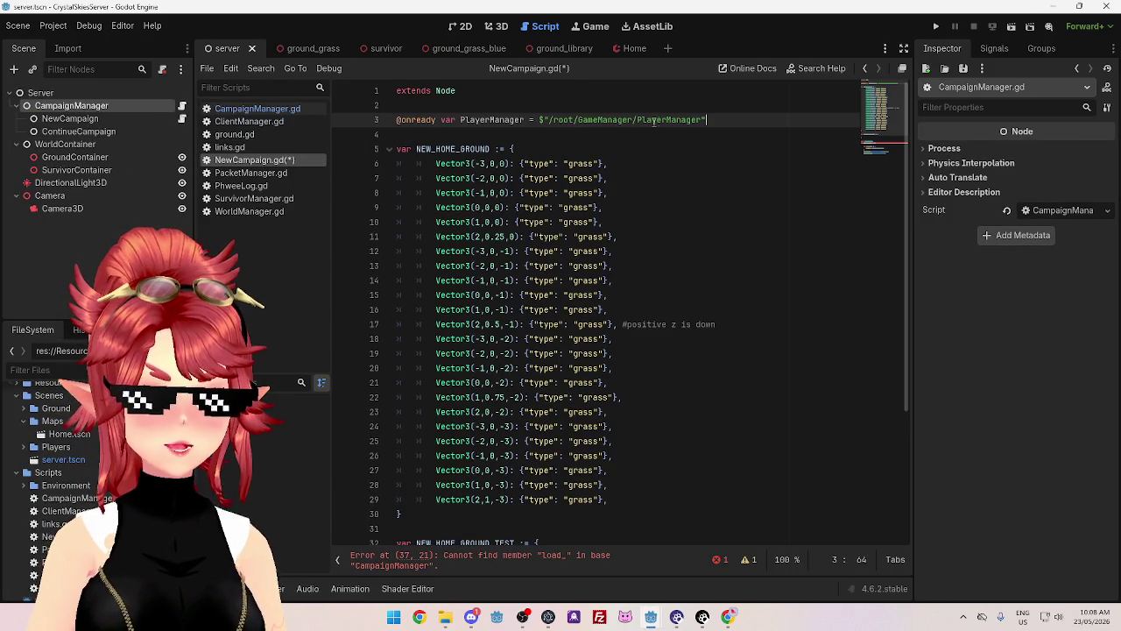
pyautogui.moveTo(577, 121); pyautogui.dragTo(593, 121)
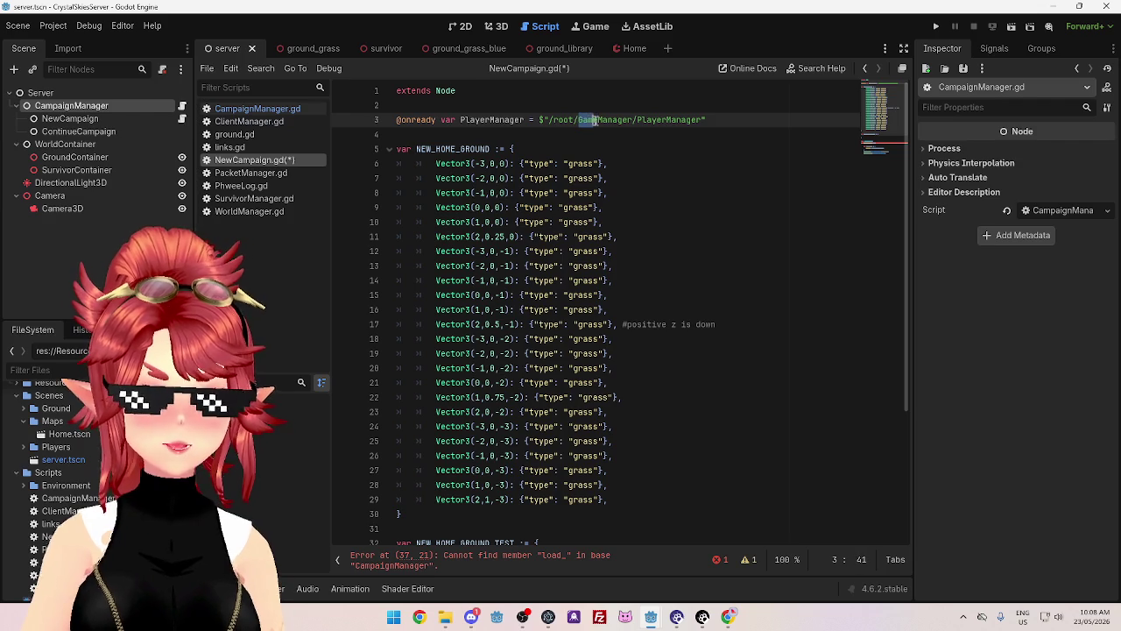
pyautogui.write('Campaign')
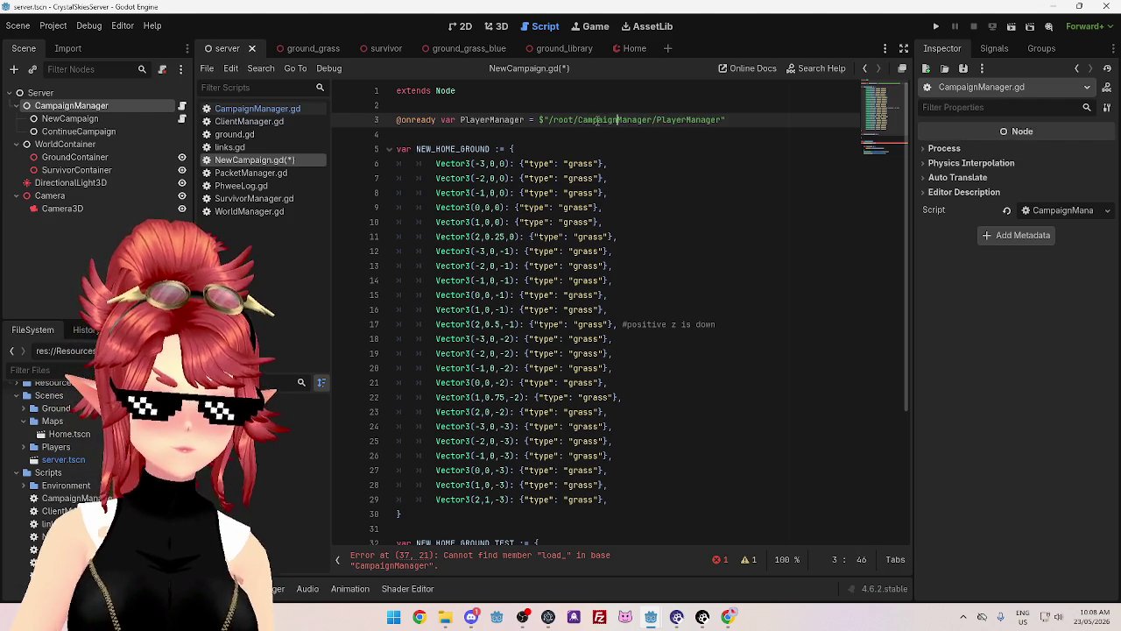
pyautogui.moveTo(724, 120); pyautogui.dragTo(651, 120)
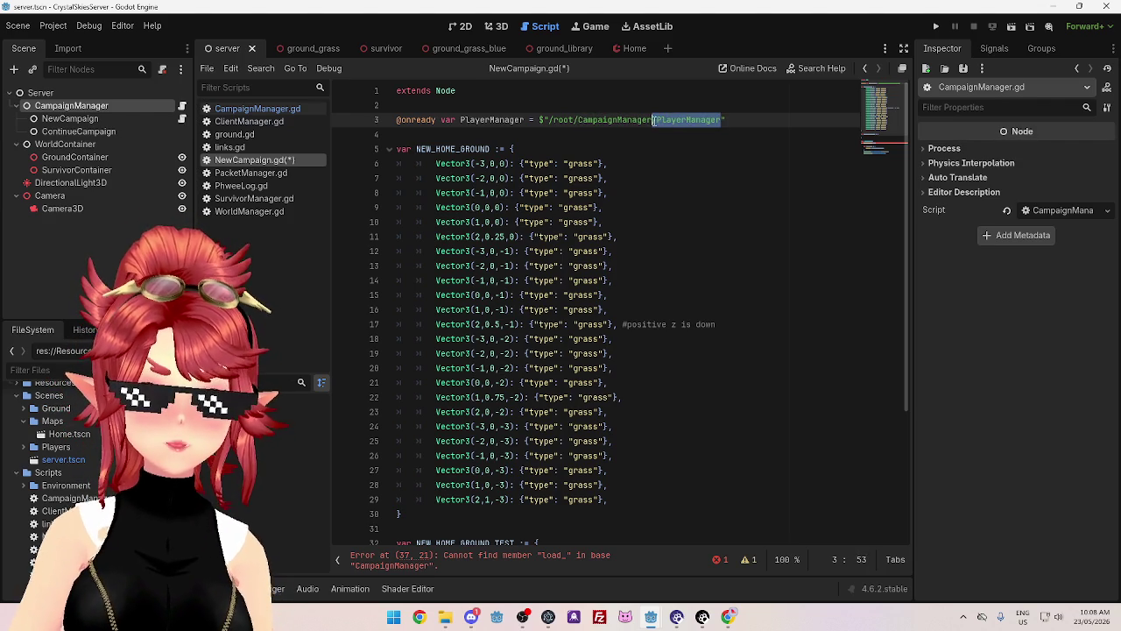
pyautogui.press('BackSpace')
pyautogui.click(524, 149)
pyautogui.moveTo(460, 120); pyautogui.dragTo(492, 120)
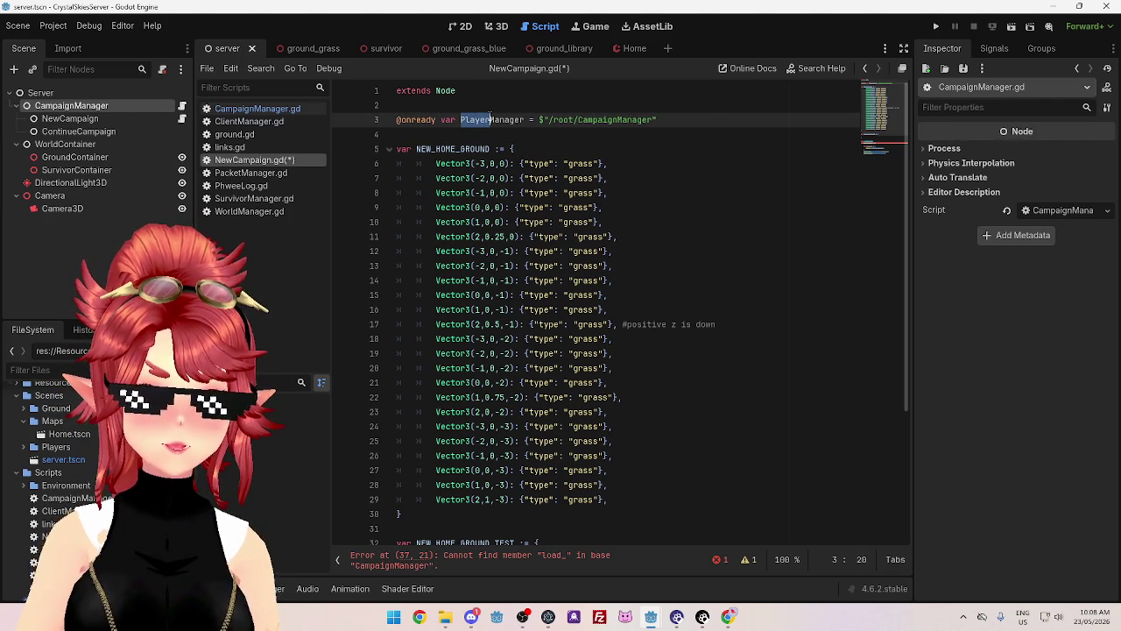
pyautogui.write('Campaign')
pyautogui.click(509, 102)
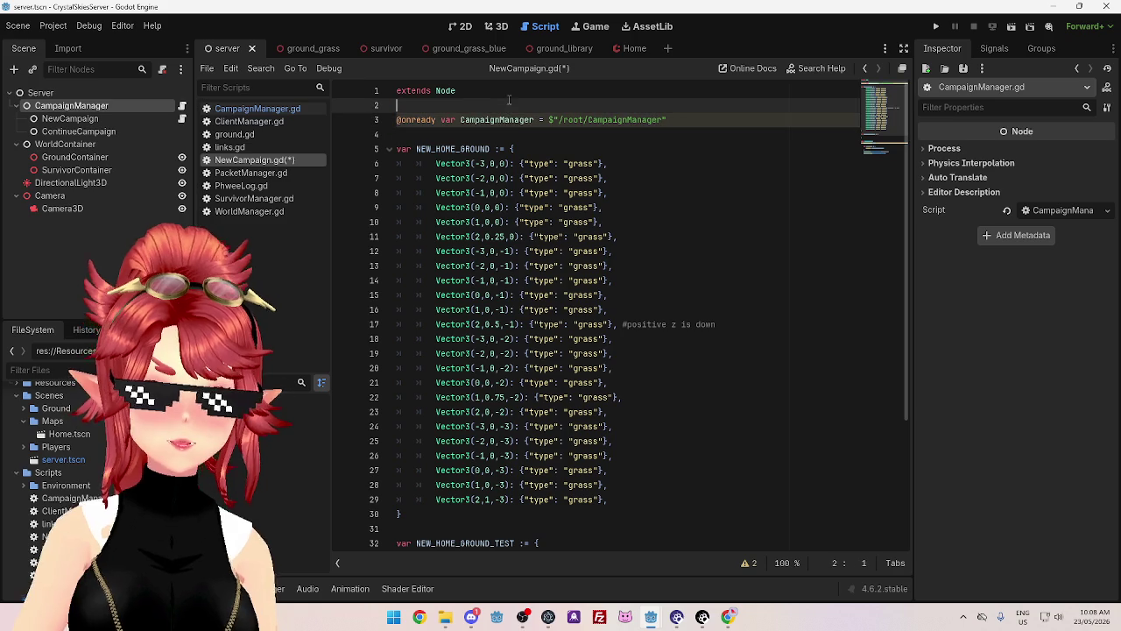
pyautogui.click(635, 163)
# - Save NewCampaign.gd and trim the partial load call on line 37 after checking CampaignManager.gd
pyautogui.hotkey('ctrl', 's')
pyautogui.scroll(-4, 614, 254)
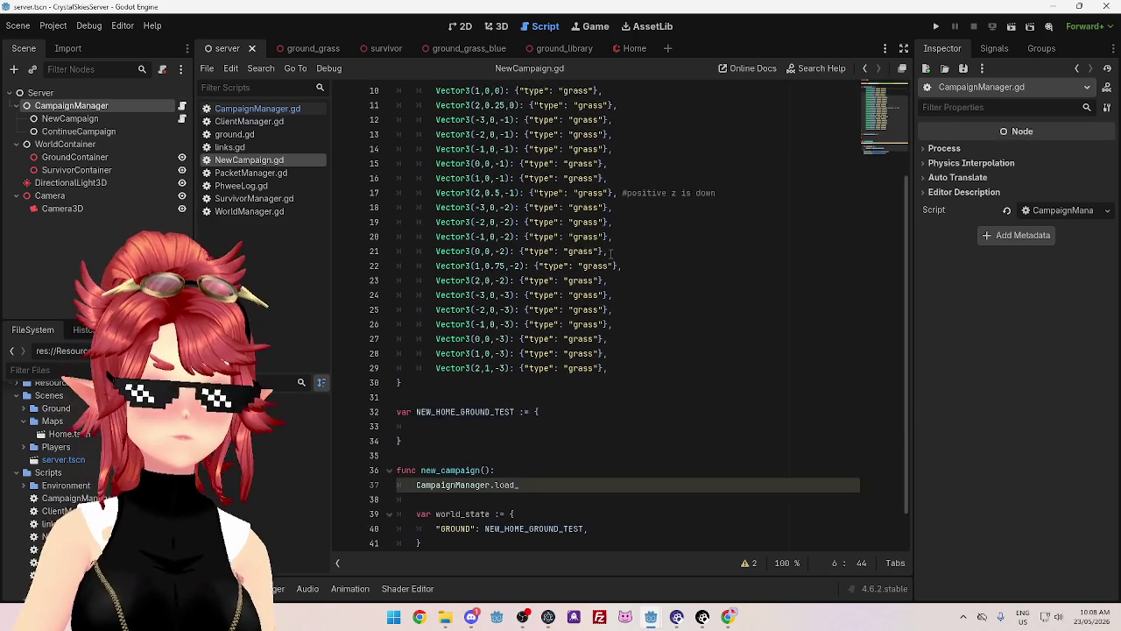
pyautogui.click(529, 440)
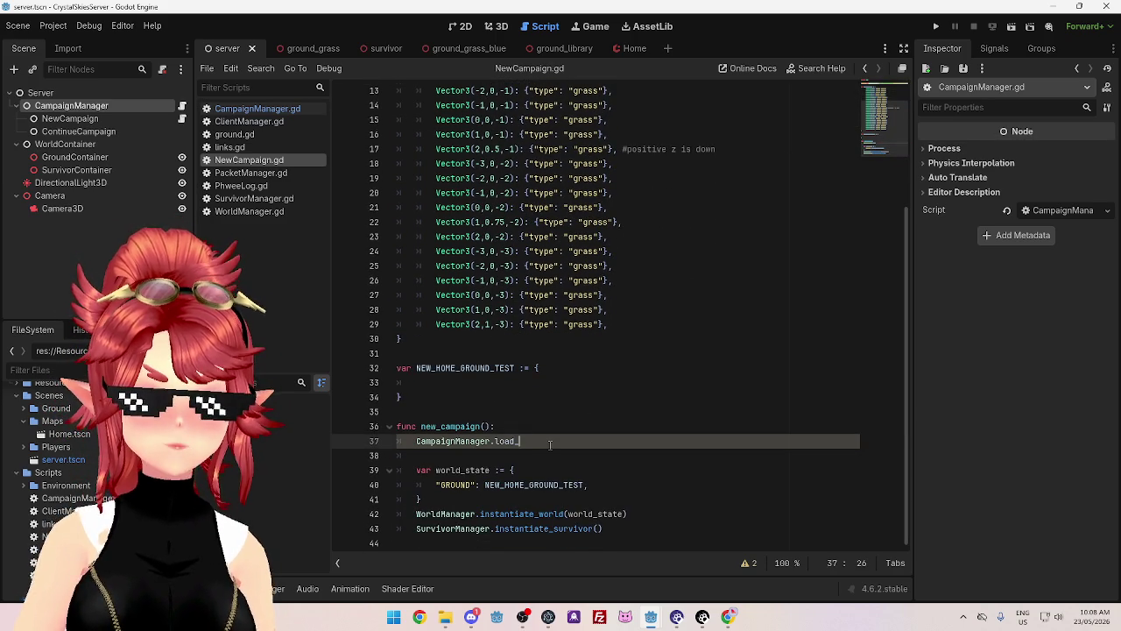
pyautogui.hotkey('ctrl', 'space')
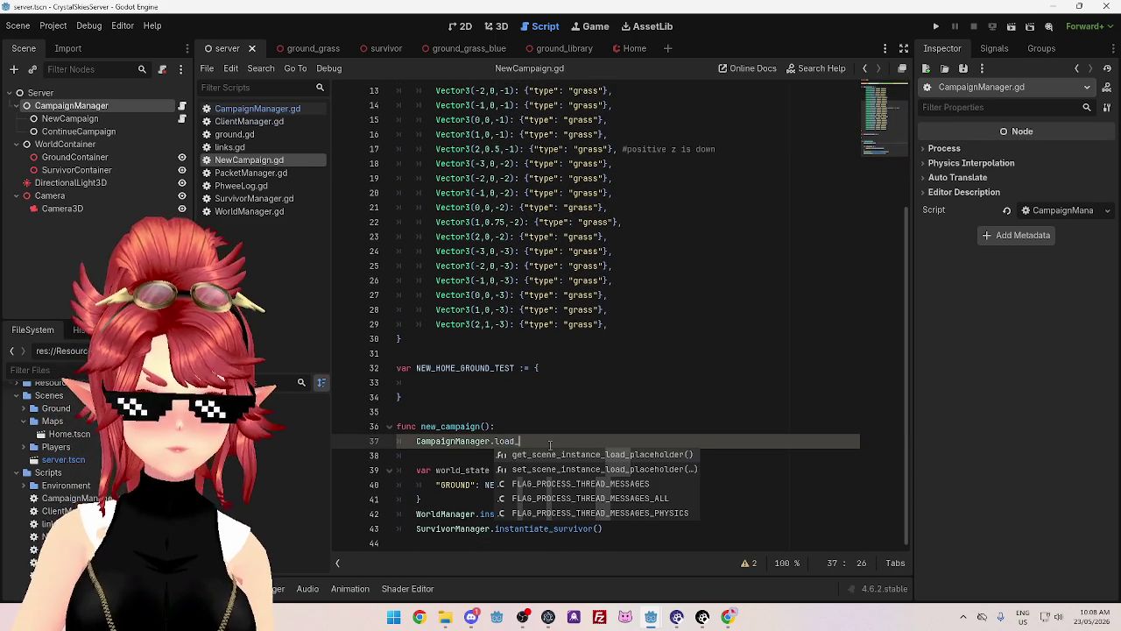
pyautogui.click(606, 383)
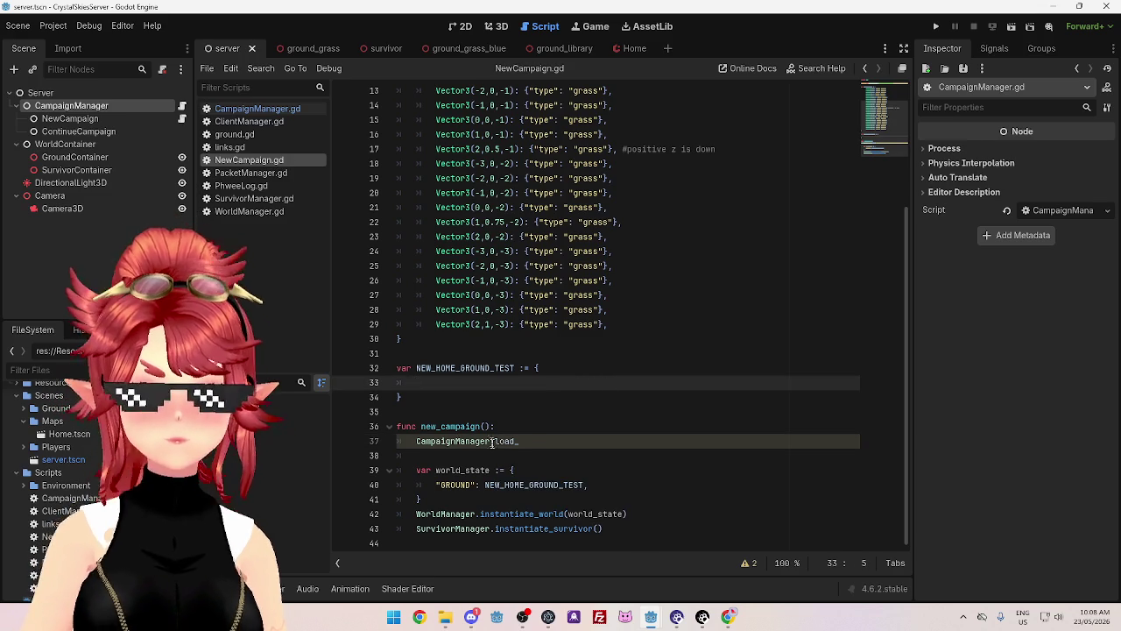
pyautogui.click(256, 108)
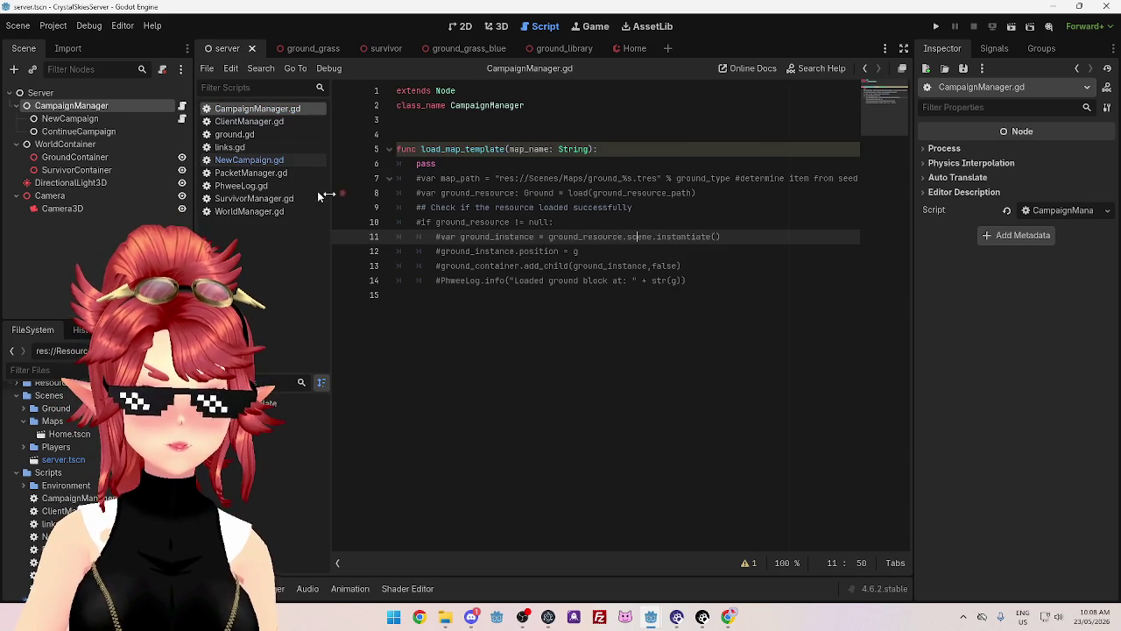
pyautogui.click(254, 160)
pyautogui.doubleClick(515, 441)
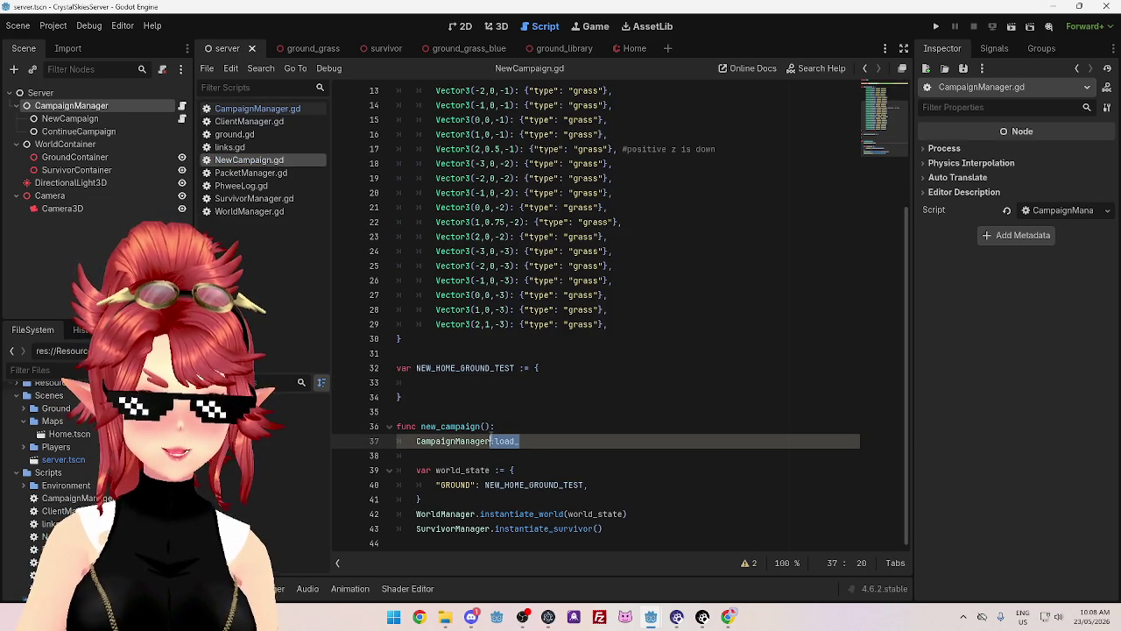
pyautogui.press('BackSpace')
pyautogui.write('d')
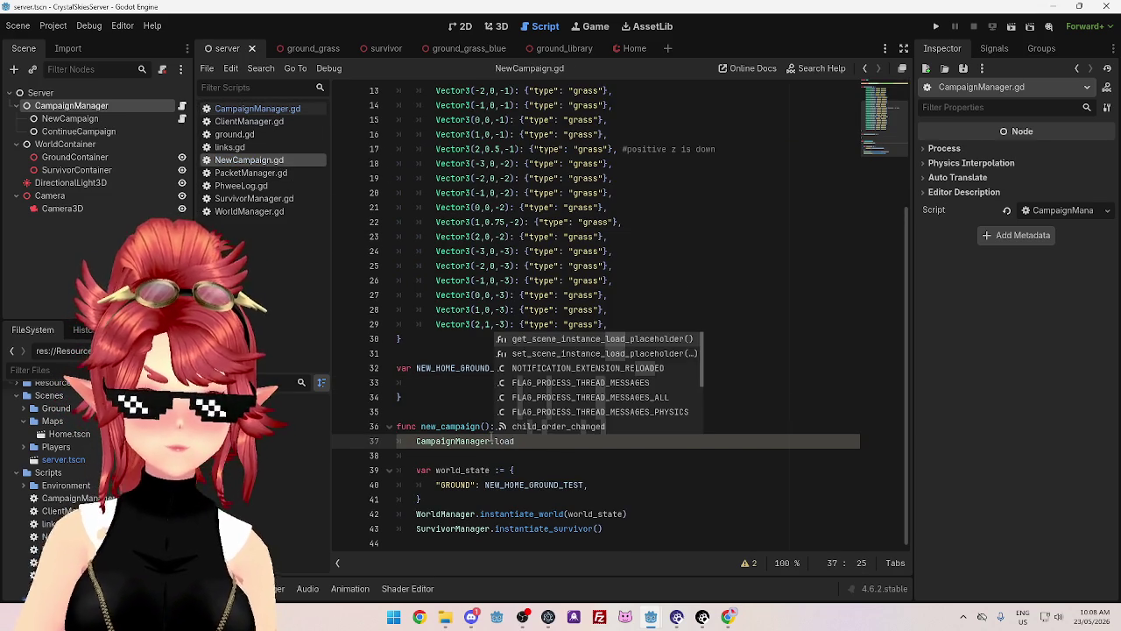
pyautogui.write('_')
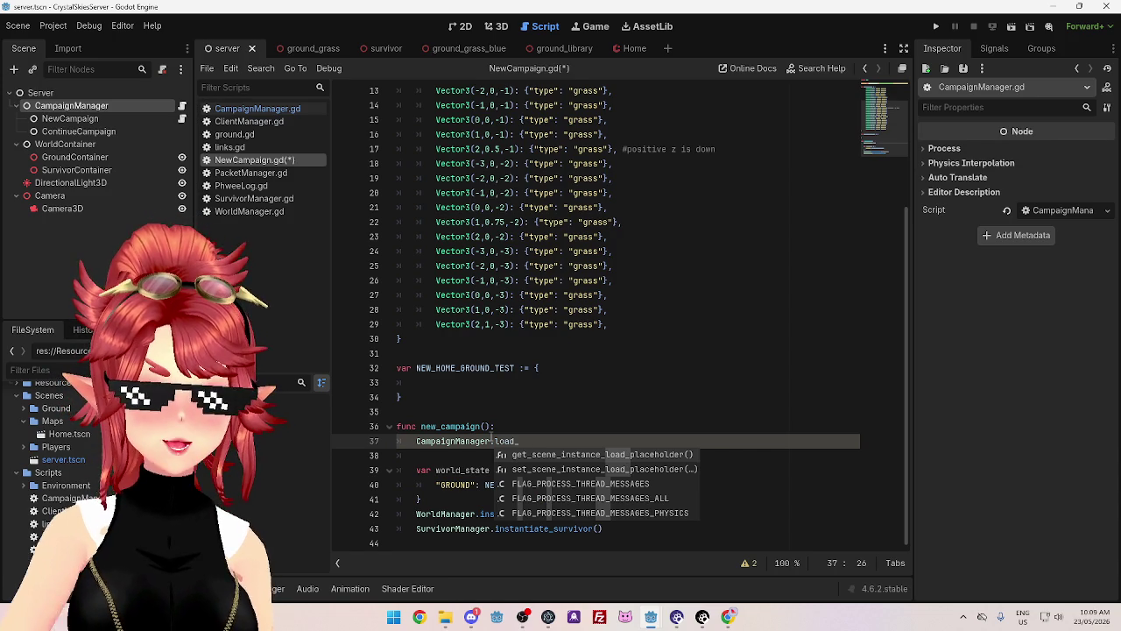
# - Complete line 37 as CampaignManager.load_map_template()
pyautogui.scroll(4, 563, 298)
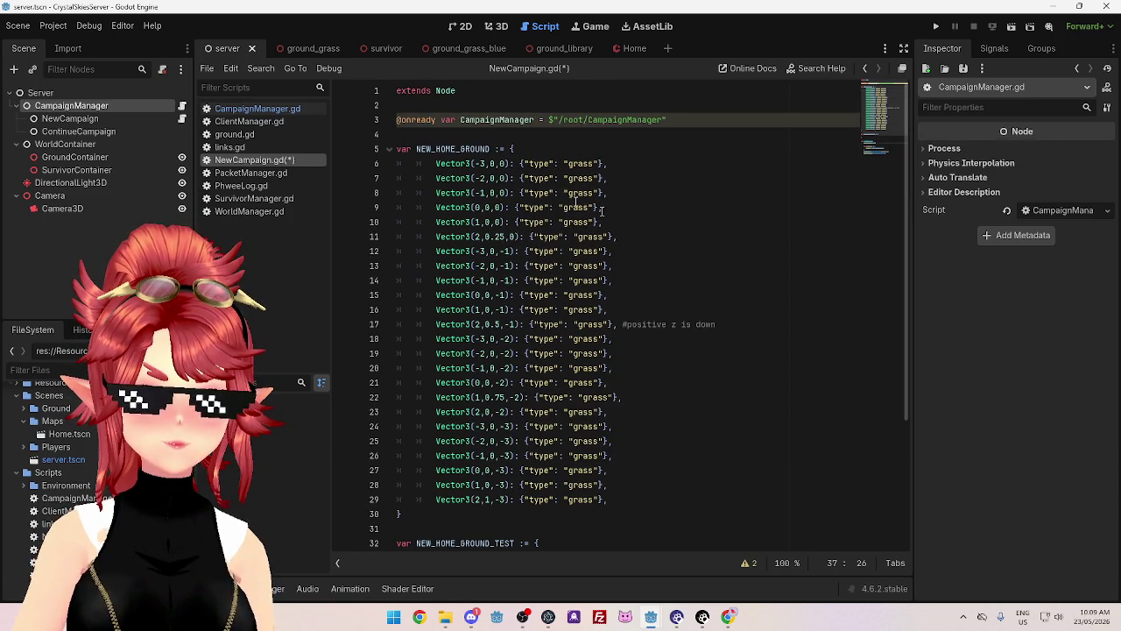
pyautogui.scroll(-4, 474, 392)
pyautogui.scroll(4, 566, 357)
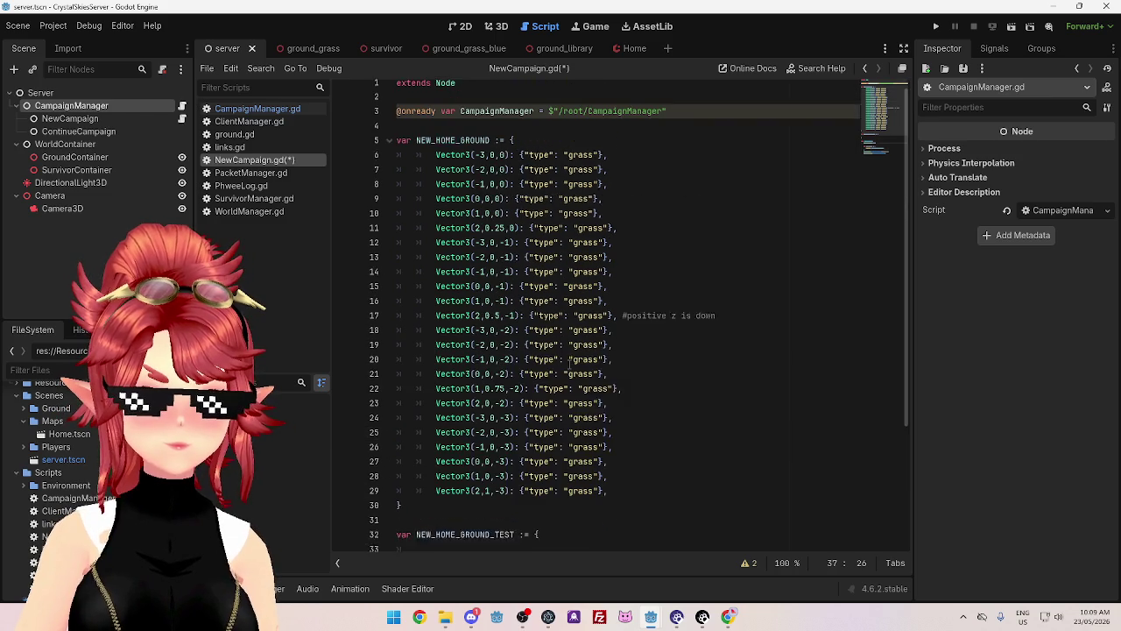
pyautogui.moveTo(436, 123)
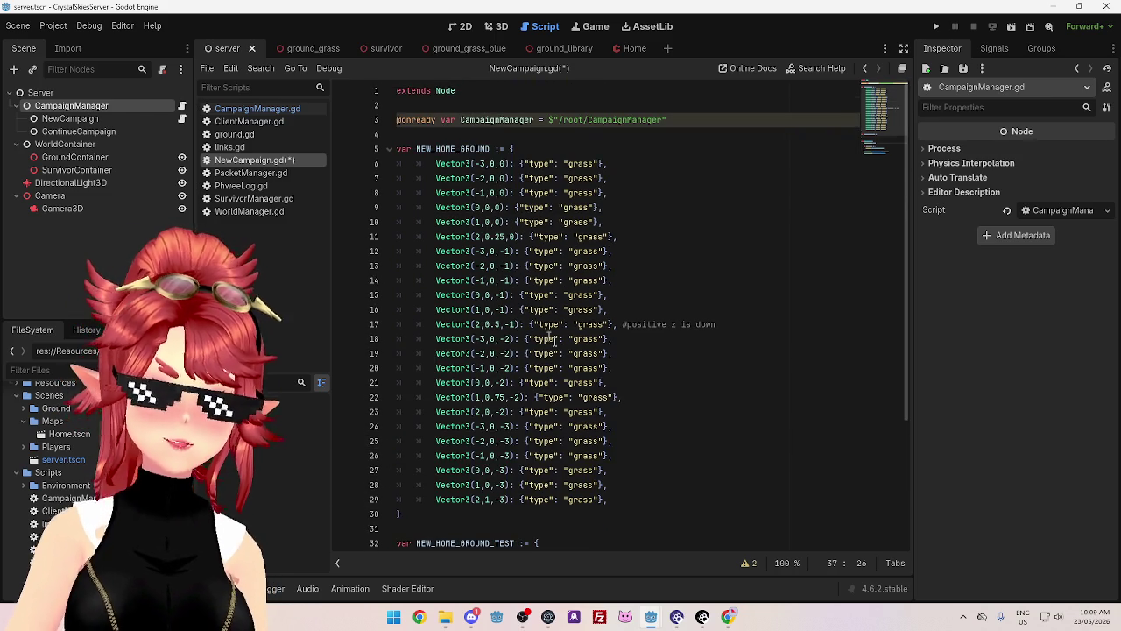
pyautogui.scroll(-4, 562, 357)
pyautogui.moveTo(536, 442); pyautogui.dragTo(487, 442)
pyautogui.write('r.')
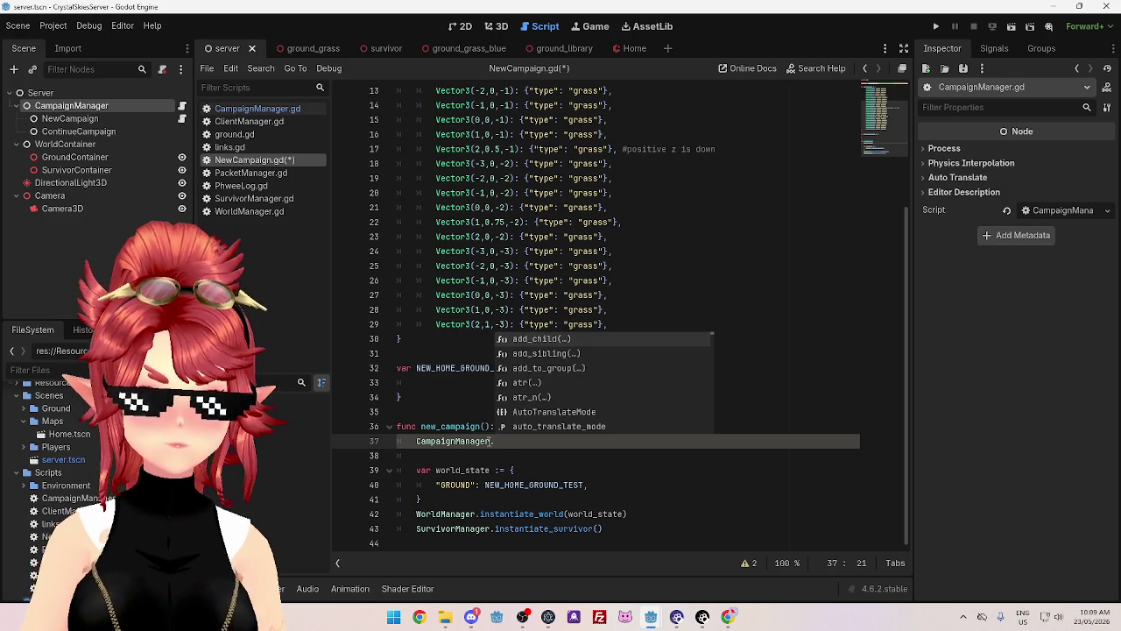
pyautogui.write('load_')
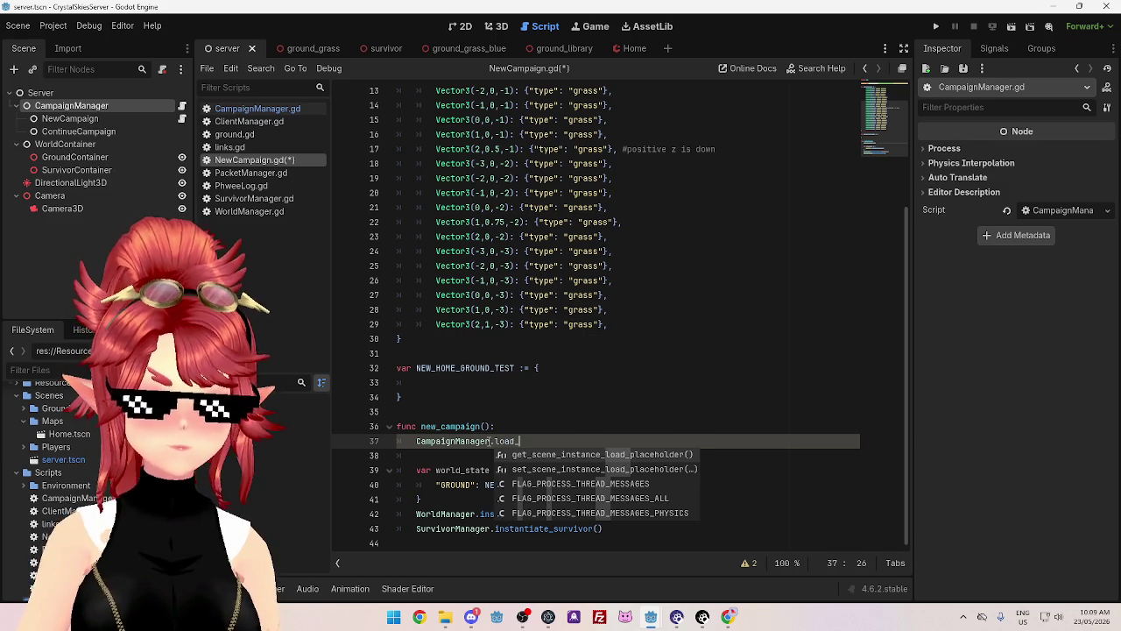
pyautogui.click(292, 110)
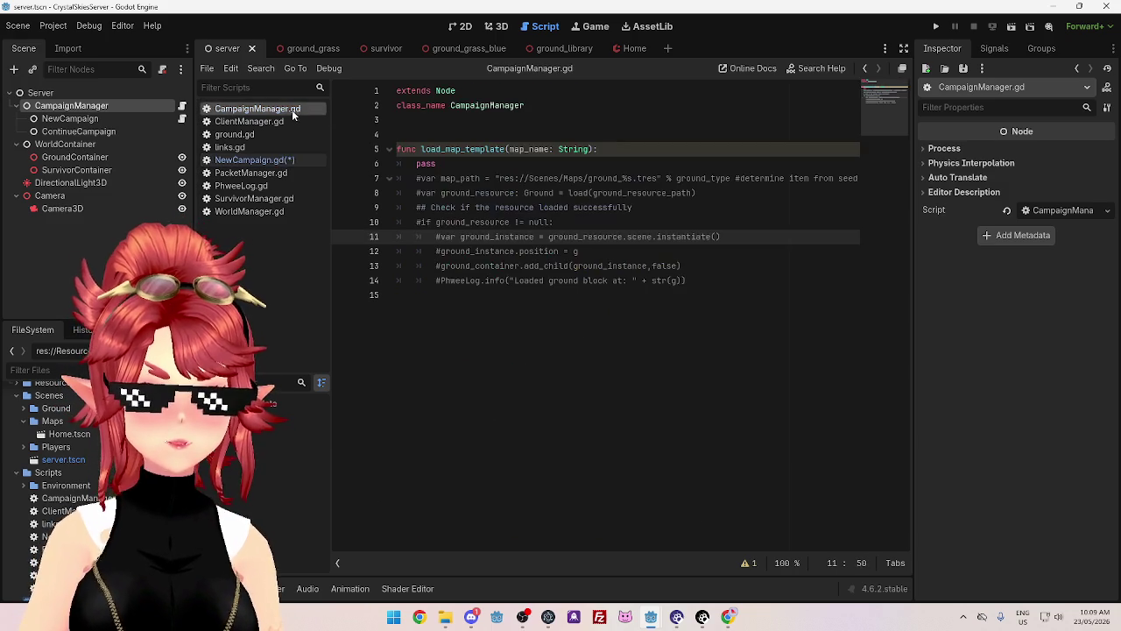
pyautogui.click(283, 161)
pyautogui.click(528, 442)
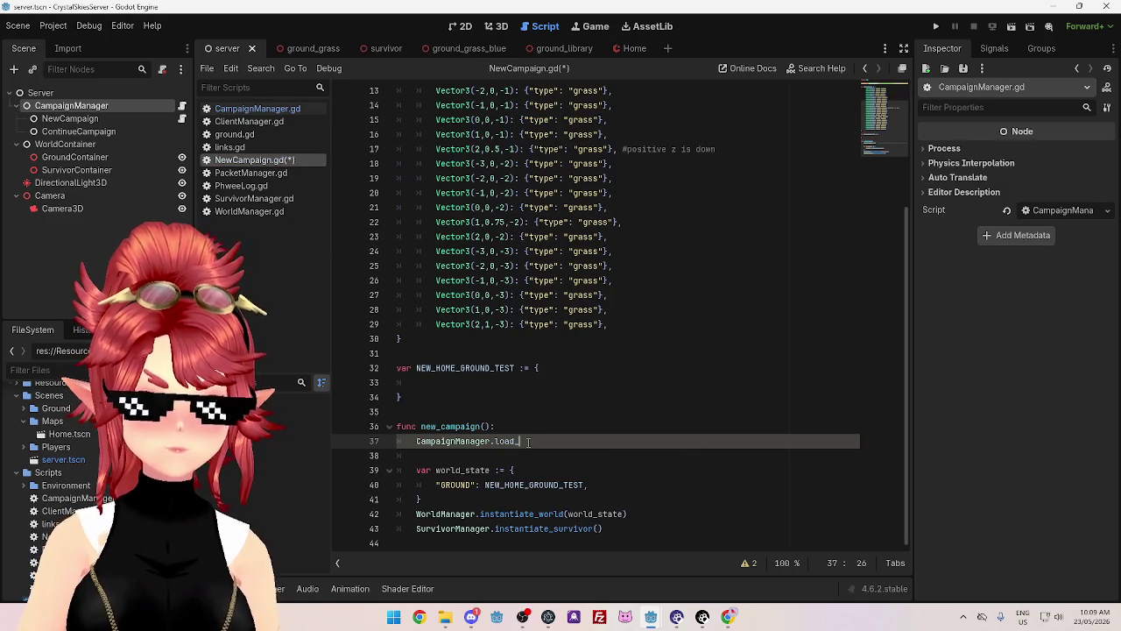
pyautogui.write('map_templ')
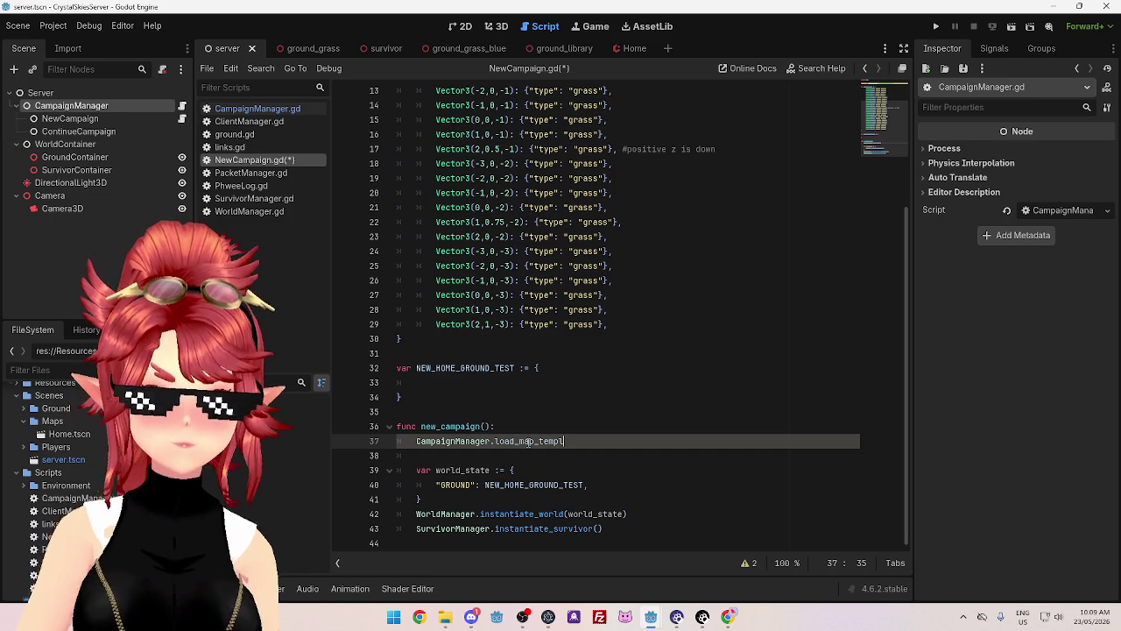
pyautogui.write('ate()')
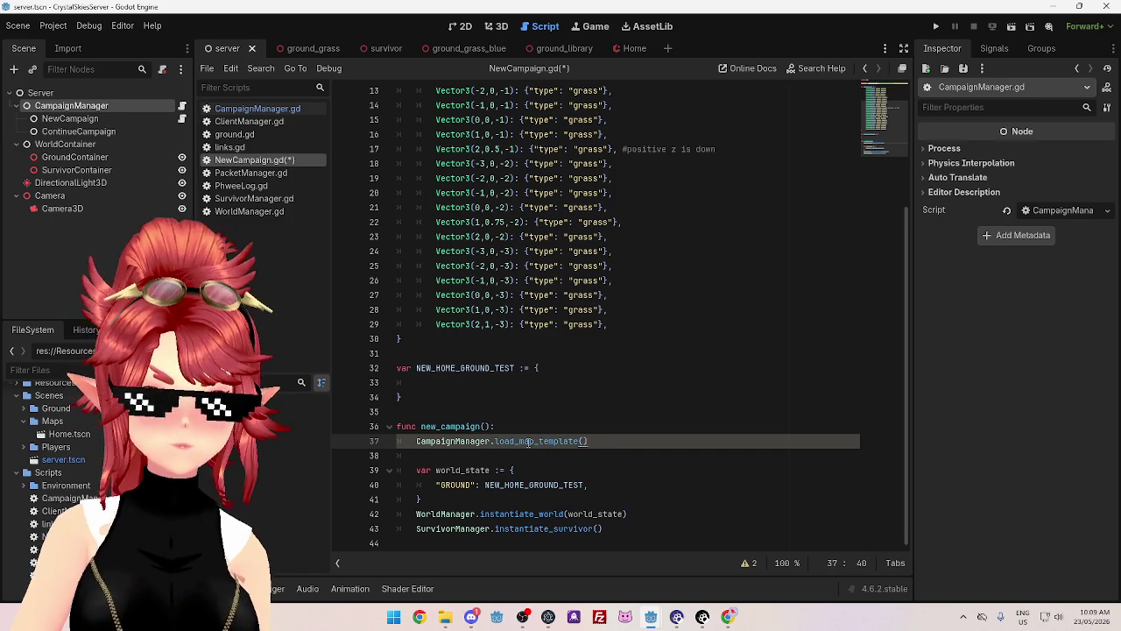
pyautogui.press('Return')
# - Pass "home" as the load_map_template argument and save
pyautogui.click(548, 411)
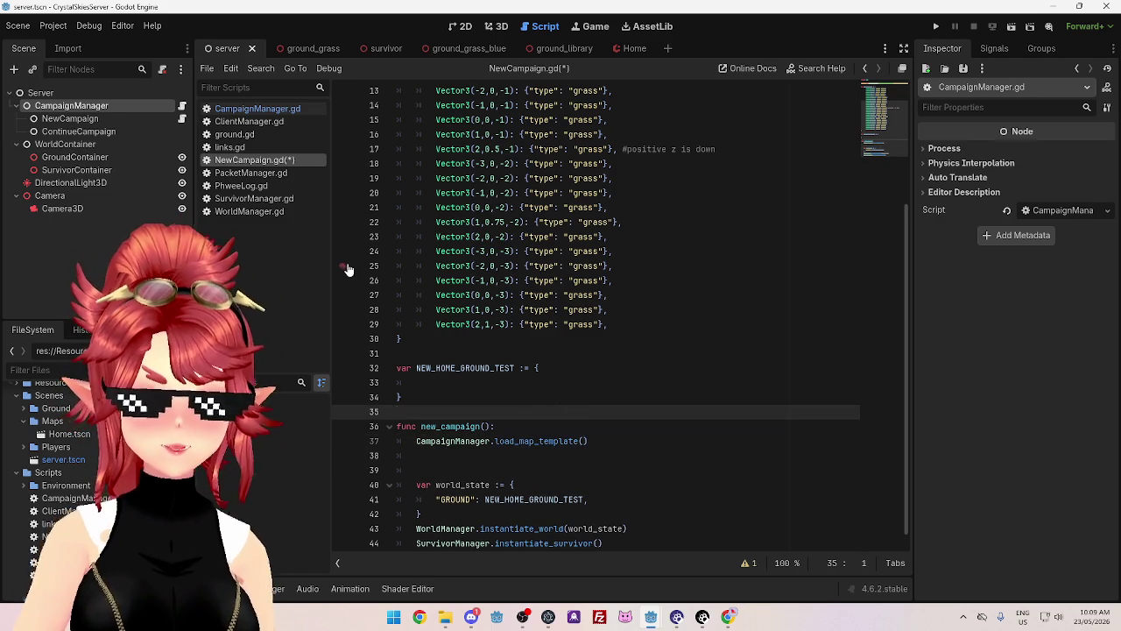
pyautogui.hotkey('ctrl', 's')
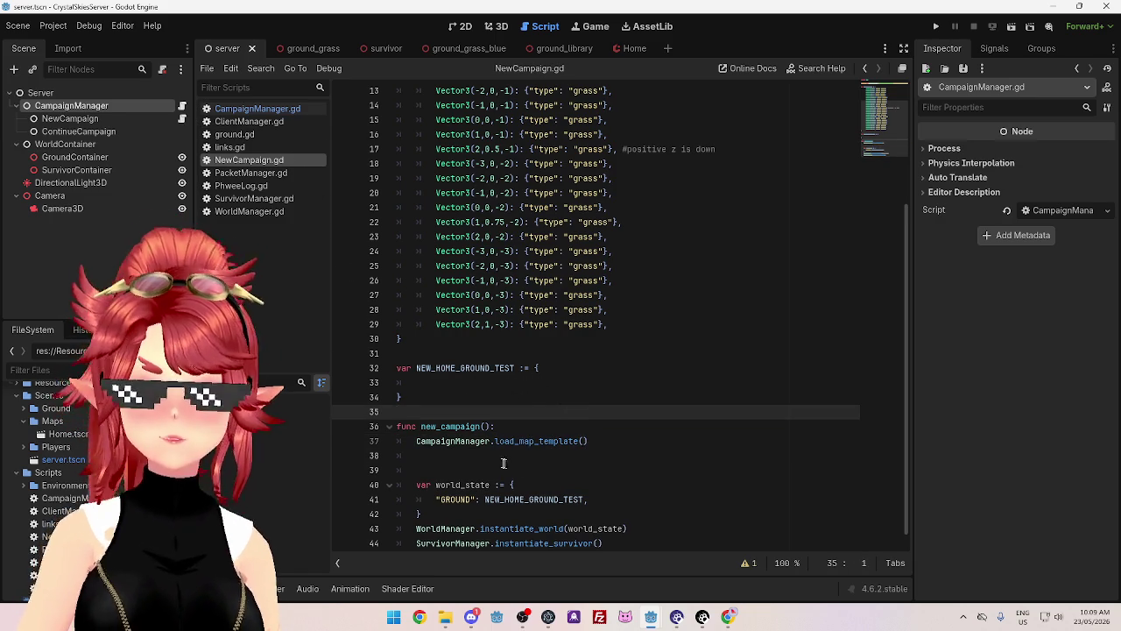
pyautogui.click(519, 462)
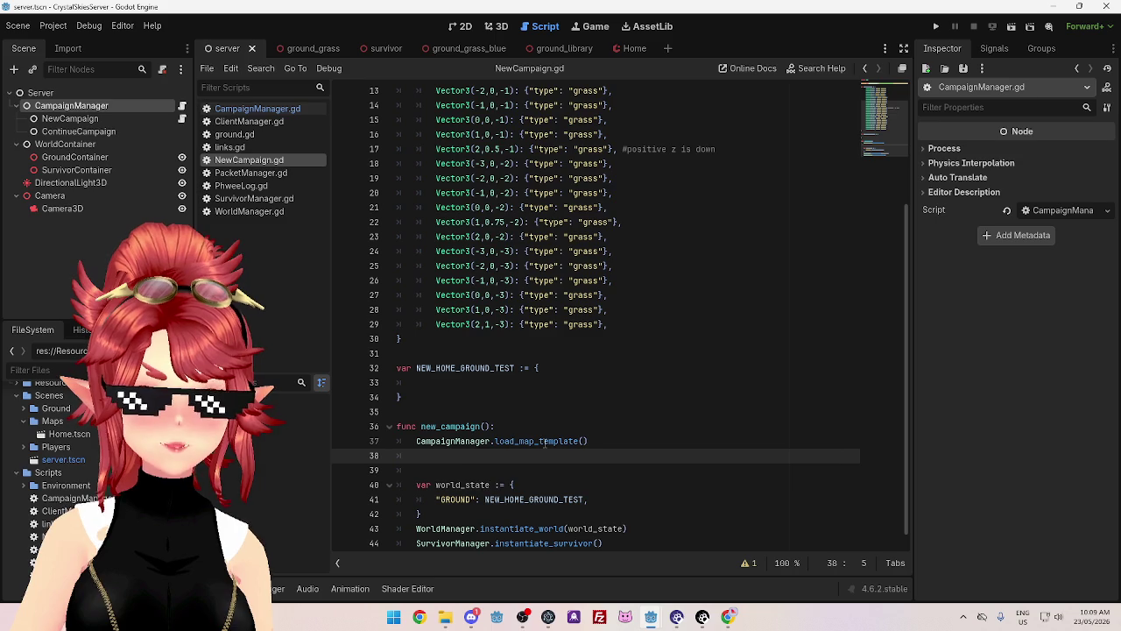
pyautogui.click(585, 441)
pyautogui.write('"')
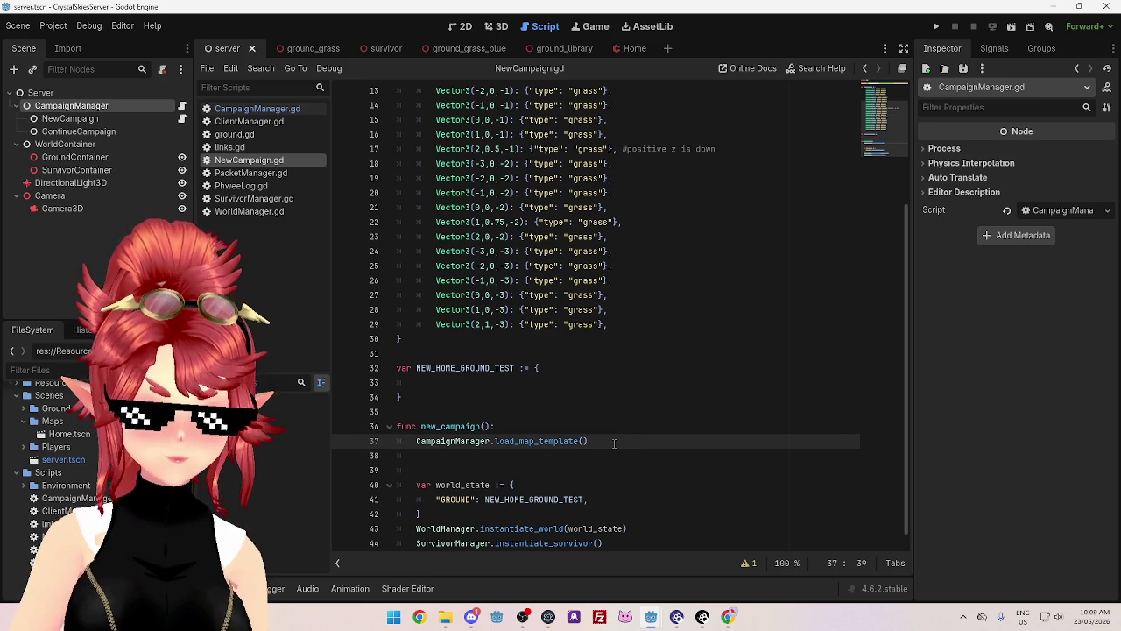
pyautogui.write('home')
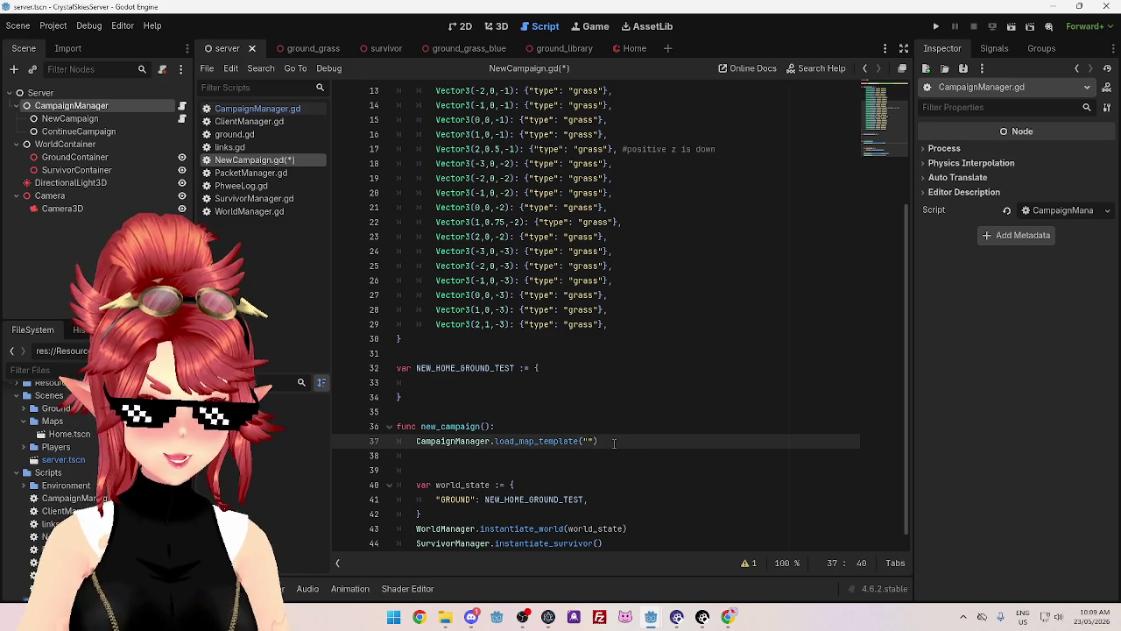
pyautogui.click(620, 401)
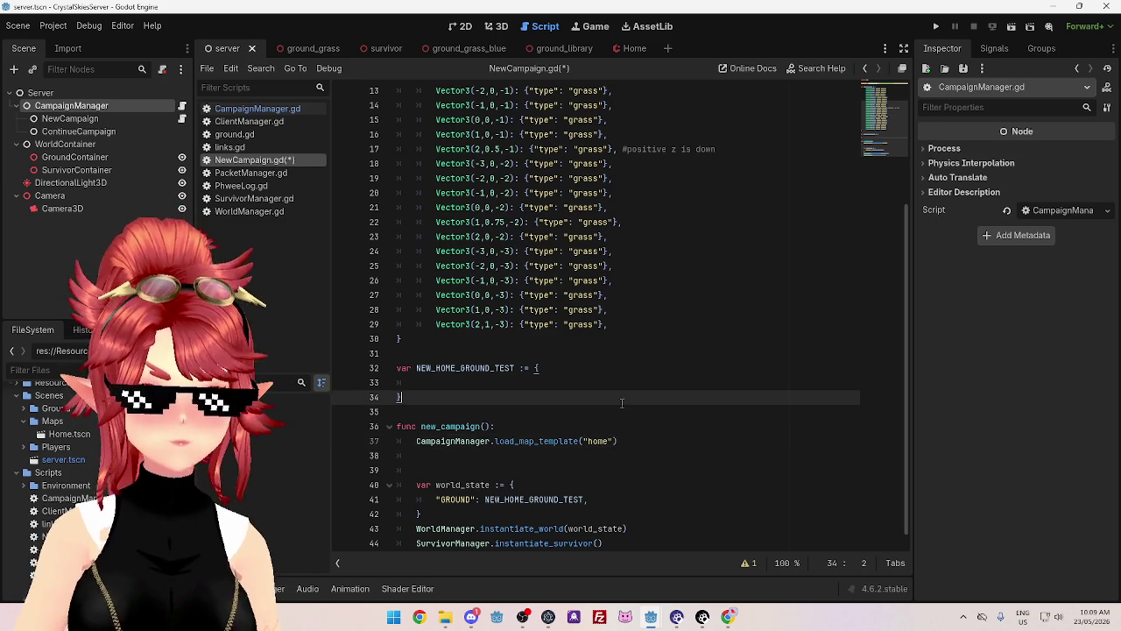
pyautogui.hotkey('ctrl', 's')
# - Rename the Home.tscn map file to home.tscn
pyautogui.rightClick(60, 435)
pyautogui.click(108, 487)
pyautogui.write('home')
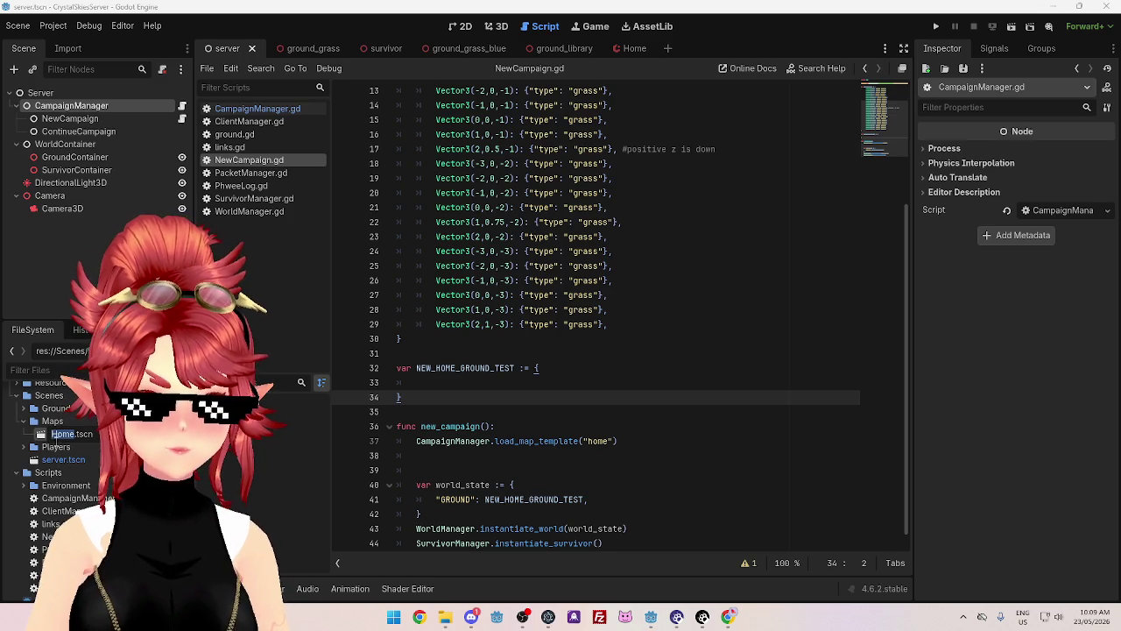
pyautogui.click(476, 456)
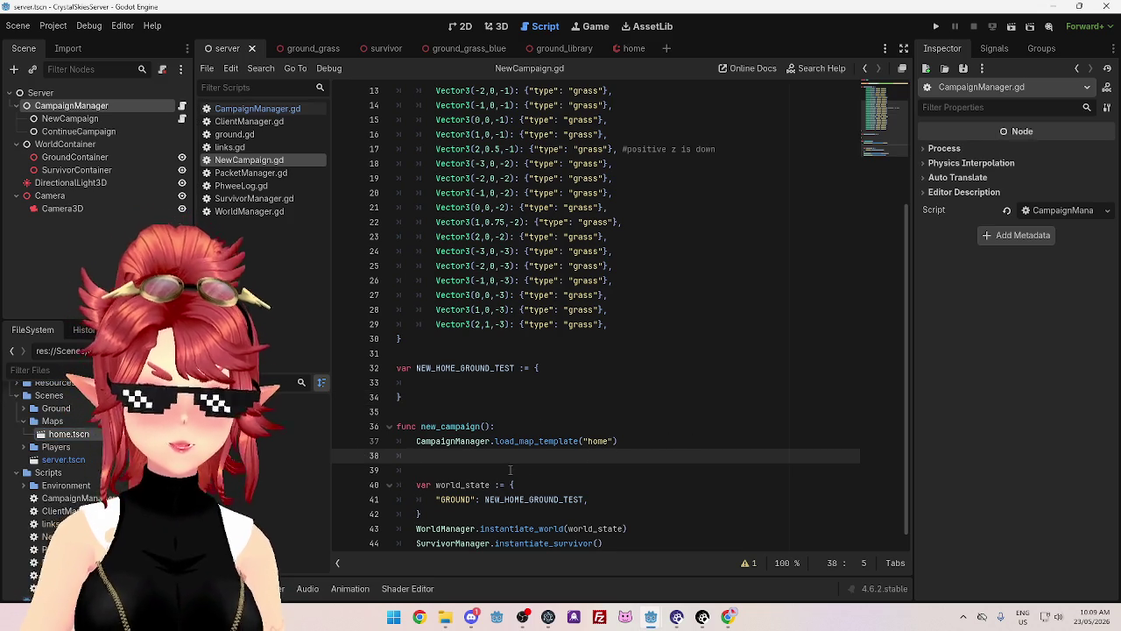
# - Remove the extra blank line 38 and save NewCampaign.gd
pyautogui.press('BackSpace')
pyautogui.press('BackSpace')
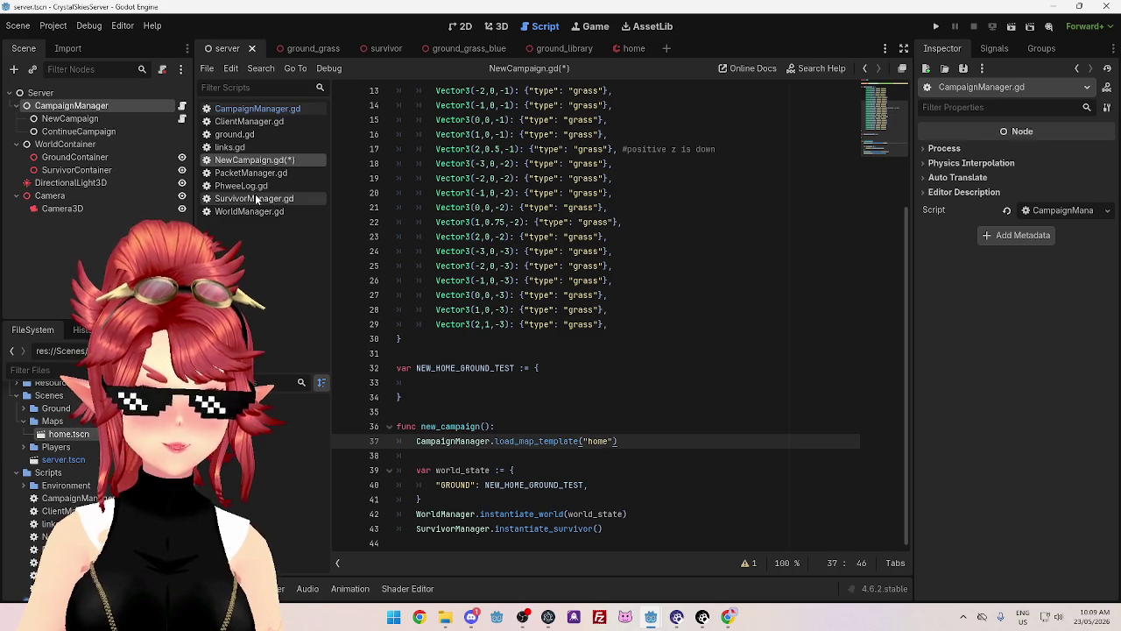
pyautogui.hotkey('ctrl', 's')
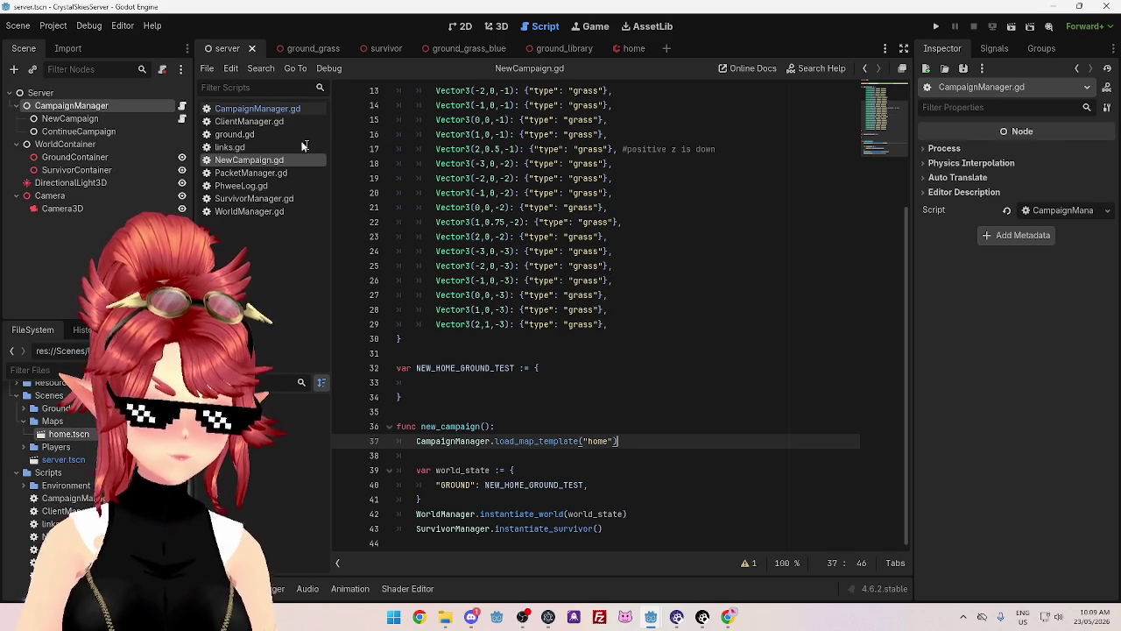
pyautogui.click(270, 111)
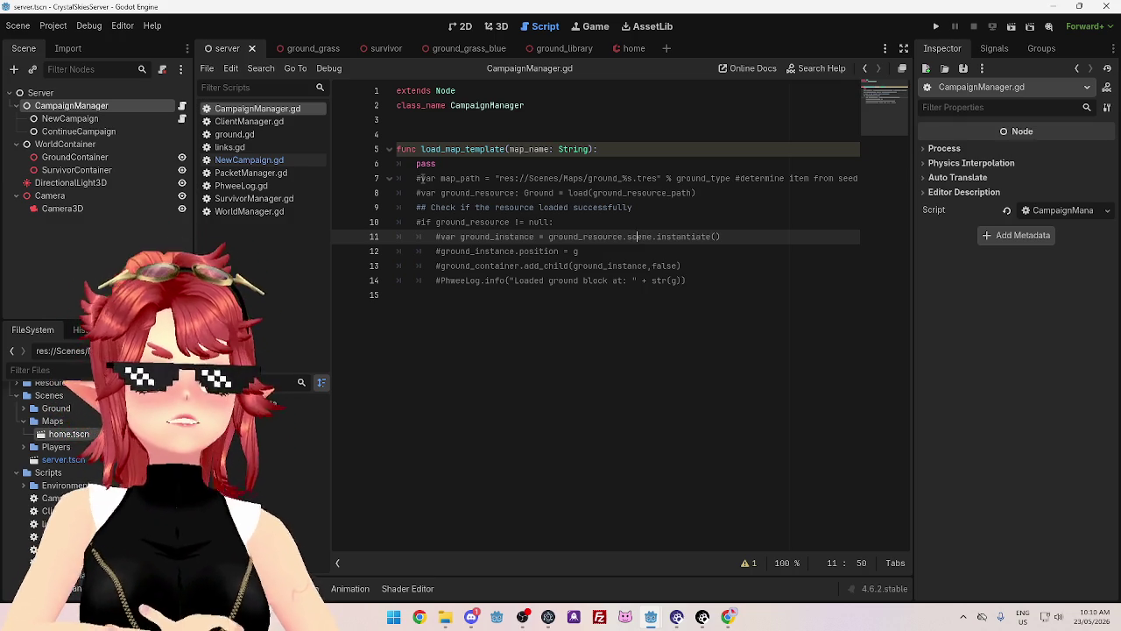
# - Uncomment the map_path line and delete the placeholder pass statement
pyautogui.click(427, 178)
pyautogui.hotkey('ctrl', 'k')
pyautogui.click(441, 164)
pyautogui.moveTo(441, 164); pyautogui.dragTo(398, 164)
pyautogui.press('BackSpace')
pyautogui.press('BackSpace')
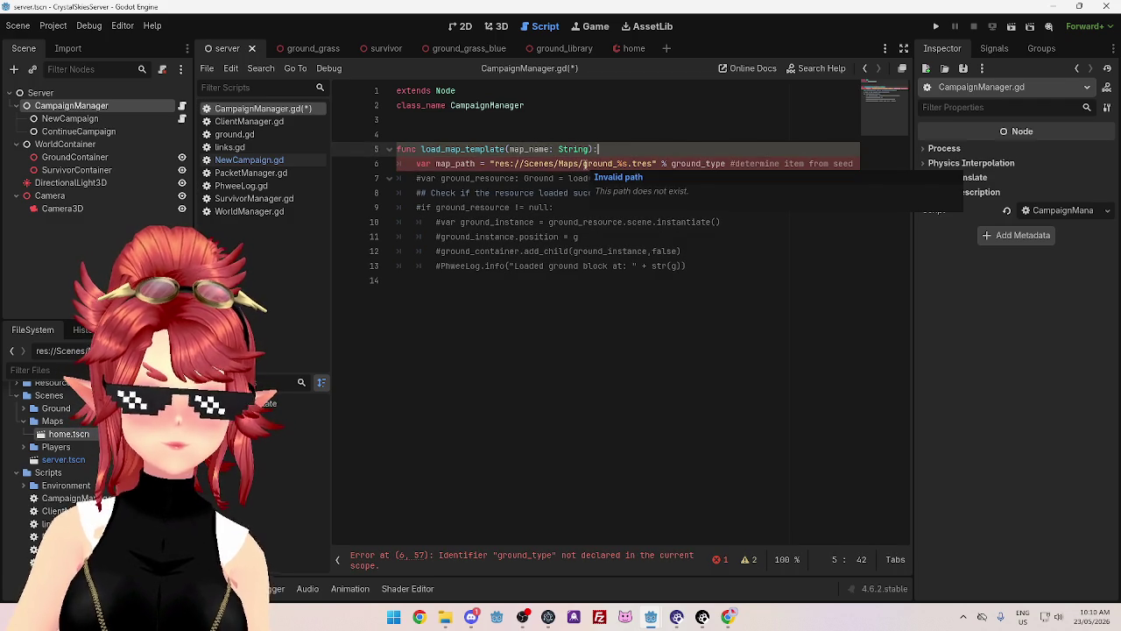
# - Make the path "res://Scenes/Maps/%s.tres" % map_name and remove the trailing comment
pyautogui.moveTo(583, 164); pyautogui.dragTo(618, 164)
pyautogui.press('BackSpace')
pyautogui.moveTo(638, 163); pyautogui.dragTo(692, 164)
pyautogui.write('map_name')
pyautogui.moveTo(818, 164); pyautogui.dragTo(678, 164)
pyautogui.press('BackSpace')
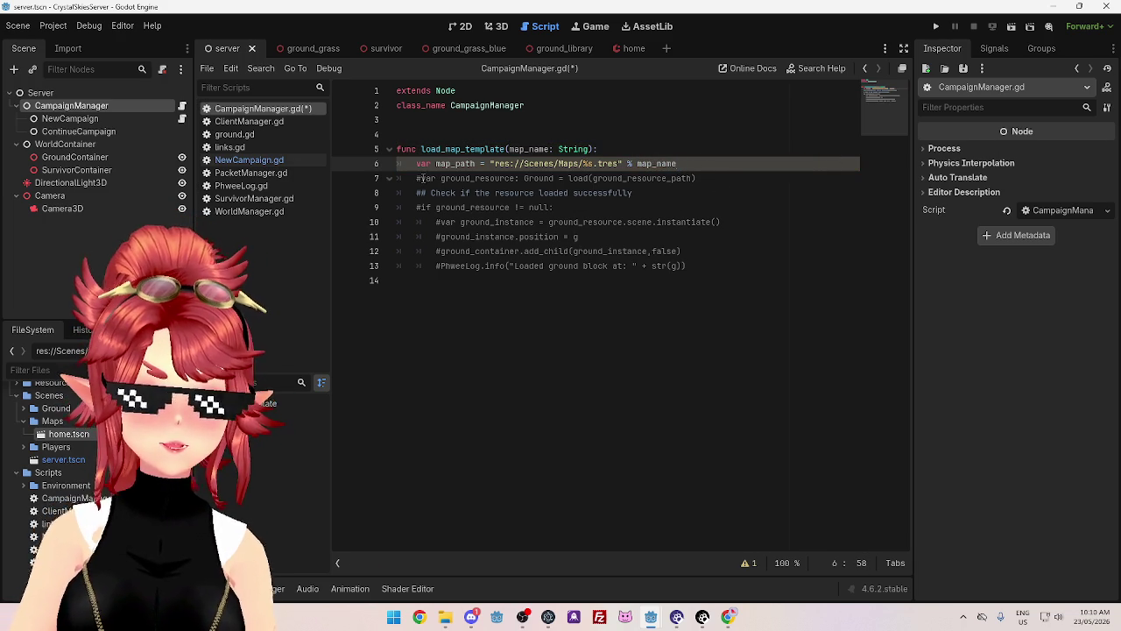
# - Uncomment line 7 and declare it as a gridmap variable of type GridMap
pyautogui.click(421, 177)
pyautogui.press('BackSpace')
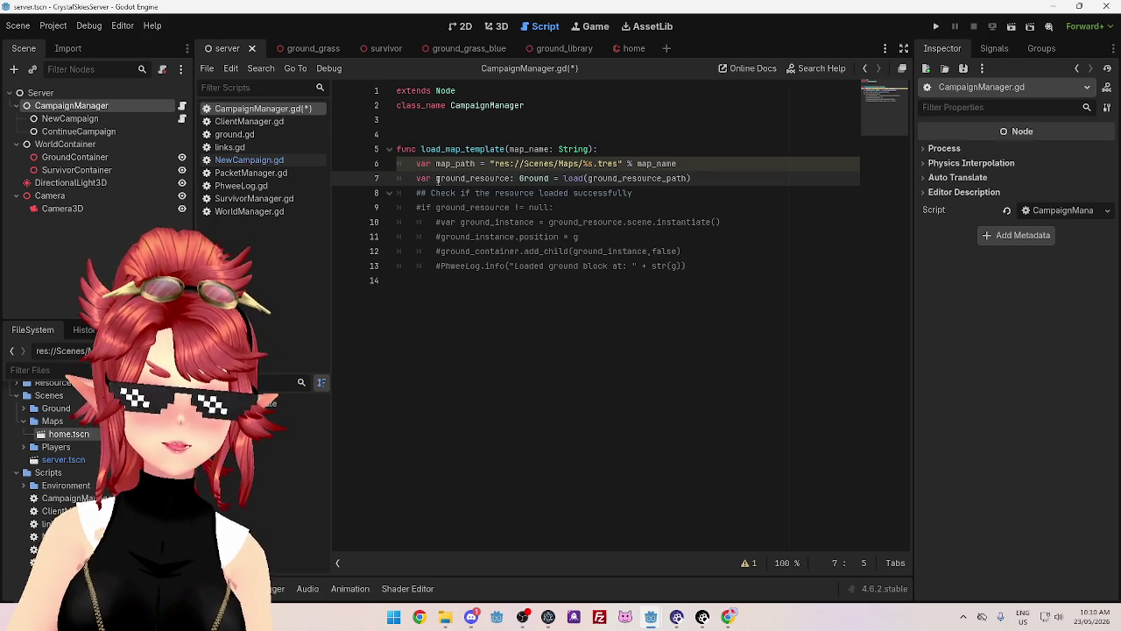
pyautogui.moveTo(437, 178); pyautogui.dragTo(512, 178)
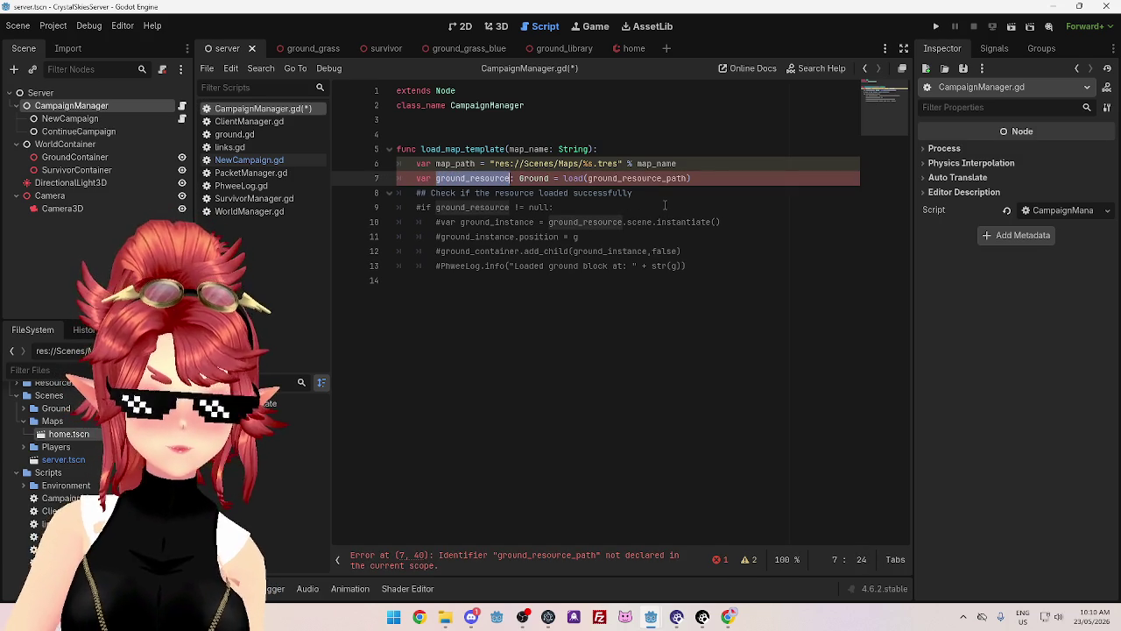
pyautogui.write('map_')
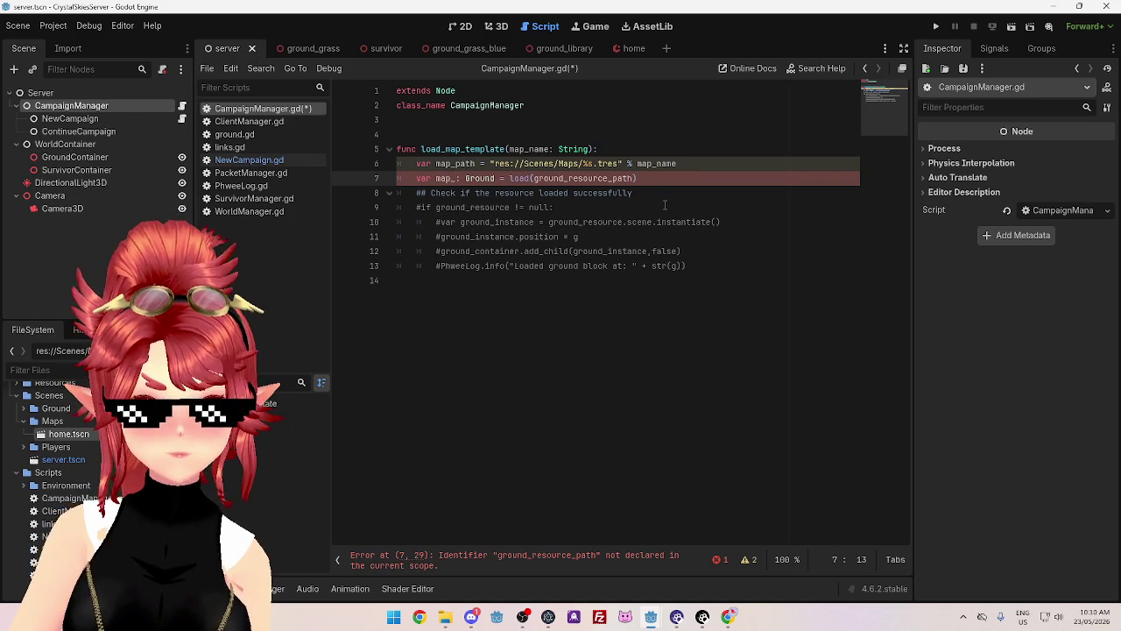
pyautogui.press('BackSpace')
pyautogui.press('BackSpace')
pyautogui.press('BackSpace')
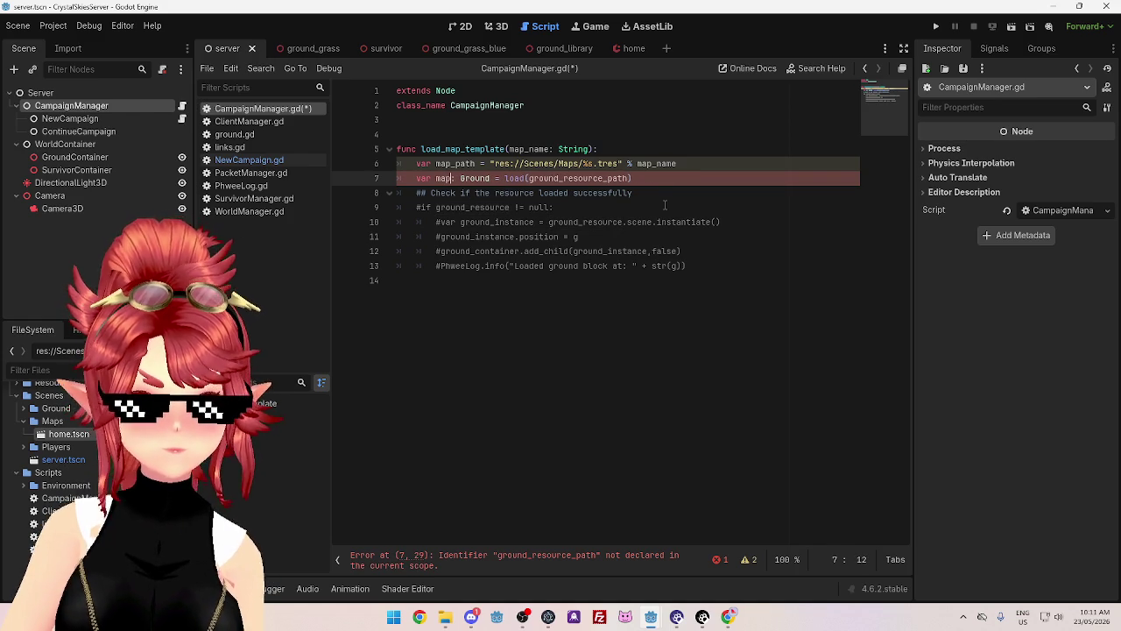
pyautogui.write('grodmap')
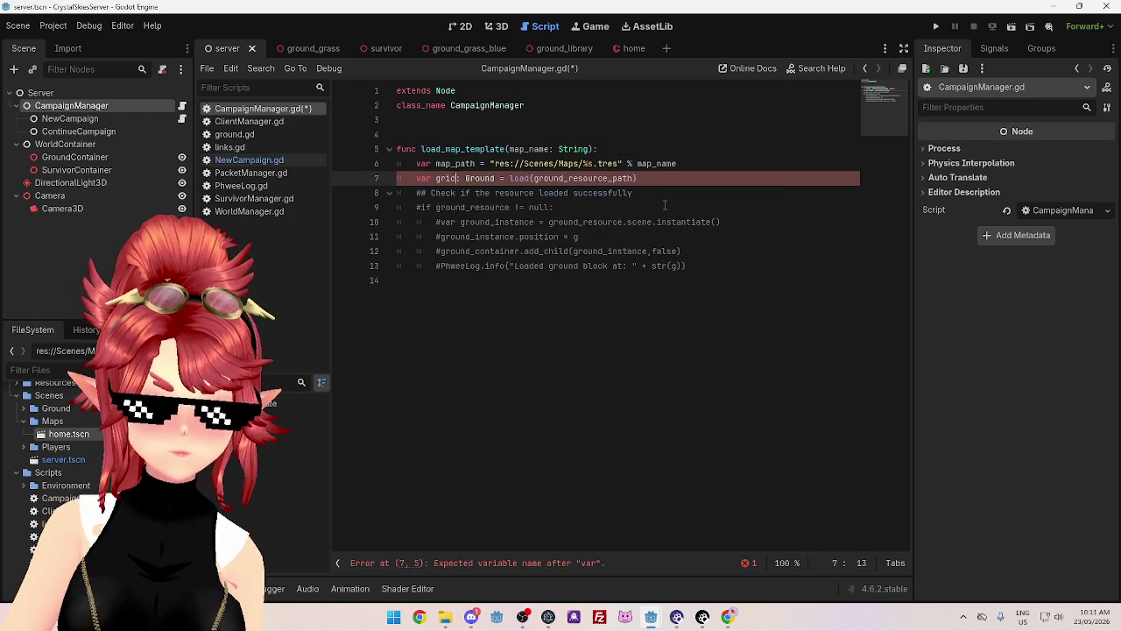
pyautogui.write(':')
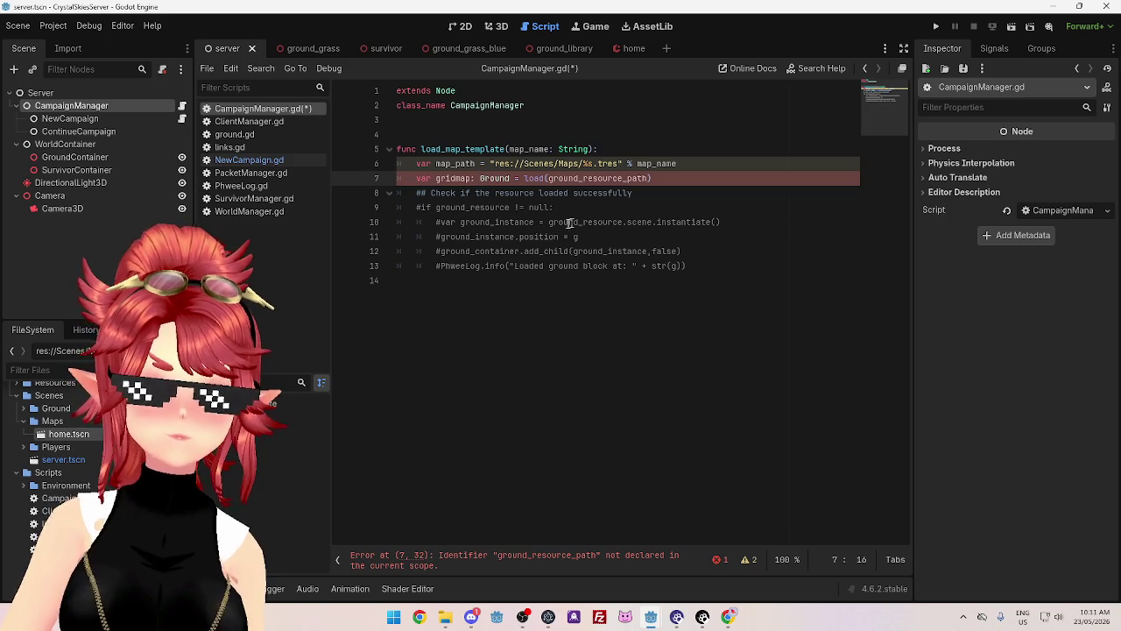
pyautogui.click(550, 221)
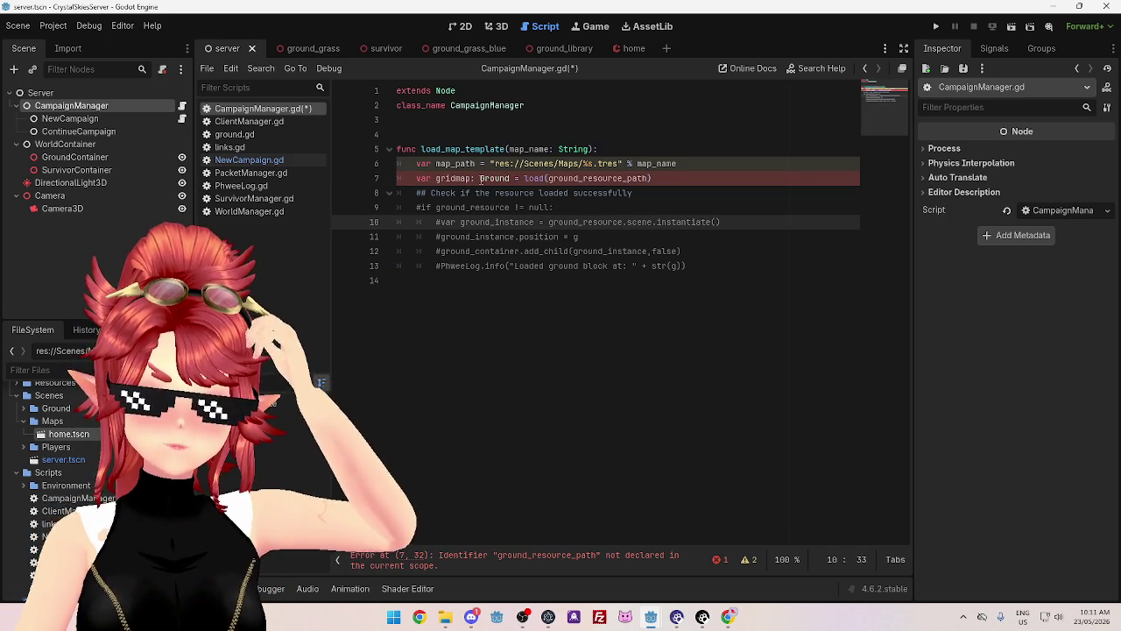
pyautogui.moveTo(481, 178); pyautogui.dragTo(510, 175)
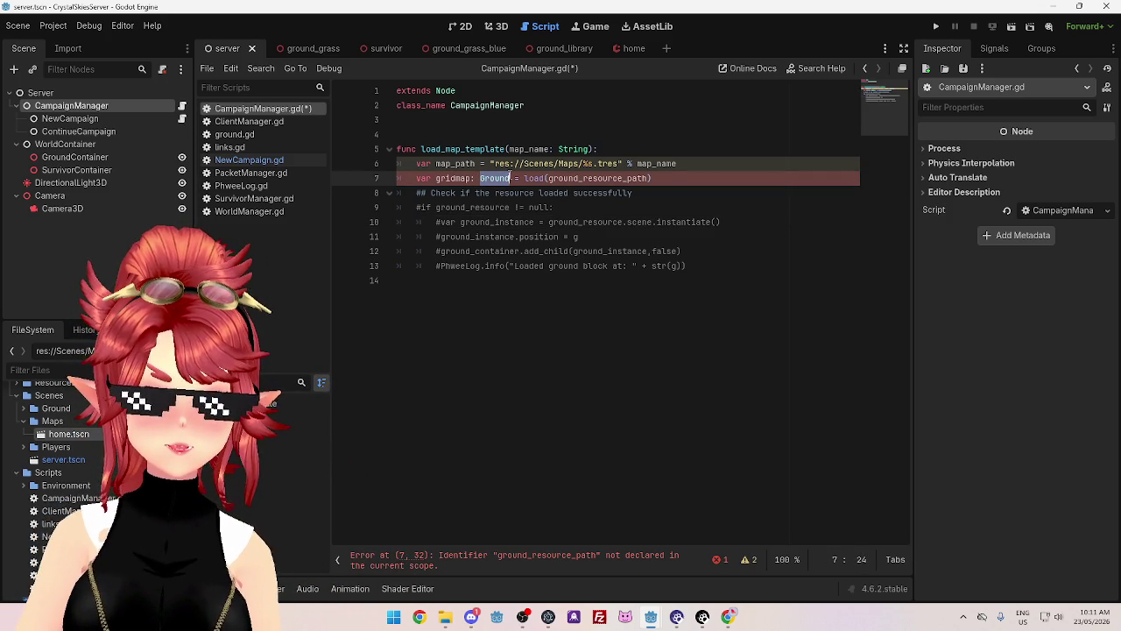
pyautogui.write('Grid')
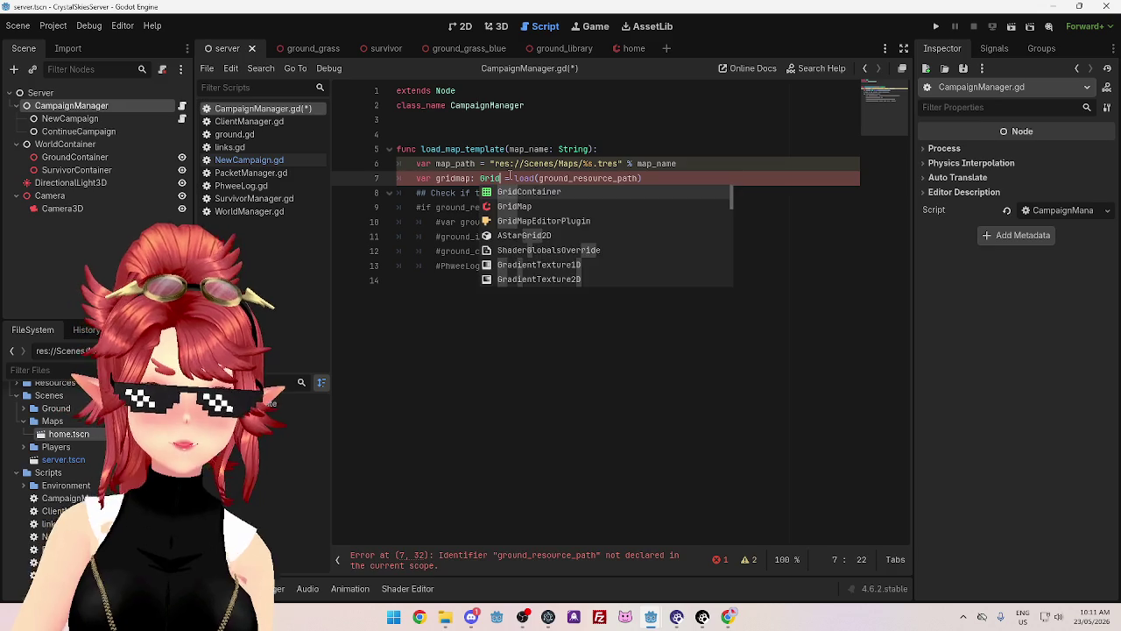
pyautogui.press('Down')
pyautogui.press('Return')
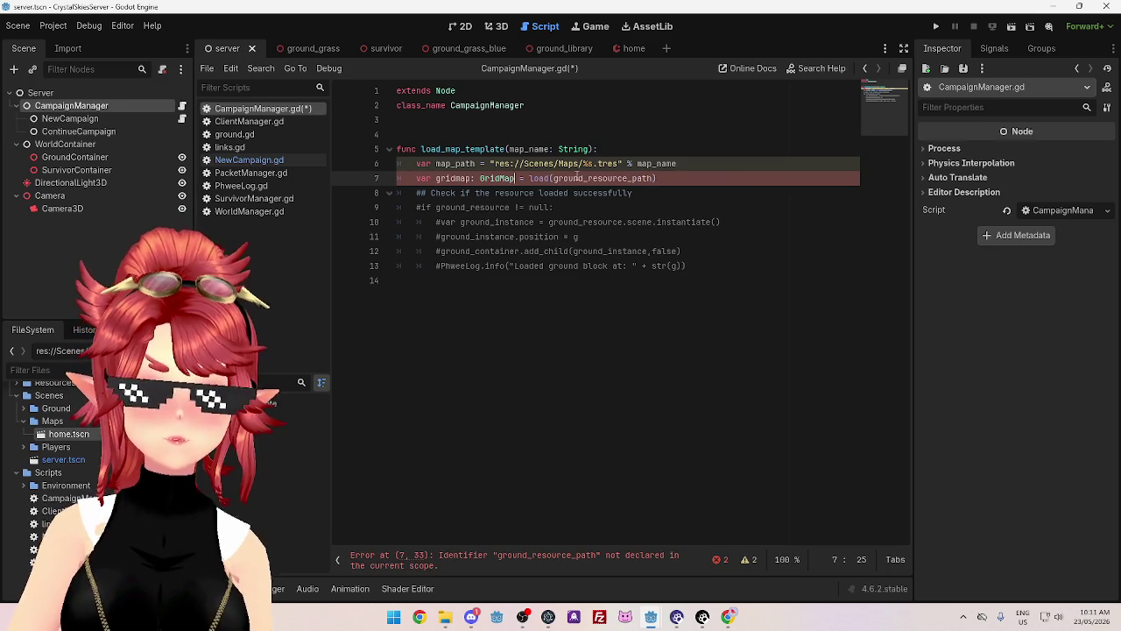
# - Replace ground_resource_path with map_path in the load call and save
pyautogui.doubleClick(434, 163)
pyautogui.hotkey('ctrl', 'c')
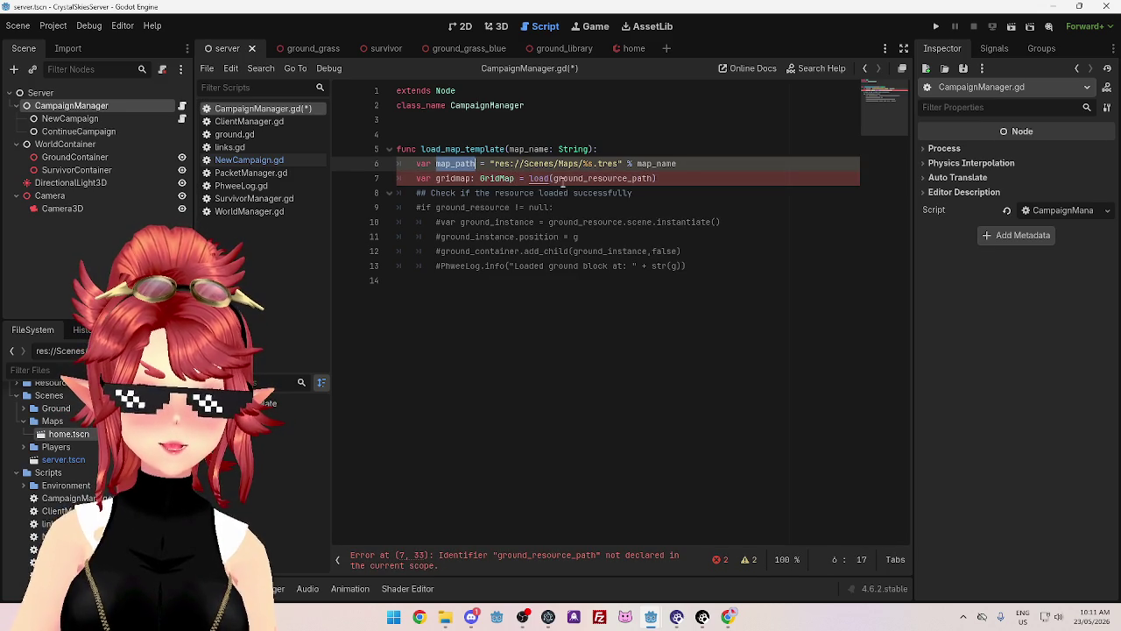
pyautogui.moveTo(553, 178); pyautogui.dragTo(649, 178)
pyautogui.hotkey('ctrl', 'v')
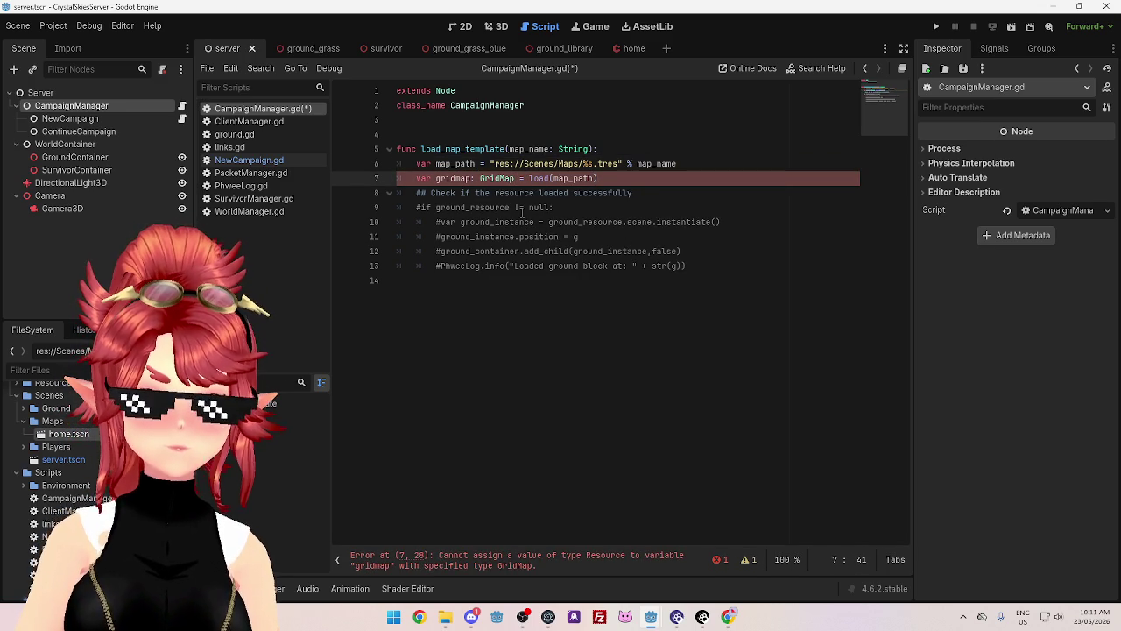
pyautogui.click(495, 193)
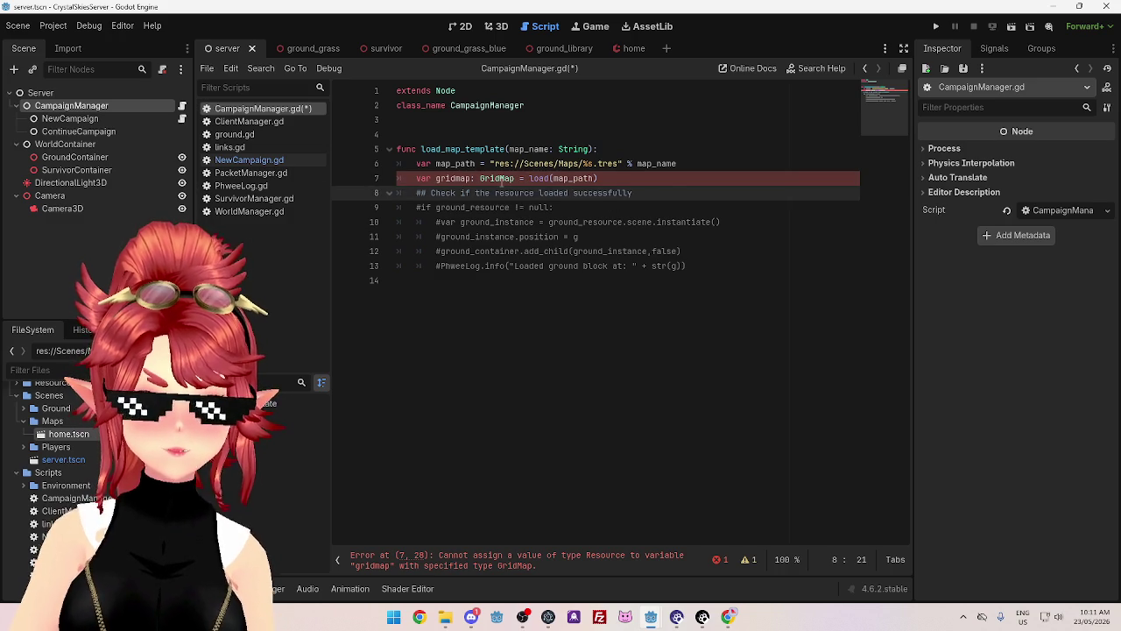
pyautogui.moveTo(501, 180)
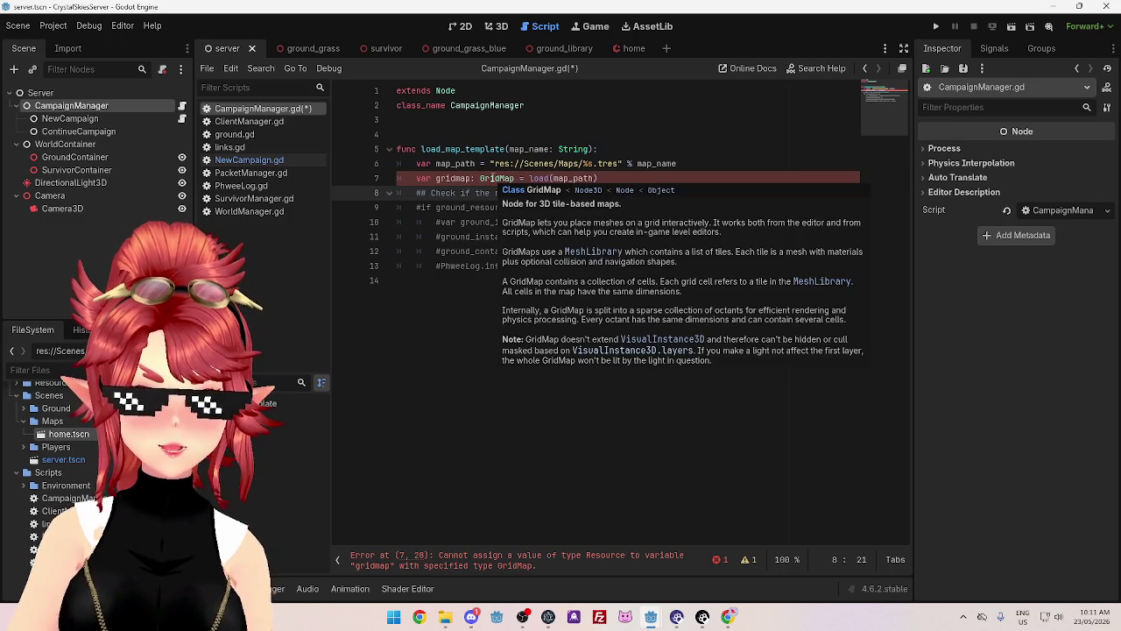
pyautogui.hotkey('ctrl', 's')
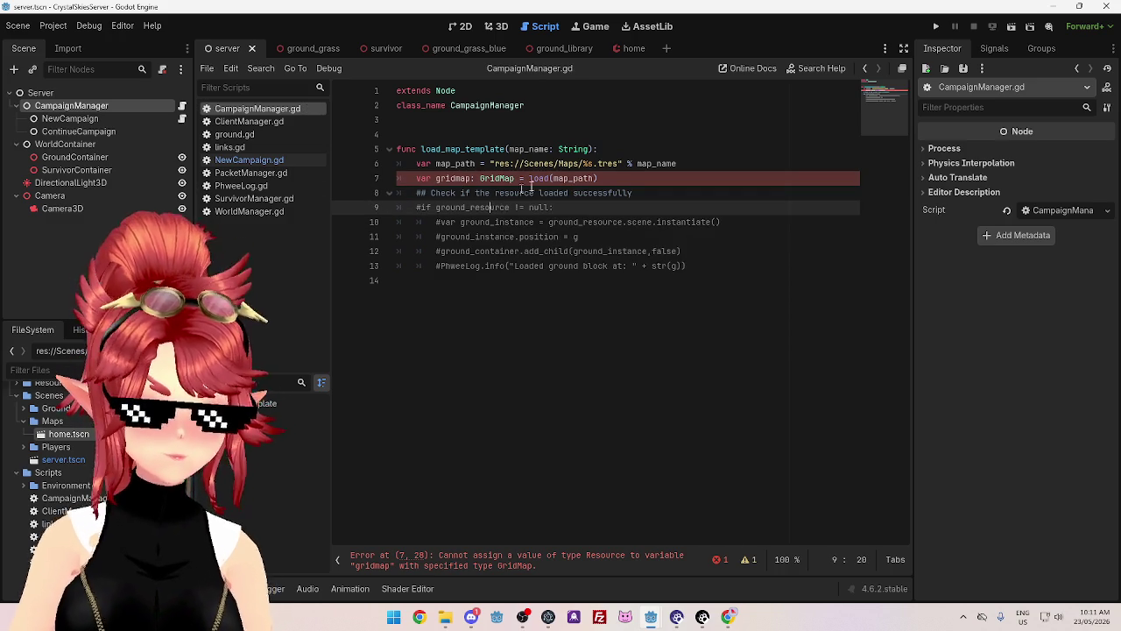
# - Delete the ': GridMap' type annotation so line 7 reads var gridmap = load(map_path)
pyautogui.click(578, 179)
pyautogui.moveTo(565, 178)
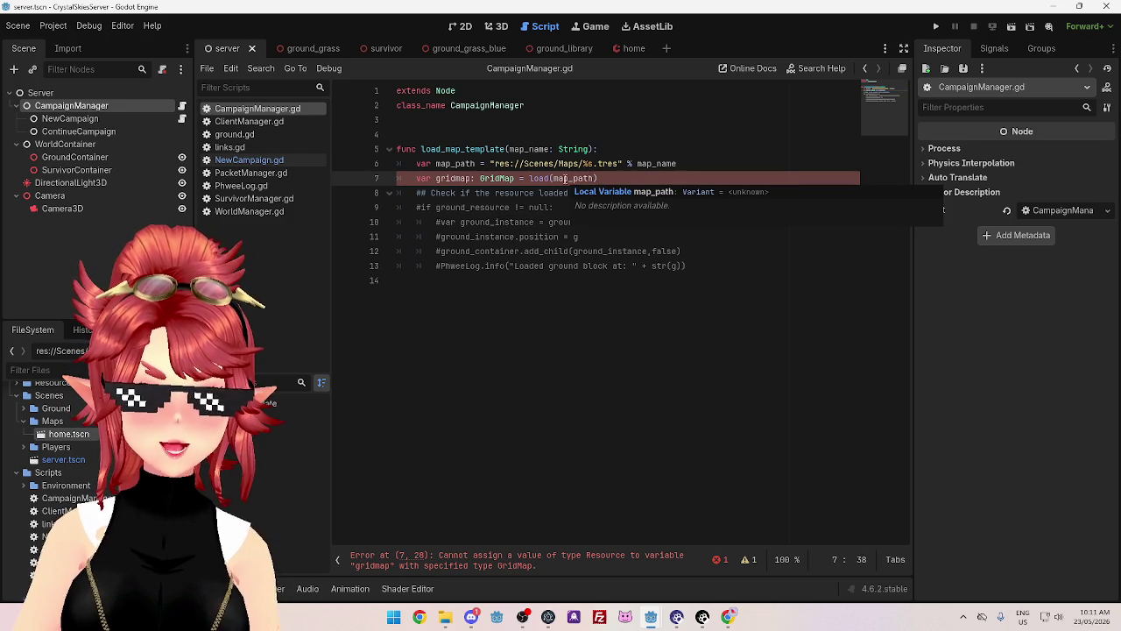
pyautogui.moveTo(505, 179)
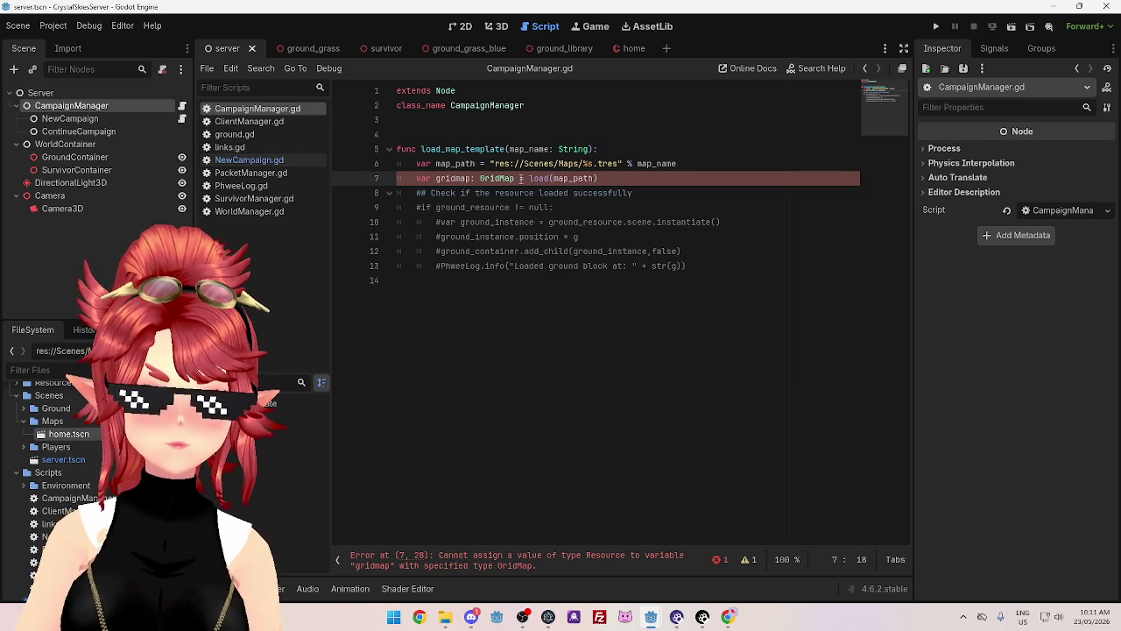
pyautogui.moveTo(515, 178); pyautogui.dragTo(480, 178)
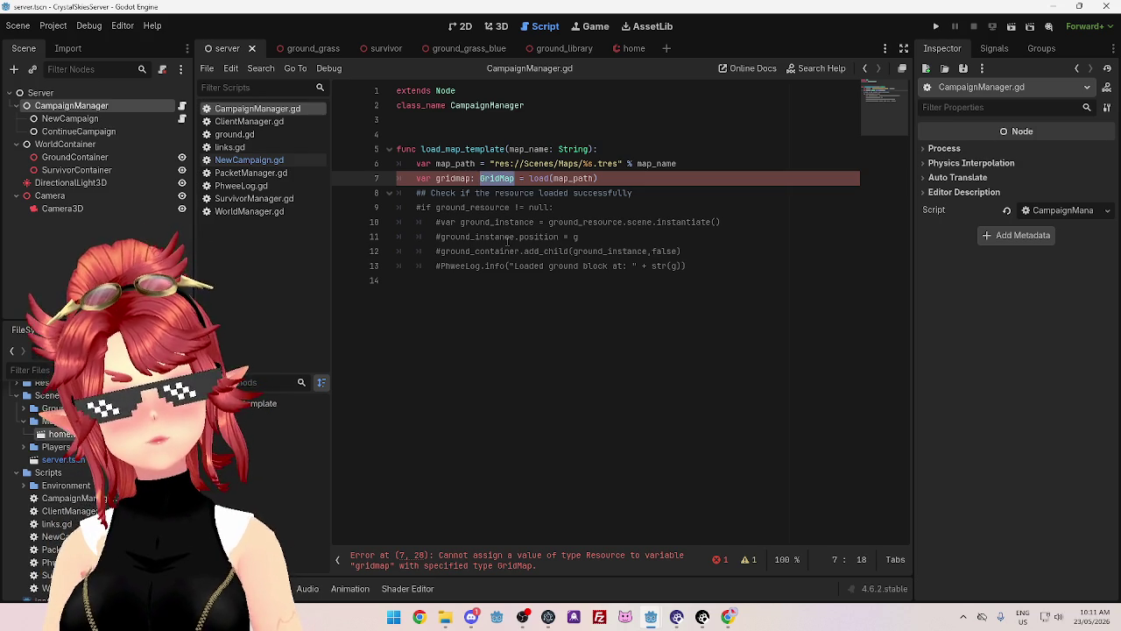
pyautogui.moveTo(473, 178); pyautogui.dragTo(515, 177)
pyautogui.press('BackSpace')
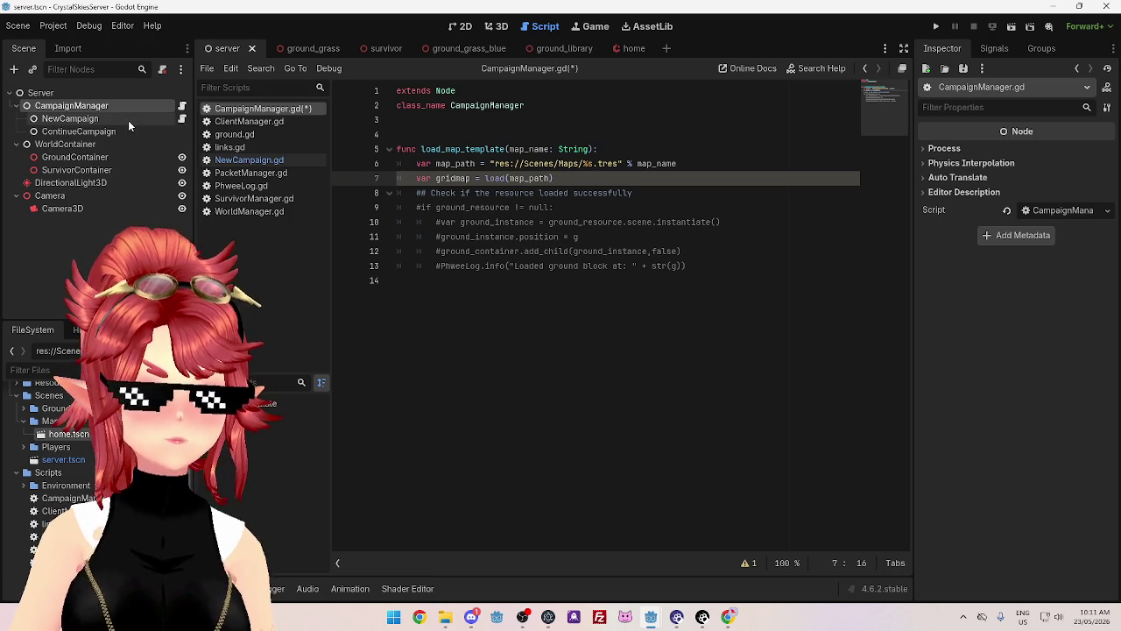
pyautogui.moveTo(615, 163)
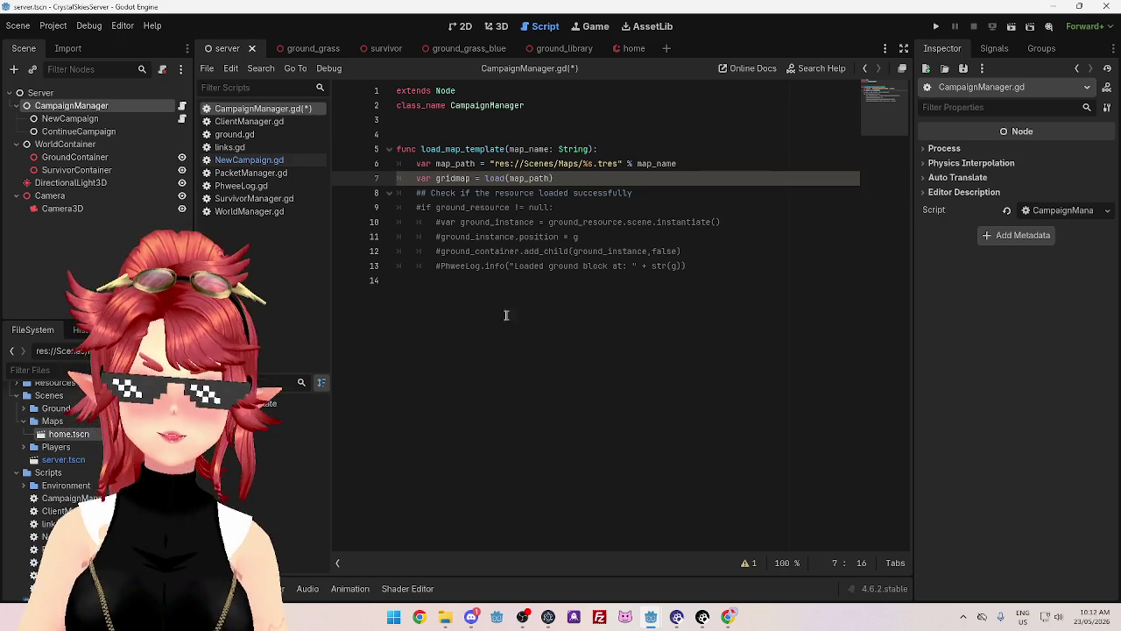
pyautogui.click(622, 51)
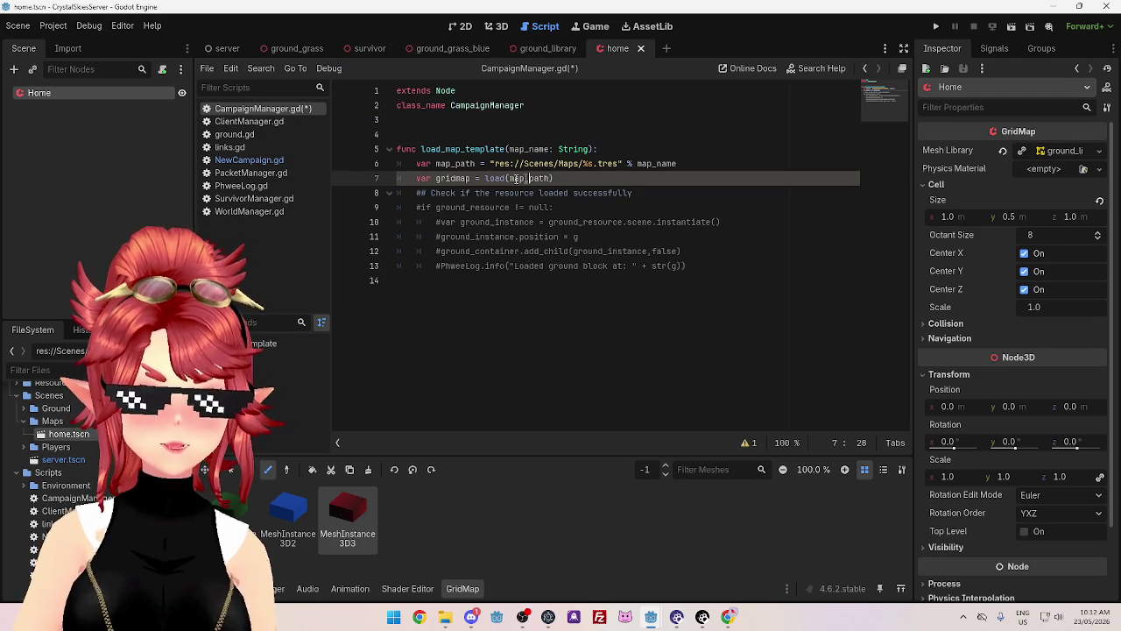
# - Type gridmap as PackedScene and uncomment the if check on line 9
pyautogui.write(': ')
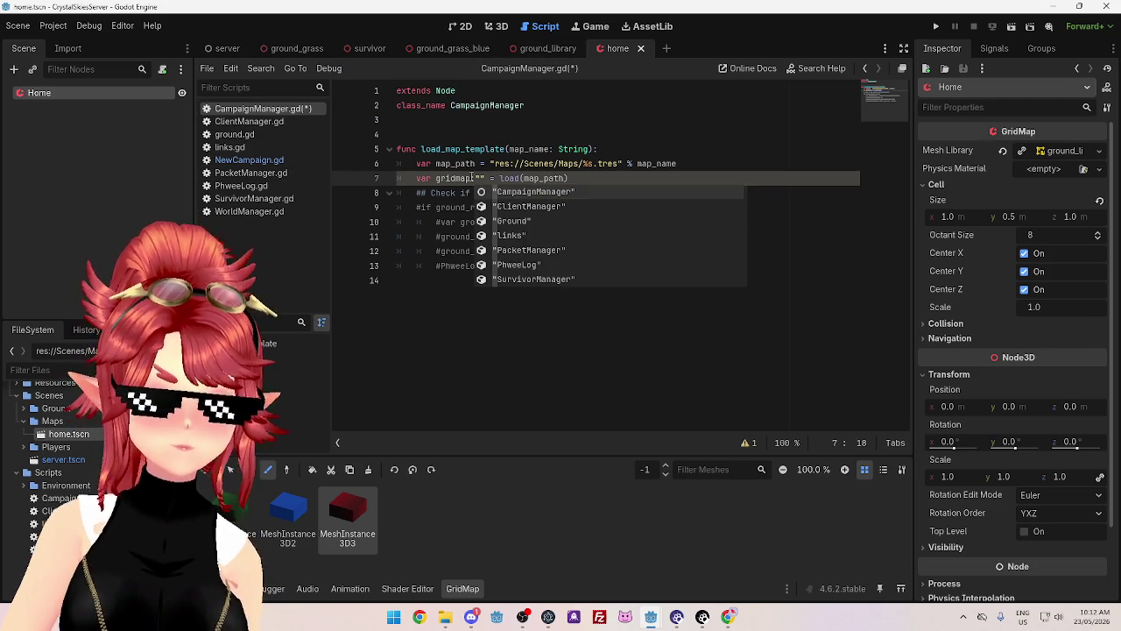
pyautogui.write('Pa')
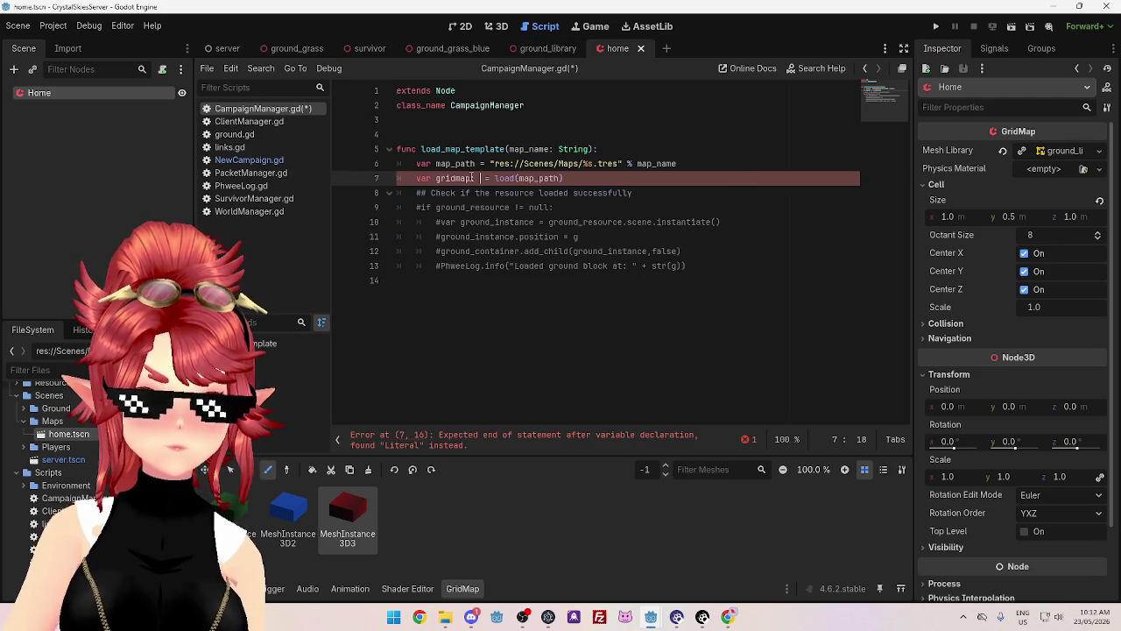
pyautogui.write('ckedS')
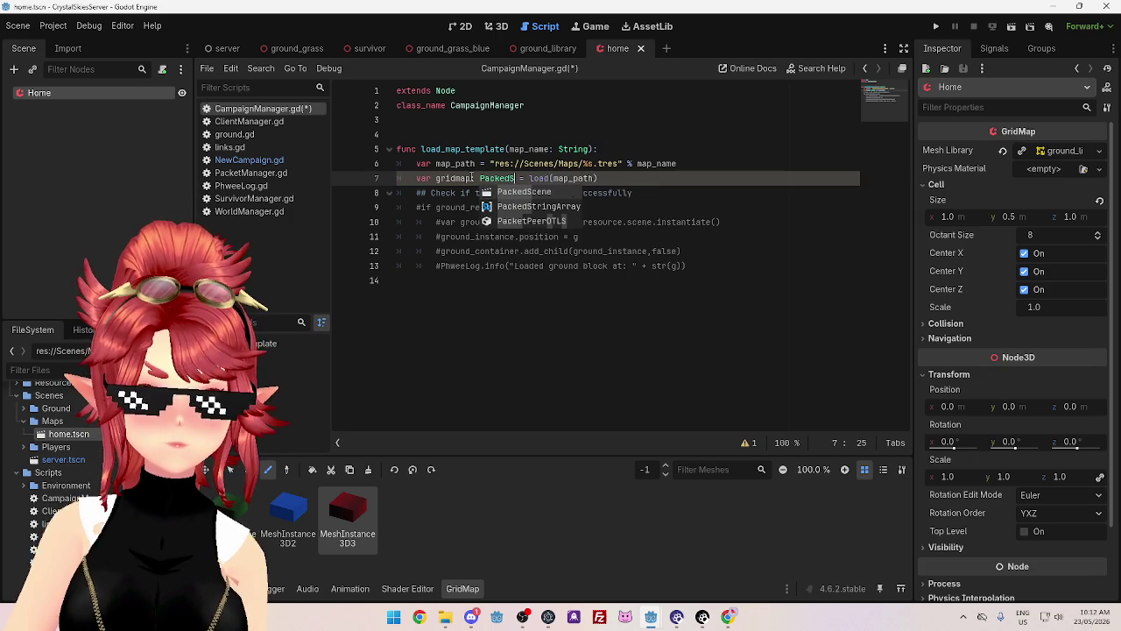
pyautogui.press('Return')
pyautogui.click(635, 179)
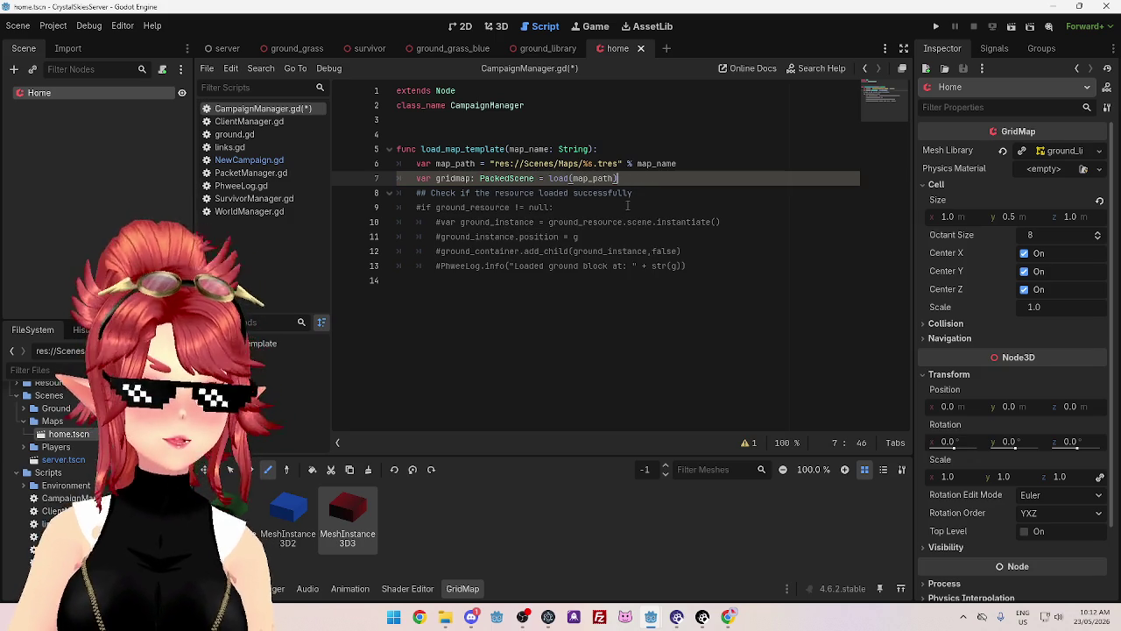
pyautogui.click(423, 193)
pyautogui.press('BackSpace')
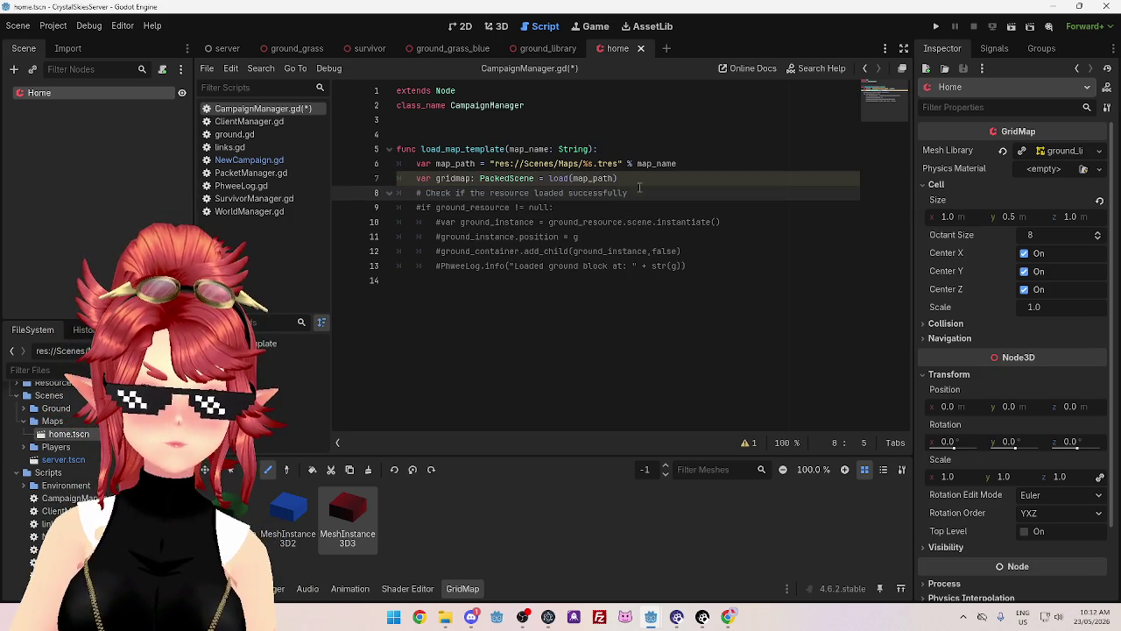
pyautogui.click(421, 208)
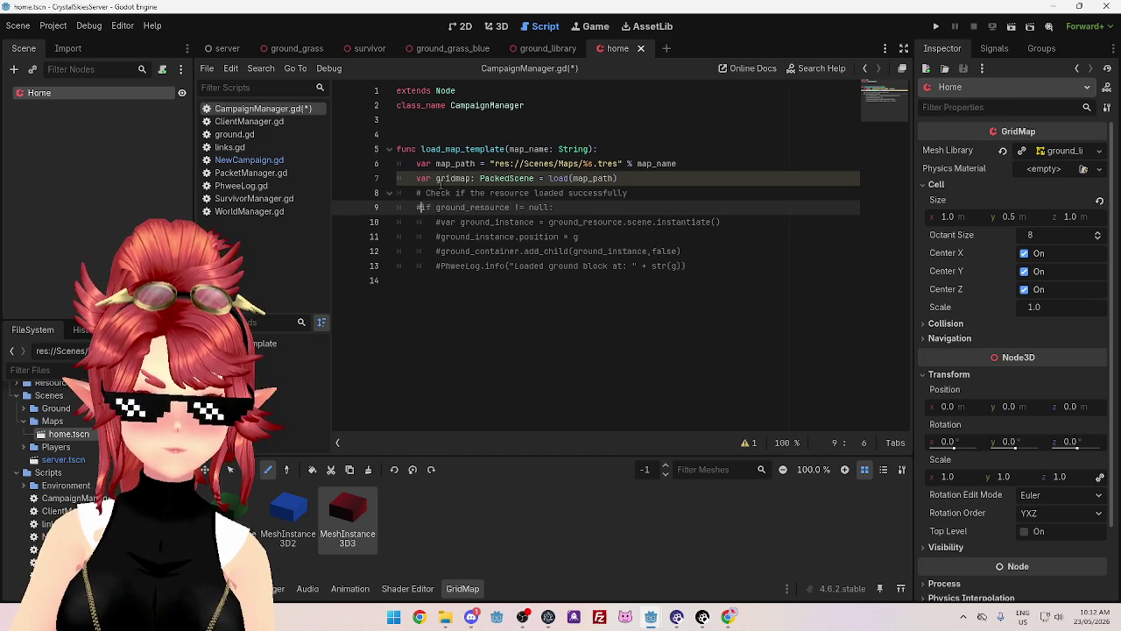
pyautogui.press('BackSpace')
# - Make the if check test gridmap instead of ground_resource and uncomment the instance line
pyautogui.doubleClick(443, 179)
pyautogui.hotkey('ctrl', 'c')
pyautogui.doubleClick(466, 208)
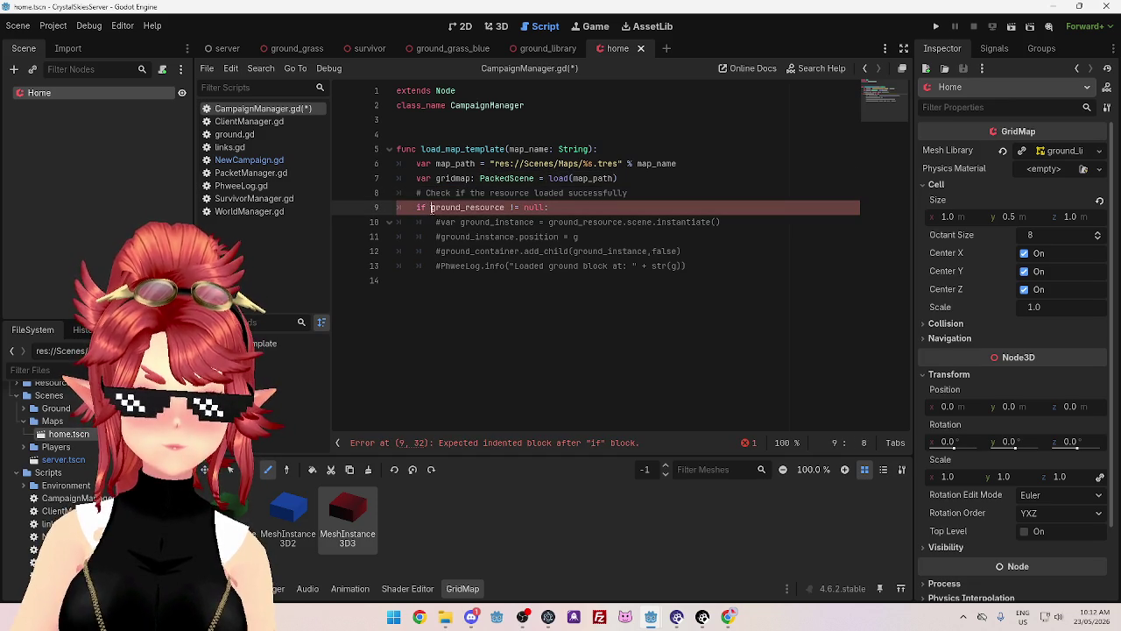
pyautogui.hotkey('ctrl', 'v')
pyautogui.write('e')
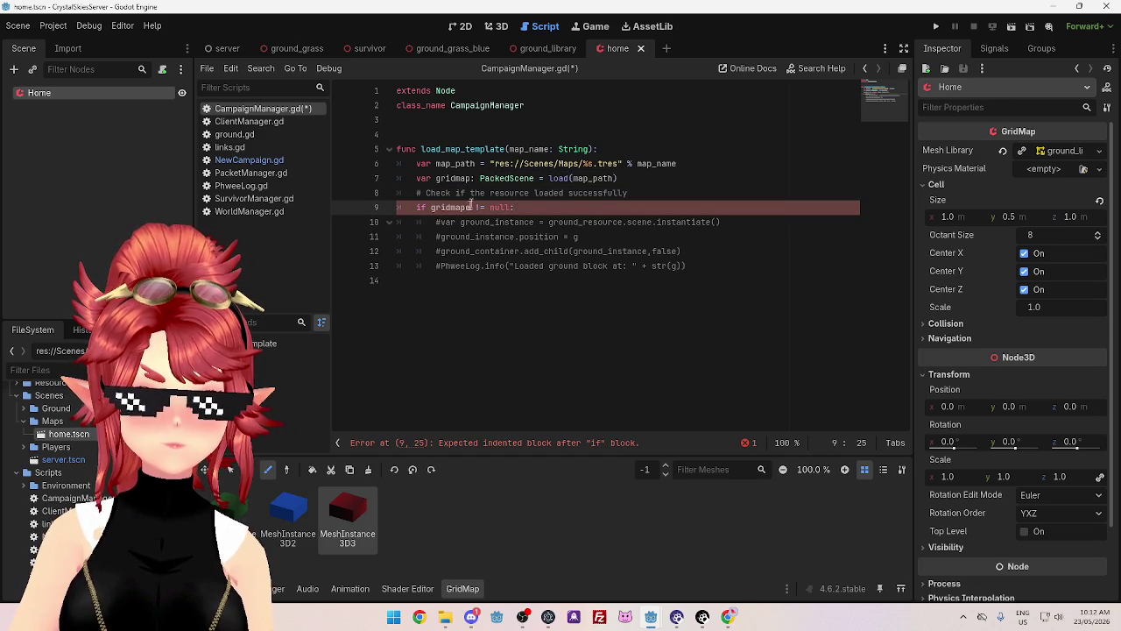
pyautogui.click(441, 222)
pyautogui.press('BackSpace')
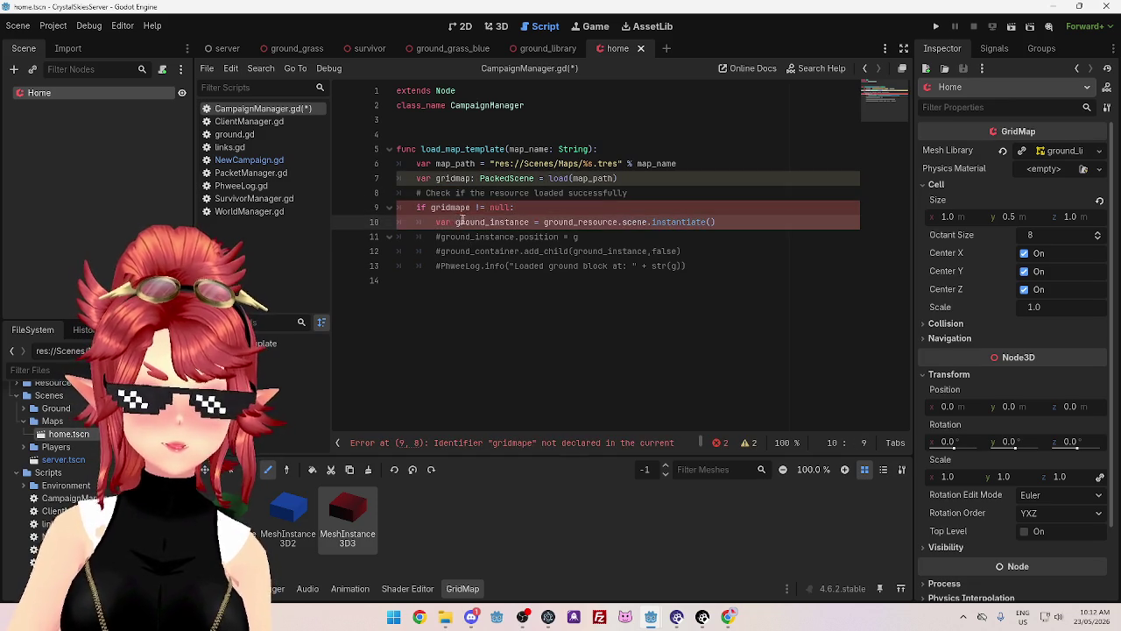
pyautogui.click(515, 208)
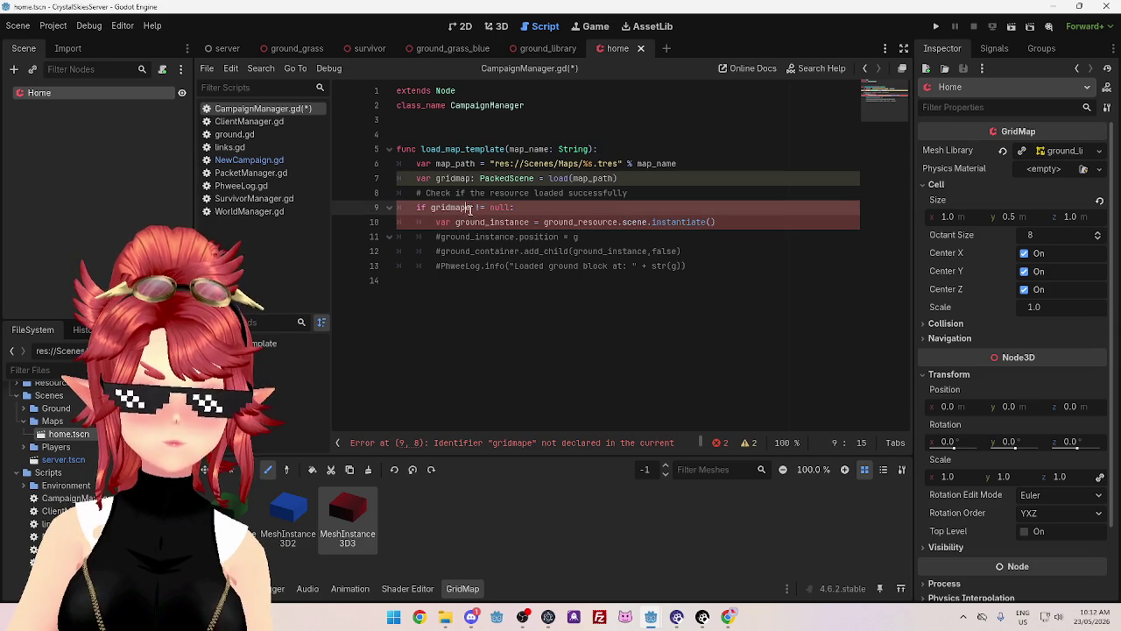
pyautogui.press('BackSpace')
# - Rename ground_instance to map_instance and instantiate it from gridmap instead of ground_resource
pyautogui.moveTo(455, 222)
pyautogui.mouseDown()
pyautogui.moveTo(531, 223)
pyautogui.moveTo(457, 223)
pyautogui.moveTo(484, 223)
pyautogui.mouseUp()
pyautogui.write('map')
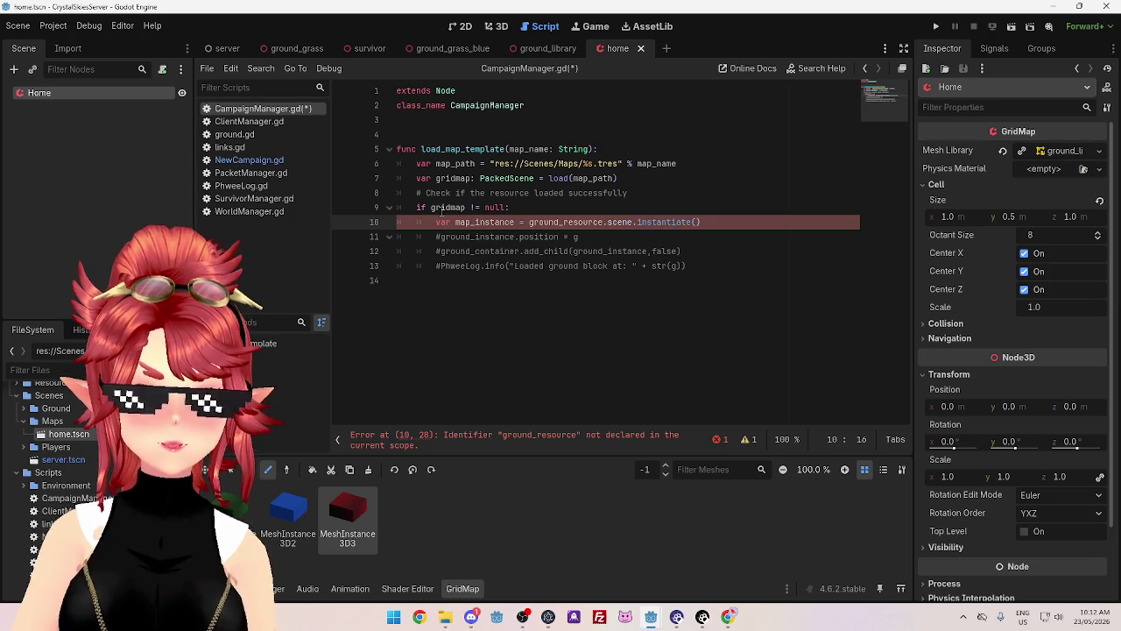
pyautogui.doubleClick(433, 208)
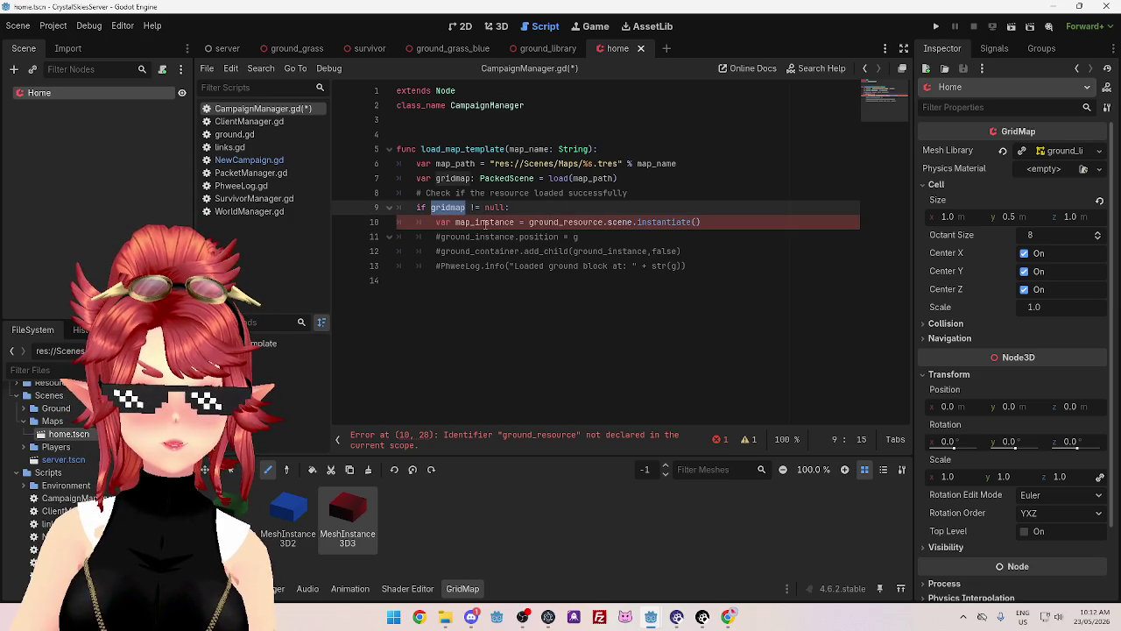
pyautogui.doubleClick(532, 224)
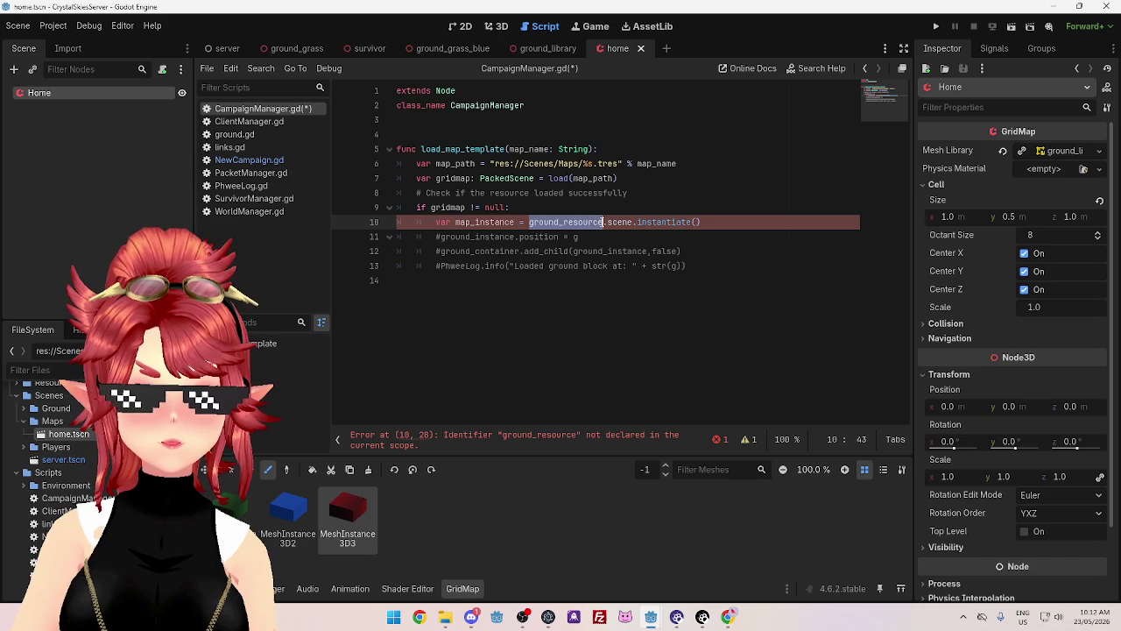
pyautogui.hotkey('ctrl', 'v')
# - Remove the map_instance.position assignment line
pyautogui.click(588, 241)
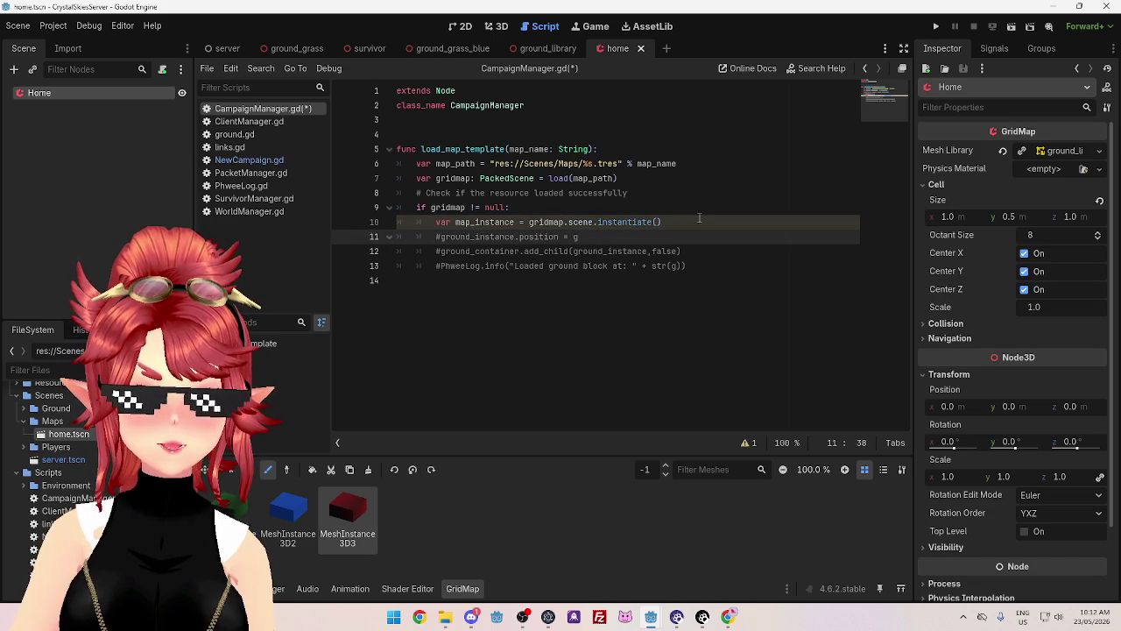
pyautogui.doubleClick(469, 222)
pyautogui.click(443, 237)
pyautogui.press('BackSpace')
pyautogui.doubleClick(446, 237)
pyautogui.hotkey('ctrl', 'v')
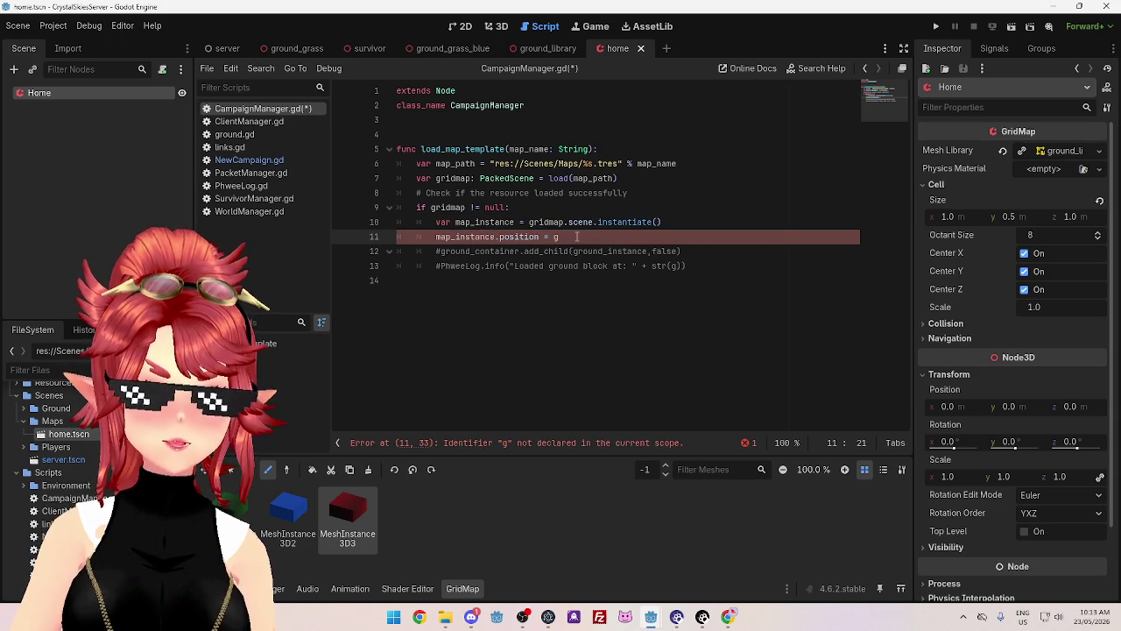
pyautogui.moveTo(578, 236); pyautogui.dragTo(398, 237)
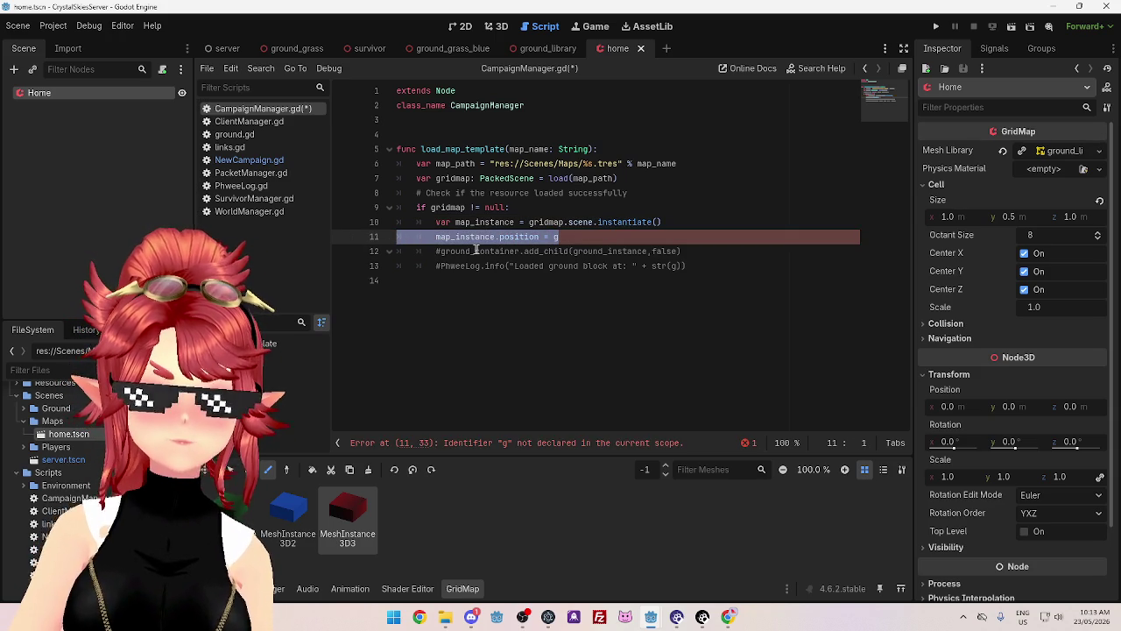
pyautogui.press('BackSpace')
pyautogui.press('BackSpace')
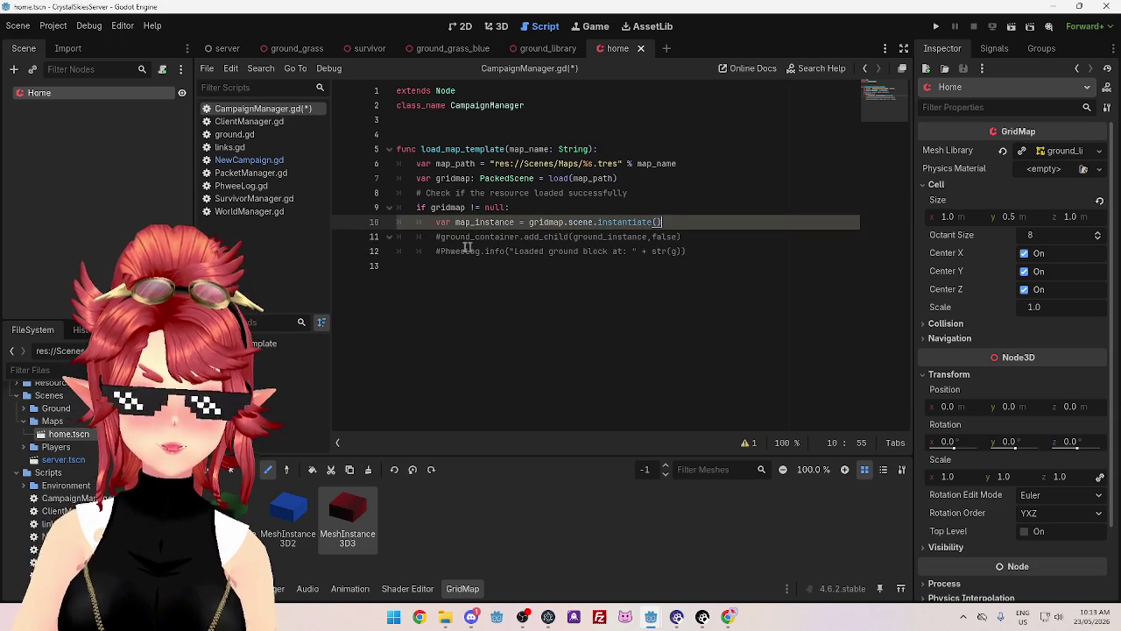
# - Uncomment add_child as map_instance.add_child(ground_instance,false), then switch to the server scene
pyautogui.click(443, 236)
pyautogui.press('BackSpace')
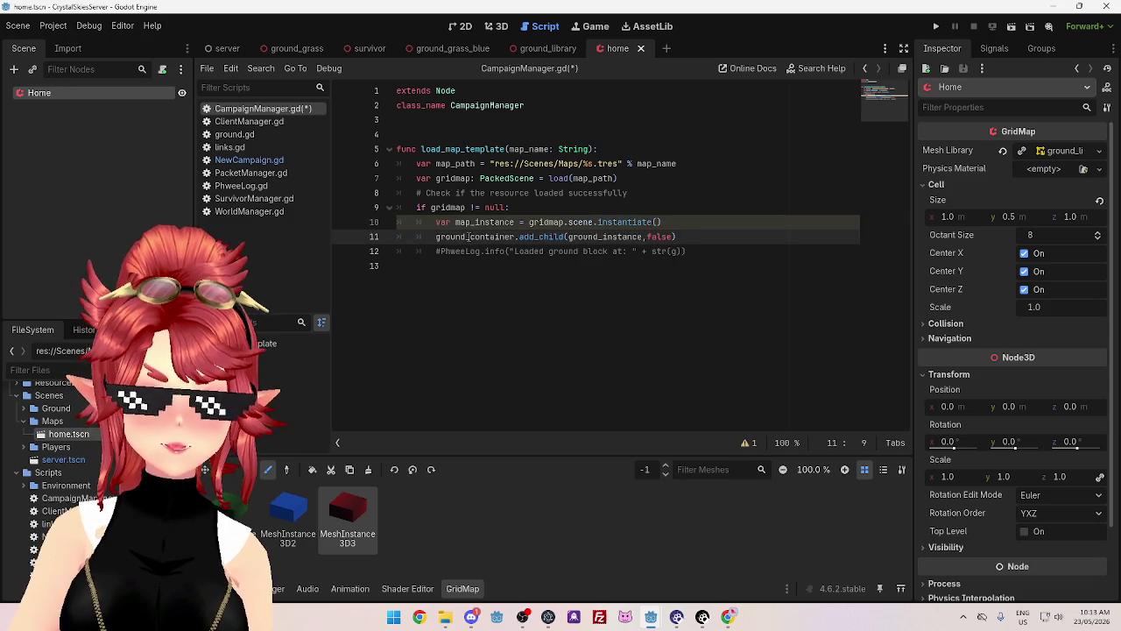
pyautogui.doubleClick(512, 238)
pyautogui.write('map_instance')
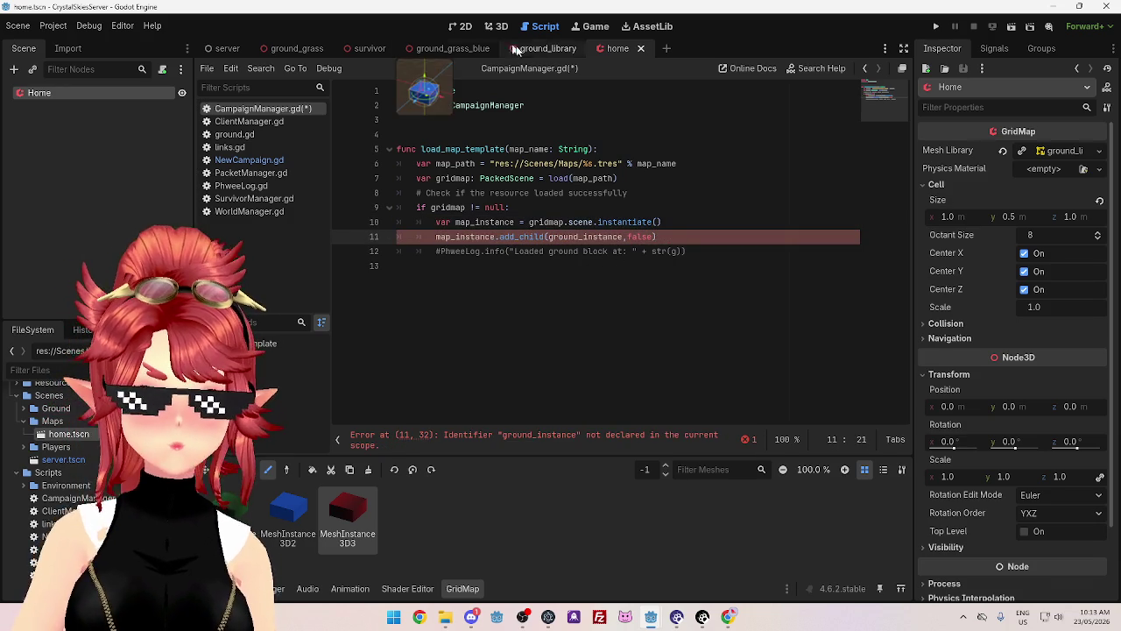
pyautogui.hotkey('ctrl', 'Tab')
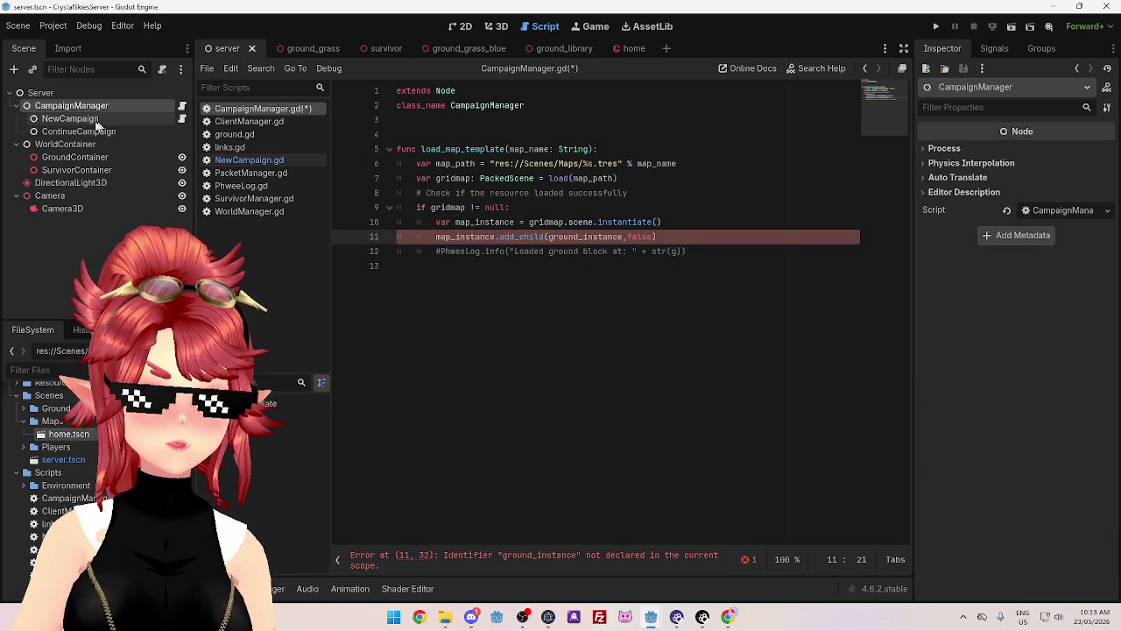
pyautogui.click(614, 237)
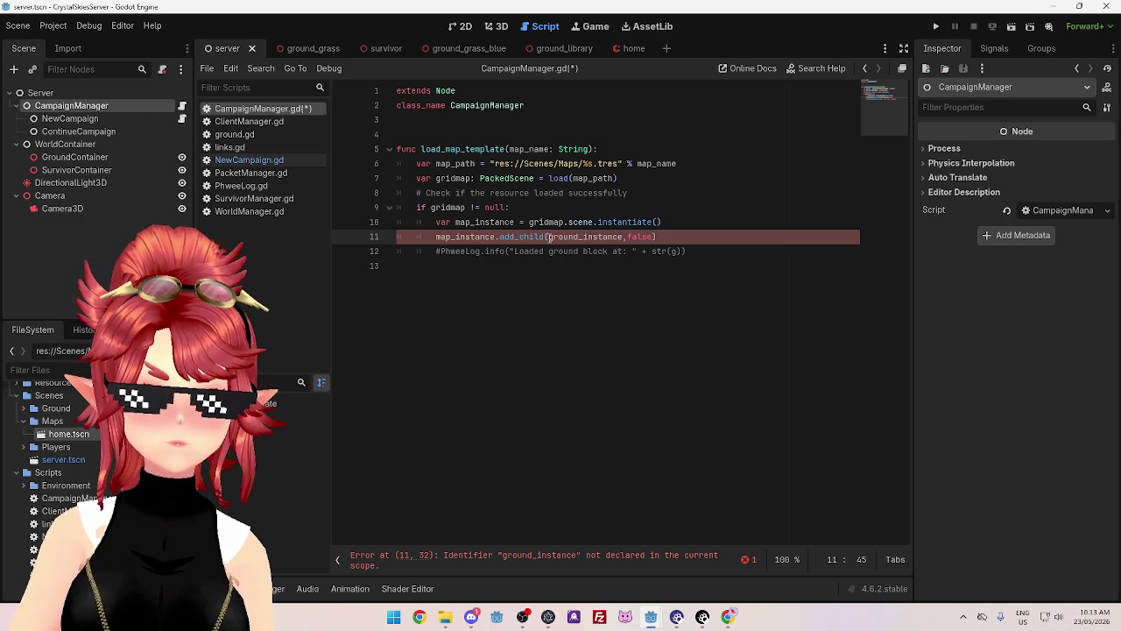
pyautogui.moveTo(70, 118); pyautogui.dragTo(412, 132)
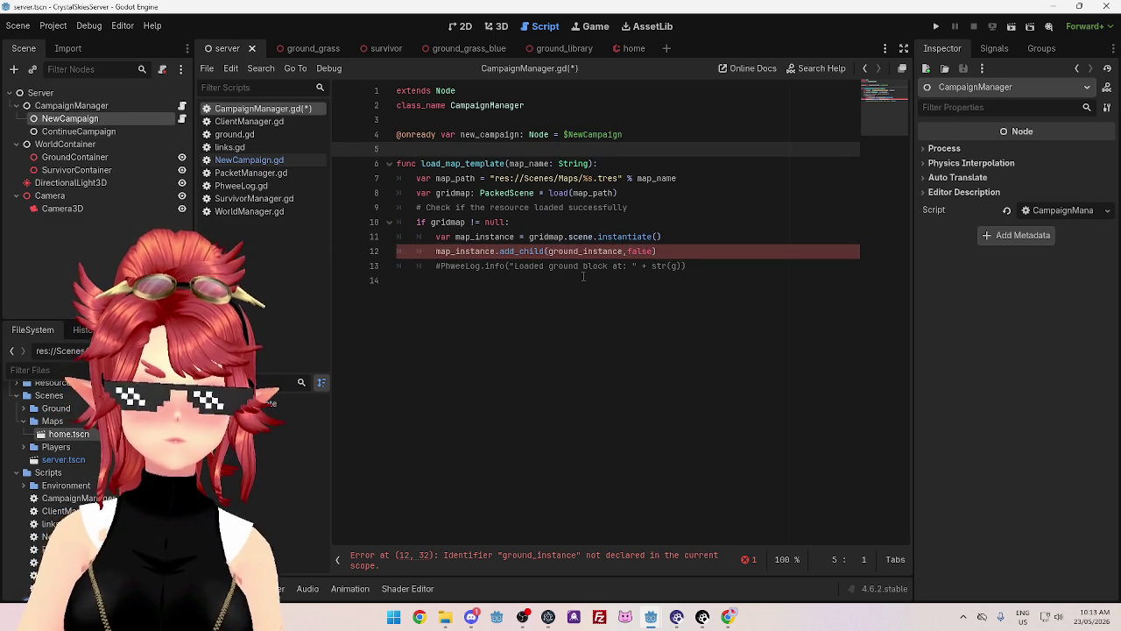
pyautogui.click(550, 250)
pyautogui.moveTo(550, 251); pyautogui.dragTo(624, 251)
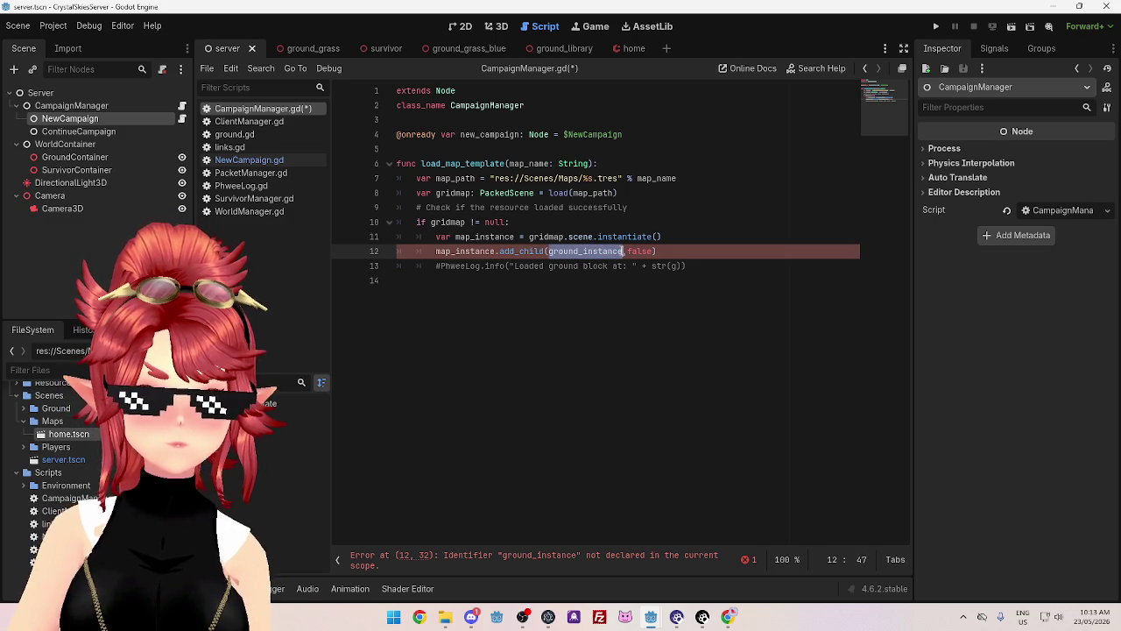
pyautogui.doubleClick(462, 251)
pyautogui.hotkey('ctrl', 'c')
pyautogui.doubleClick(570, 251)
pyautogui.hotkey('ctrl', 'v')
pyautogui.moveTo(436, 252); pyautogui.dragTo(495, 251)
pyautogui.write('new_campaign')
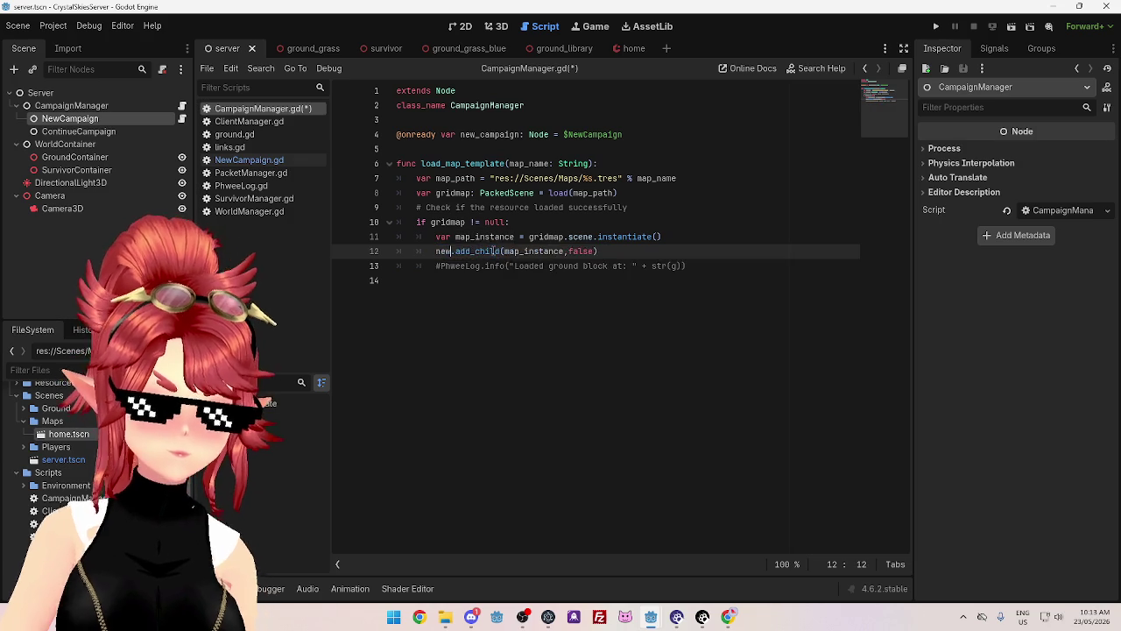
pyautogui.click(498, 279)
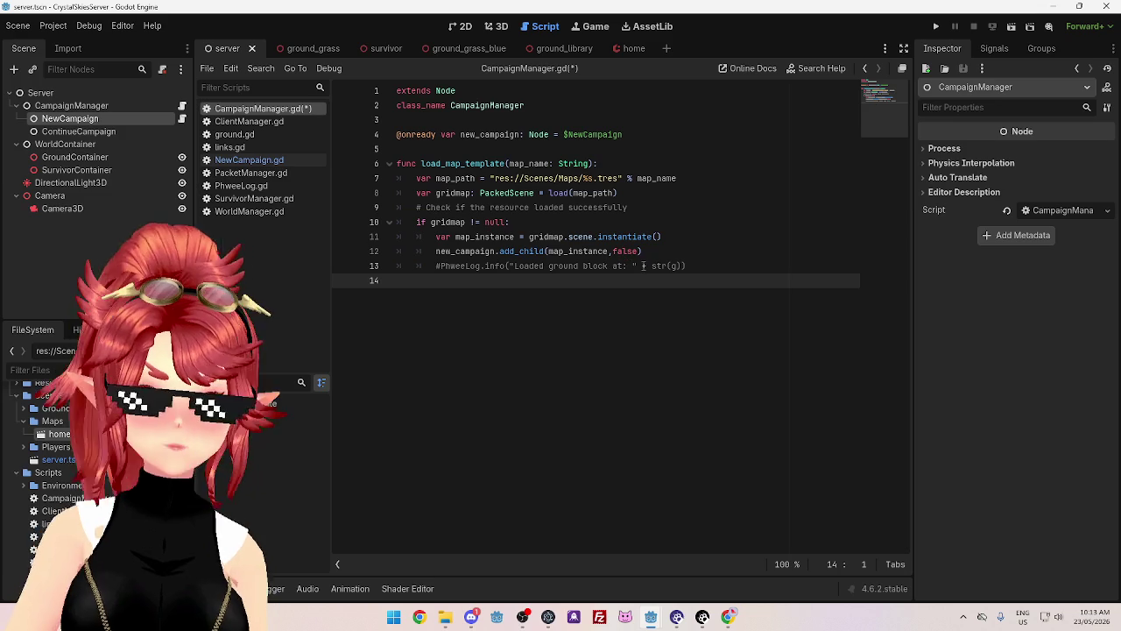
# - Uncomment the PhweeLog.info line as 'Loaded map template: ' + map_name and save
pyautogui.click(442, 264)
pyautogui.press('BackSpace')
pyautogui.moveTo(545, 269)
pyautogui.mouseDown()
pyautogui.moveTo(617, 266)
pyautogui.moveTo(569, 266)
pyautogui.moveTo(603, 266)
pyautogui.mouseUp()
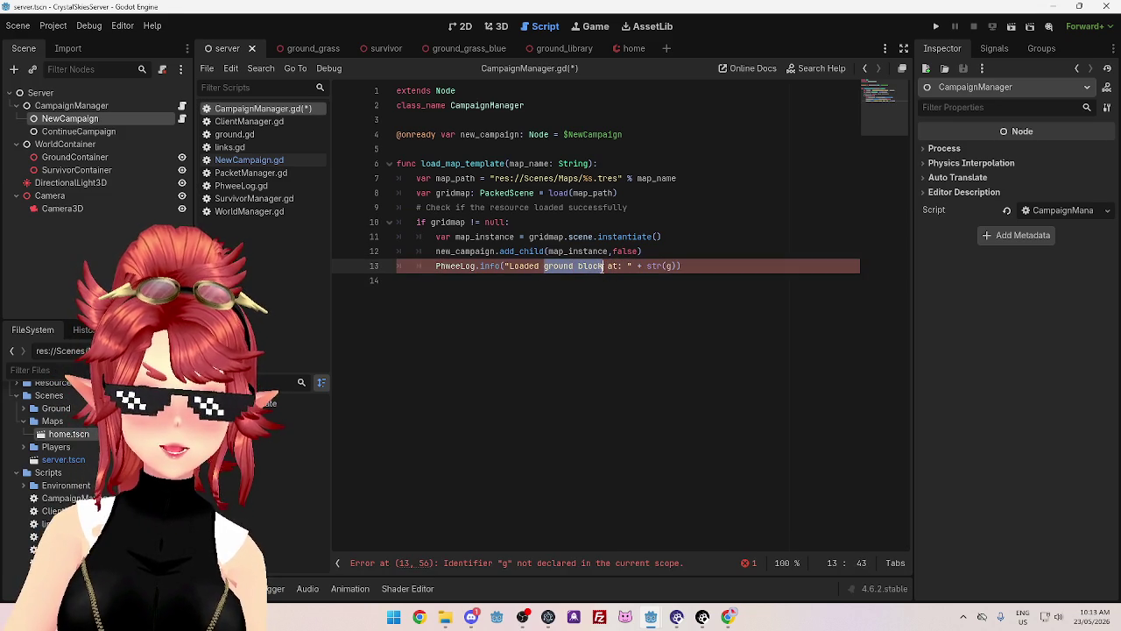
pyautogui.write('map template')
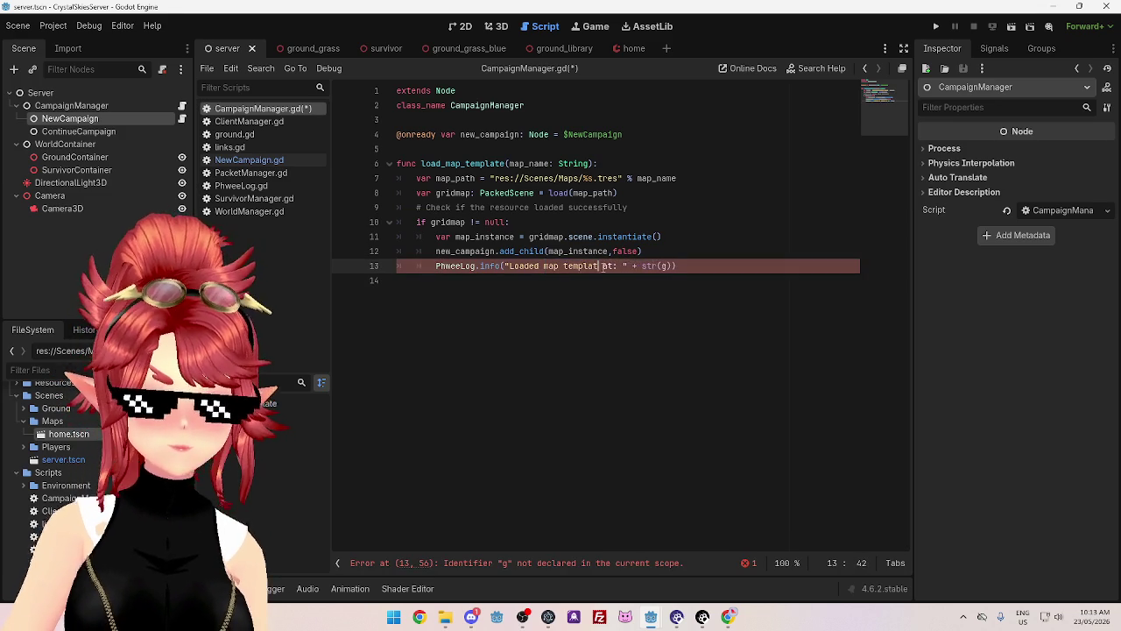
pyautogui.moveTo(678, 266); pyautogui.dragTo(639, 265)
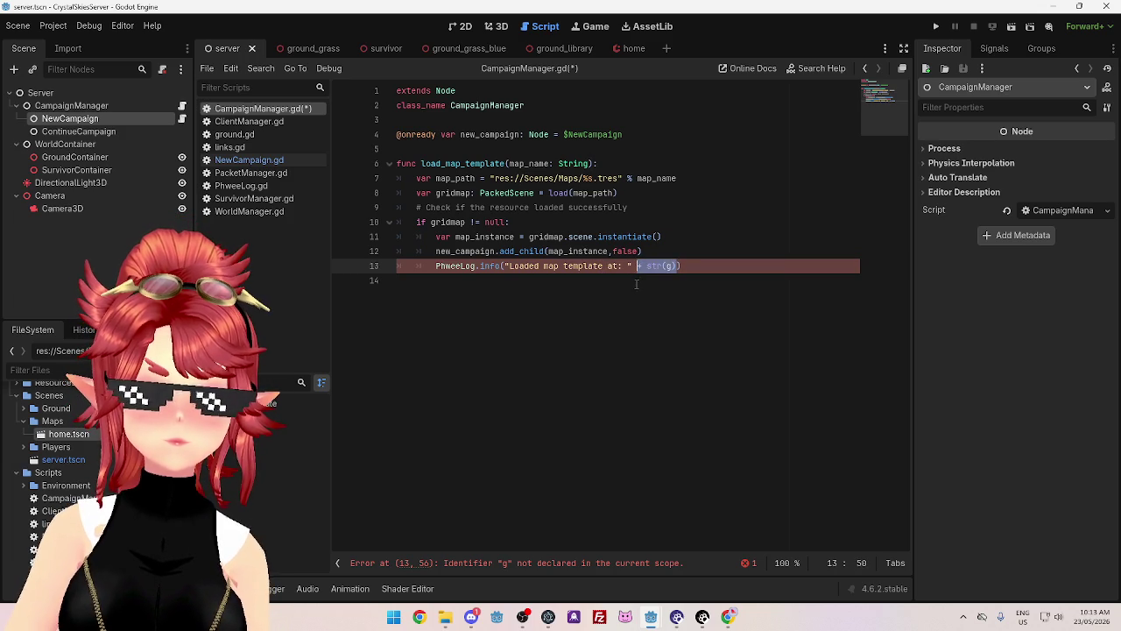
pyautogui.press('BackSpace')
pyautogui.click(619, 265)
pyautogui.press('BackSpace')
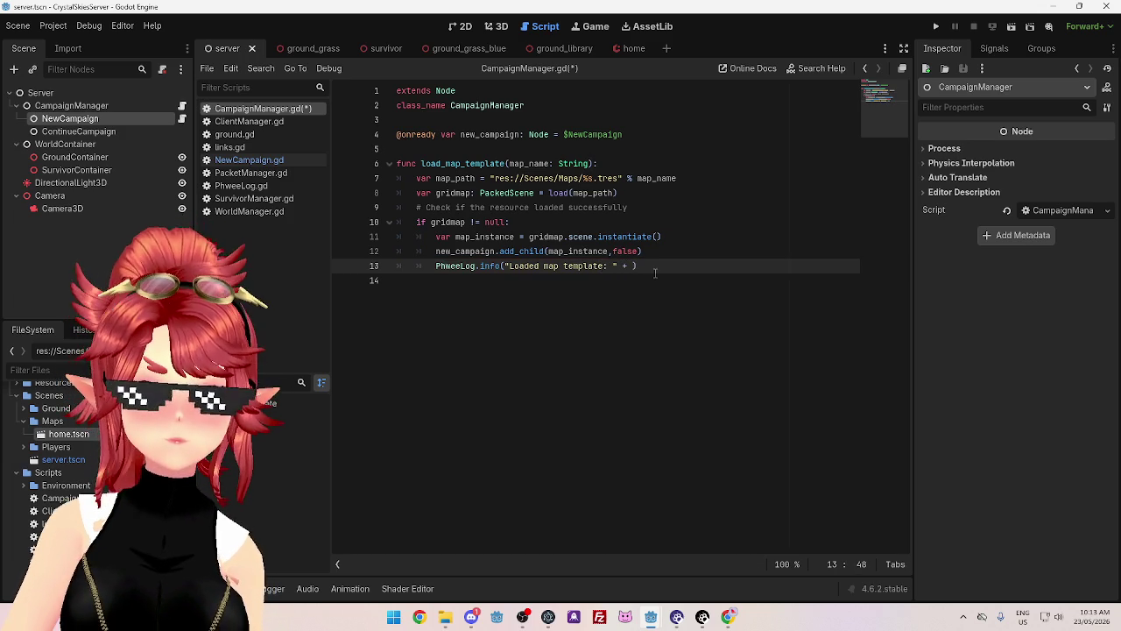
pyautogui.write('map')
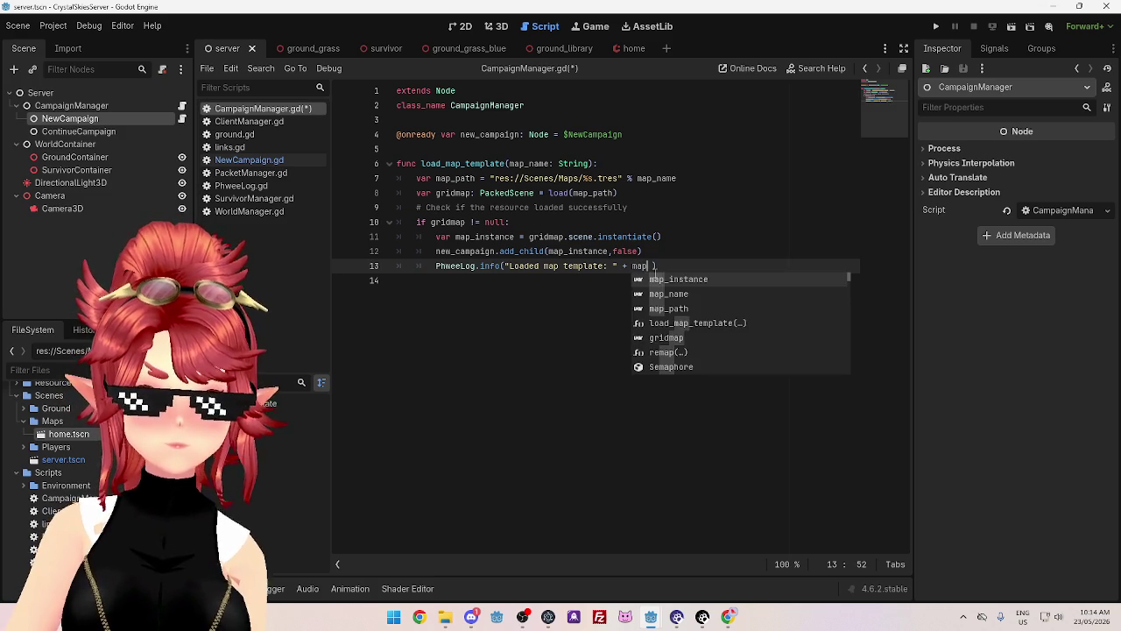
pyautogui.press('Down')
pyautogui.press('Return')
pyautogui.click(551, 284)
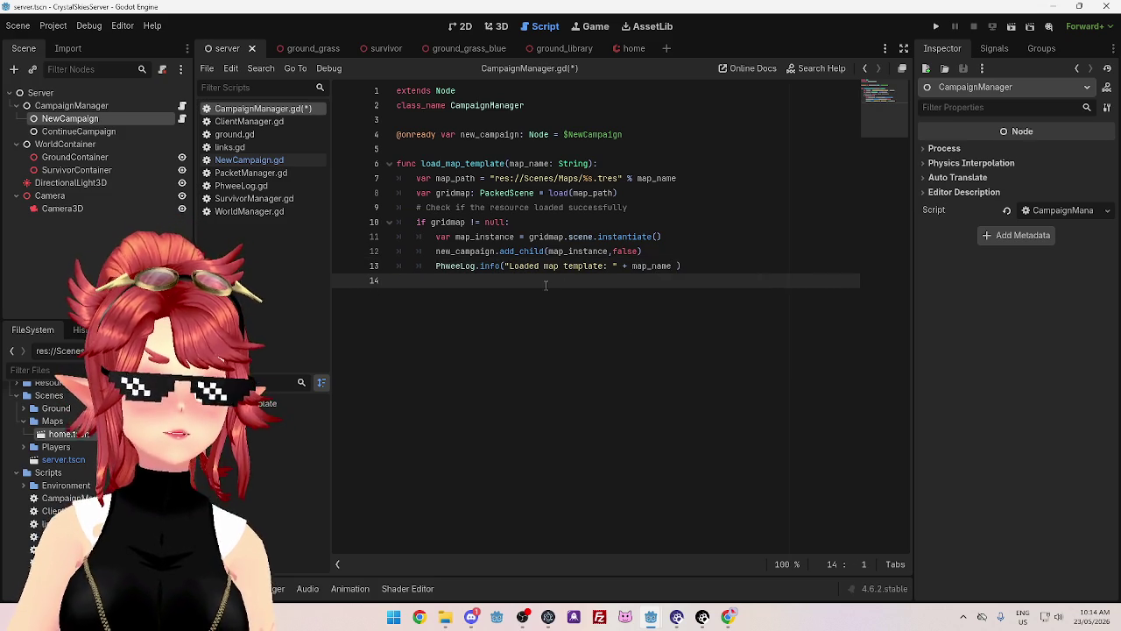
pyautogui.hotkey('ctrl', 's')
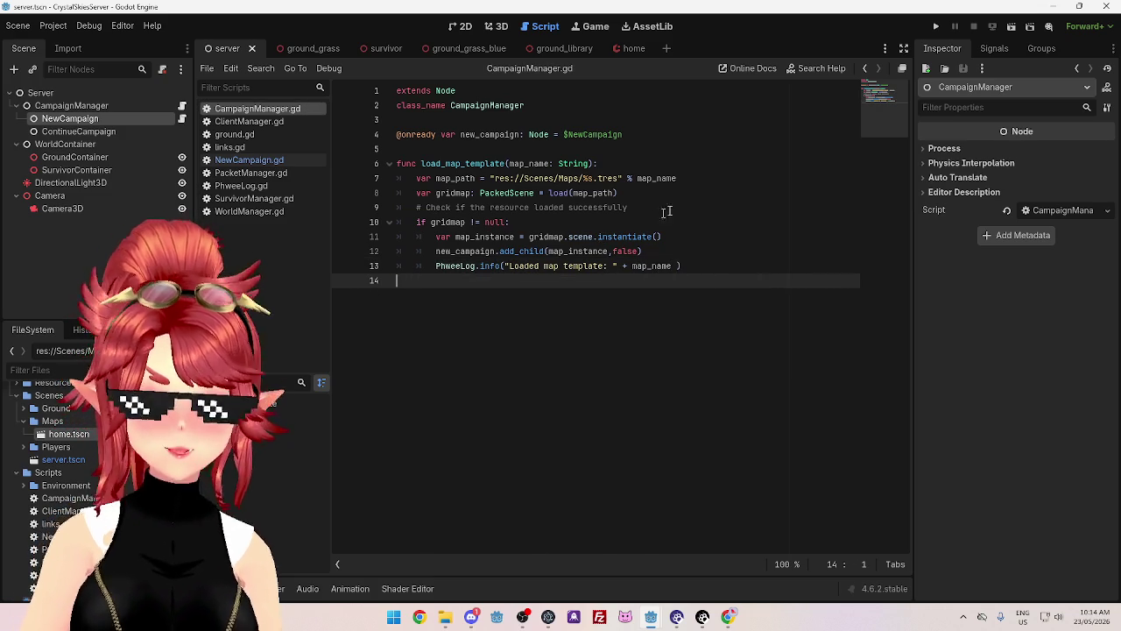
# - Remove the stray space before the log's closing parenthesis and save again
pyautogui.click(677, 266)
pyautogui.press('BackSpace')
pyautogui.click(702, 238)
pyautogui.hotkey('ctrl', 's')
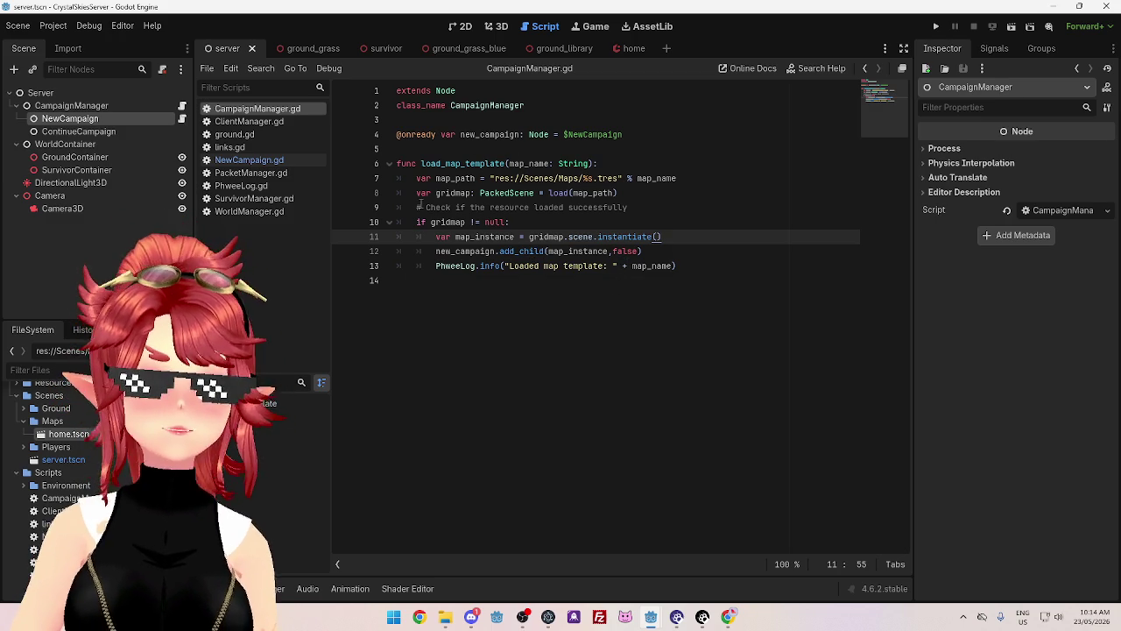
pyautogui.moveTo(63, 120)
pyautogui.mouseDown()
pyautogui.moveTo(187, 99)
pyautogui.moveTo(418, 187)
pyautogui.moveTo(358, 234)
pyautogui.mouseUp()
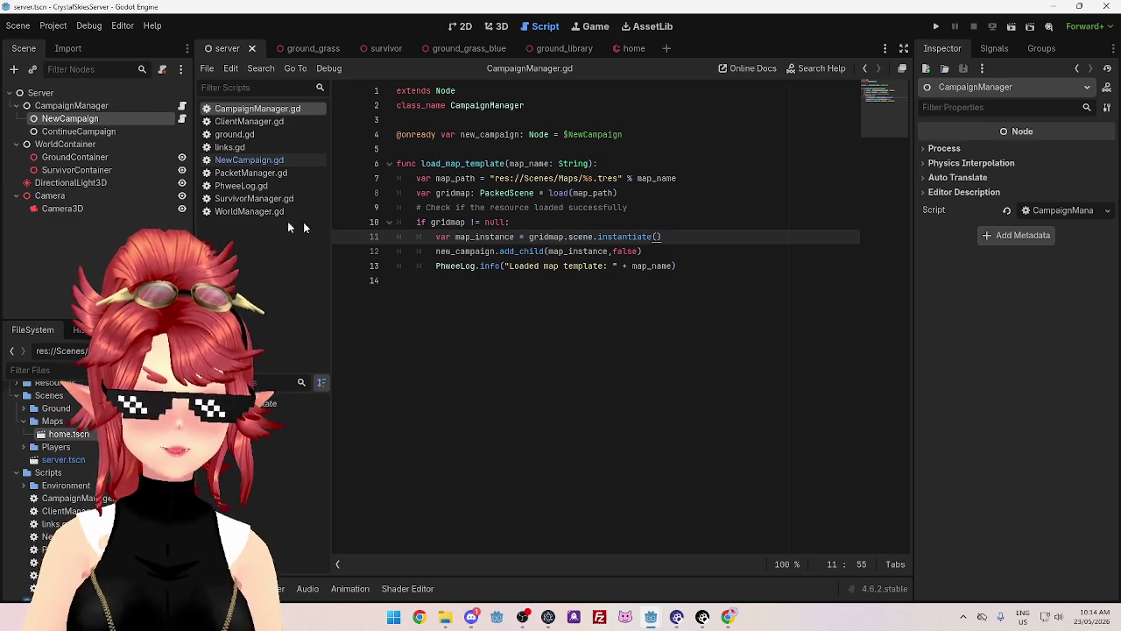
# - Review NewCampaign.gd's load_map_template("home") call, jump to its definition, and add a trailing blank line
pyautogui.click(251, 160)
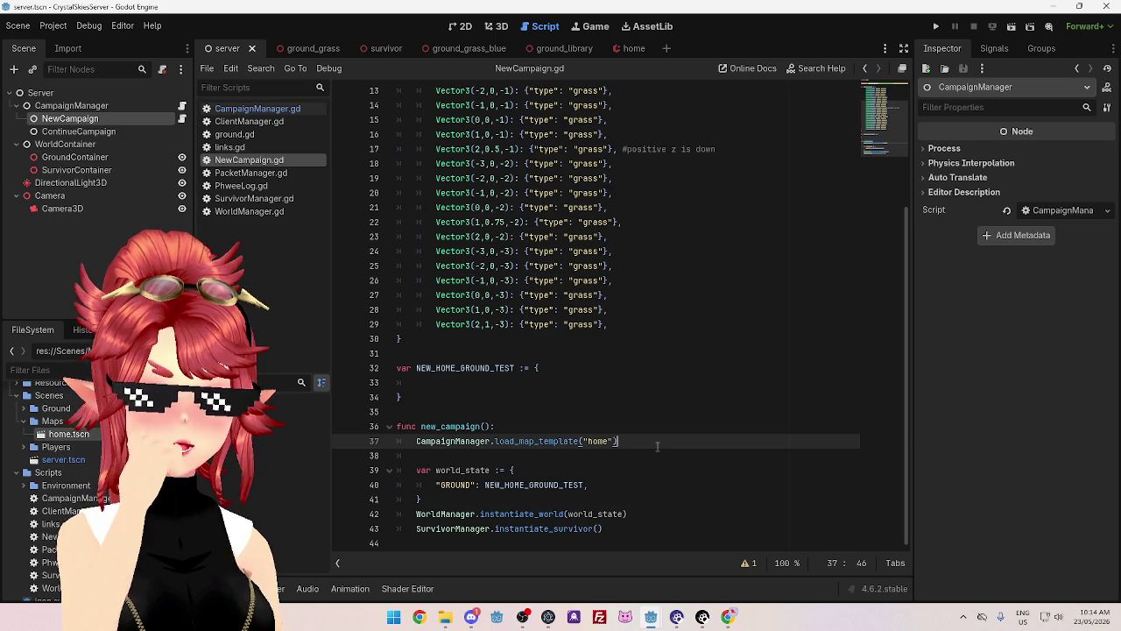
pyautogui.rightClick(361, 221)
pyautogui.click(276, 112)
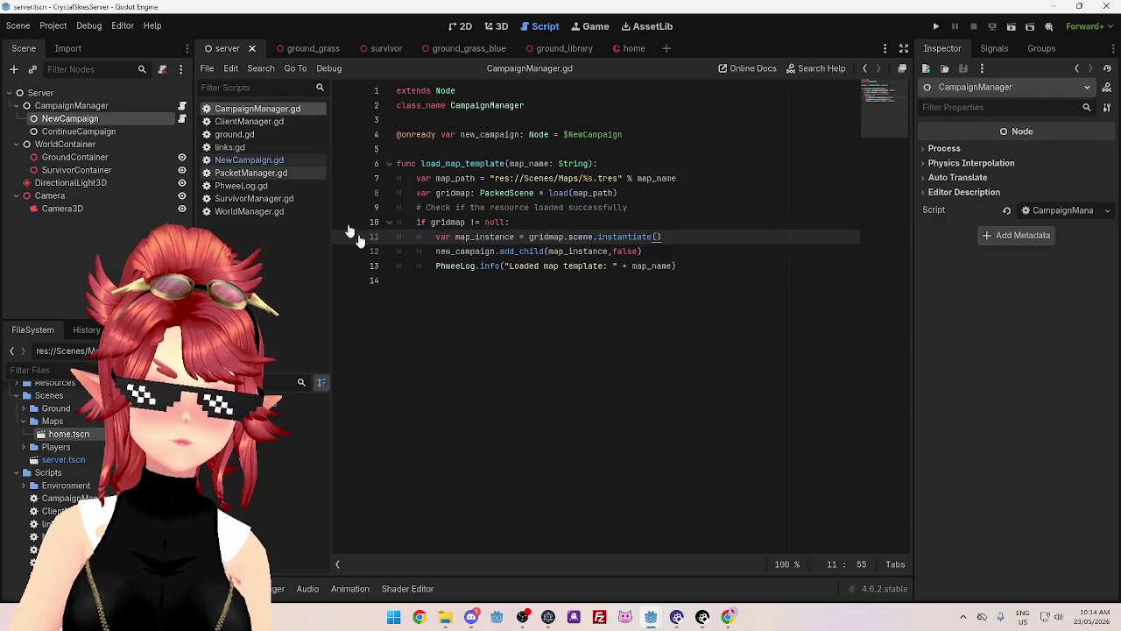
pyautogui.moveTo(422, 164); pyautogui.dragTo(517, 163)
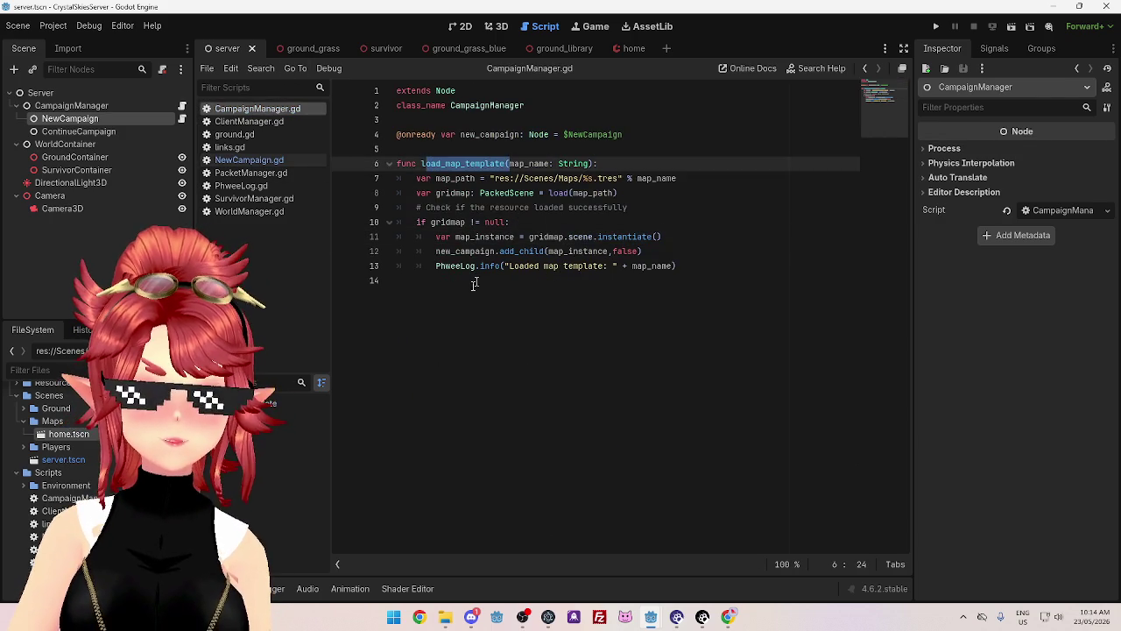
pyautogui.click(462, 284)
pyautogui.press('Return')
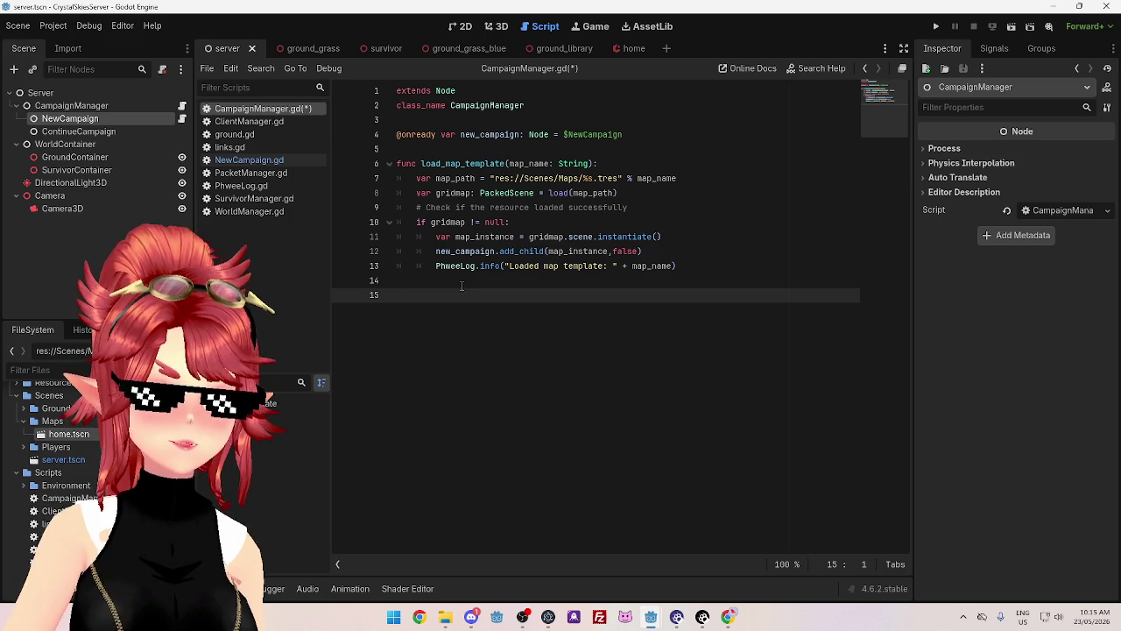
pyautogui.moveTo(651, 617)
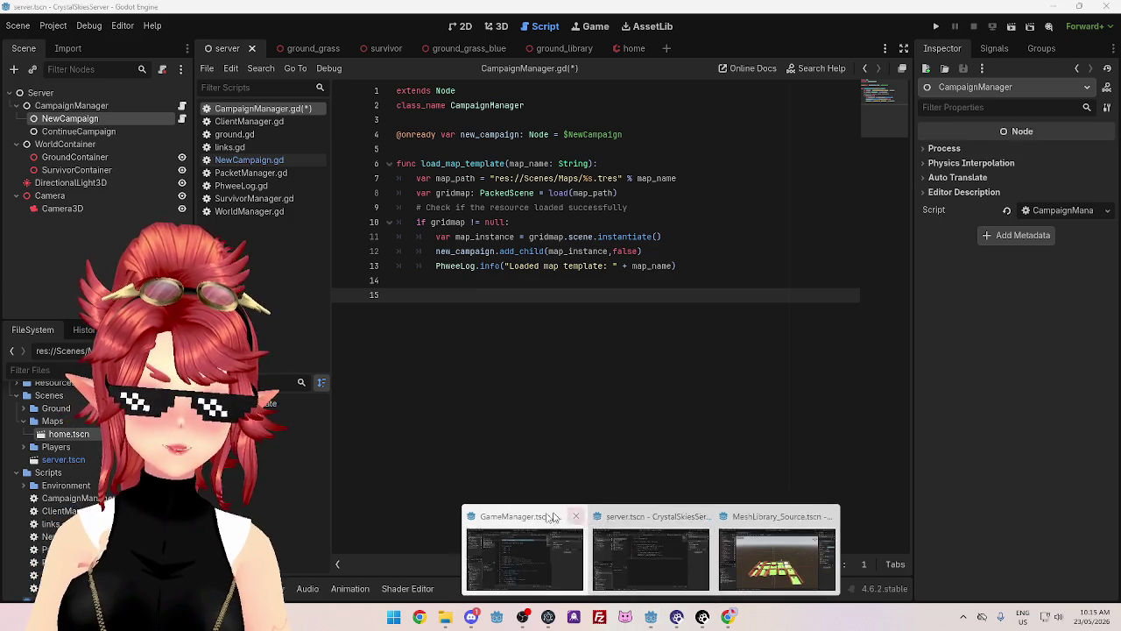
pyautogui.click(523, 531)
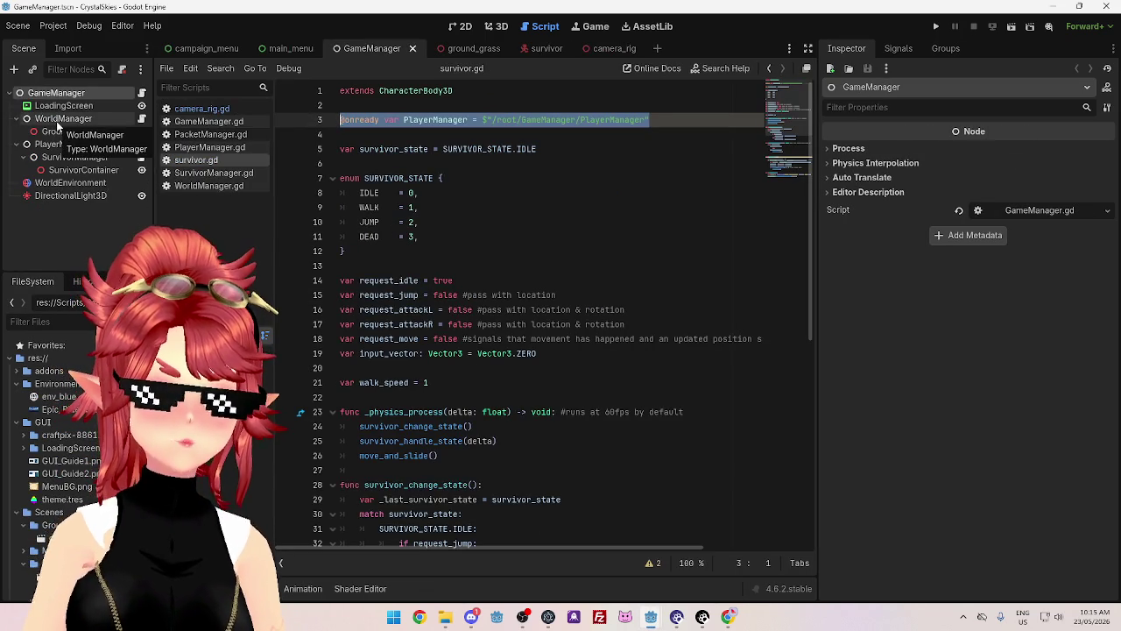
pyautogui.hotkey('alt', 'Tab')
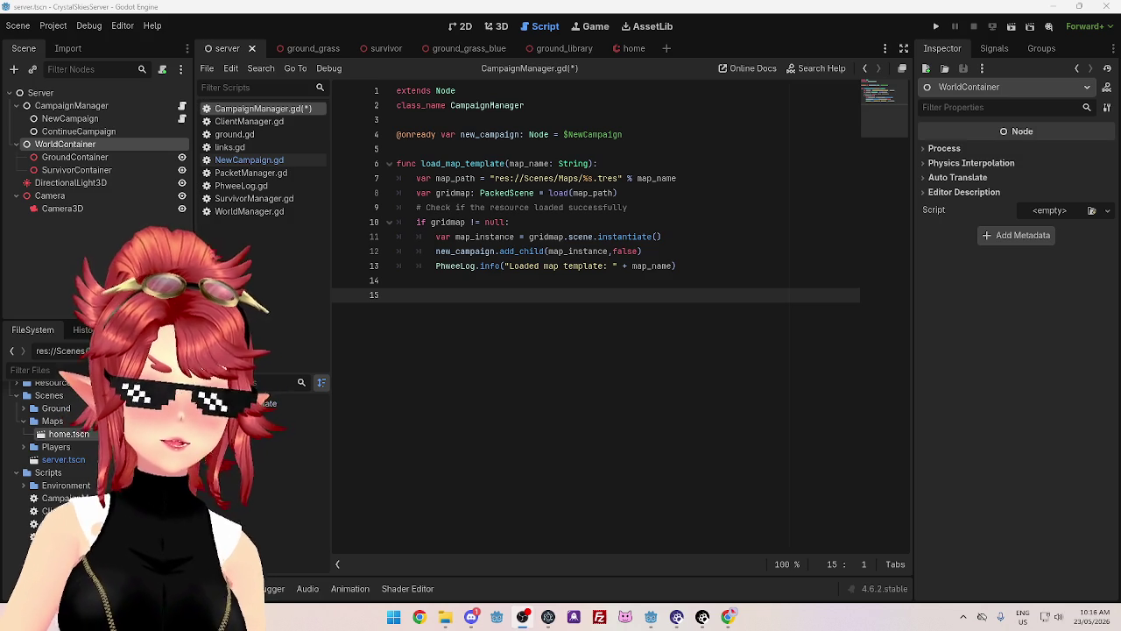
pyautogui.click(528, 283)
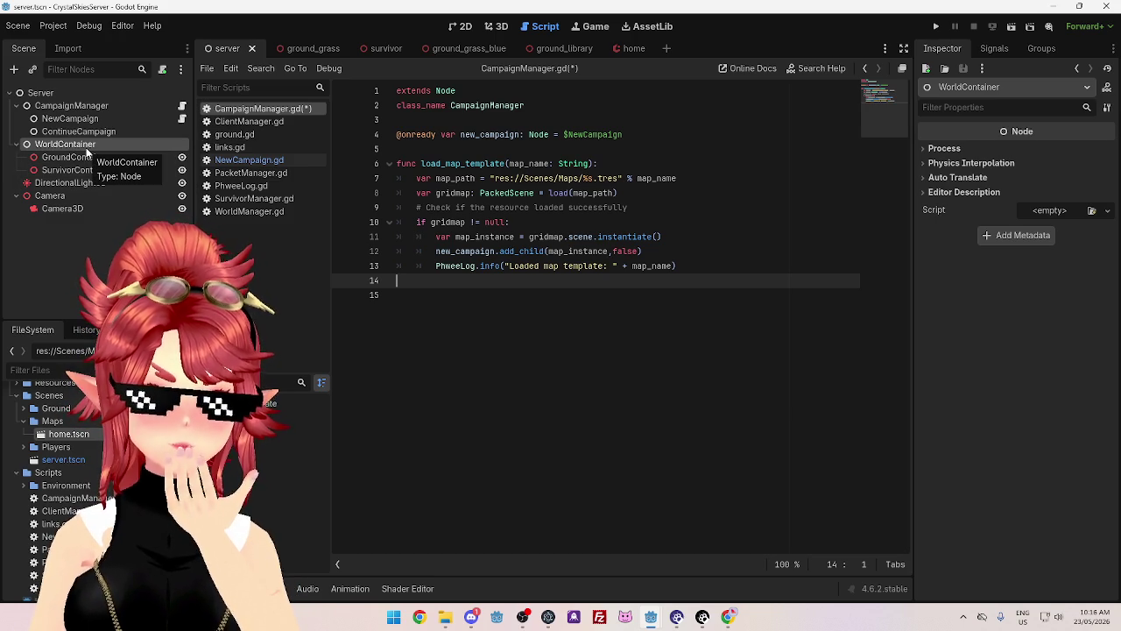
# - Inspect the GroundContainer, WorldContainer and SurvivorContainer nodes in the Scene dock
pyautogui.click(87, 157)
pyautogui.click(84, 145)
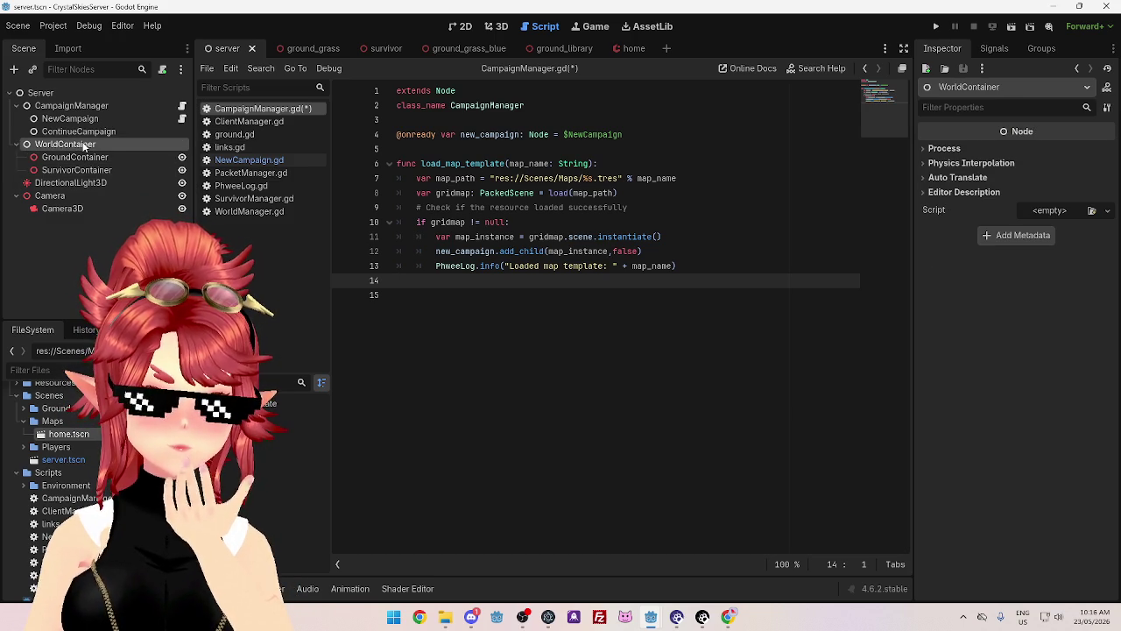
pyautogui.click(75, 157)
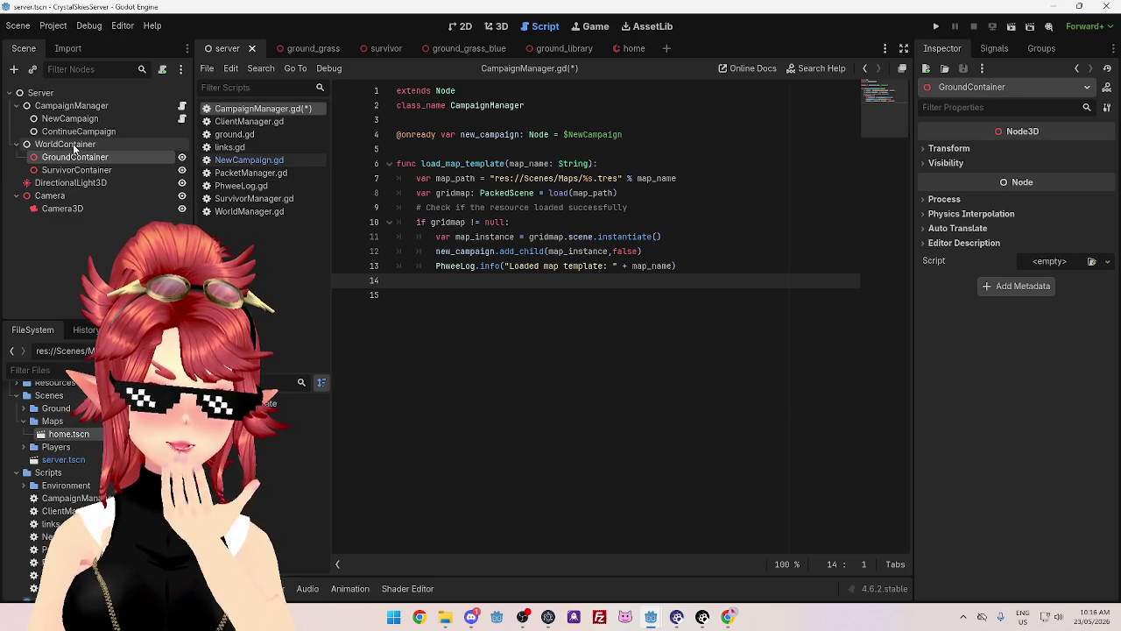
pyautogui.click(73, 144)
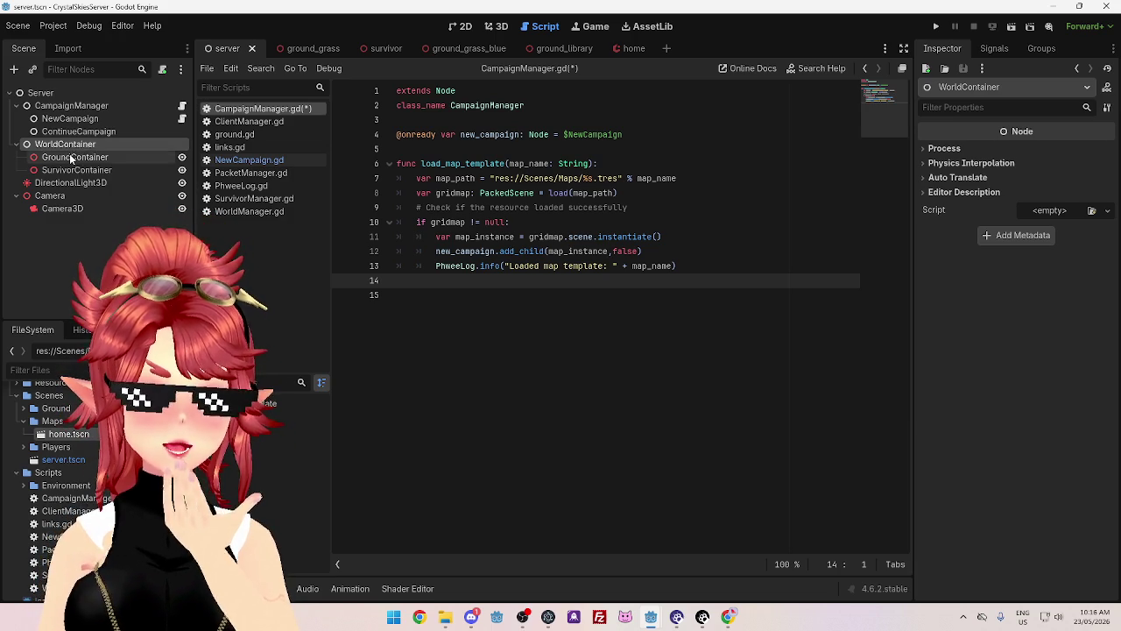
pyautogui.click(73, 157)
pyautogui.click(72, 143)
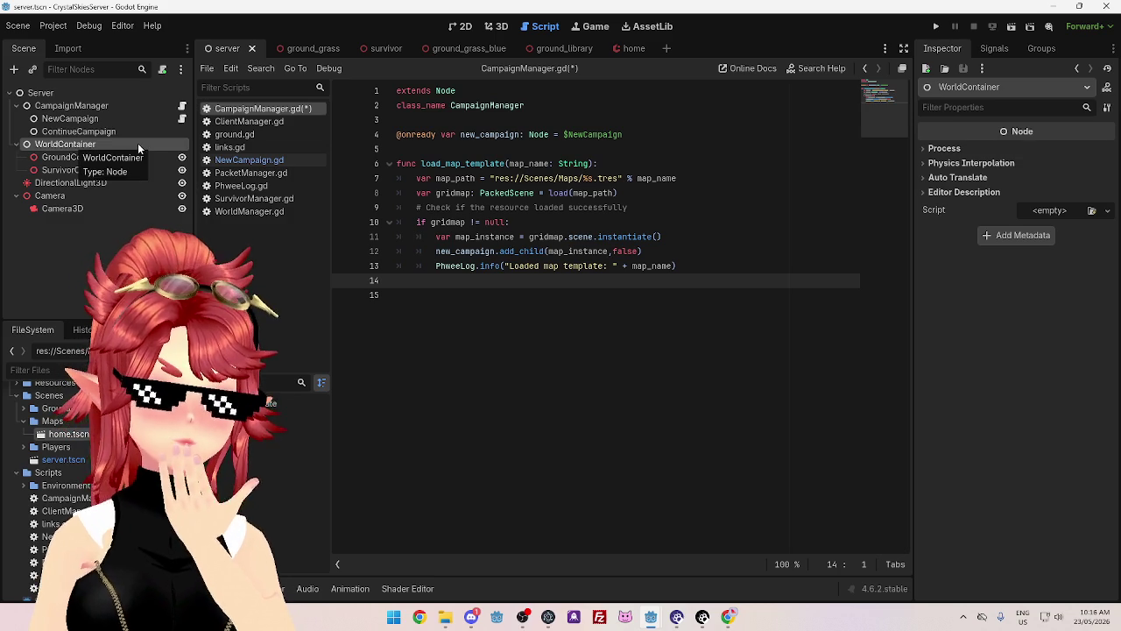
pyautogui.click(76, 158)
pyautogui.click(76, 169)
pyautogui.click(77, 159)
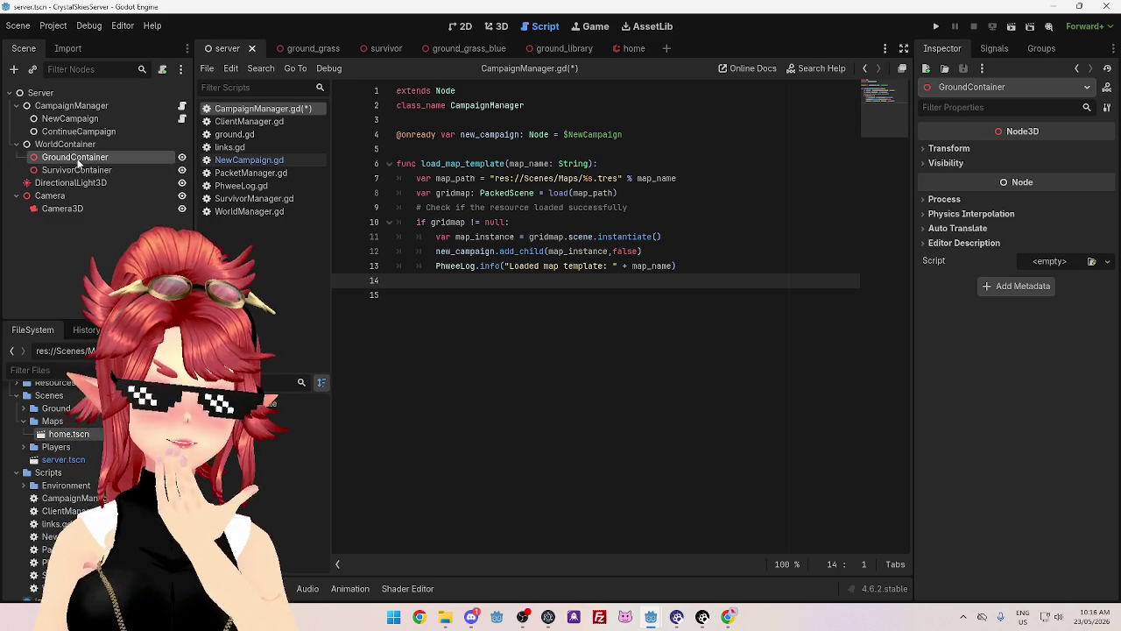
# - Open SurvivorManager.gd, note its WorldContainer node path, and rename the node to WorldManager
pyautogui.click(305, 201)
pyautogui.click(497, 138)
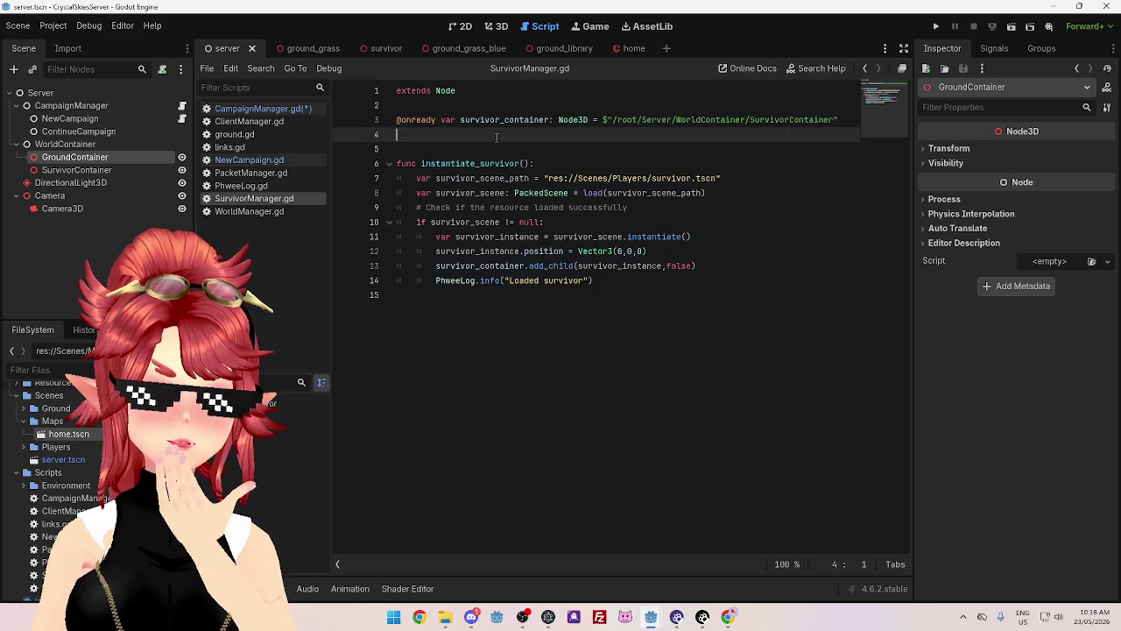
pyautogui.moveTo(675, 120); pyautogui.dragTo(750, 120)
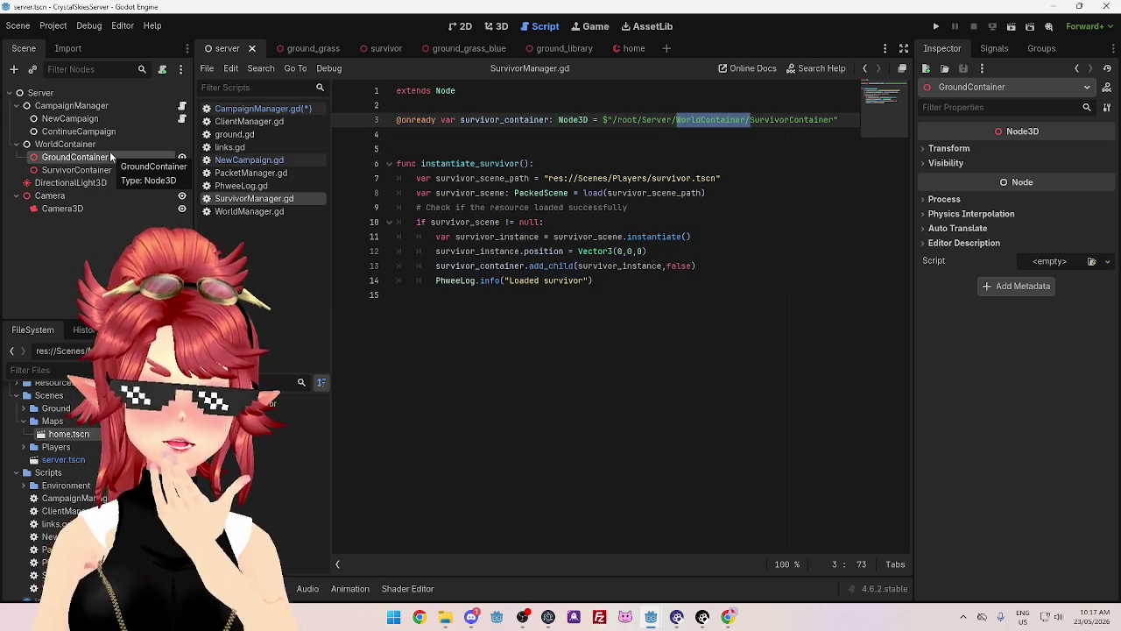
pyautogui.click(73, 145)
pyautogui.click(73, 145)
pyautogui.moveTo(61, 143); pyautogui.dragTo(128, 143)
pyautogui.write('Manager')
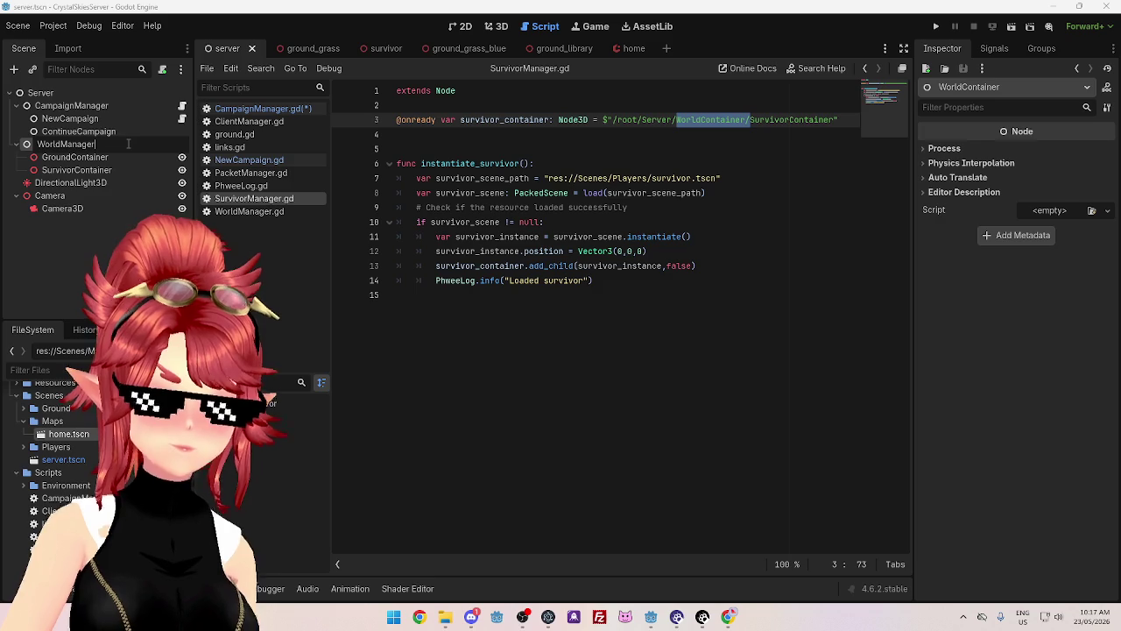
pyautogui.press('Return')
pyautogui.click(566, 146)
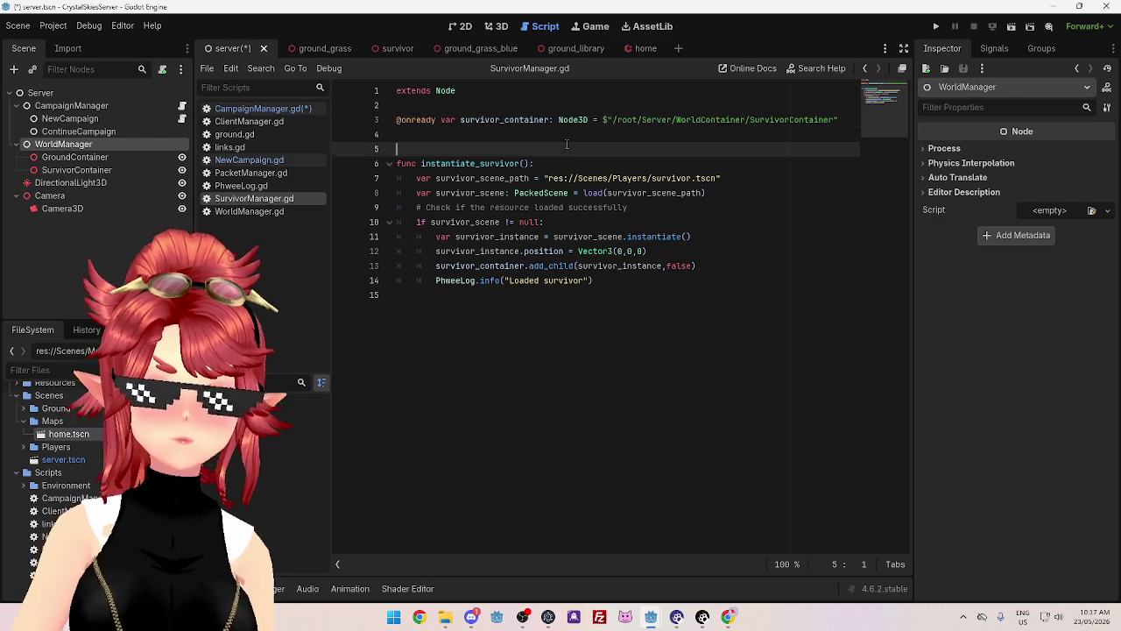
pyautogui.hotkey('ctrl', 'shift', 'f')
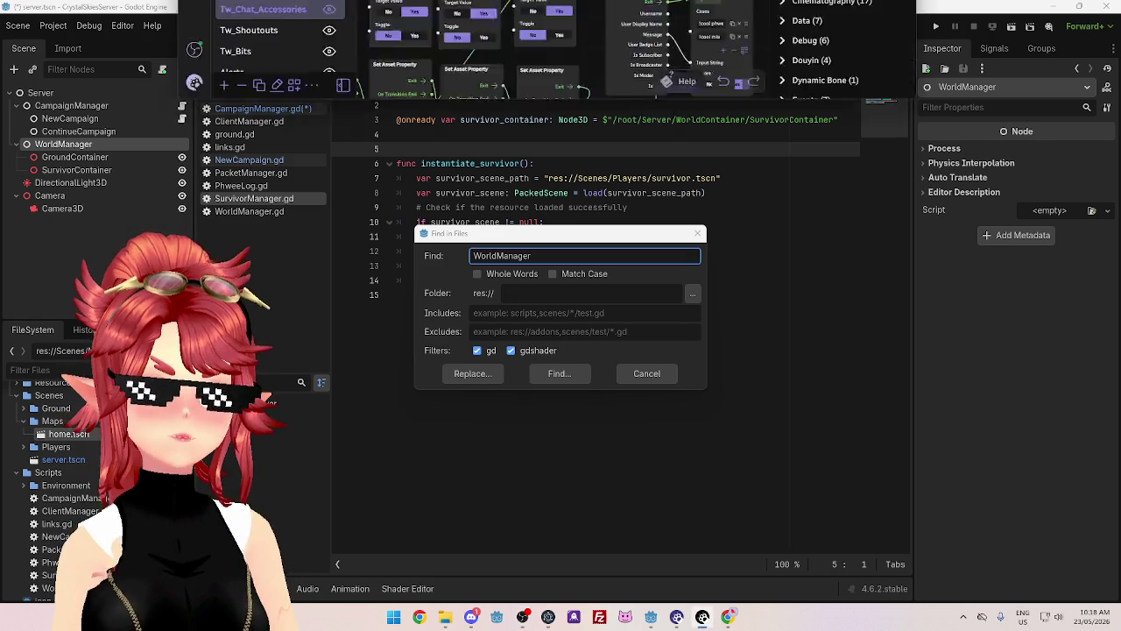
# - Switch to Warudo Editor and open the Interactions blueprint
pyautogui.hotkey('alt', 'Tab')
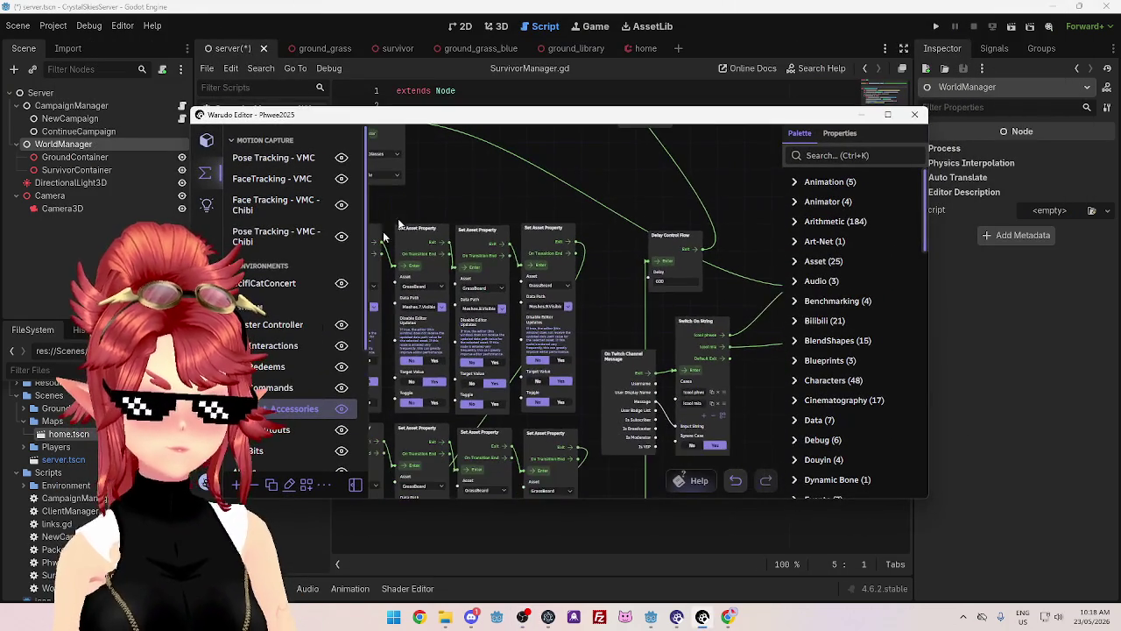
pyautogui.click(289, 347)
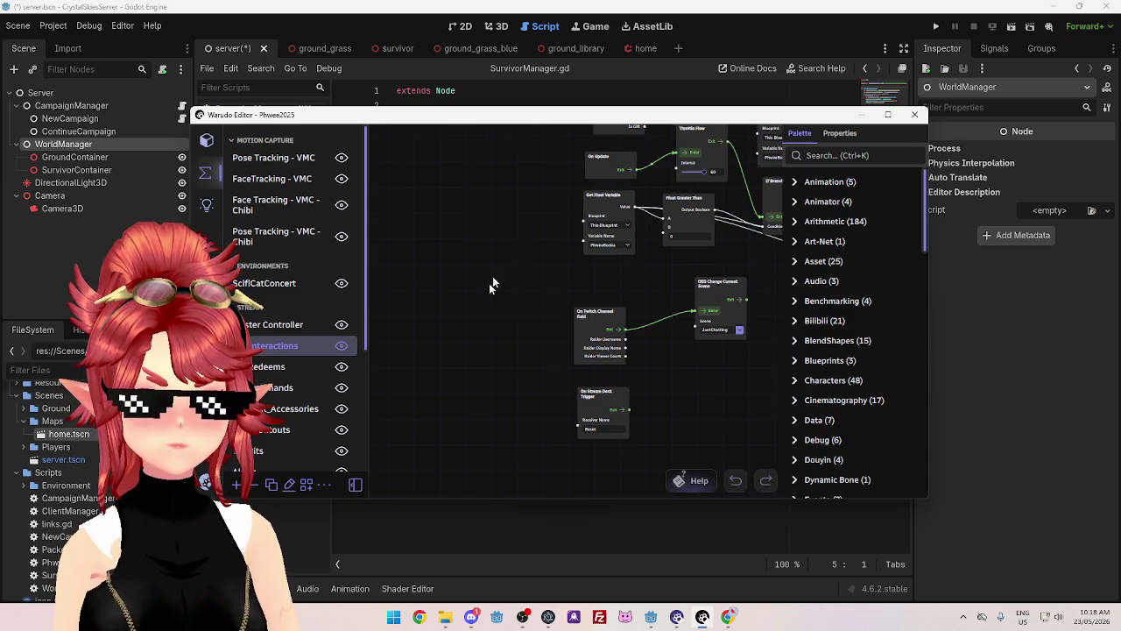
# - Bring the Interactions graph's Sequence node into view and test-fire the follow confetti
pyautogui.moveTo(500, 268); pyautogui.dragTo(449, 380)
pyautogui.moveTo(476, 174)
pyautogui.mouseDown()
pyautogui.moveTo(435, 297)
pyautogui.moveTo(429, 185)
pyautogui.mouseUp()
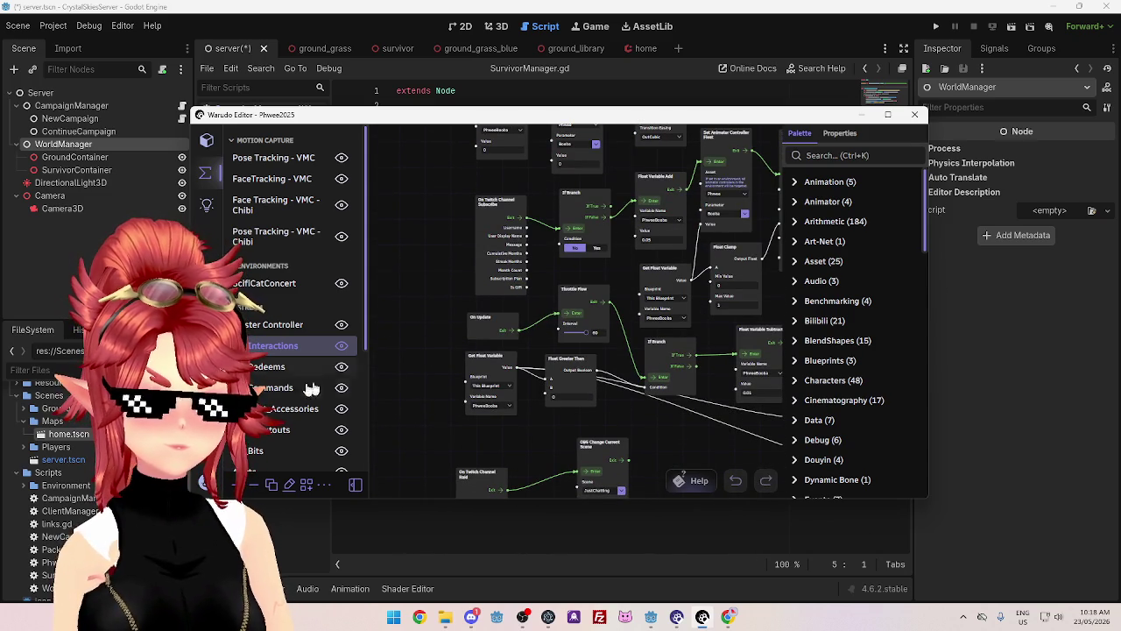
pyautogui.scroll(-2, 434, 368)
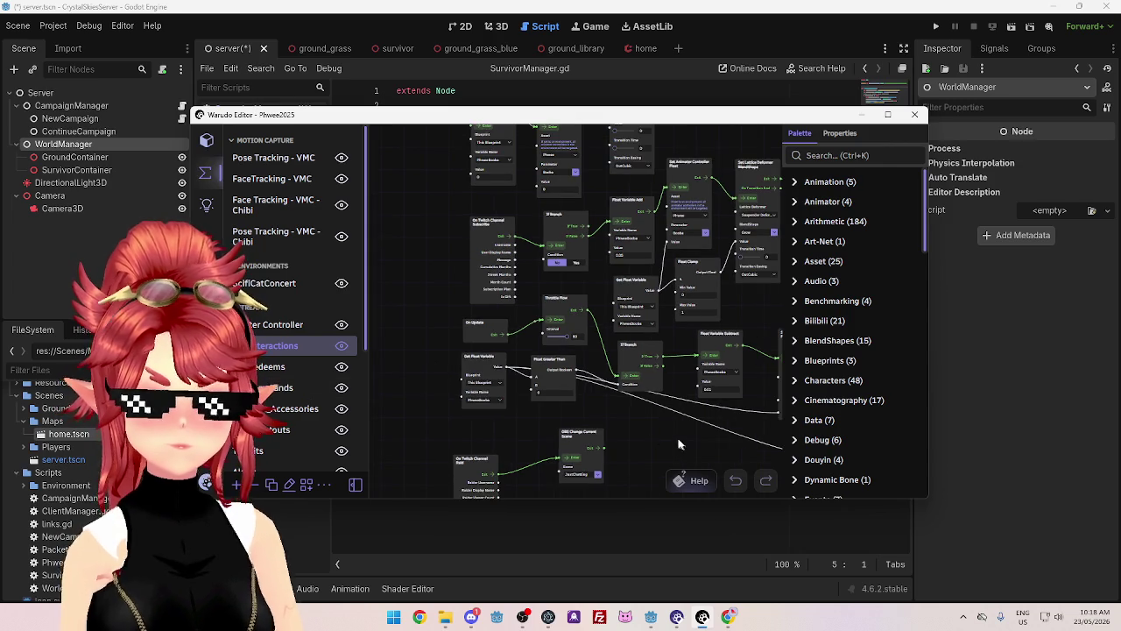
pyautogui.scroll(2, 578, 274)
pyautogui.scroll(-3, 600, 395)
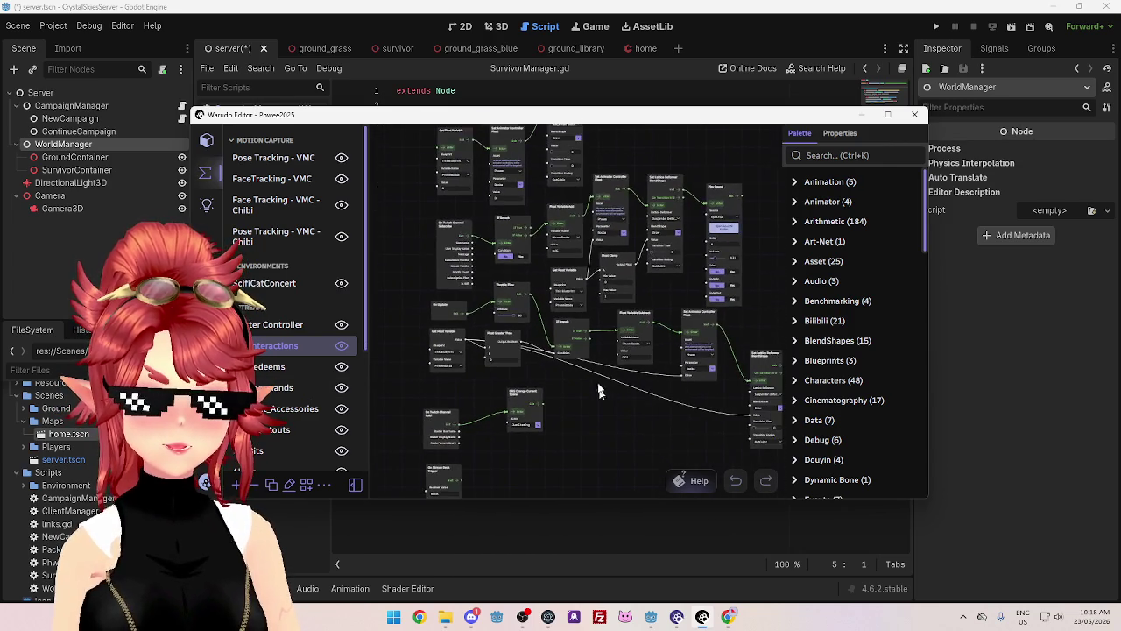
pyautogui.scroll(2, 537, 324)
pyautogui.scroll(3, 616, 342)
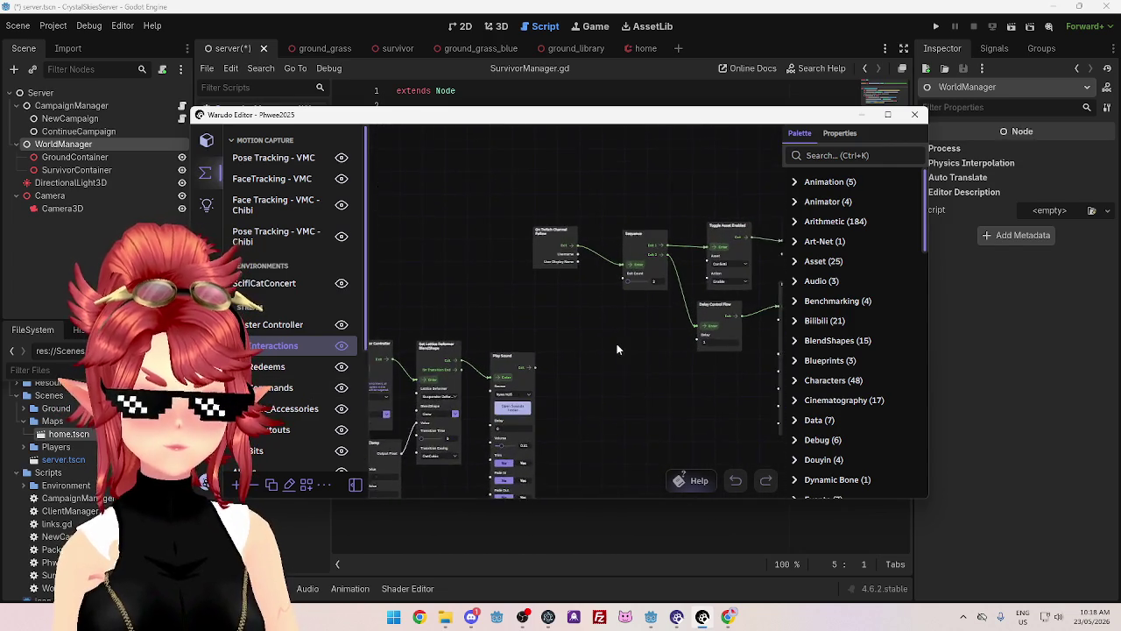
pyautogui.moveTo(574, 259); pyautogui.dragTo(426, 268)
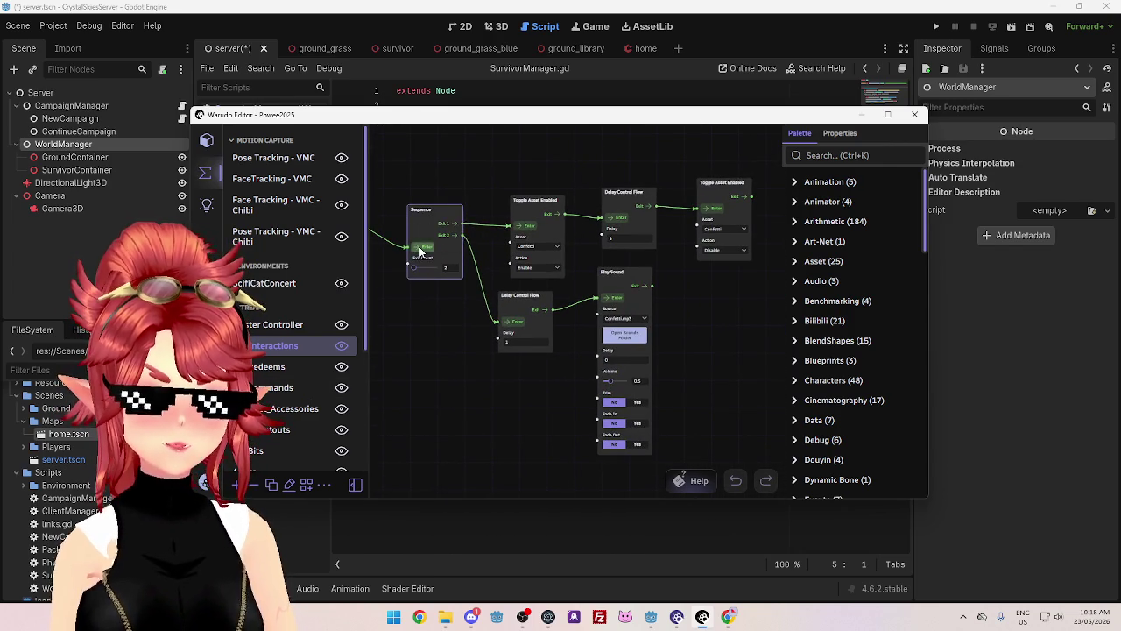
pyautogui.click(421, 250)
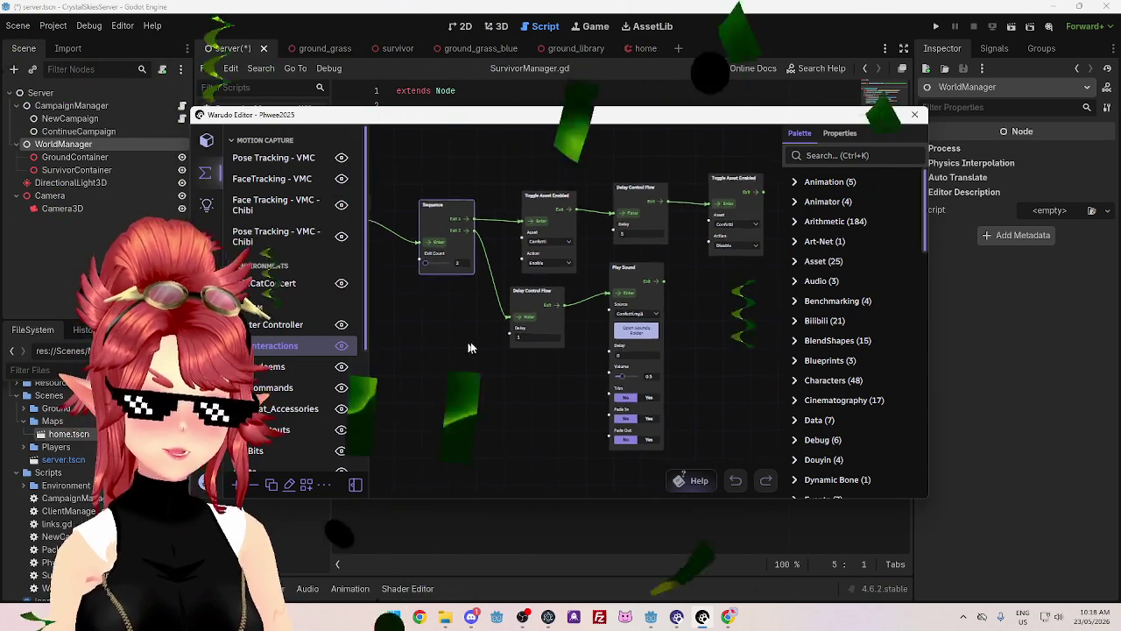
# - Inspect the On Twitch Channel Follow node and neighbours, then switch to the GridMap docs browser
pyautogui.moveTo(450, 348); pyautogui.dragTo(544, 332)
pyautogui.scroll(-5, 541, 335)
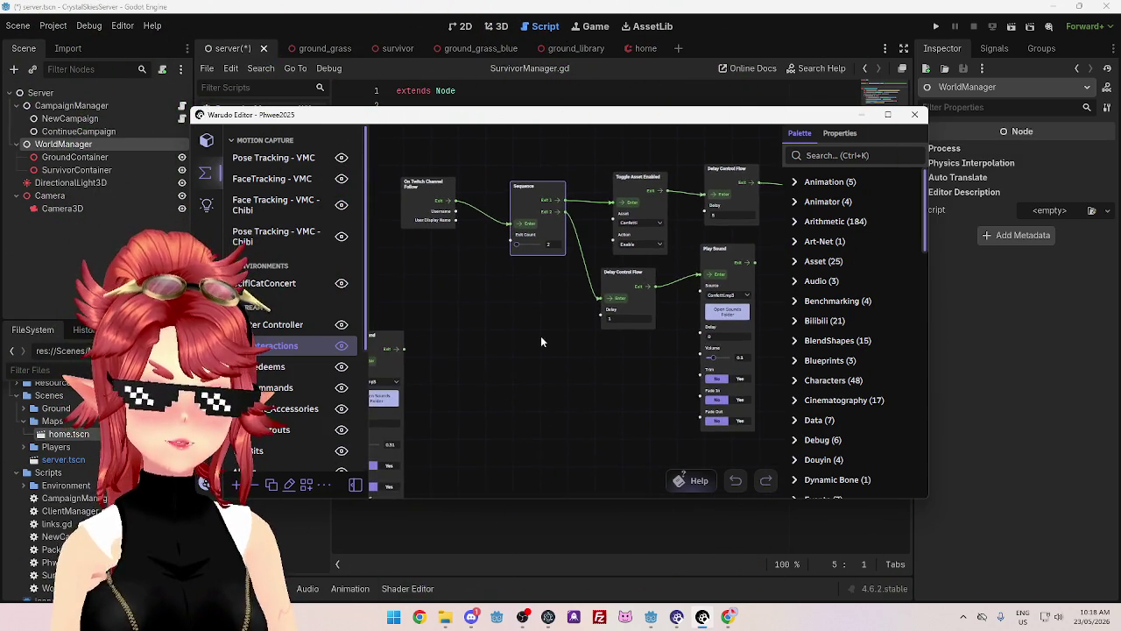
pyautogui.moveTo(515, 329)
pyautogui.mouseDown()
pyautogui.moveTo(529, 295)
pyautogui.moveTo(555, 297)
pyautogui.mouseUp()
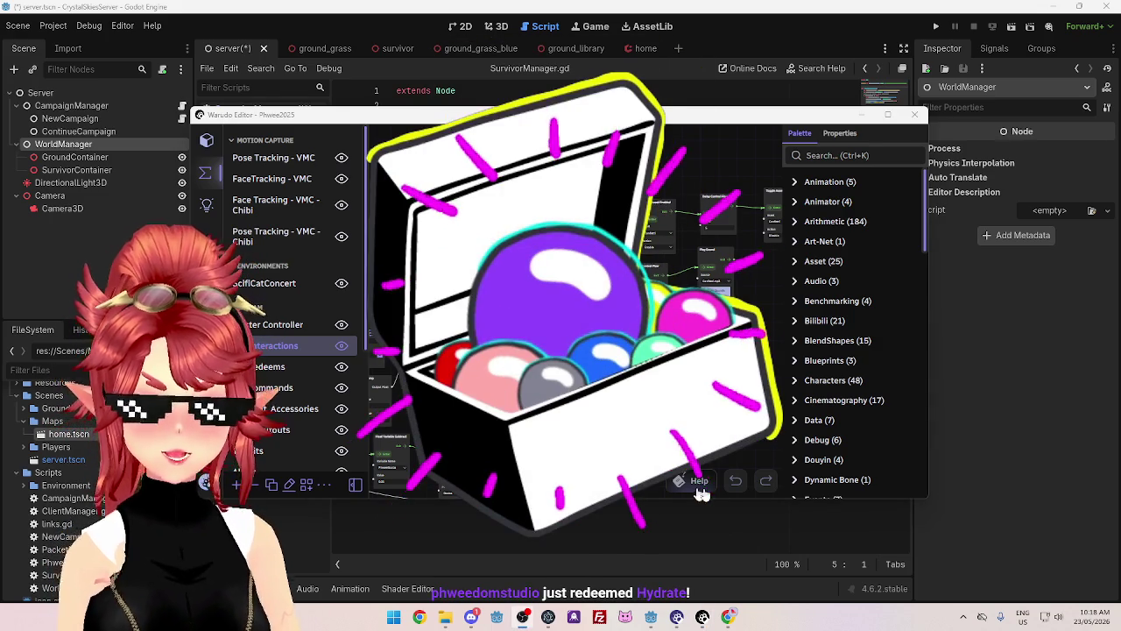
pyautogui.hotkey('alt', 'Tab')
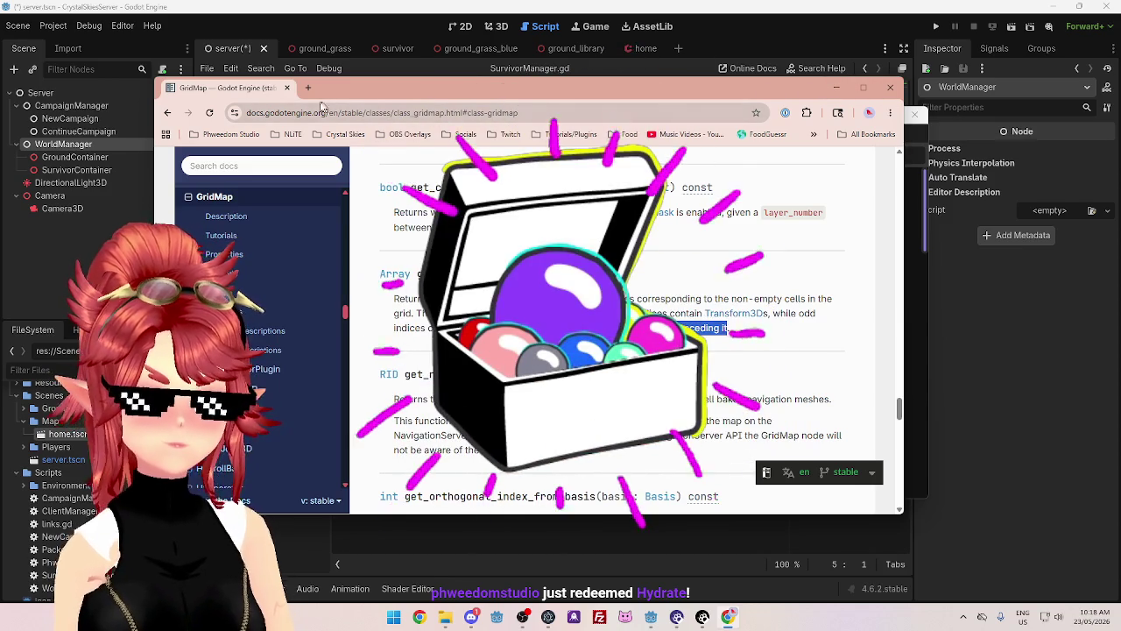
# - Open a new browser tab, briefly return to Warudo, then bring up the Twitch Alerts window
pyautogui.hotkey('ctrl', 't')
pyautogui.hotkey('alt', 'Tab')
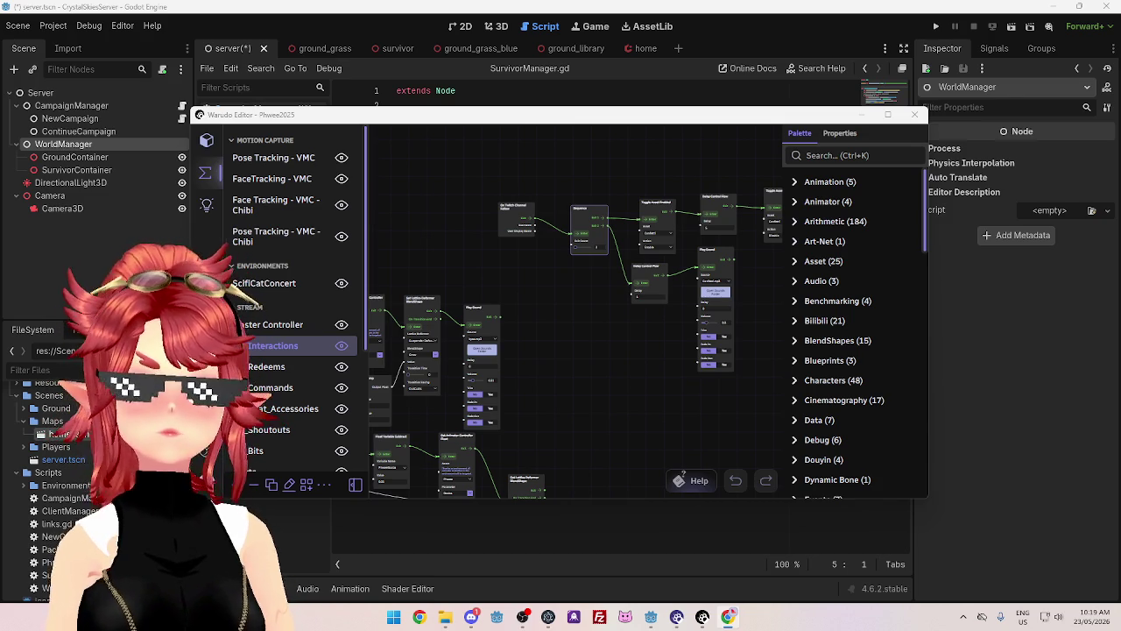
pyautogui.hotkey('alt', 'Tab')
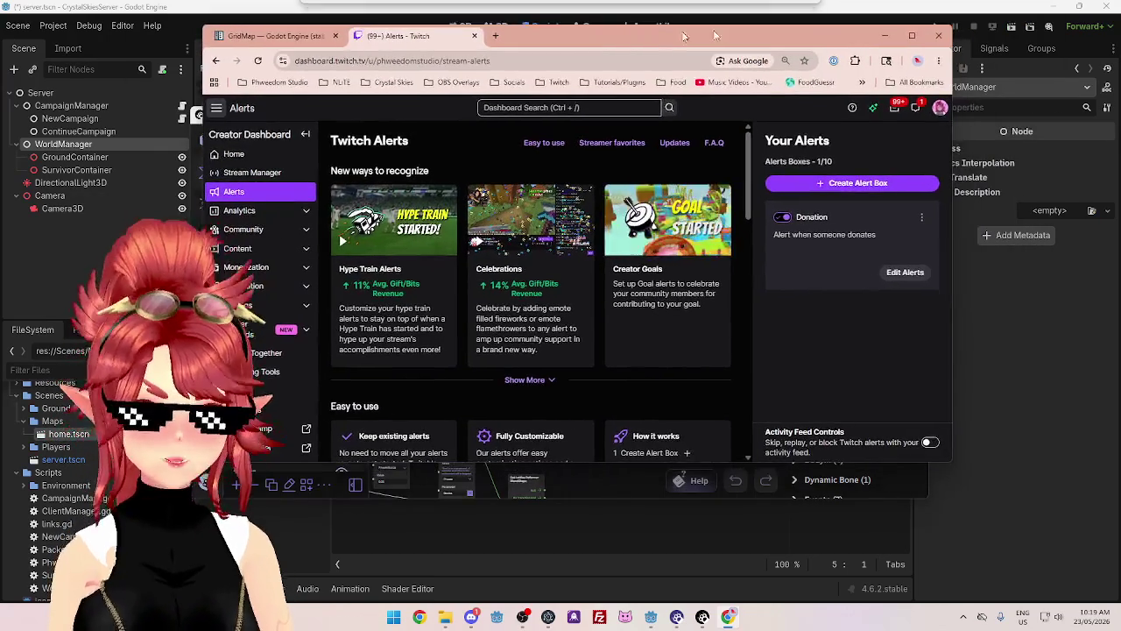
# - Maximize the Twitch Alerts dashboard and open the Donation alert box editor
pyautogui.press('super+Up')
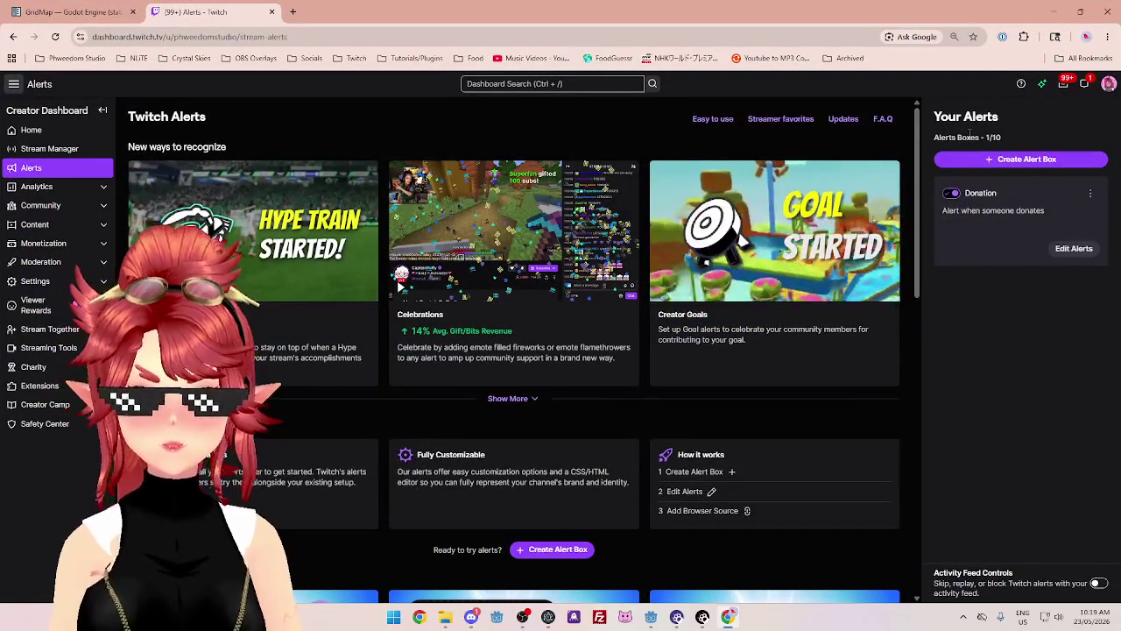
pyautogui.moveTo(959, 137); pyautogui.dragTo(1027, 136)
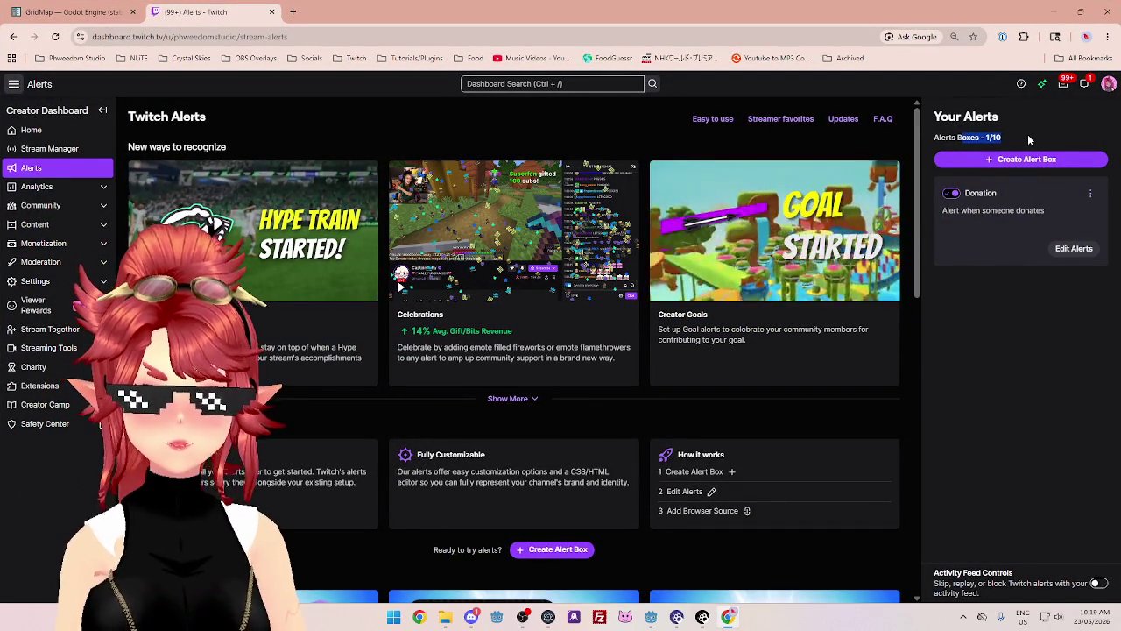
pyautogui.scroll(-3, 811, 435)
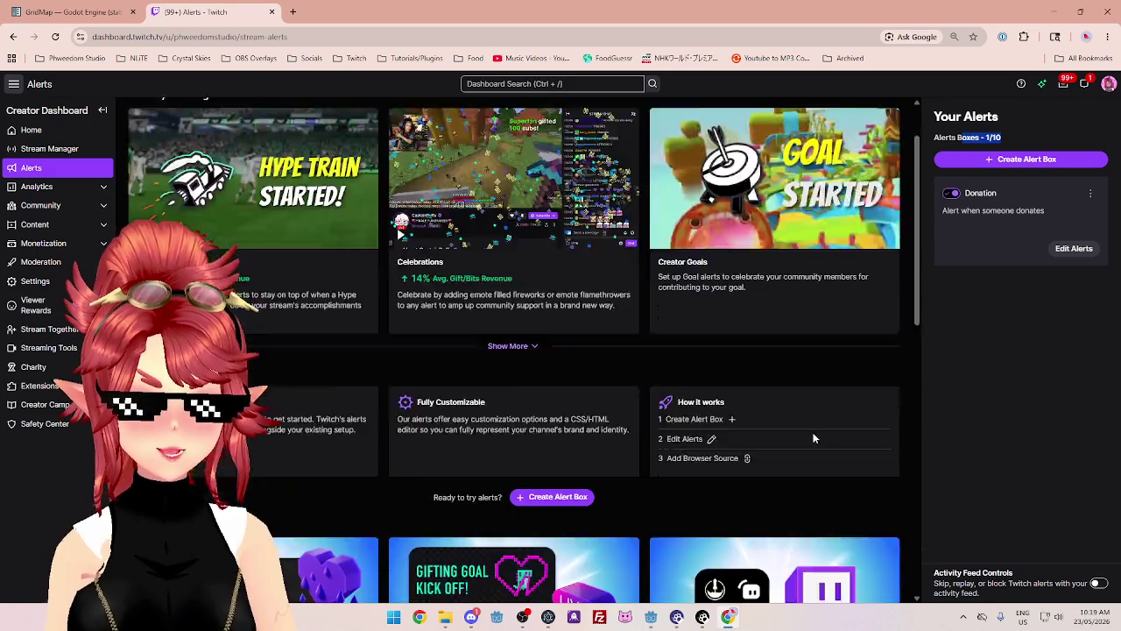
pyautogui.scroll(3, 813, 438)
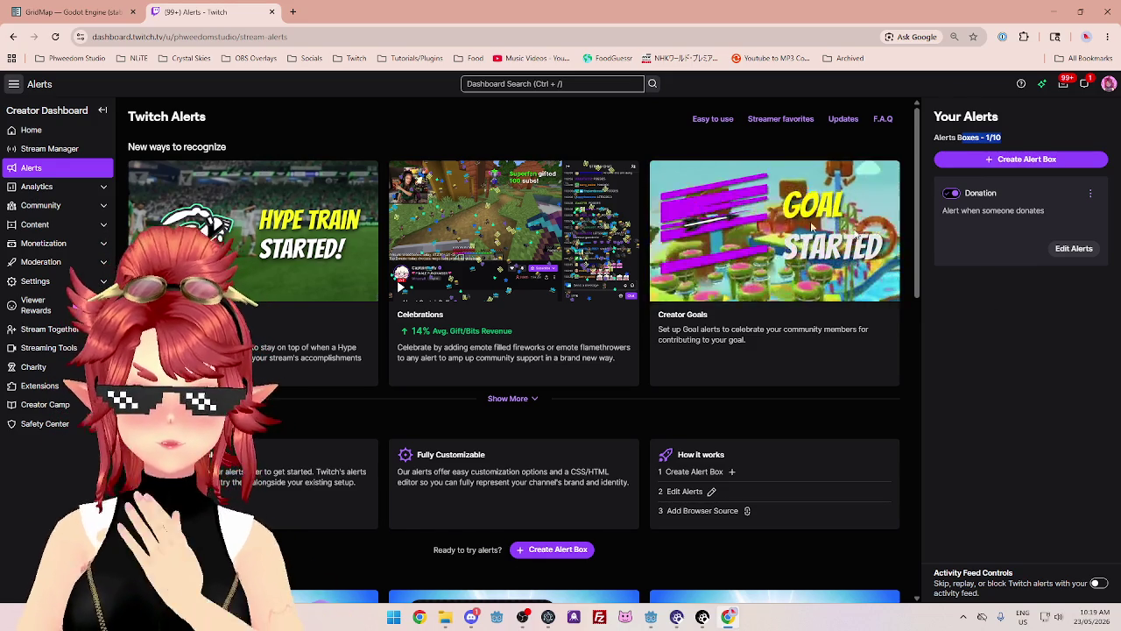
pyautogui.click(993, 133)
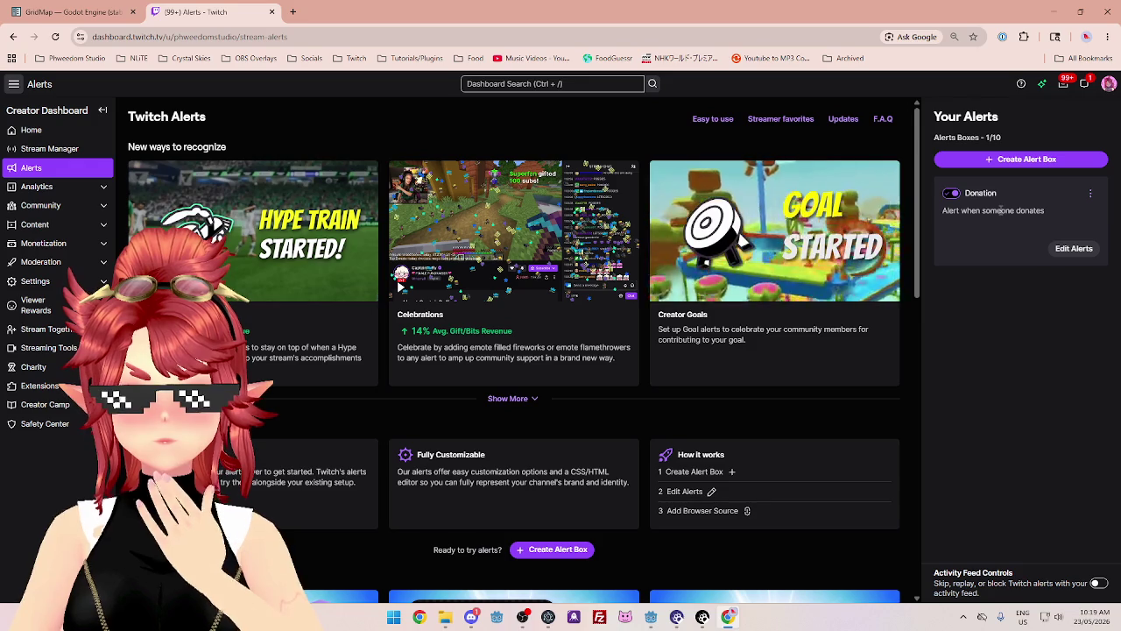
pyautogui.click(1072, 248)
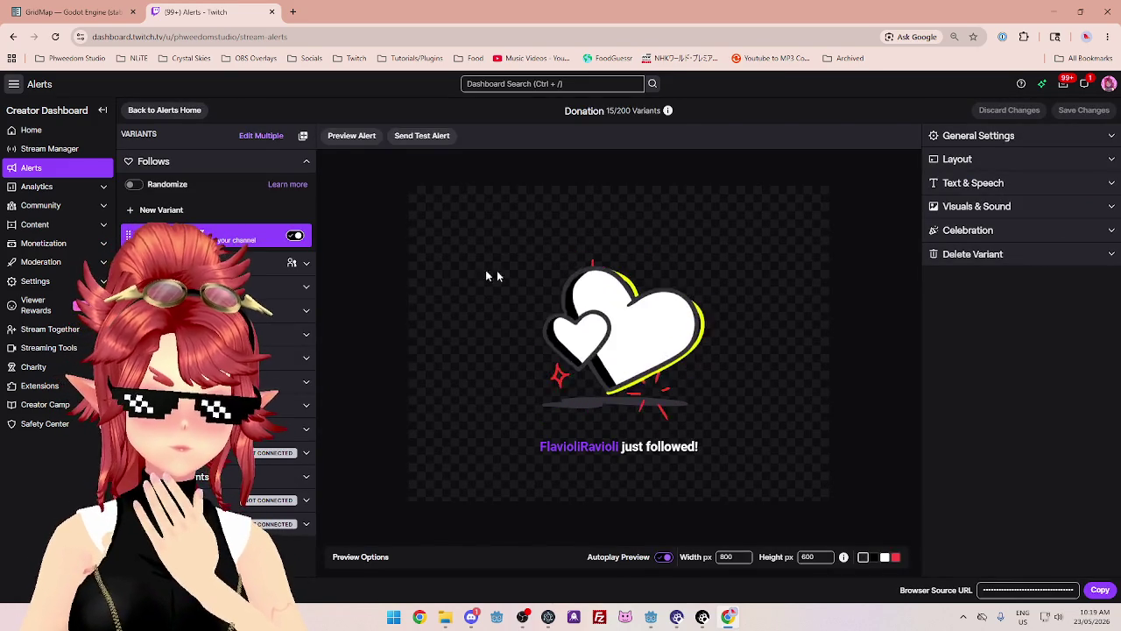
# - Expand the Follow variant's visuals and sound, send a test follow alert, and cancel sound uploads
pyautogui.click(992, 207)
pyautogui.scroll(-2, 984, 365)
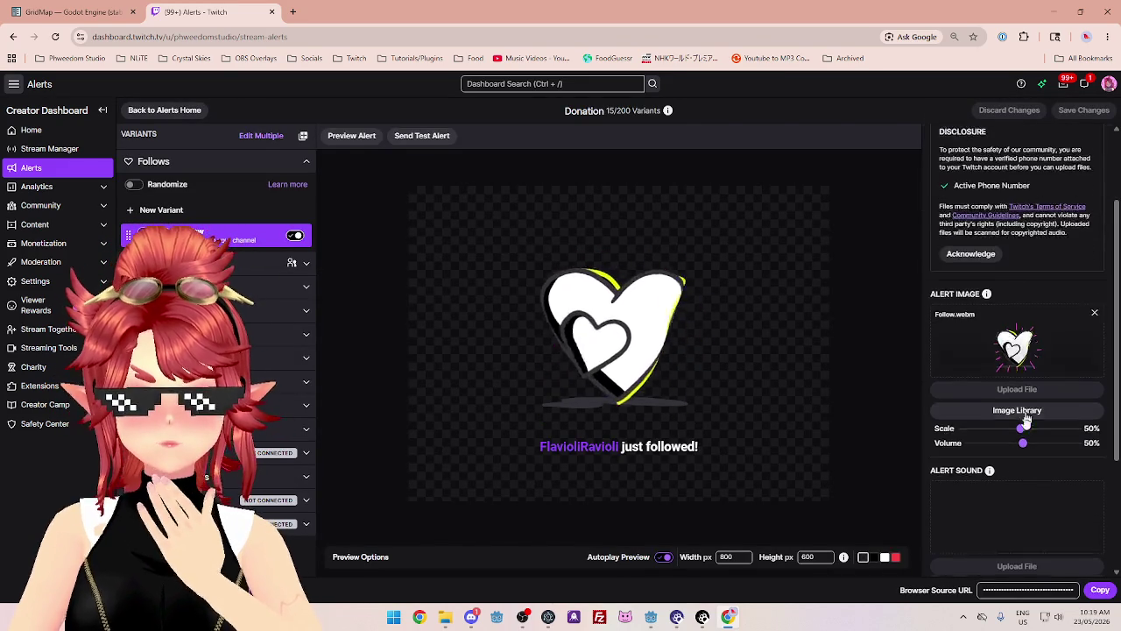
pyautogui.scroll(-1, 979, 463)
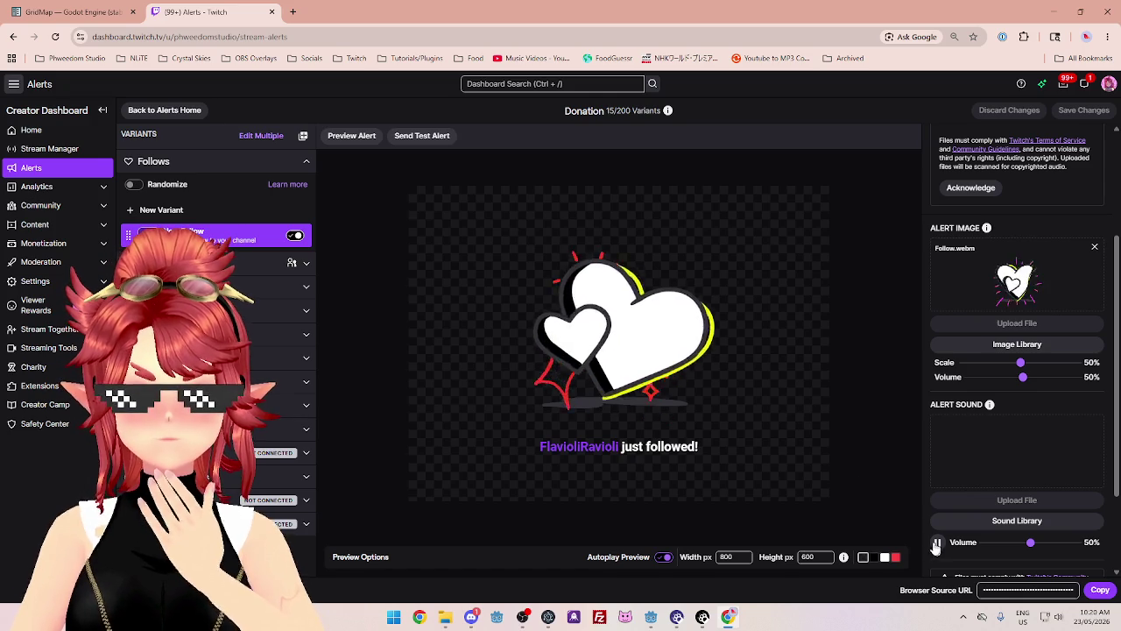
pyautogui.click(429, 138)
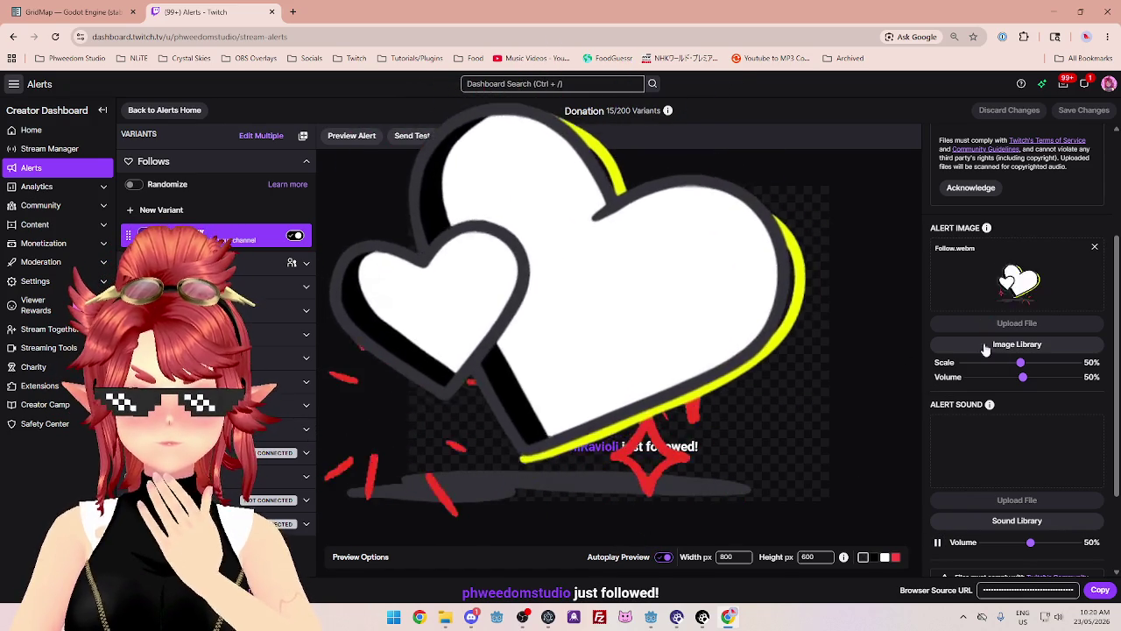
pyautogui.scroll(2, 999, 421)
pyautogui.scroll(-1, 1014, 357)
pyautogui.scroll(-3, 1014, 357)
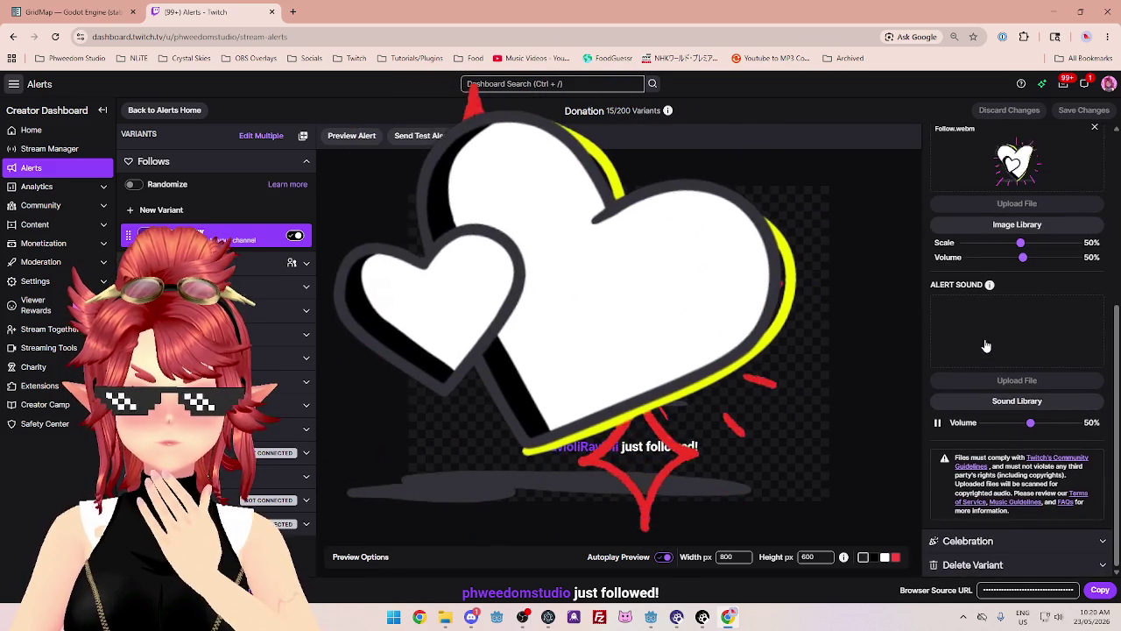
pyautogui.click(1006, 372)
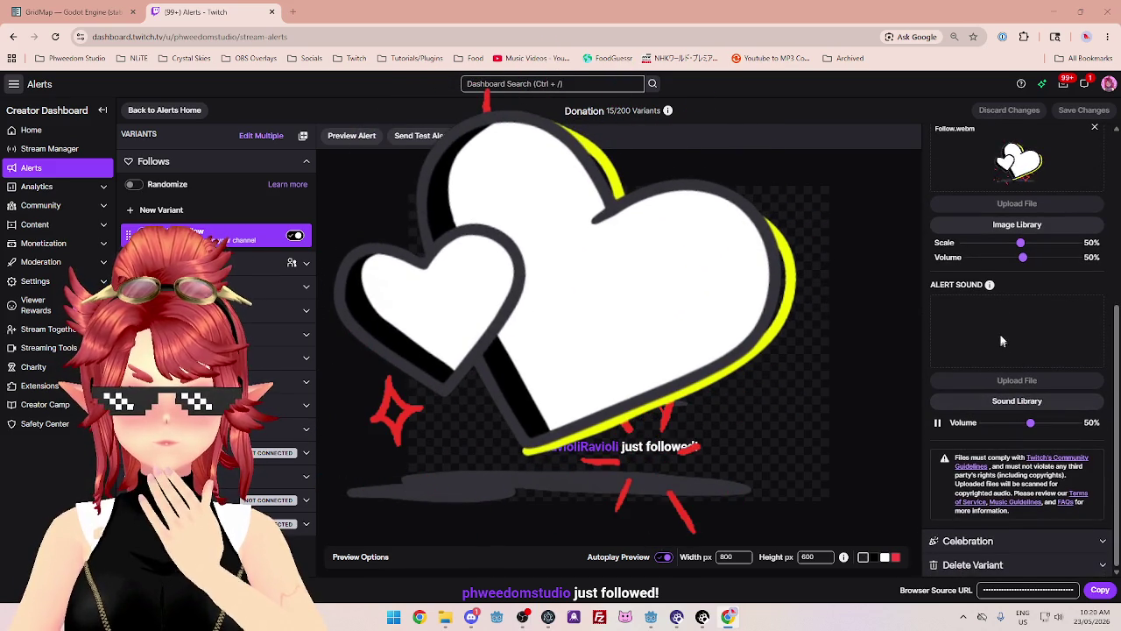
pyautogui.click(744, 334)
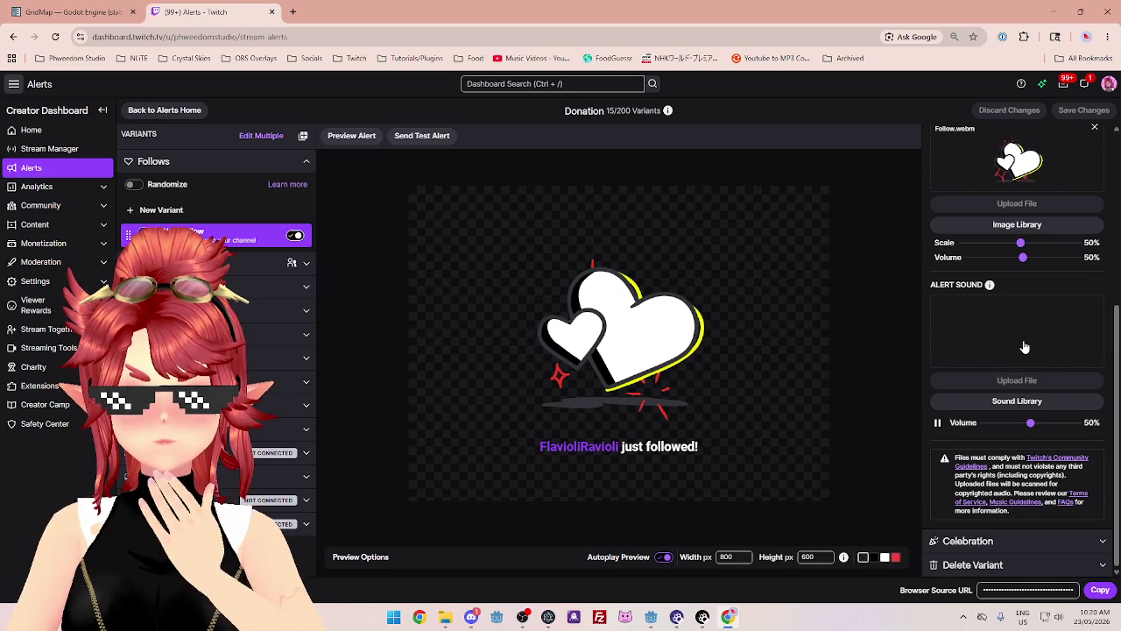
pyautogui.click(1017, 380)
pyautogui.click(744, 335)
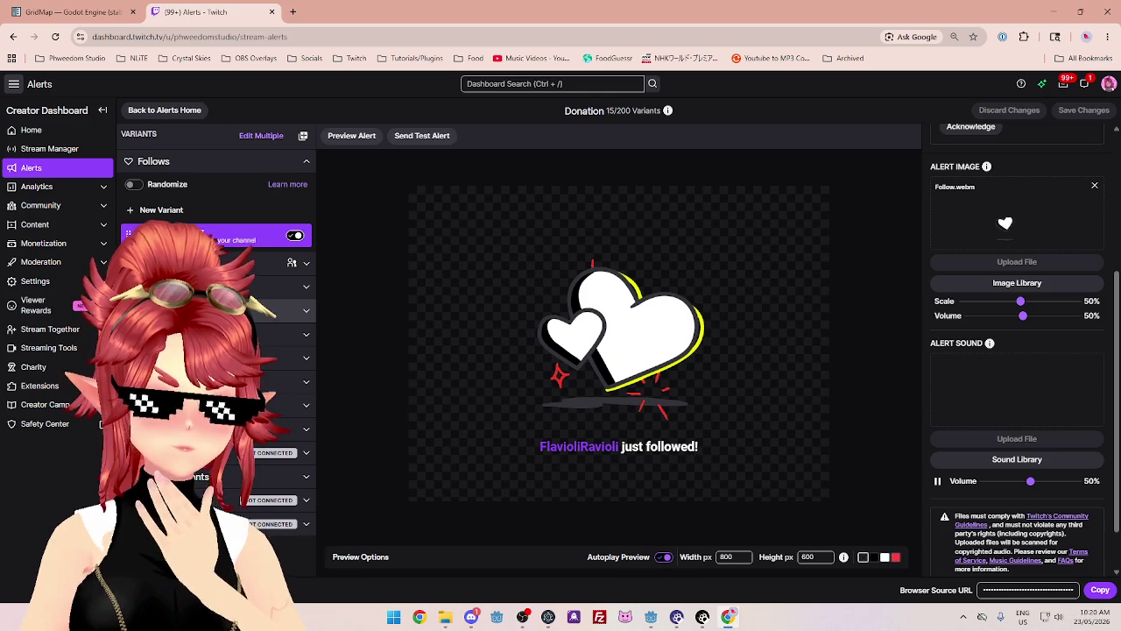
# - Send a test Raid alert, browse Follow's sound library without choosing, and close the Alerts tab
pyautogui.click(298, 334)
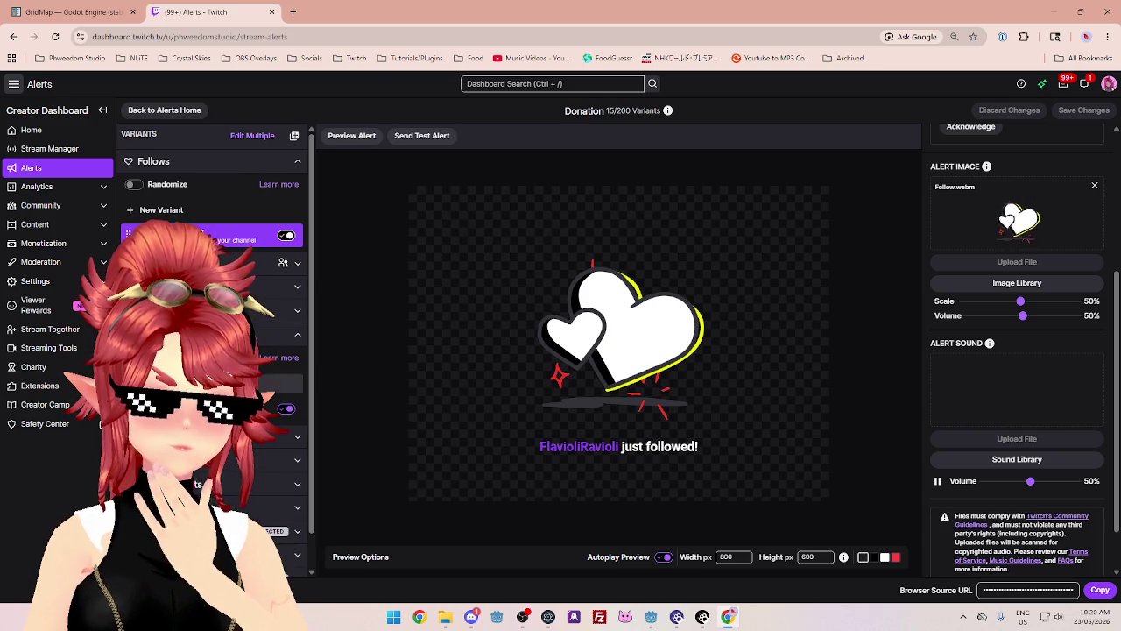
pyautogui.click(219, 408)
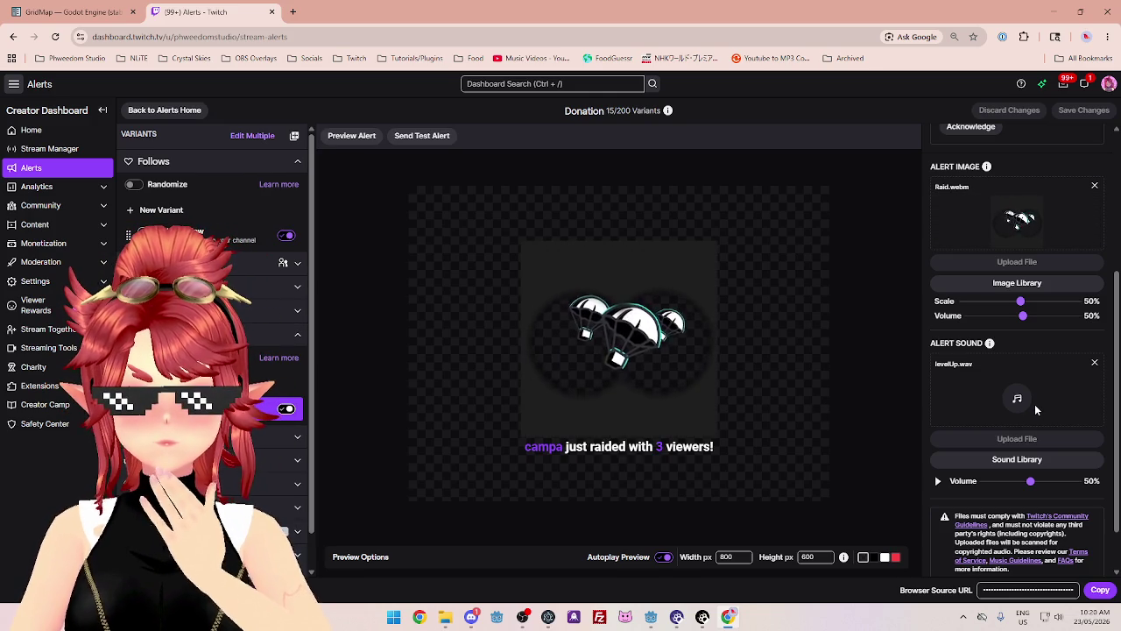
pyautogui.click(436, 138)
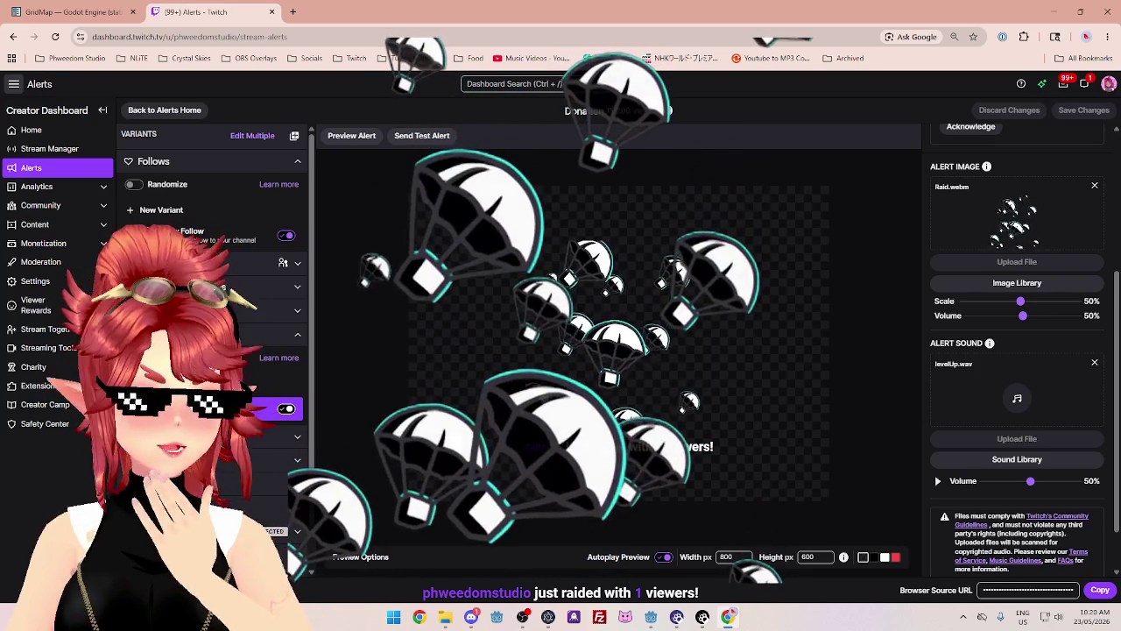
pyautogui.click(193, 235)
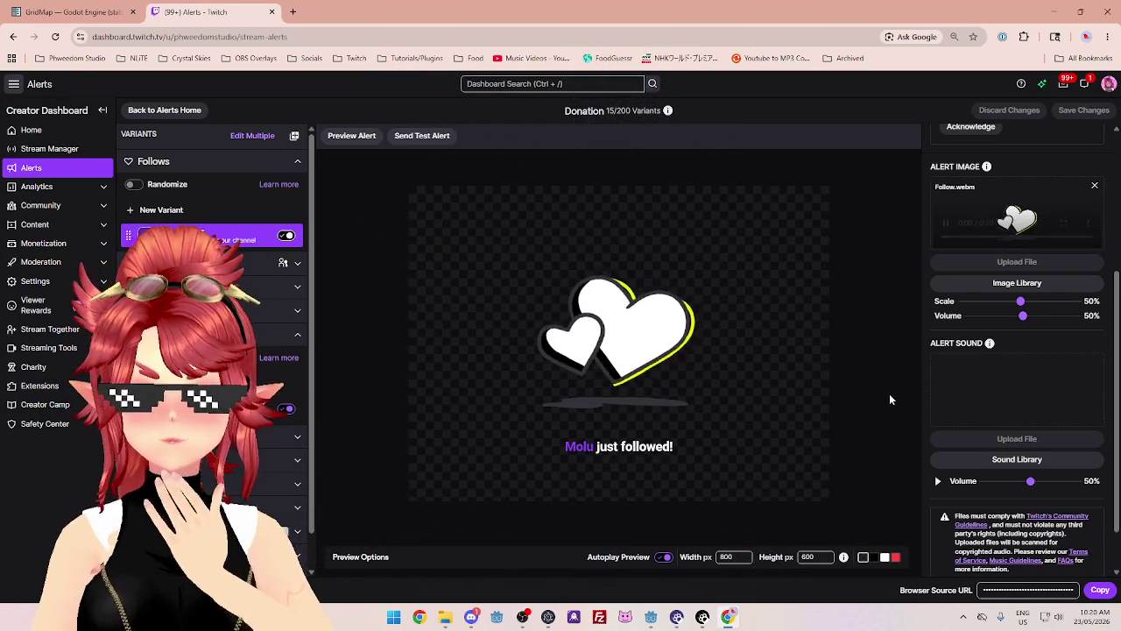
pyautogui.click(1034, 465)
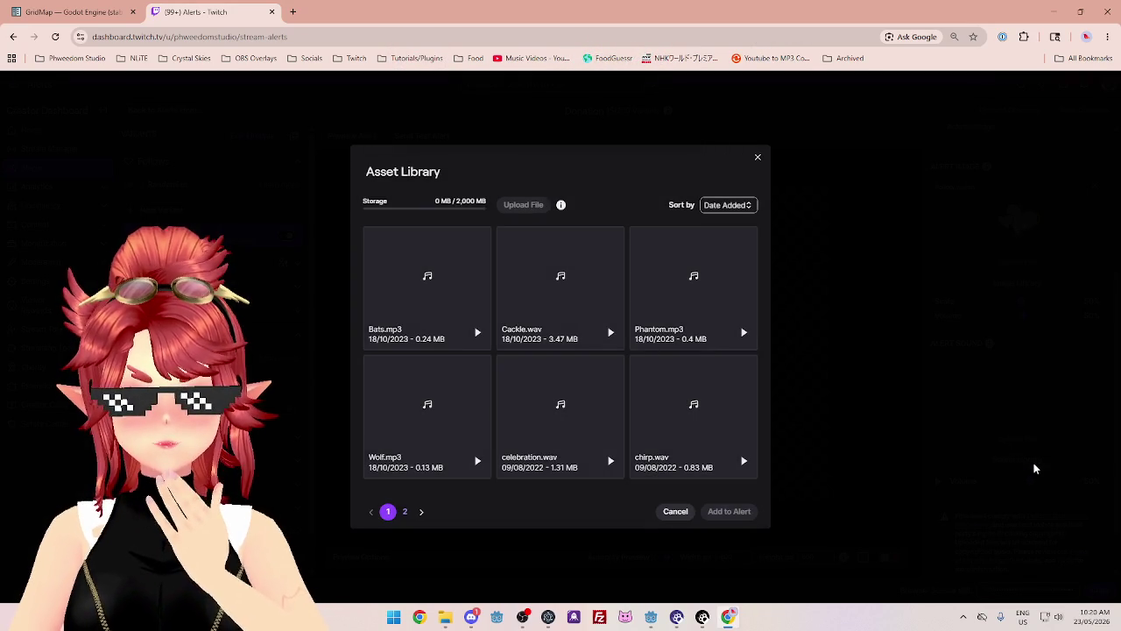
pyautogui.click(758, 158)
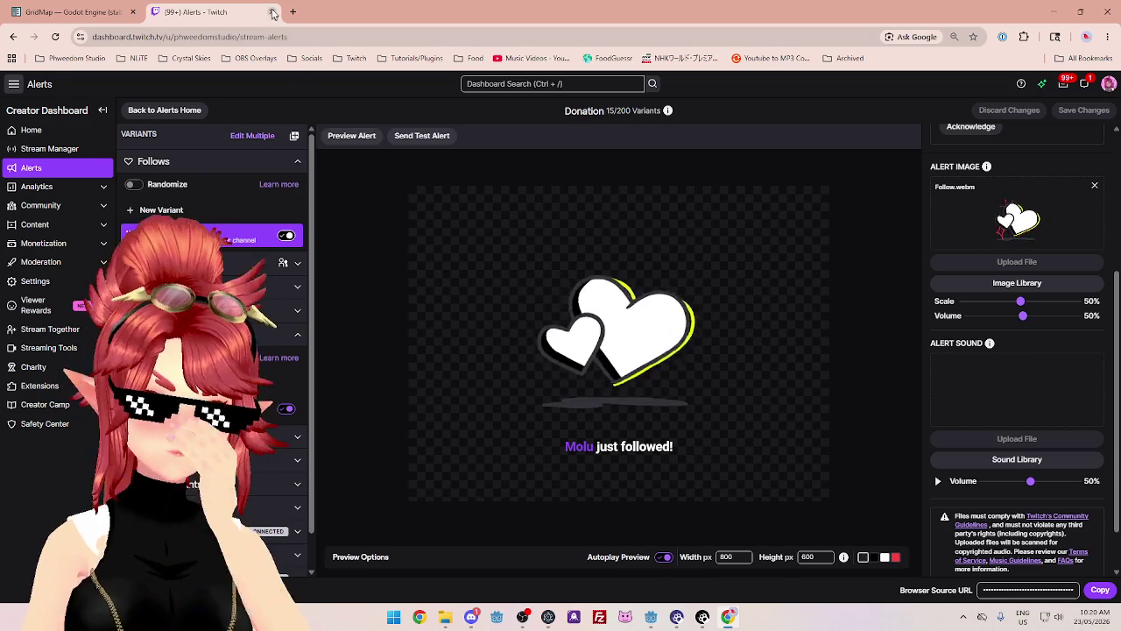
pyautogui.click(271, 12)
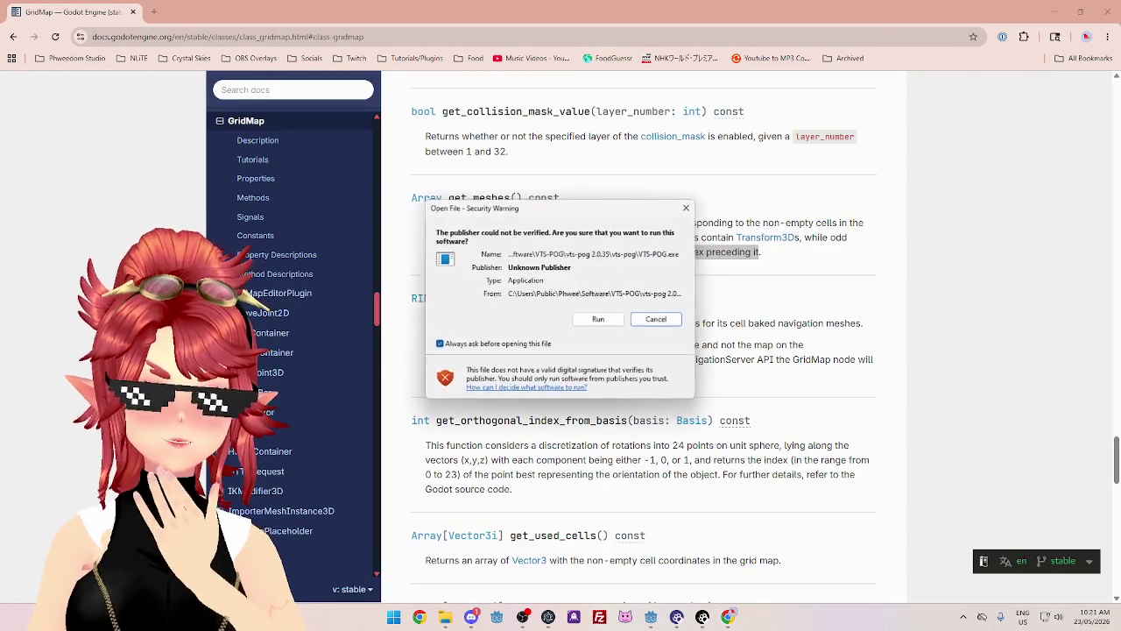
# - Launch VTS P.O.G. past the security warning, nudge its window down, and bring Warudo Editor forward
pyautogui.click(601, 319)
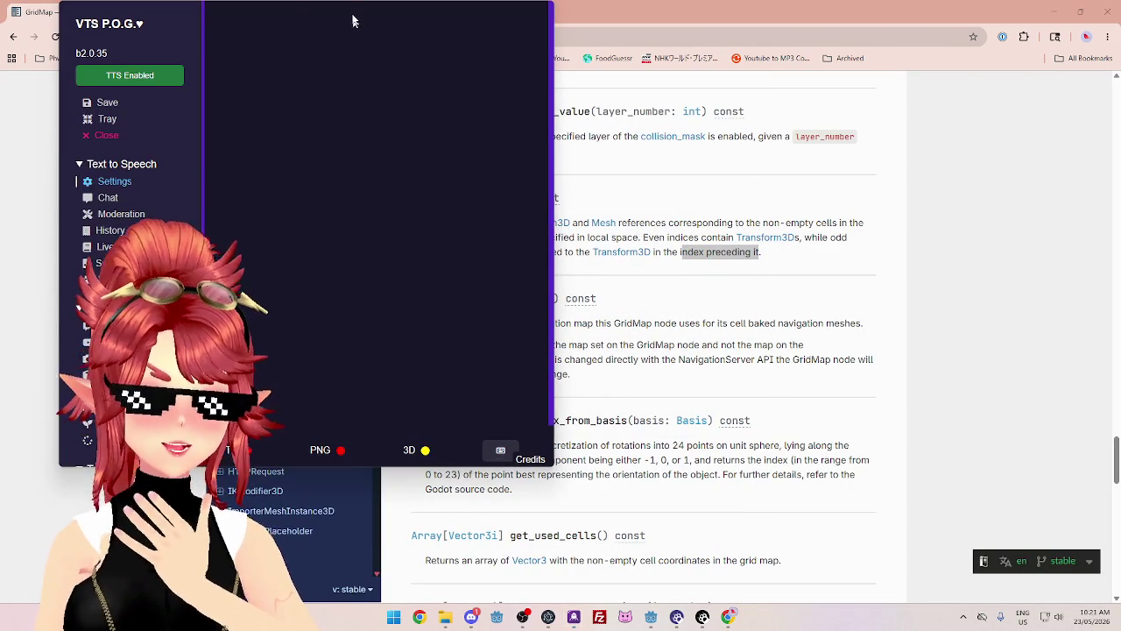
pyautogui.moveTo(353, 33); pyautogui.dragTo(348, 57)
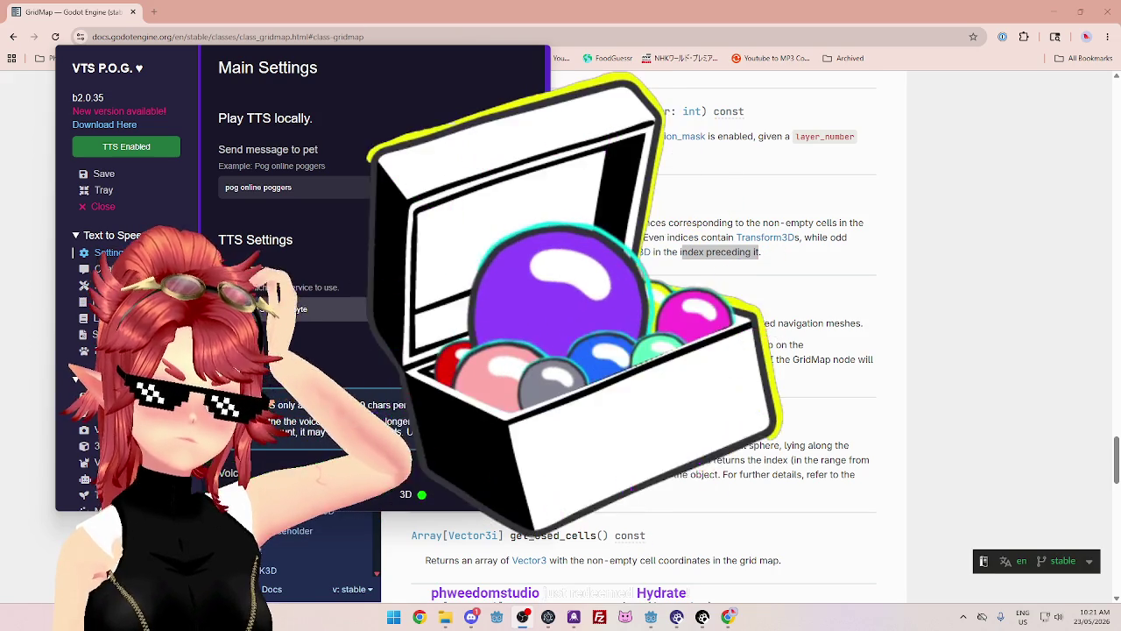
pyautogui.click(702, 617)
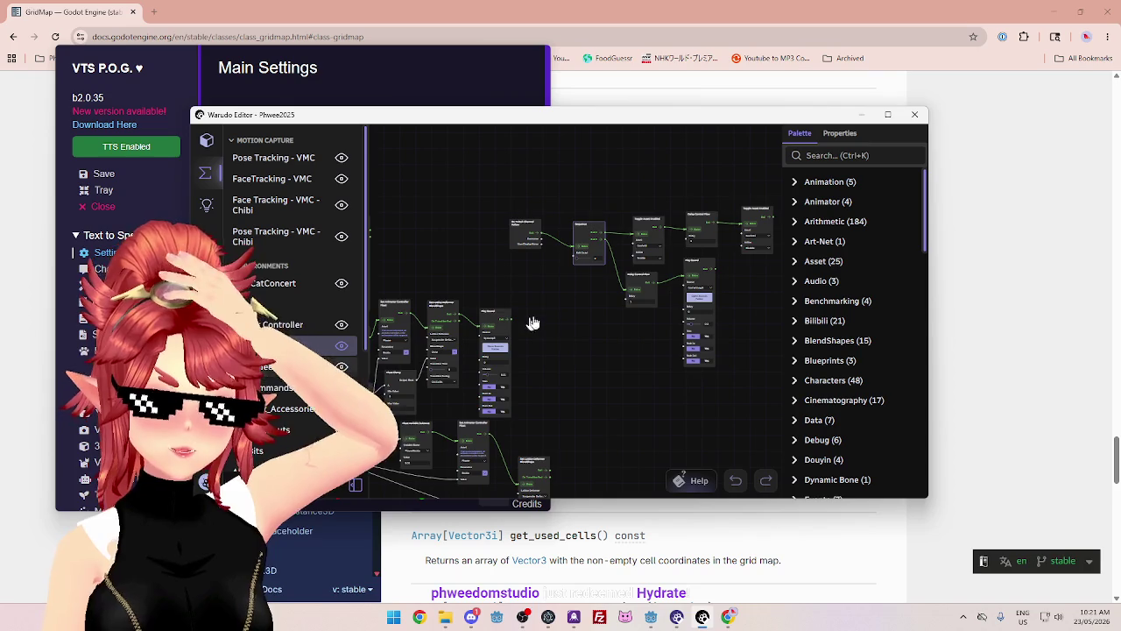
# - Open the Tw_Redeems graph and bring its String Concatenation and Flow Function nodes into view
pyautogui.click(289, 366)
pyautogui.scroll(3, 530, 280)
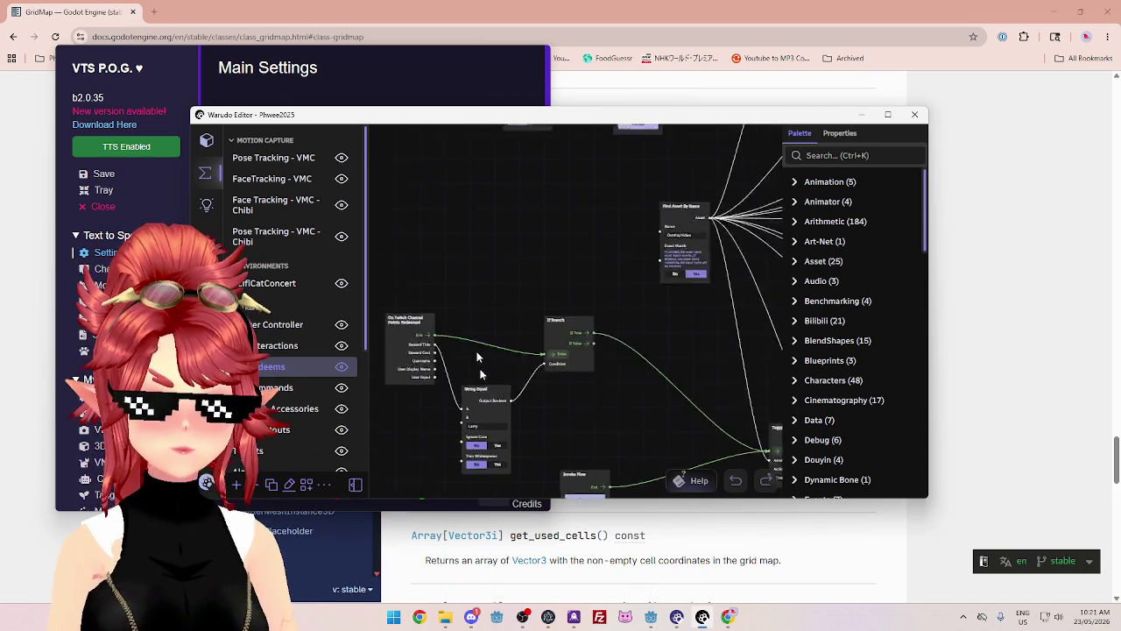
pyautogui.scroll(-5, 475, 341)
pyautogui.scroll(5, 502, 427)
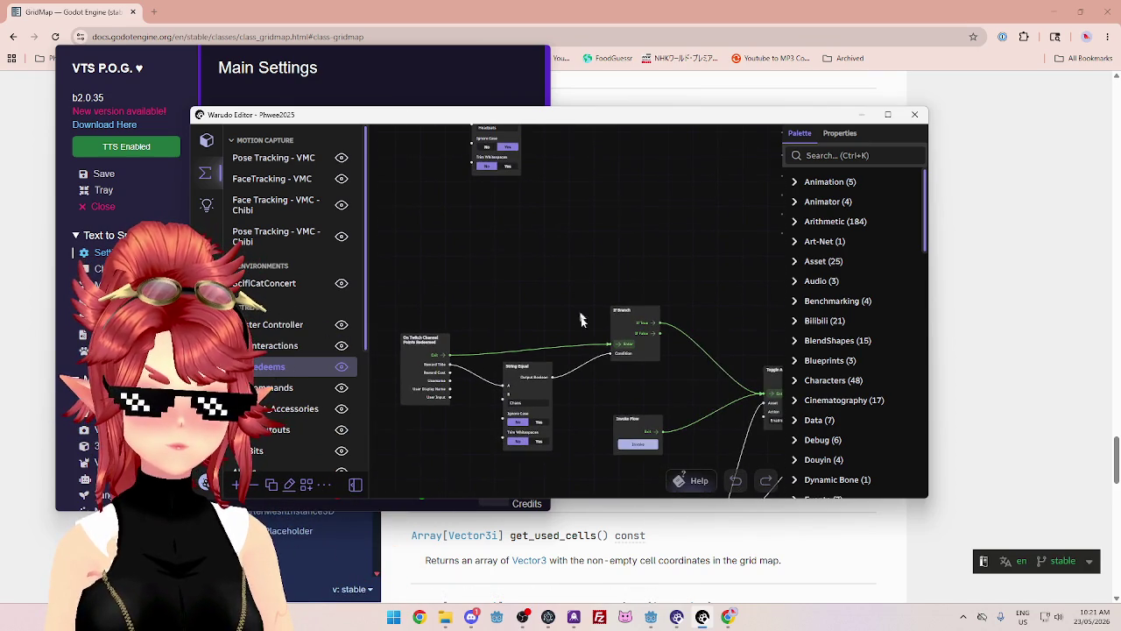
pyautogui.scroll(-5, 576, 280)
pyautogui.scroll(5, 473, 390)
pyautogui.scroll(-5, 549, 367)
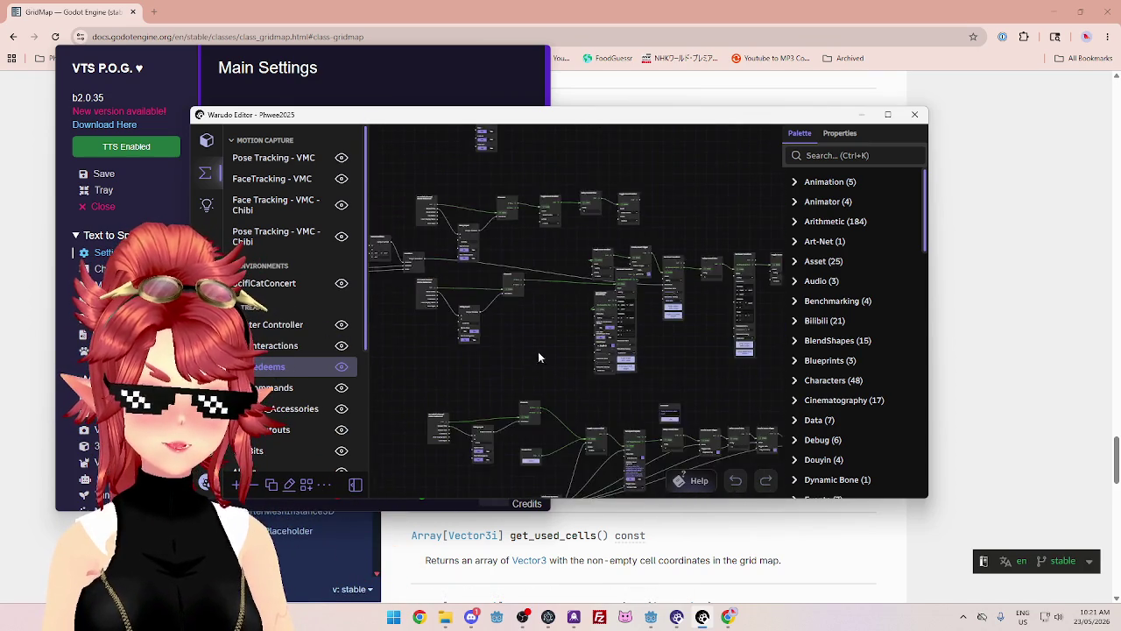
pyautogui.scroll(3, 614, 354)
pyautogui.scroll(3, 453, 243)
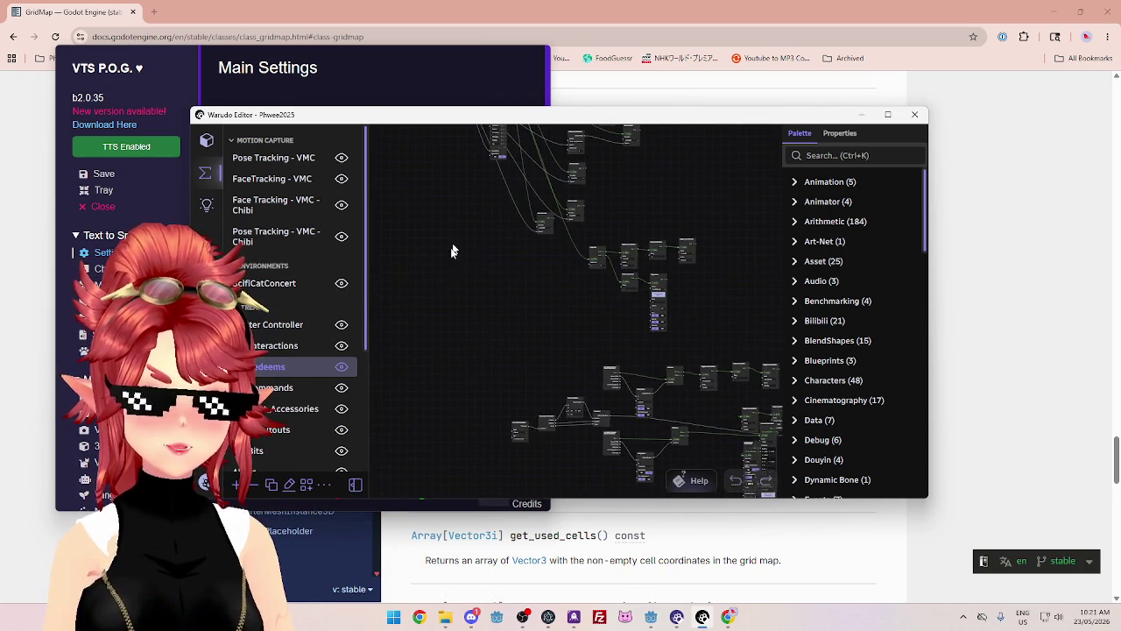
pyautogui.scroll(3, 557, 233)
pyautogui.scroll(8, 557, 233)
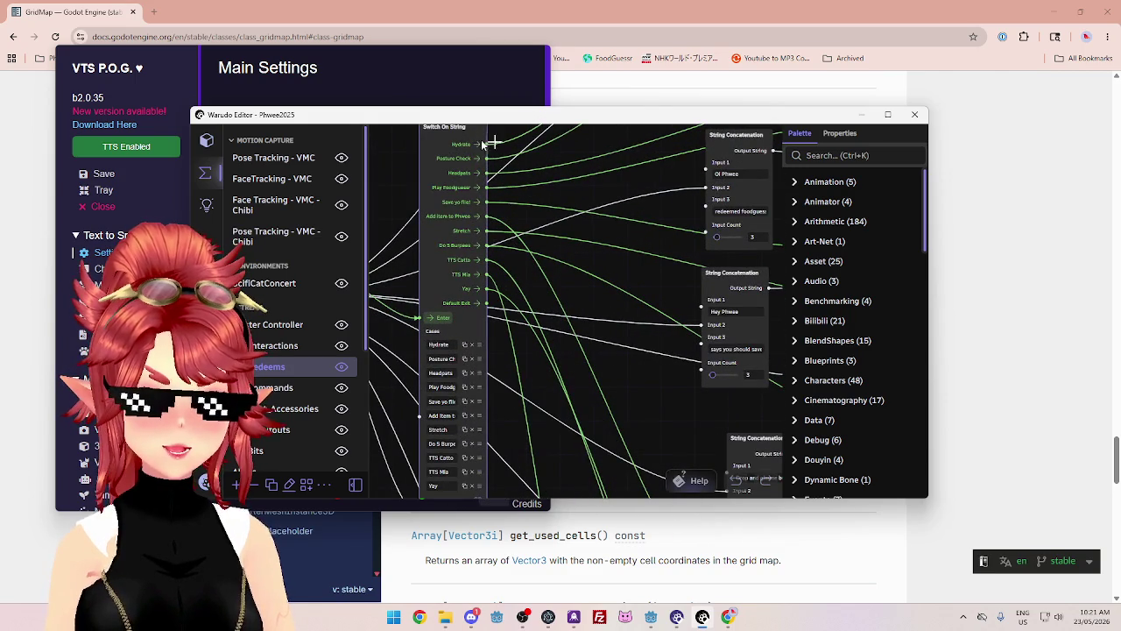
pyautogui.moveTo(571, 160); pyautogui.dragTo(502, 328)
pyautogui.moveTo(558, 207); pyautogui.dragTo(469, 324)
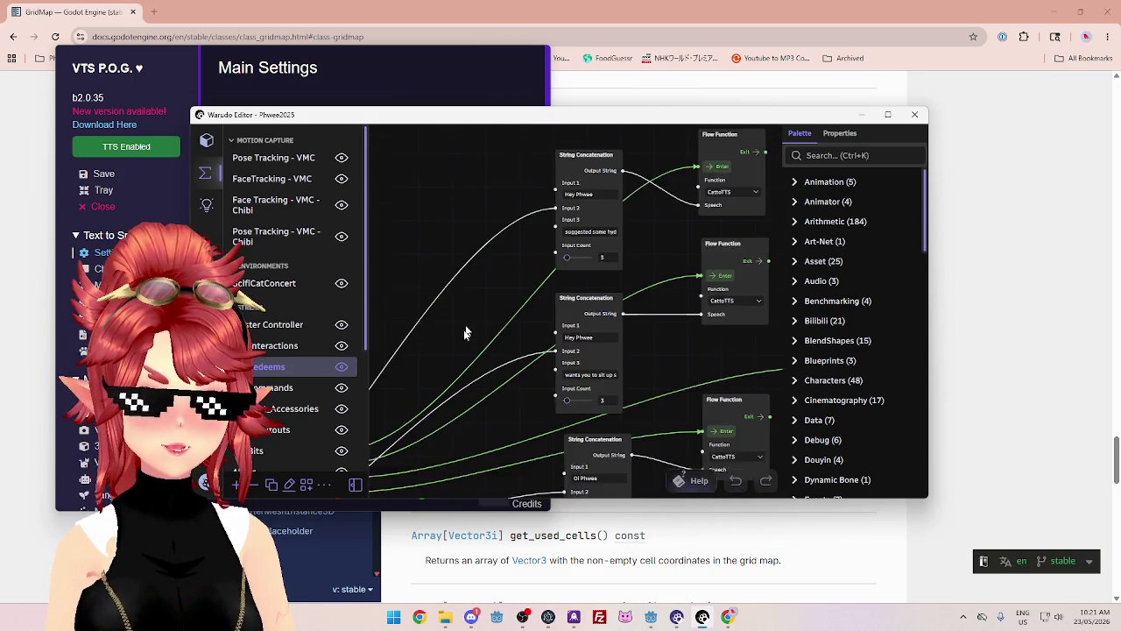
pyautogui.moveTo(639, 167); pyautogui.dragTo(544, 243)
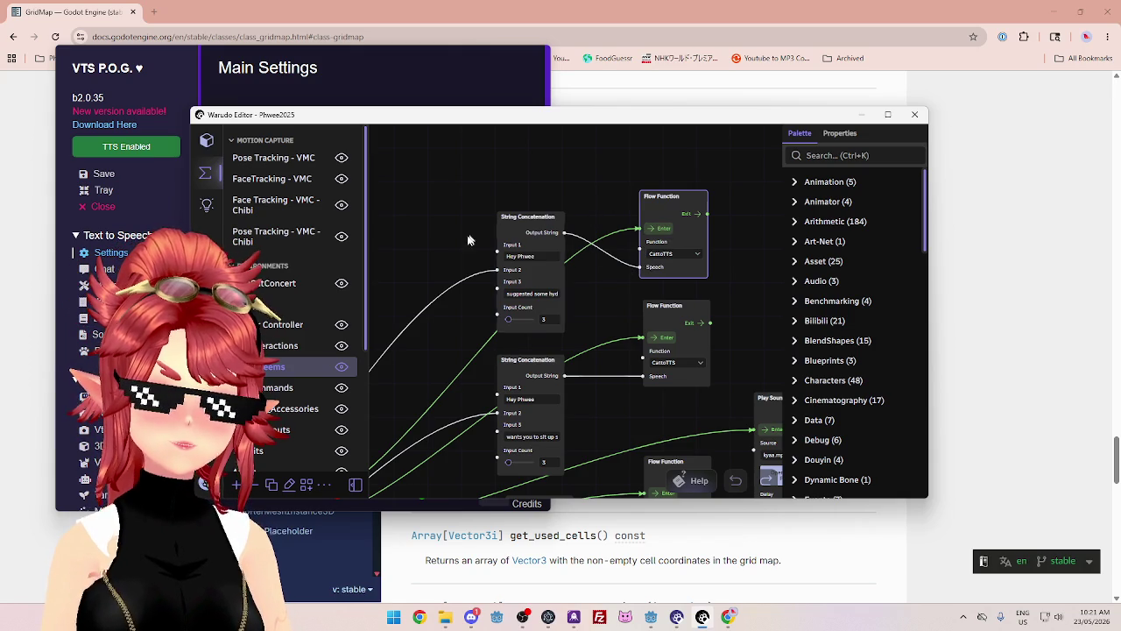
pyautogui.moveTo(435, 343)
pyautogui.mouseDown()
pyautogui.moveTo(631, 216)
pyautogui.moveTo(671, 274)
pyautogui.moveTo(629, 281)
pyautogui.mouseUp()
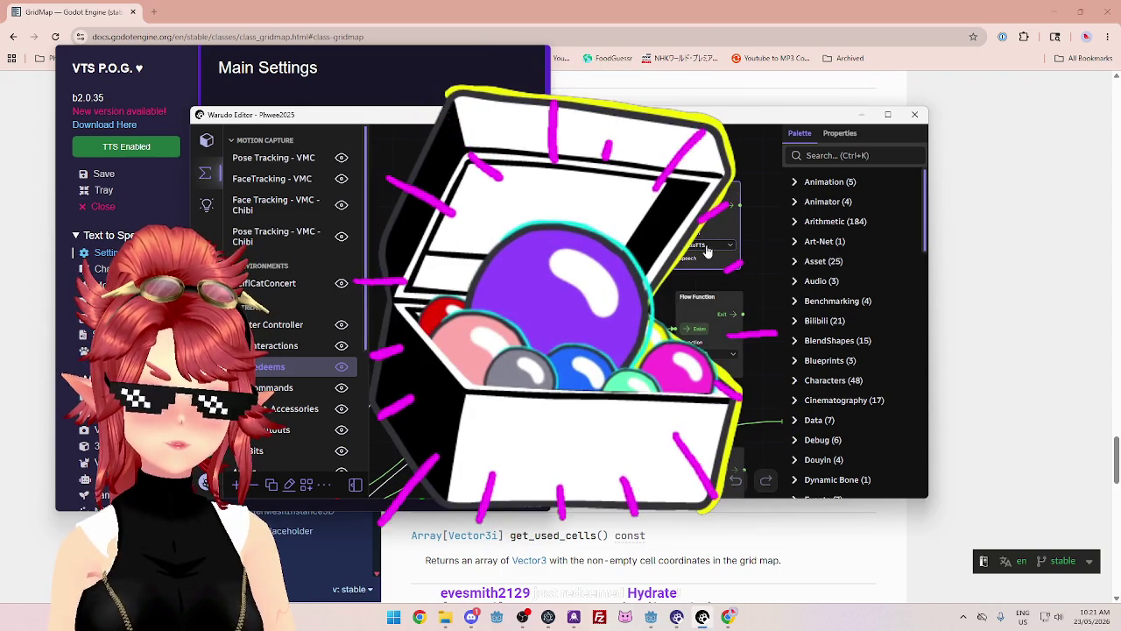
pyautogui.scroll(-1, 710, 251)
pyautogui.scroll(-1, 631, 258)
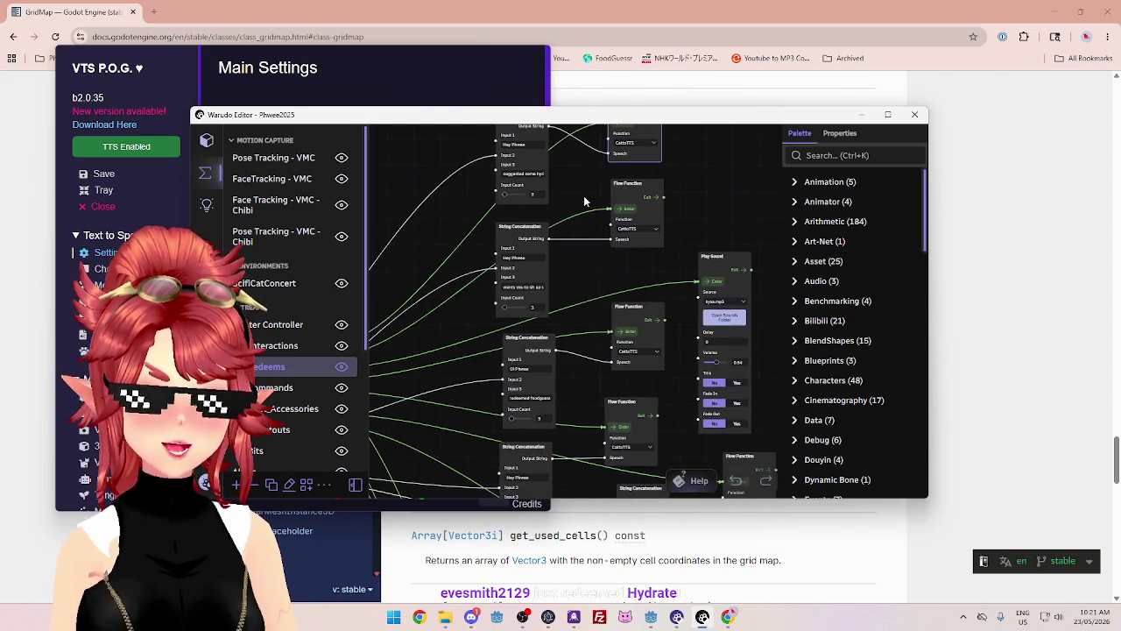
pyautogui.moveTo(585, 202); pyautogui.dragTo(597, 277)
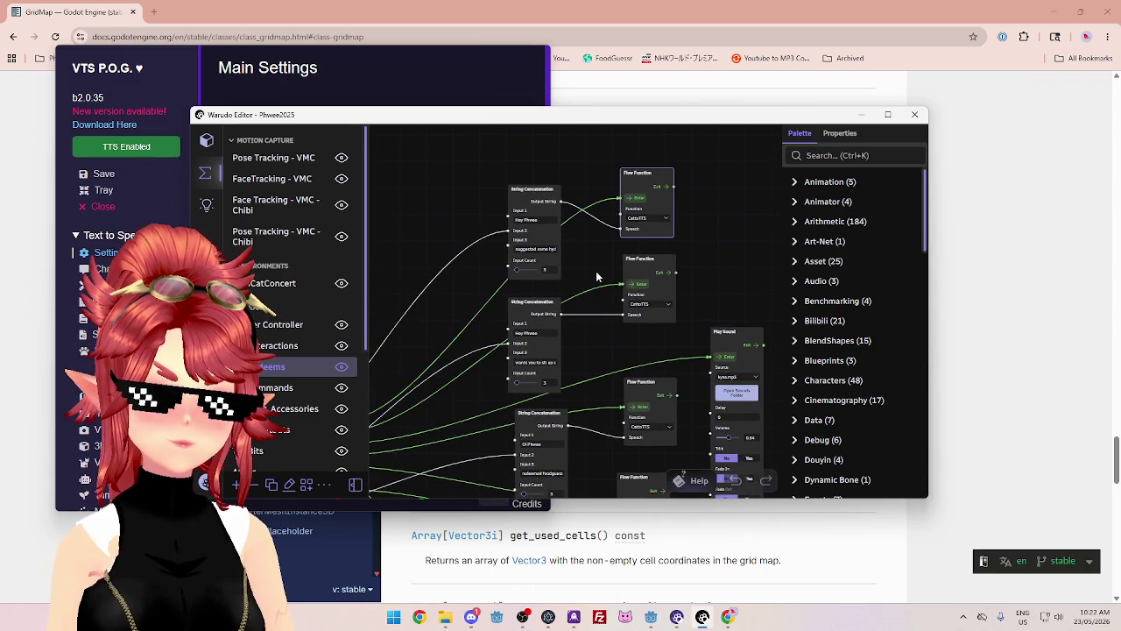
pyautogui.scroll(-3, 284, 335)
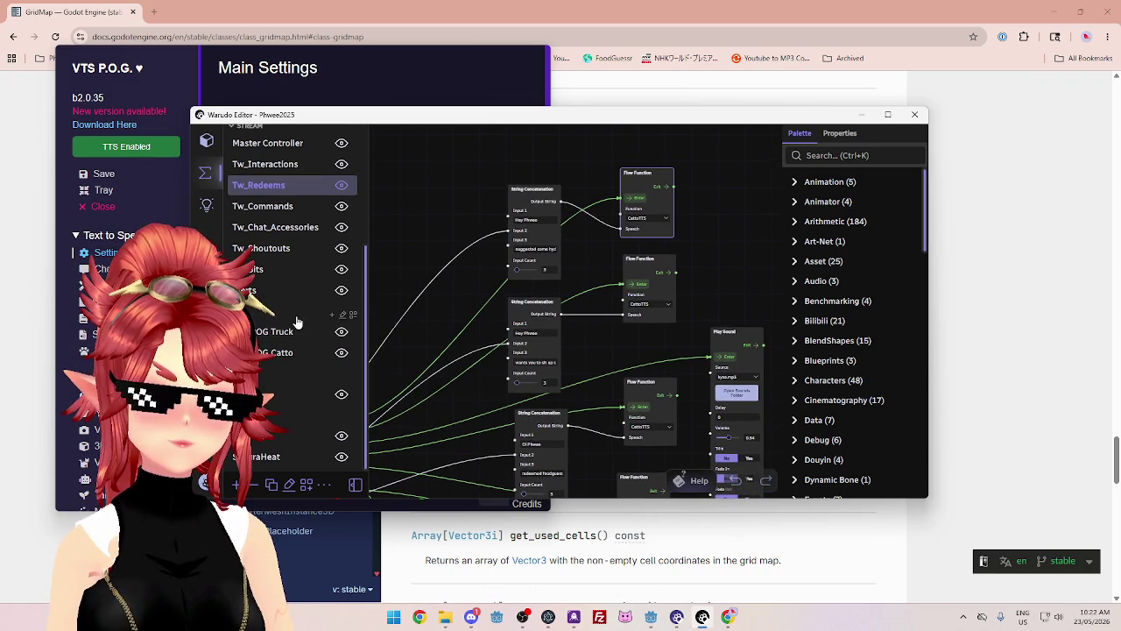
pyautogui.scroll(3, 295, 389)
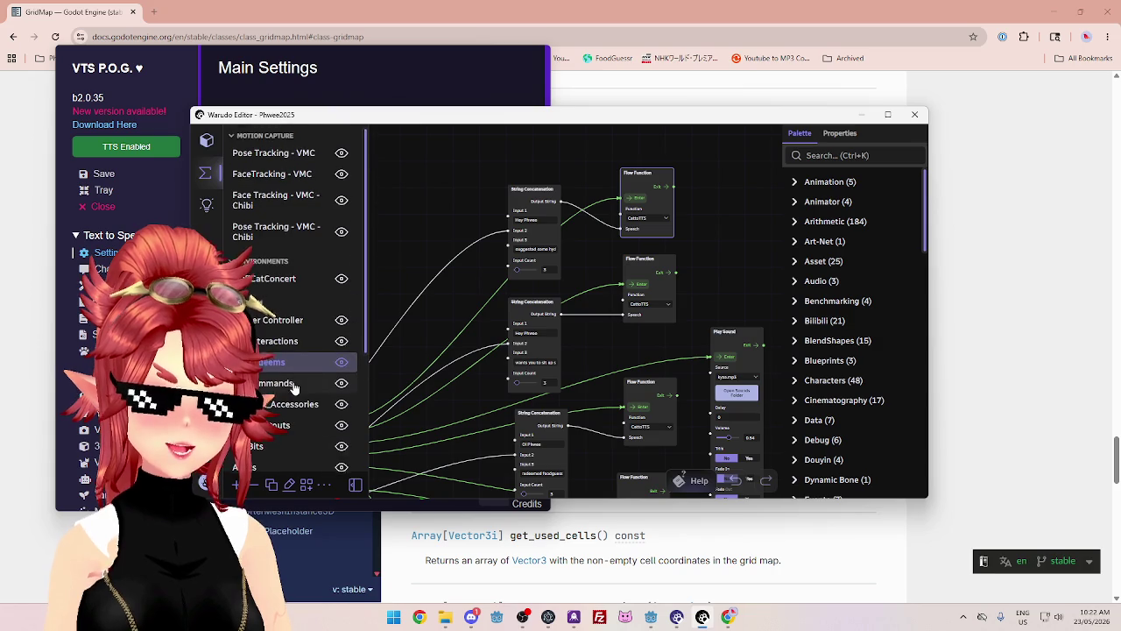
# - Check which functions the top Flow Function node can call
pyautogui.click(657, 221)
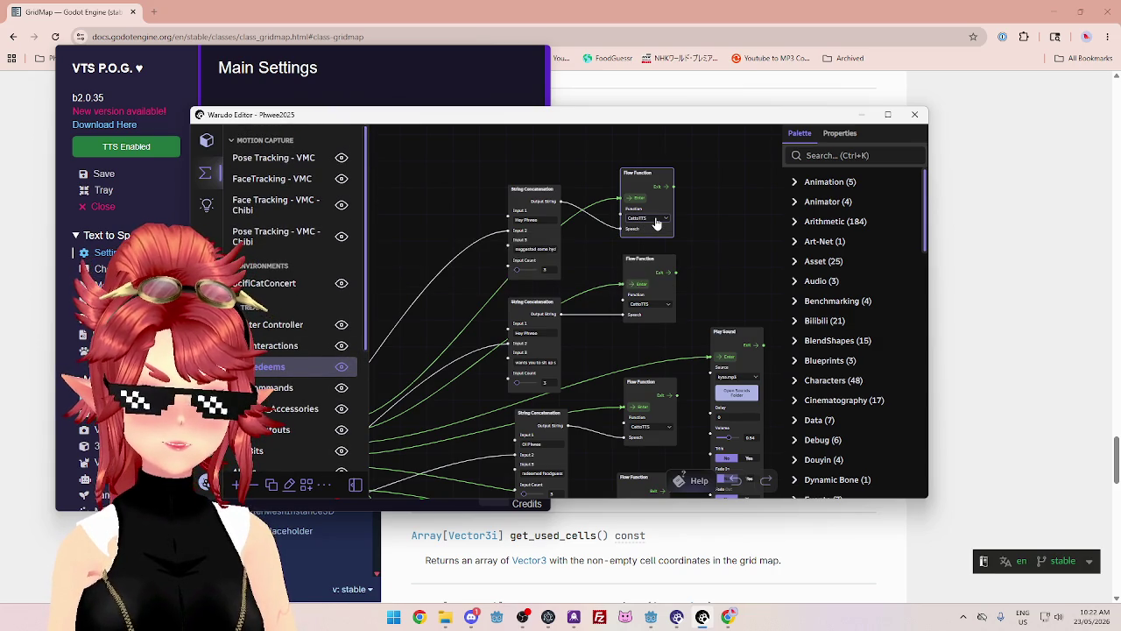
pyautogui.scroll(-5, 580, 289)
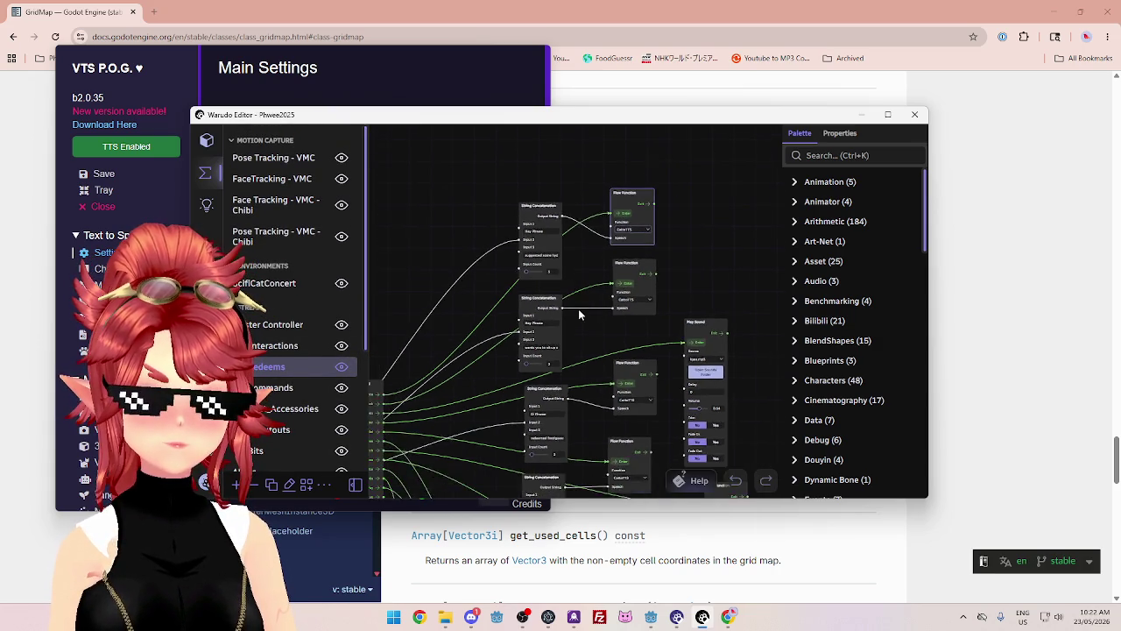
pyautogui.scroll(5, 515, 384)
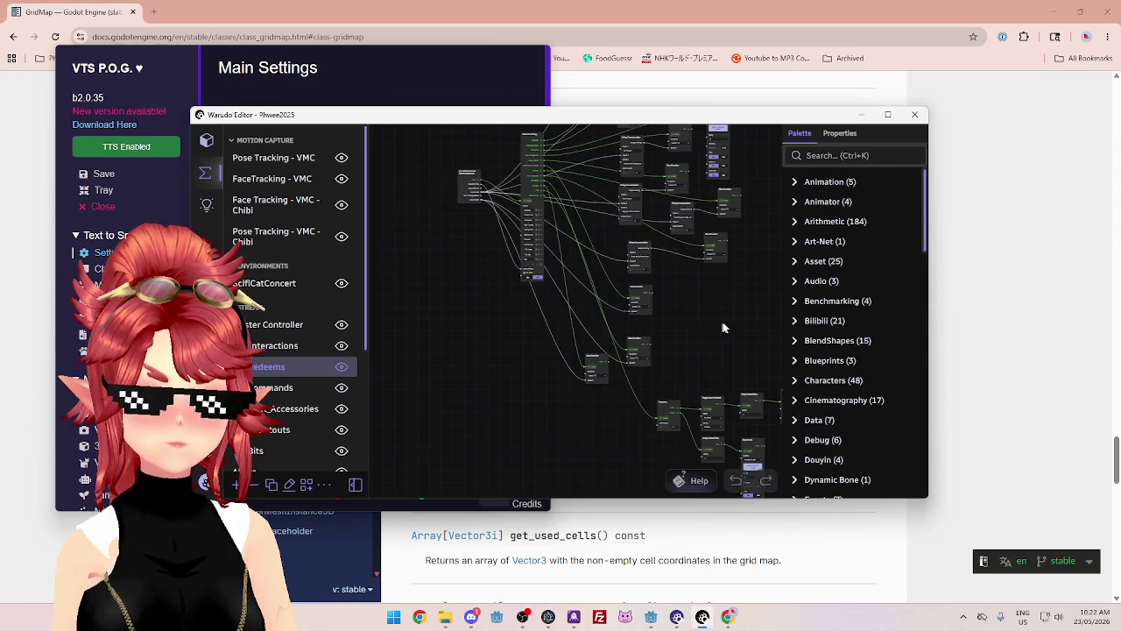
pyautogui.scroll(3, 536, 264)
pyautogui.scroll(3, 618, 370)
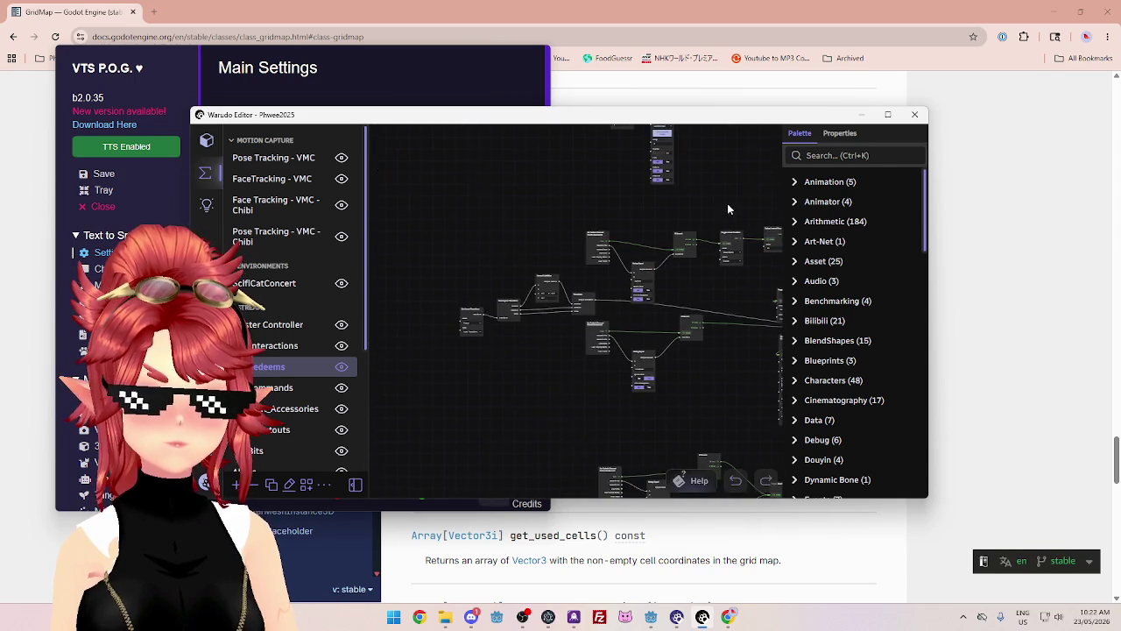
pyautogui.scroll(3, 530, 376)
pyautogui.scroll(-2, 528, 372)
pyautogui.scroll(2, 528, 371)
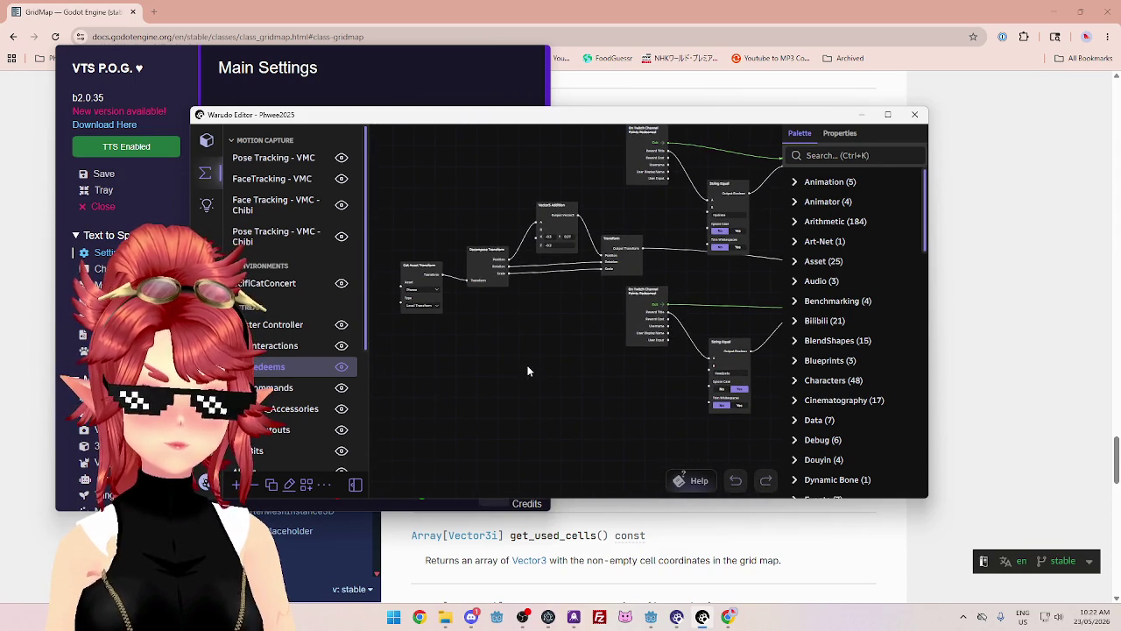
pyautogui.scroll(3, 587, 311)
pyautogui.scroll(-3, 587, 311)
pyautogui.scroll(2, 586, 363)
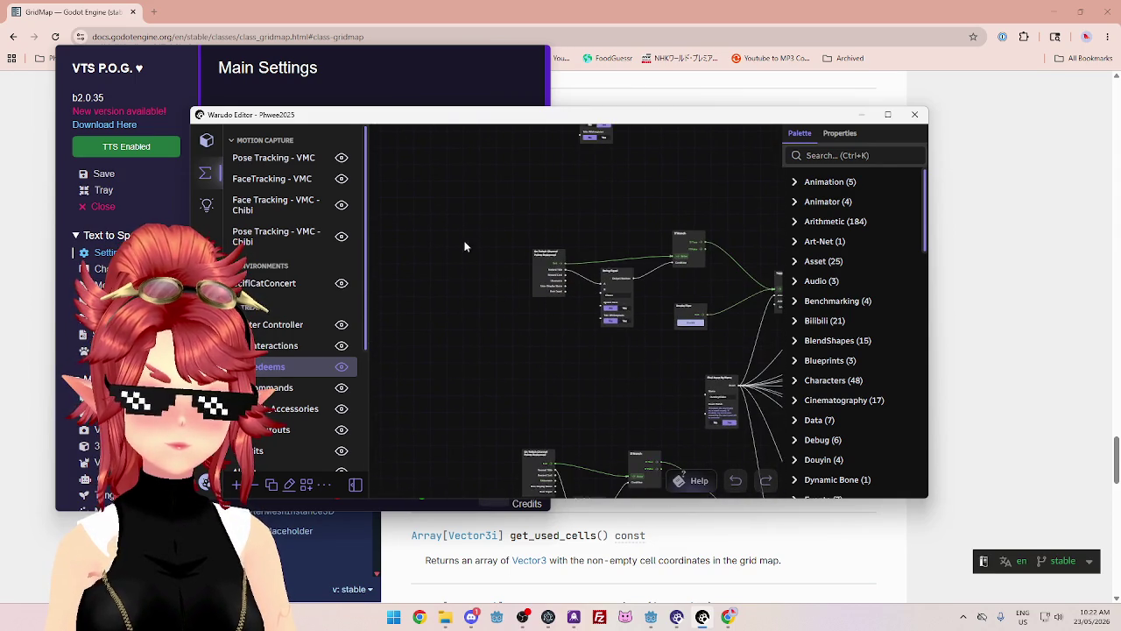
pyautogui.scroll(1, 589, 245)
pyautogui.scroll(-1, 583, 281)
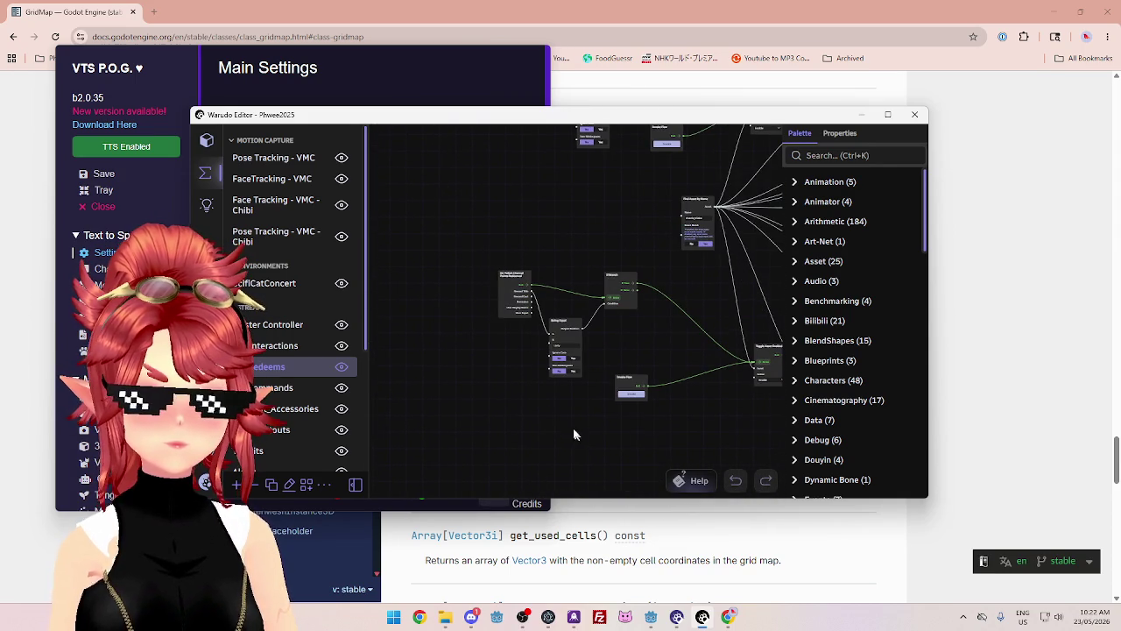
pyautogui.scroll(-5, 577, 433)
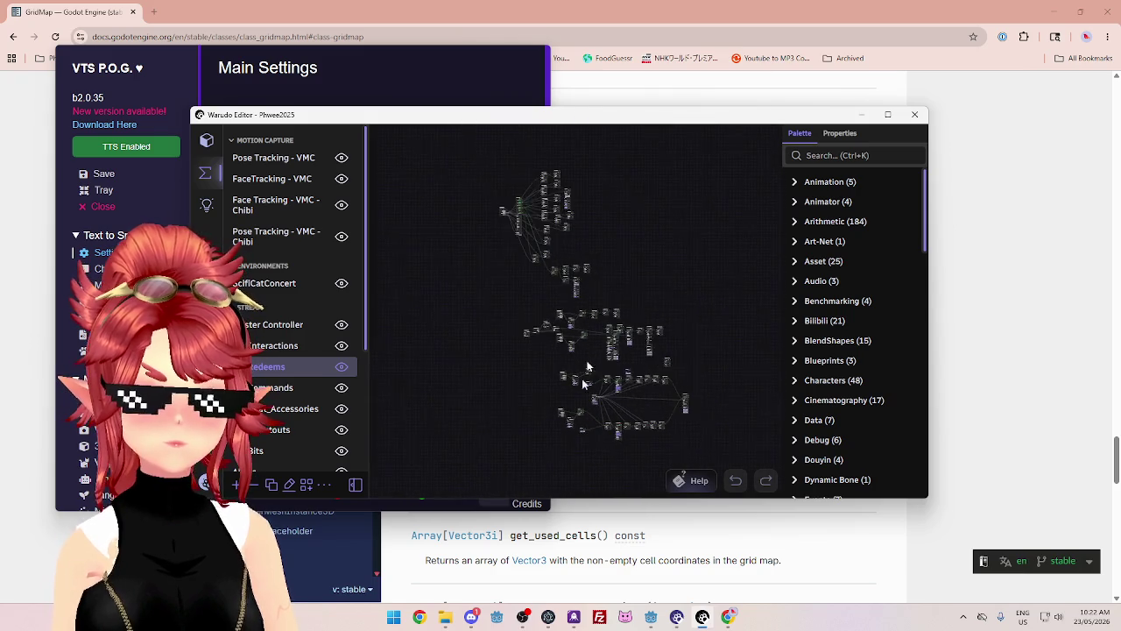
pyautogui.scroll(3, 608, 258)
pyautogui.scroll(5, 630, 307)
pyautogui.scroll(1, 584, 323)
pyautogui.scroll(-5, 587, 263)
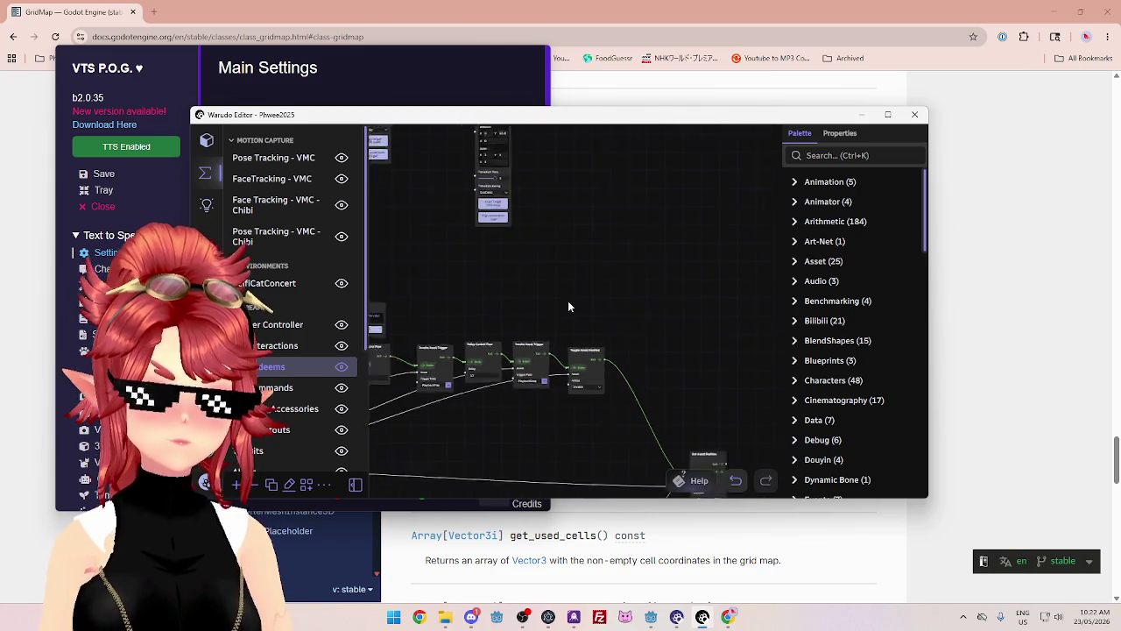
# - Survey the nodes on the right of the graph, then switch to the POG Catto blueprint
pyautogui.moveTo(550, 290)
pyautogui.mouseDown()
pyautogui.moveTo(684, 257)
pyautogui.moveTo(518, 281)
pyautogui.moveTo(504, 262)
pyautogui.mouseUp()
pyautogui.scroll(4, 504, 262)
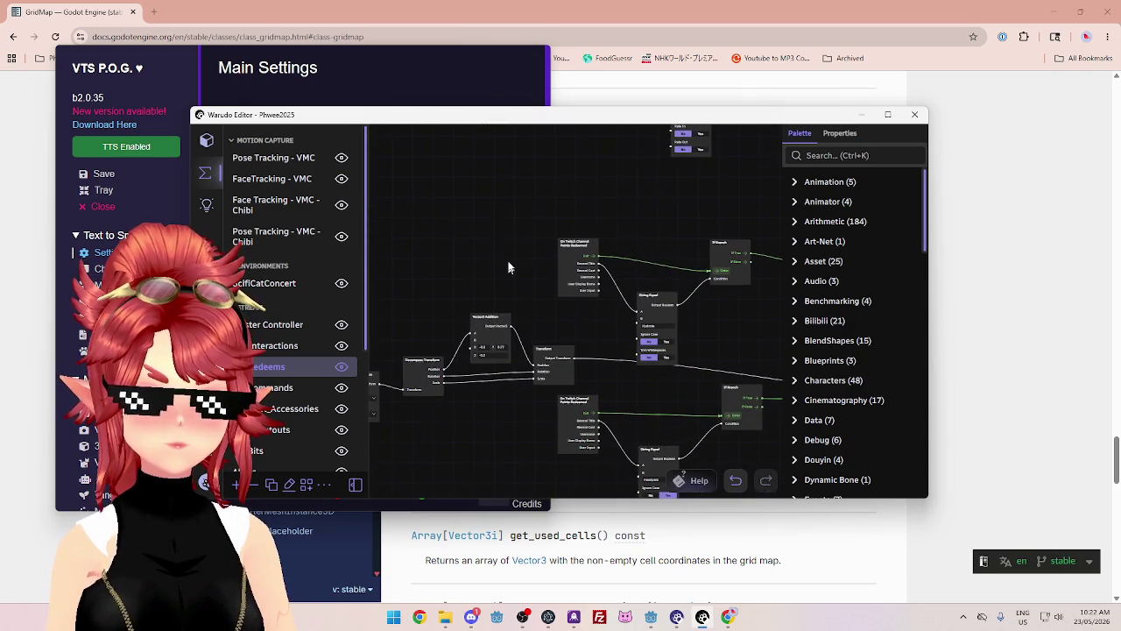
pyautogui.moveTo(653, 214)
pyautogui.mouseDown()
pyautogui.moveTo(529, 180)
pyautogui.moveTo(721, 329)
pyautogui.moveTo(578, 306)
pyautogui.moveTo(569, 388)
pyautogui.moveTo(539, 377)
pyautogui.mouseUp()
pyautogui.scroll(-3, 477, 353)
pyautogui.scroll(3, 521, 405)
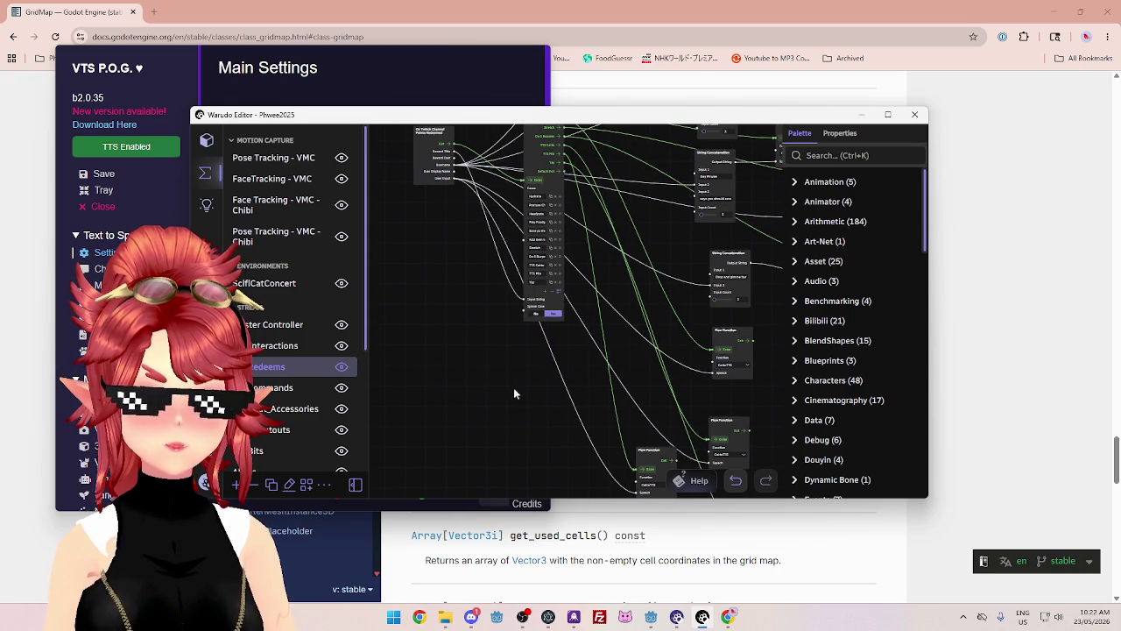
pyautogui.scroll(-1, 547, 403)
pyautogui.scroll(-2, 746, 391)
pyautogui.scroll(2, 700, 335)
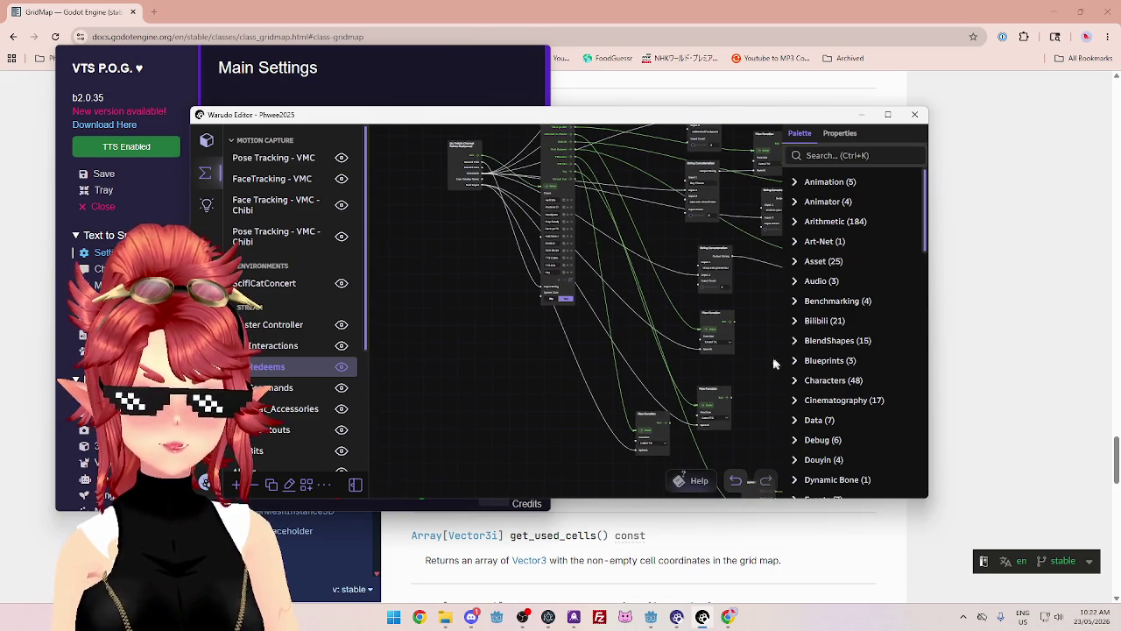
pyautogui.scroll(-4, 293, 351)
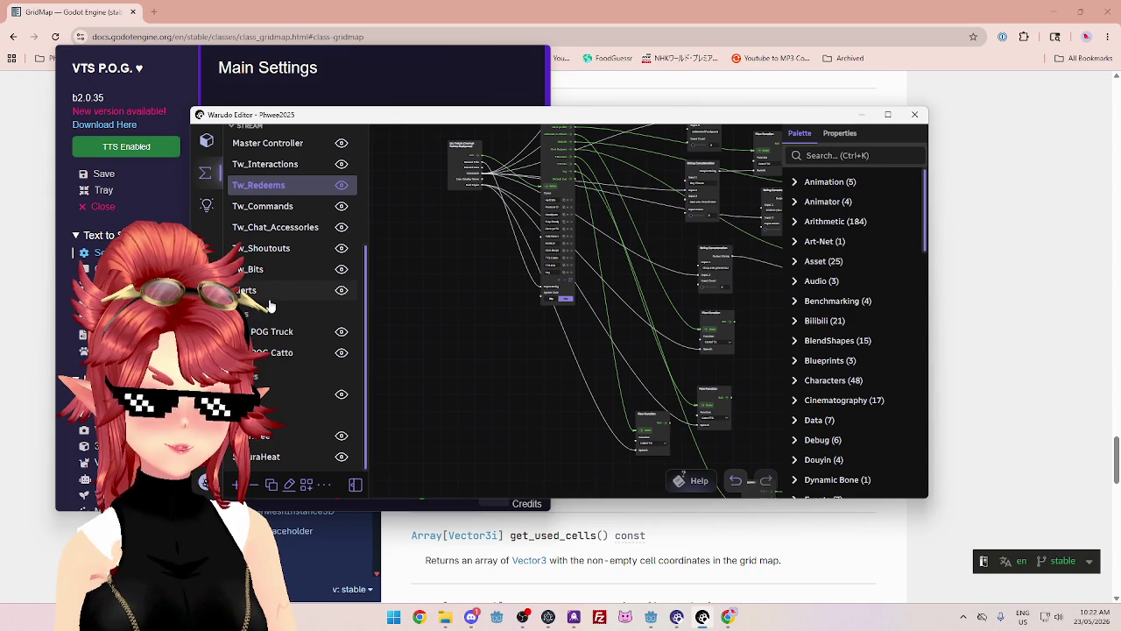
pyautogui.click(263, 355)
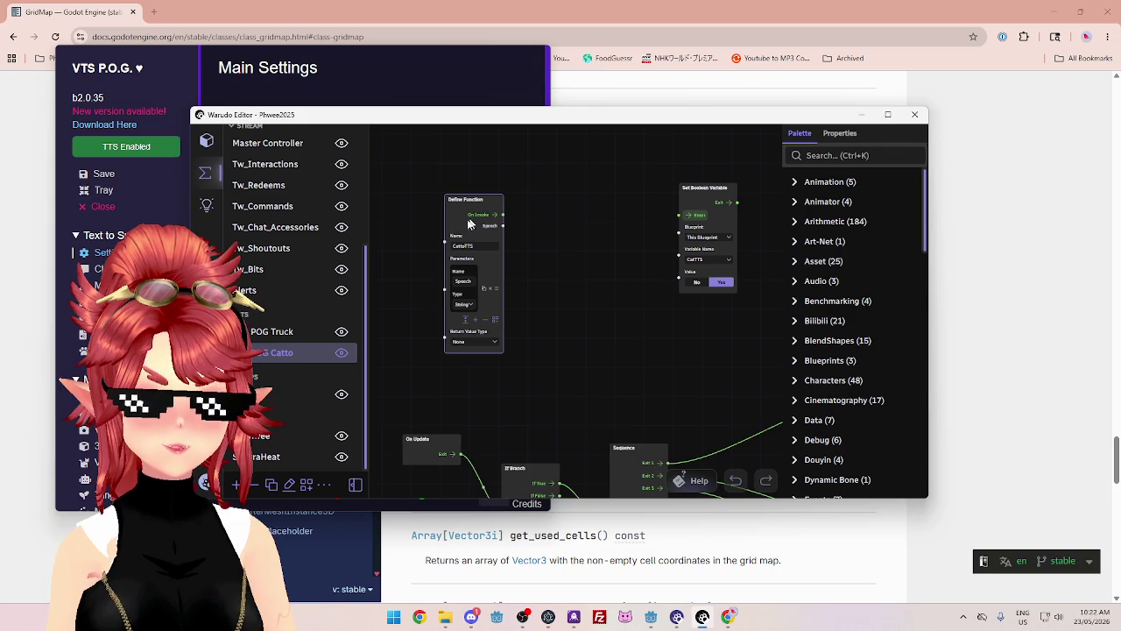
# - Move Set Boolean Variable left and wire CattoTTS's On Invoke into its Enter port
pyautogui.scroll(-2, 545, 344)
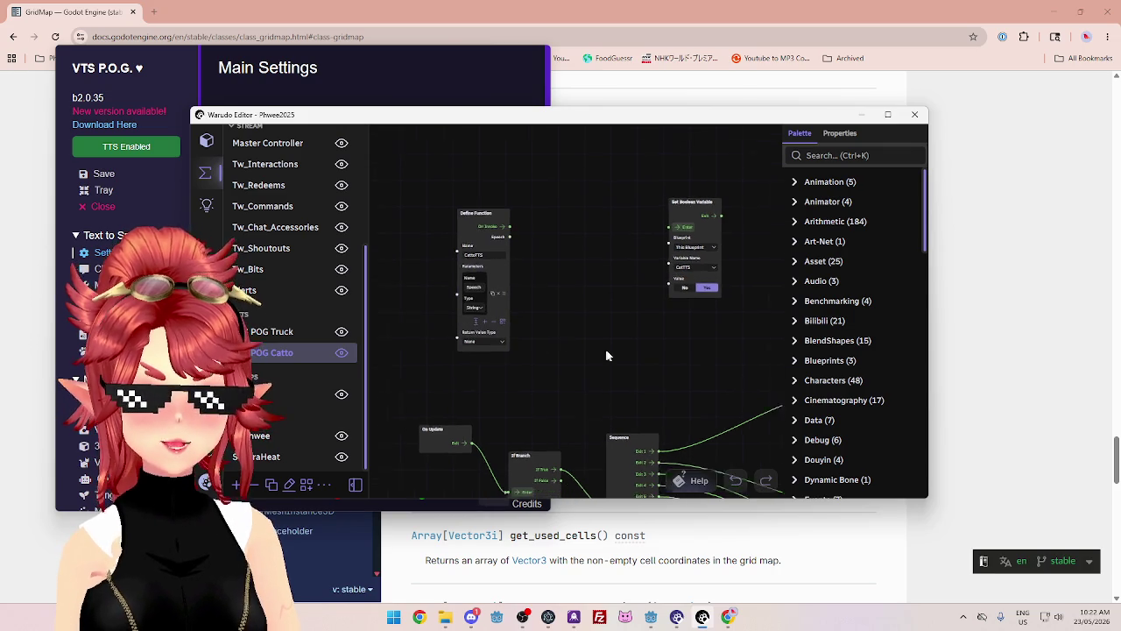
pyautogui.moveTo(691, 212)
pyautogui.mouseDown()
pyautogui.moveTo(577, 224)
pyautogui.moveTo(597, 216)
pyautogui.mouseUp()
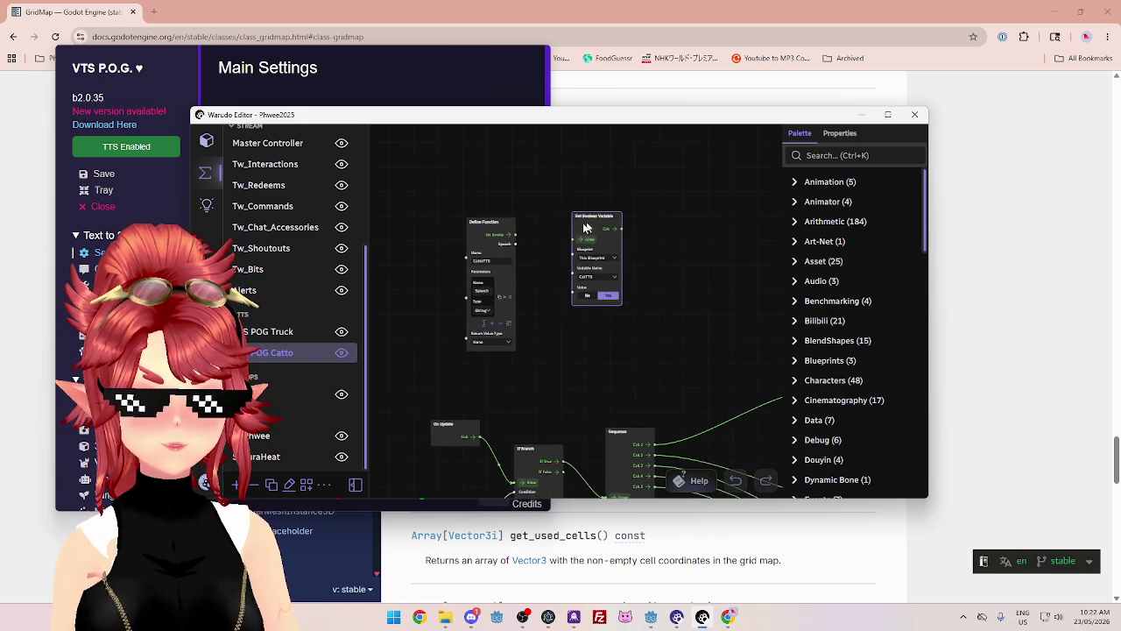
pyautogui.scroll(2, 538, 271)
pyautogui.moveTo(504, 215); pyautogui.dragTo(592, 224)
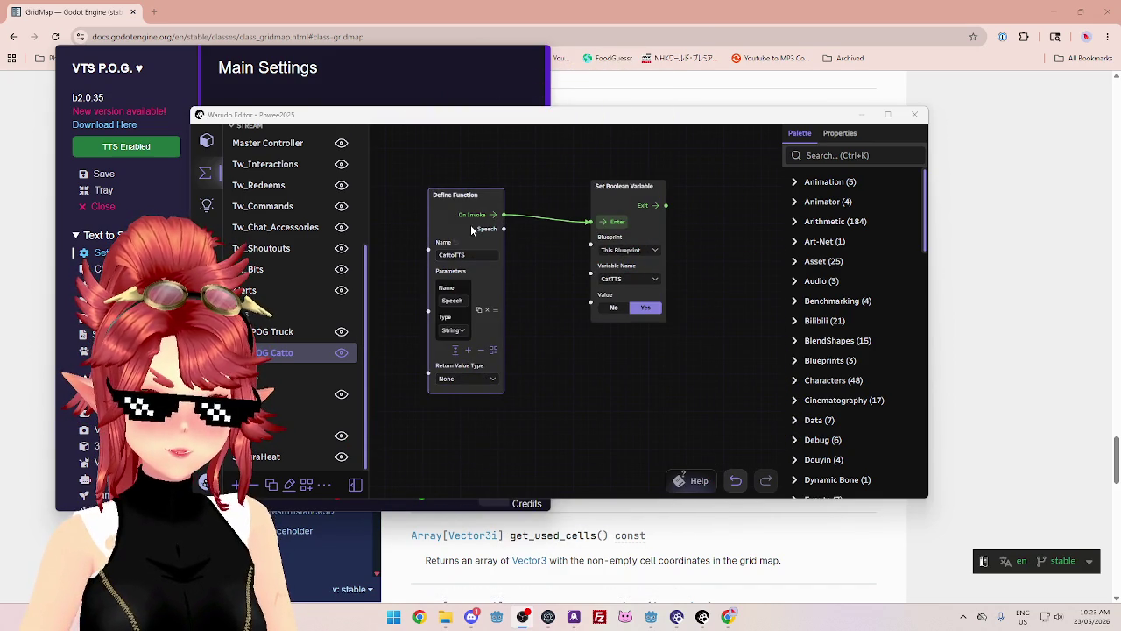
# - Try wiring the Speech output of CattoTTS into another node
pyautogui.moveTo(503, 228); pyautogui.dragTo(591, 302)
pyautogui.moveTo(585, 246); pyautogui.dragTo(573, 251)
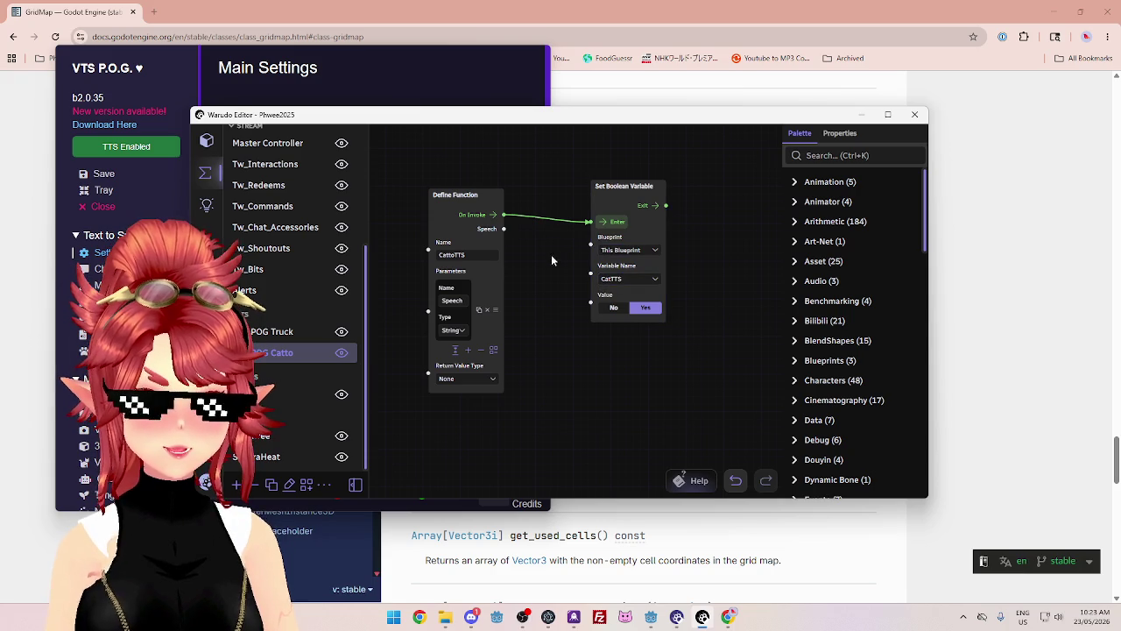
pyautogui.scroll(-5, 552, 259)
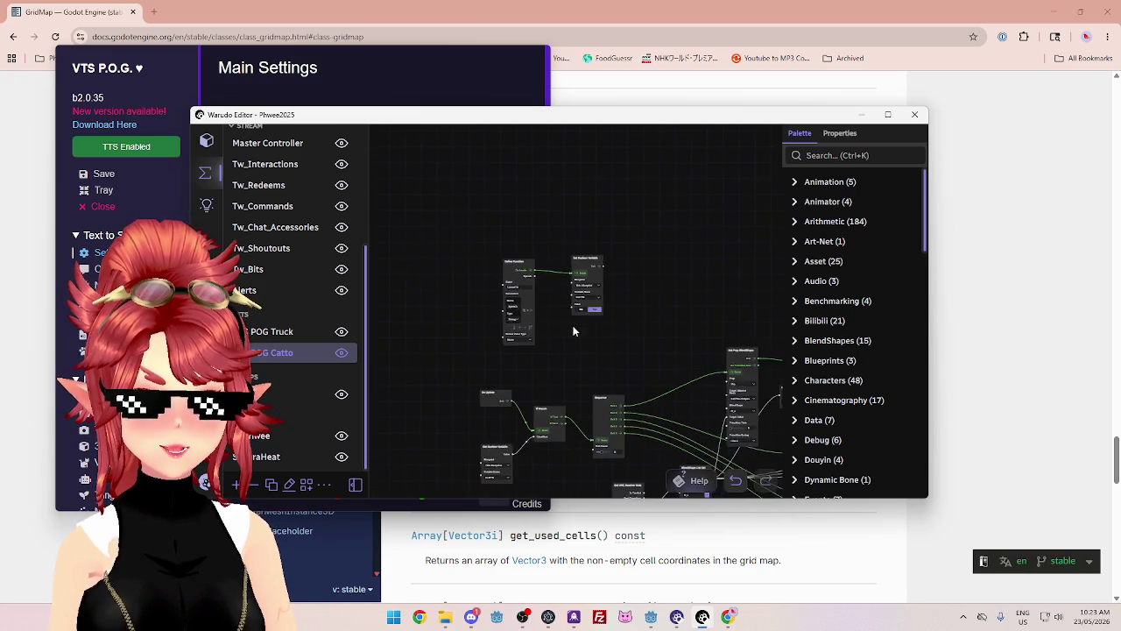
pyautogui.scroll(5, 565, 208)
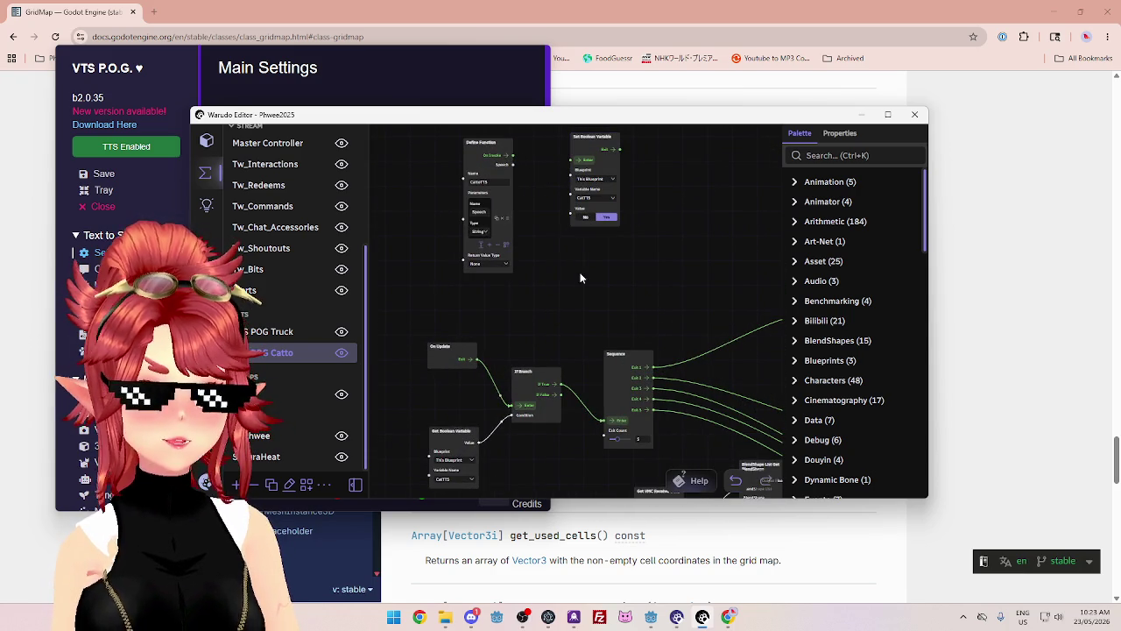
pyautogui.scroll(2, 575, 320)
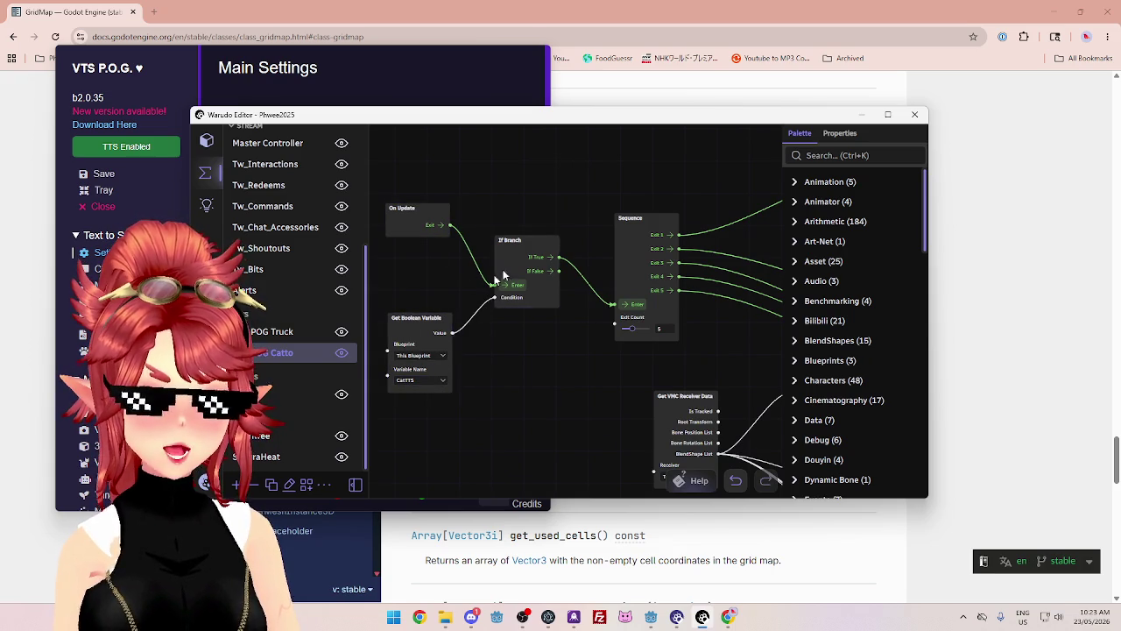
pyautogui.scroll(5, 467, 288)
pyautogui.moveTo(531, 210); pyautogui.dragTo(545, 201)
pyautogui.moveTo(473, 207); pyautogui.dragTo(547, 271)
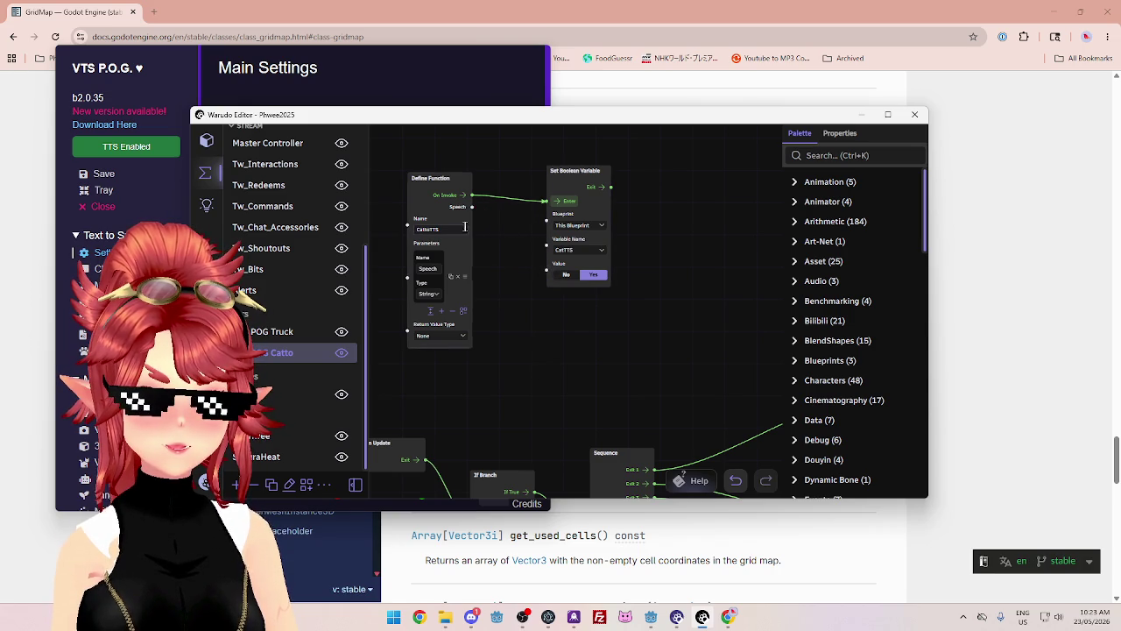
pyautogui.moveTo(472, 207); pyautogui.dragTo(547, 270)
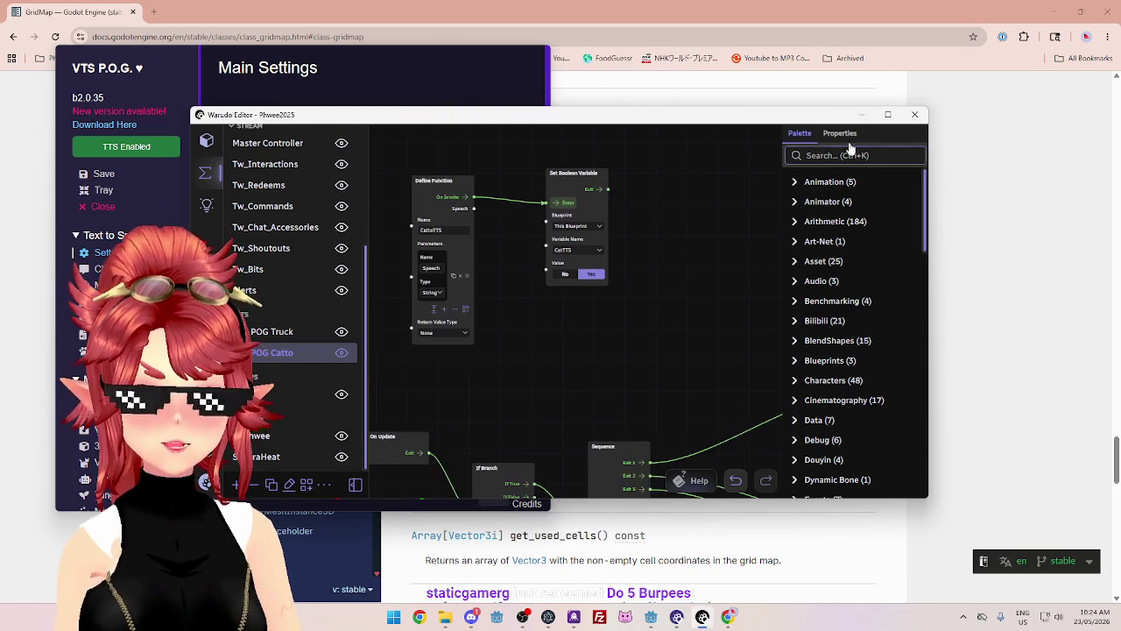
# - Set the CatTTS variable's default value to No
pyautogui.click(839, 133)
pyautogui.click(811, 304)
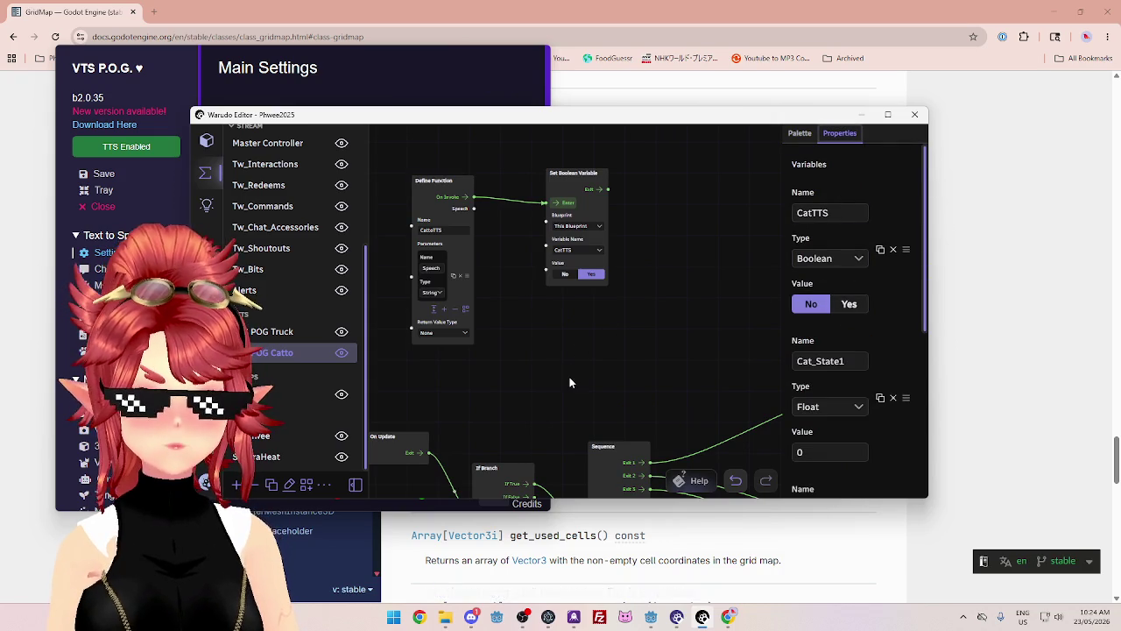
pyautogui.moveTo(569, 377); pyautogui.dragTo(593, 222)
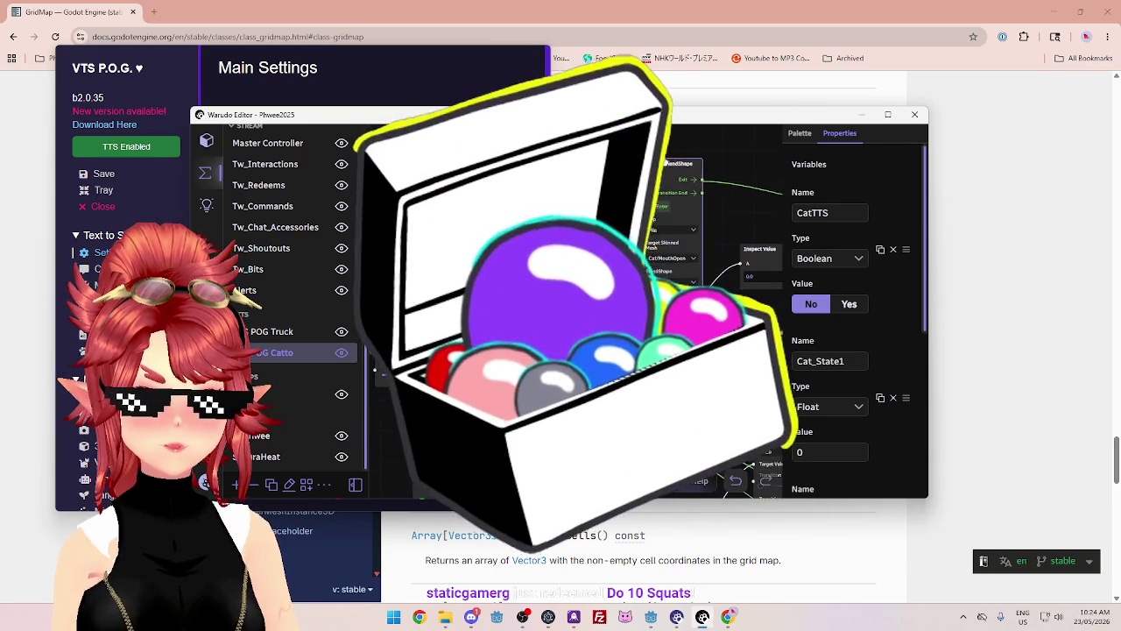
# - Move the Set Boolean Variable node further right to make room
pyautogui.scroll(-2, 585, 292)
pyautogui.scroll(-3, 585, 292)
pyautogui.scroll(-2, 586, 292)
pyautogui.scroll(-3, 533, 350)
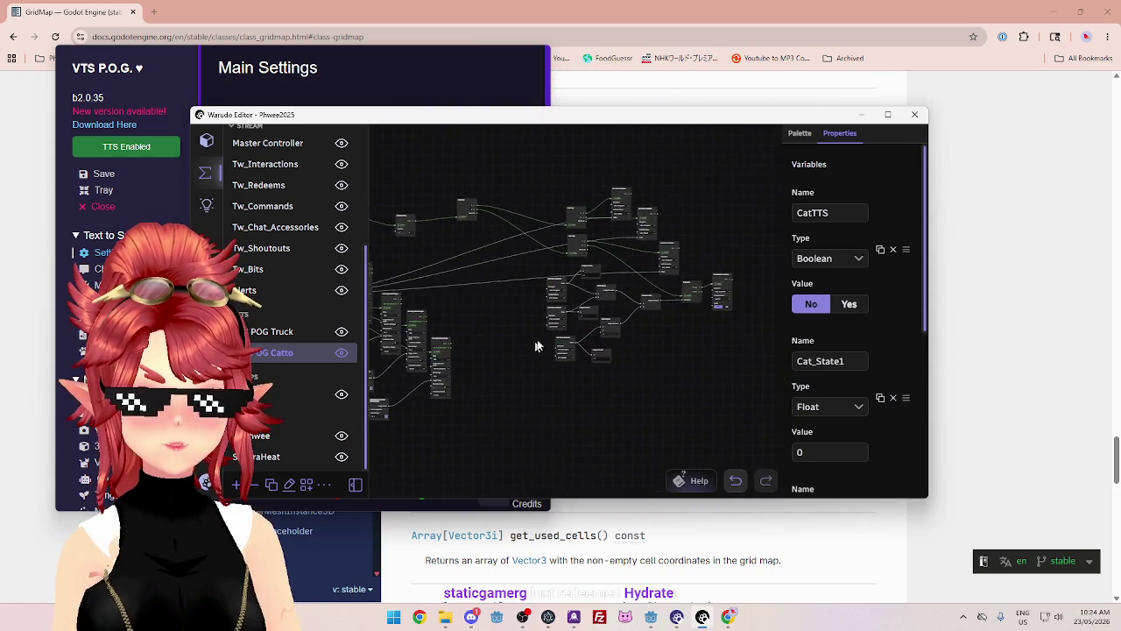
pyautogui.scroll(3, 533, 349)
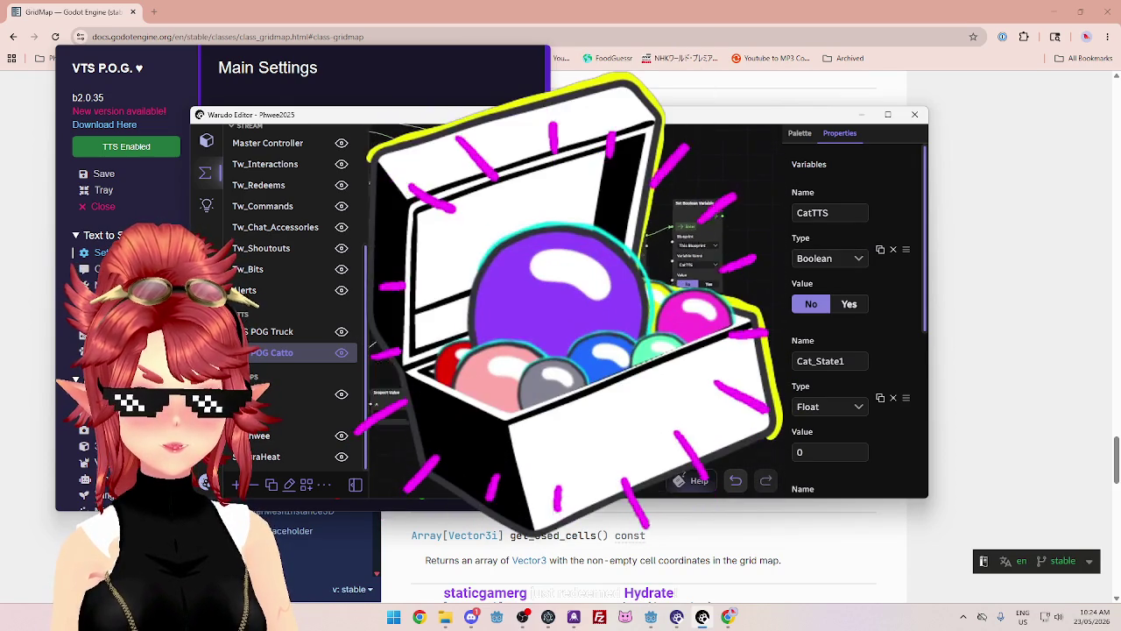
pyautogui.scroll(-2, 532, 350)
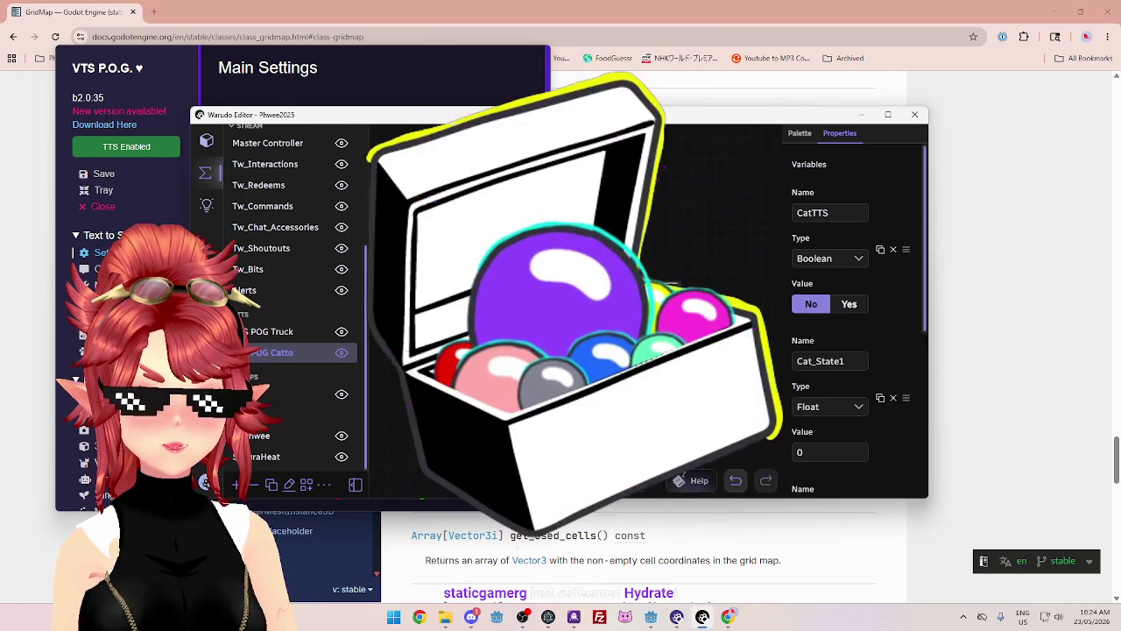
pyautogui.scroll(3, 531, 307)
pyautogui.scroll(3, 531, 278)
pyautogui.moveTo(631, 217); pyautogui.dragTo(724, 210)
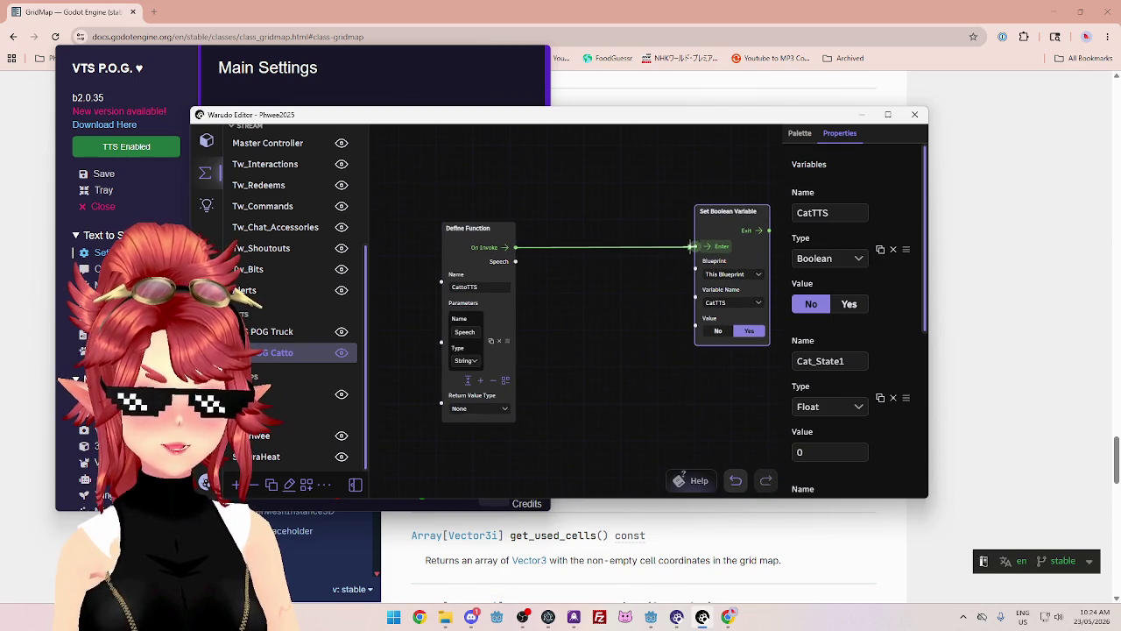
# - Add a VTSPOG Simple node from a 'vts' palette search and wire On Invoke into it
pyautogui.click(799, 134)
pyautogui.write('vts')
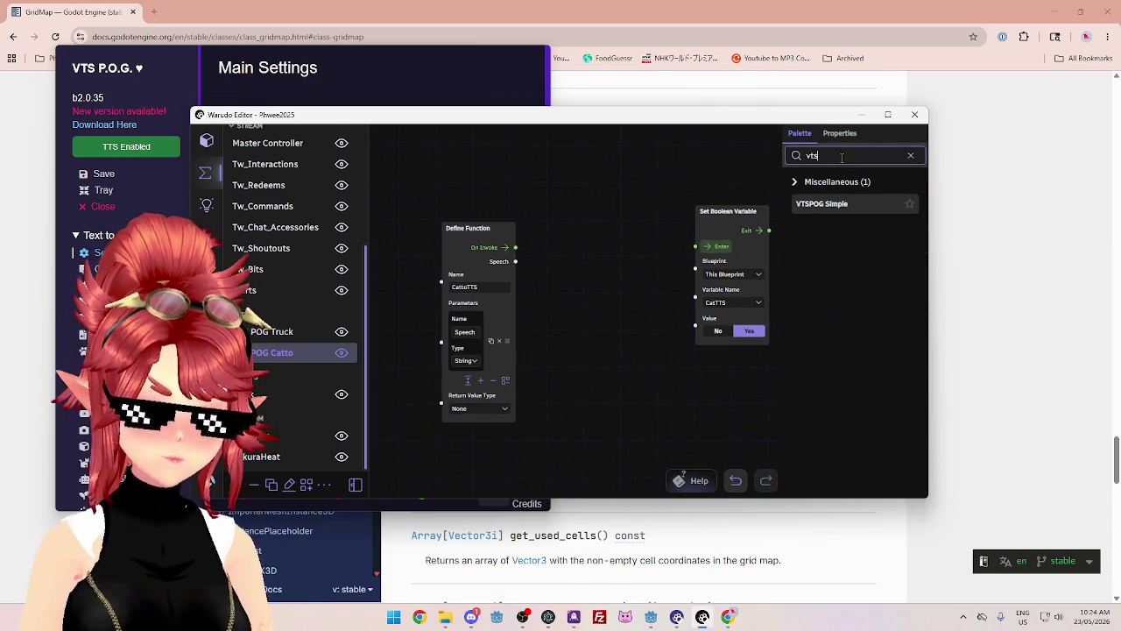
pyautogui.moveTo(841, 203); pyautogui.dragTo(558, 203)
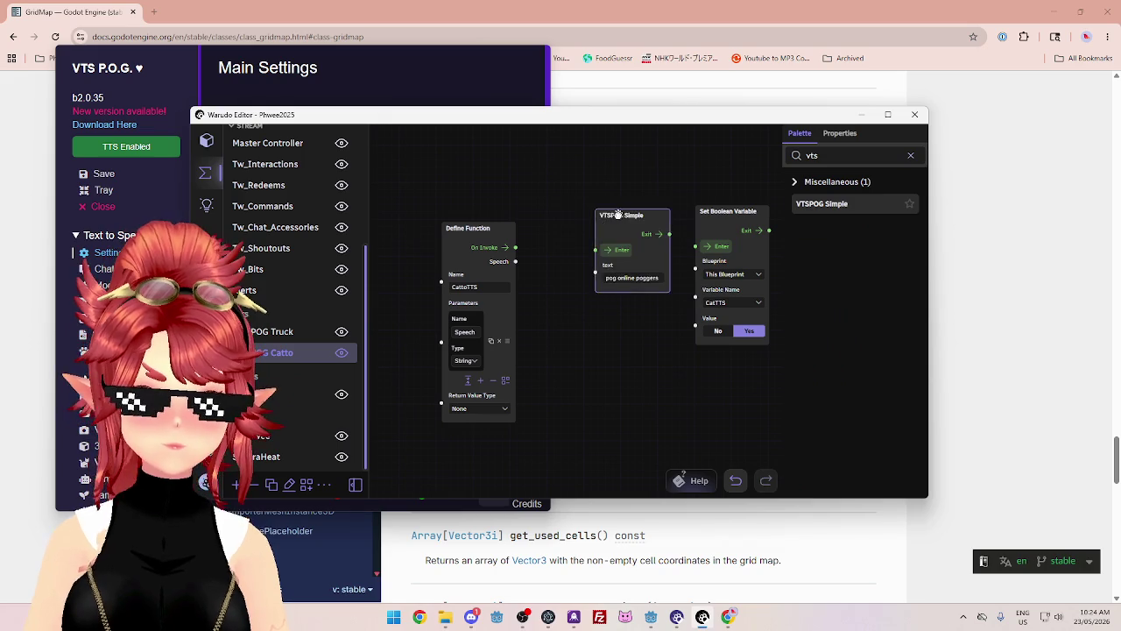
pyautogui.moveTo(515, 254)
pyautogui.mouseDown()
pyautogui.moveTo(556, 253)
pyautogui.moveTo(550, 278)
pyautogui.mouseUp()
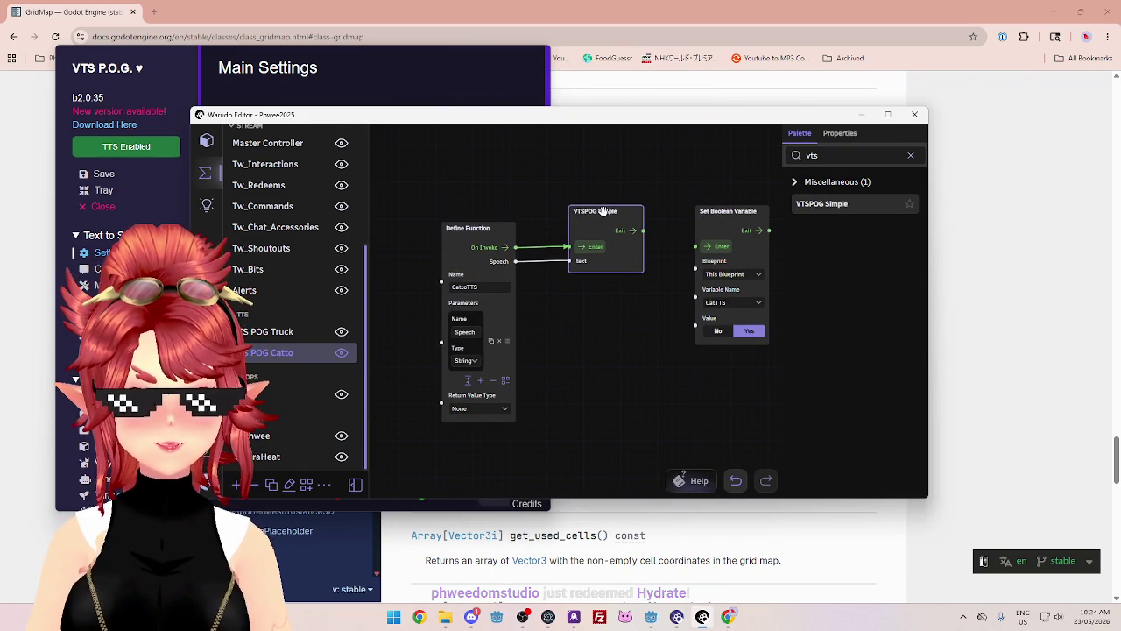
pyautogui.moveTo(604, 213); pyautogui.dragTo(601, 222)
pyautogui.click(381, 55)
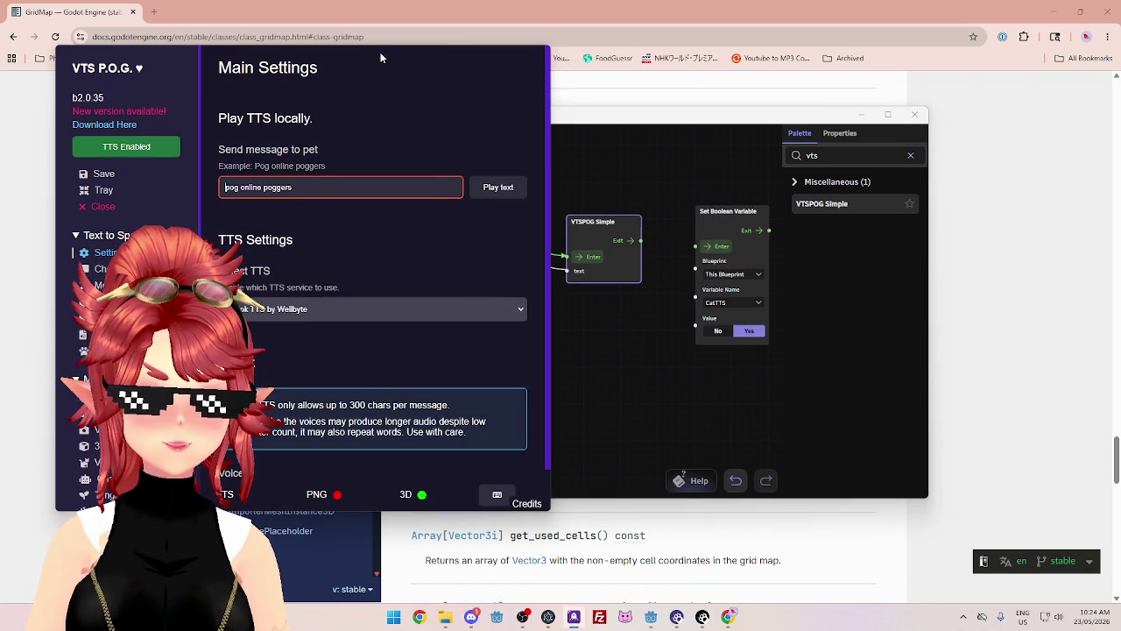
# - Choose a different voice for VTS P.O.G.'s local TTS
pyautogui.scroll(-1, 480, 315)
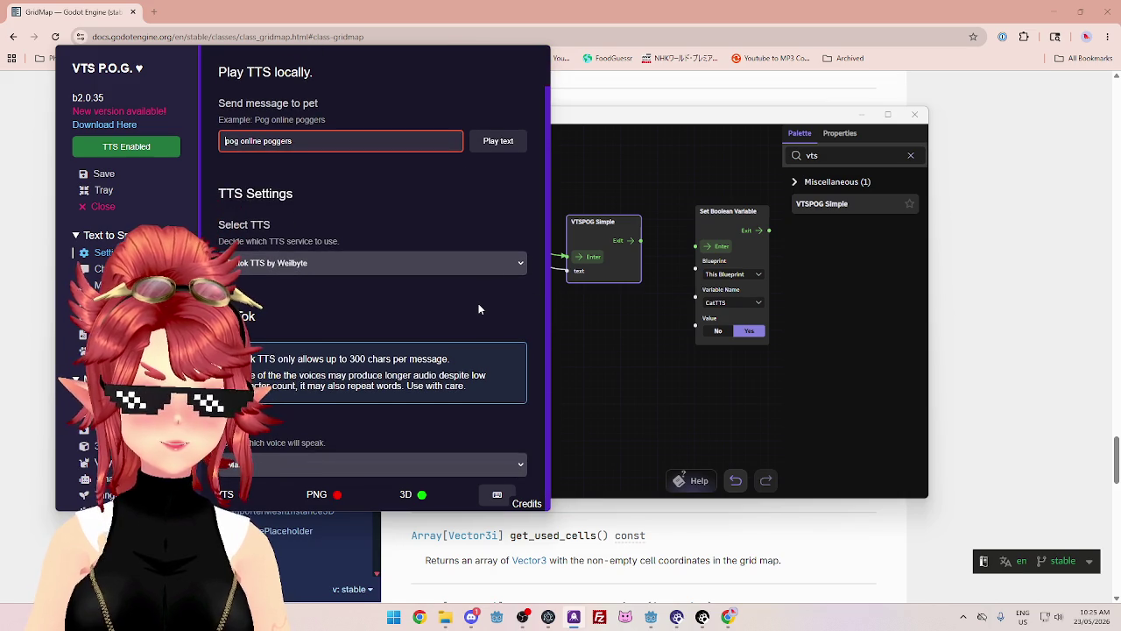
pyautogui.click(507, 466)
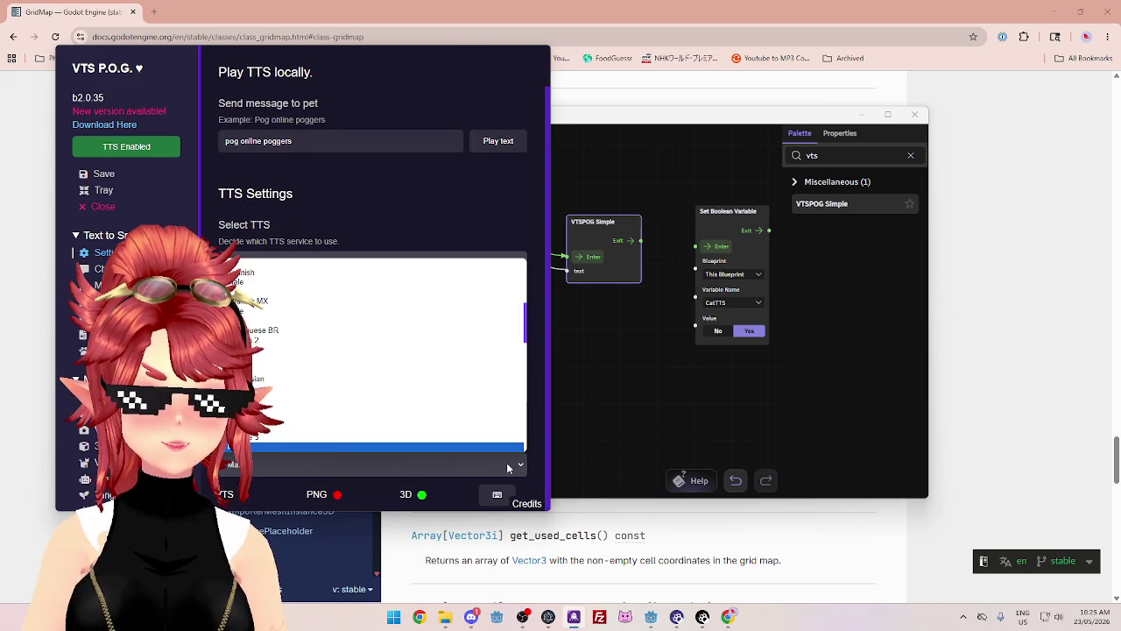
pyautogui.scroll(3, 337, 372)
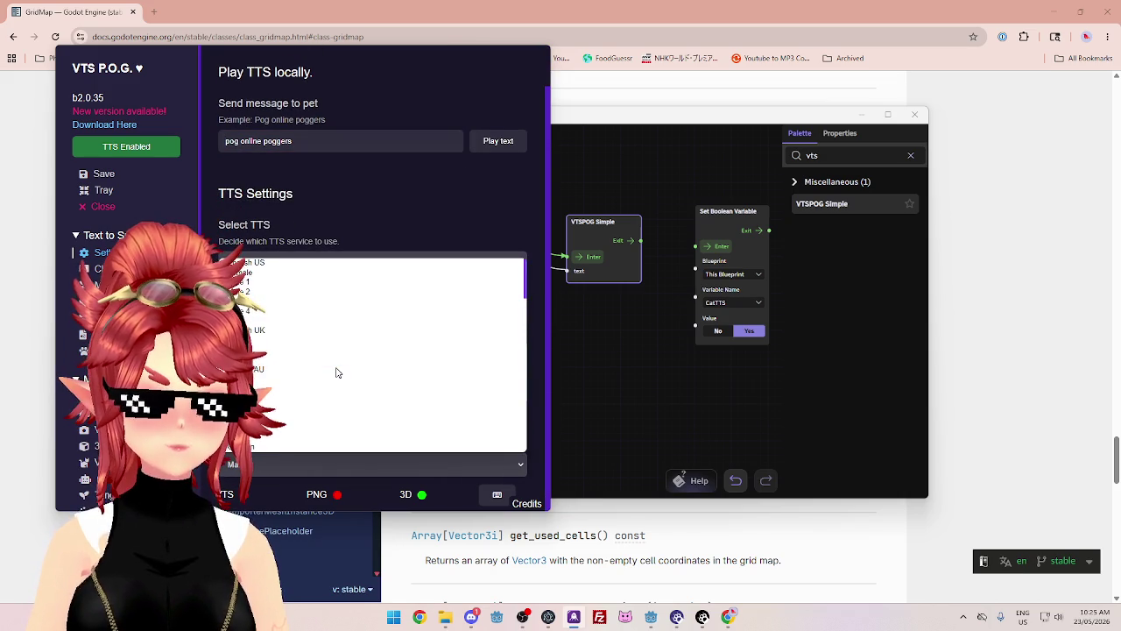
pyautogui.click(272, 380)
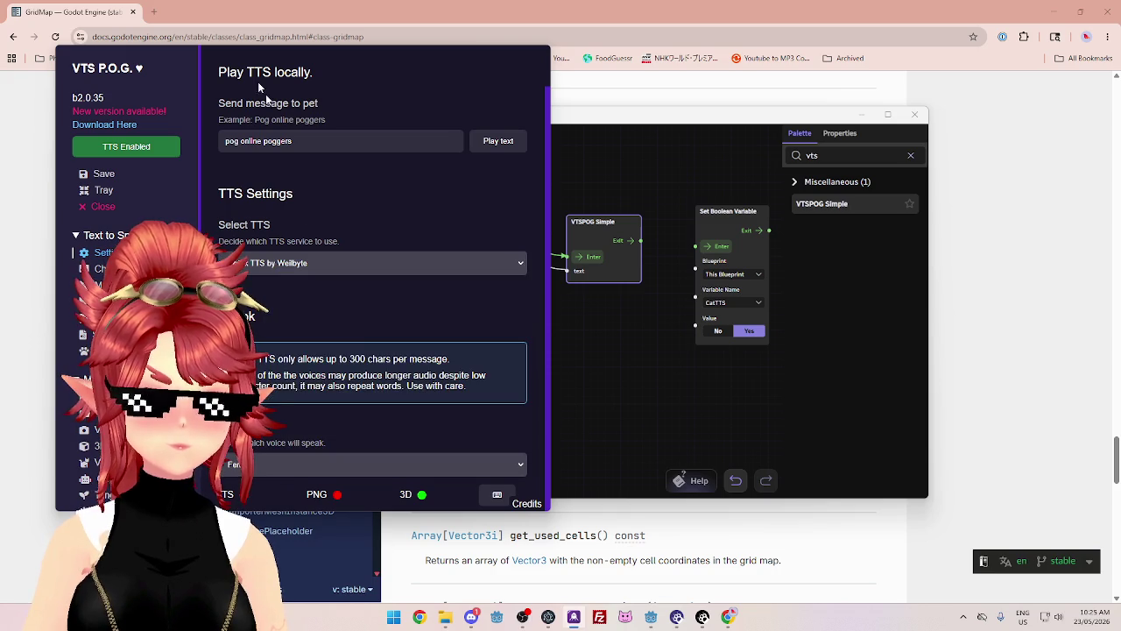
# - Save the Warudo scene from the scene menu
pyautogui.click(628, 235)
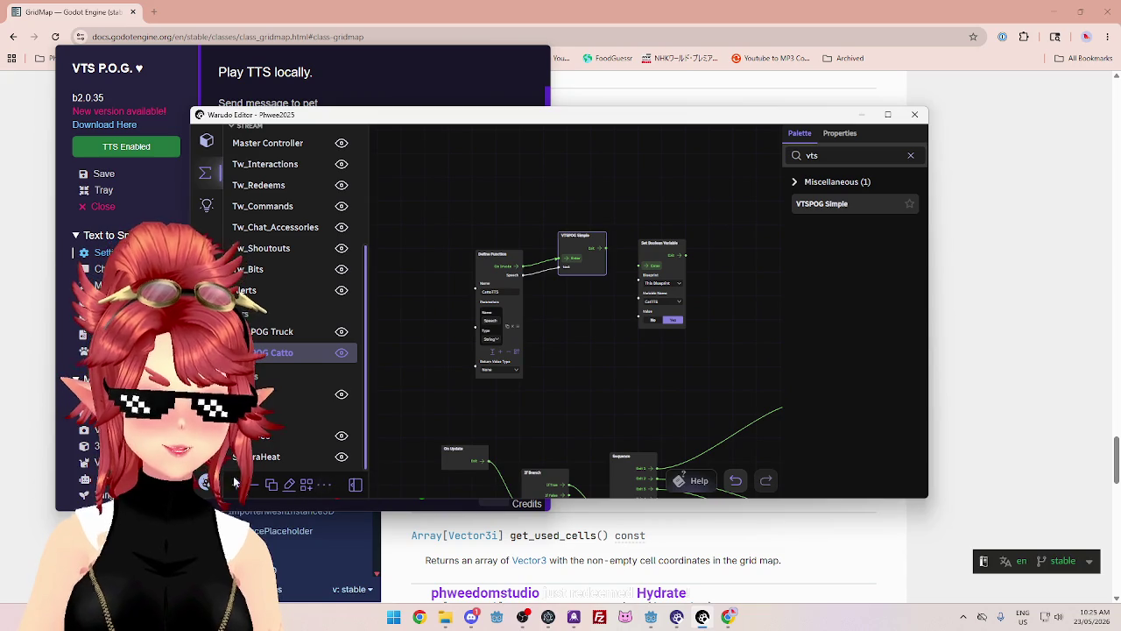
pyautogui.click(207, 140)
pyautogui.click(233, 252)
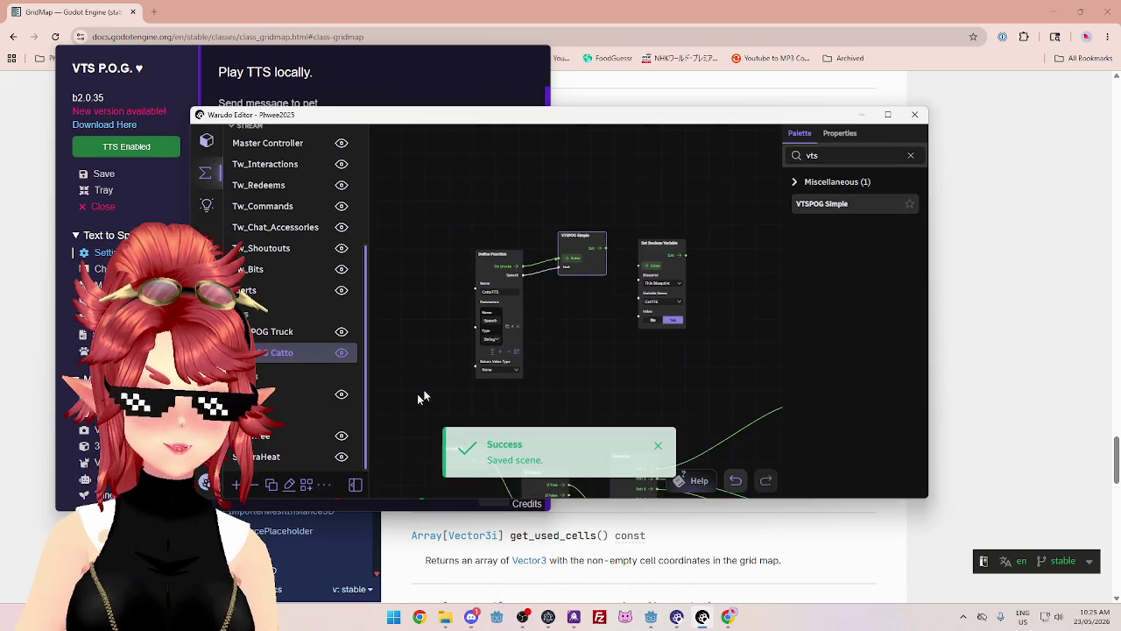
pyautogui.scroll(-3, 552, 263)
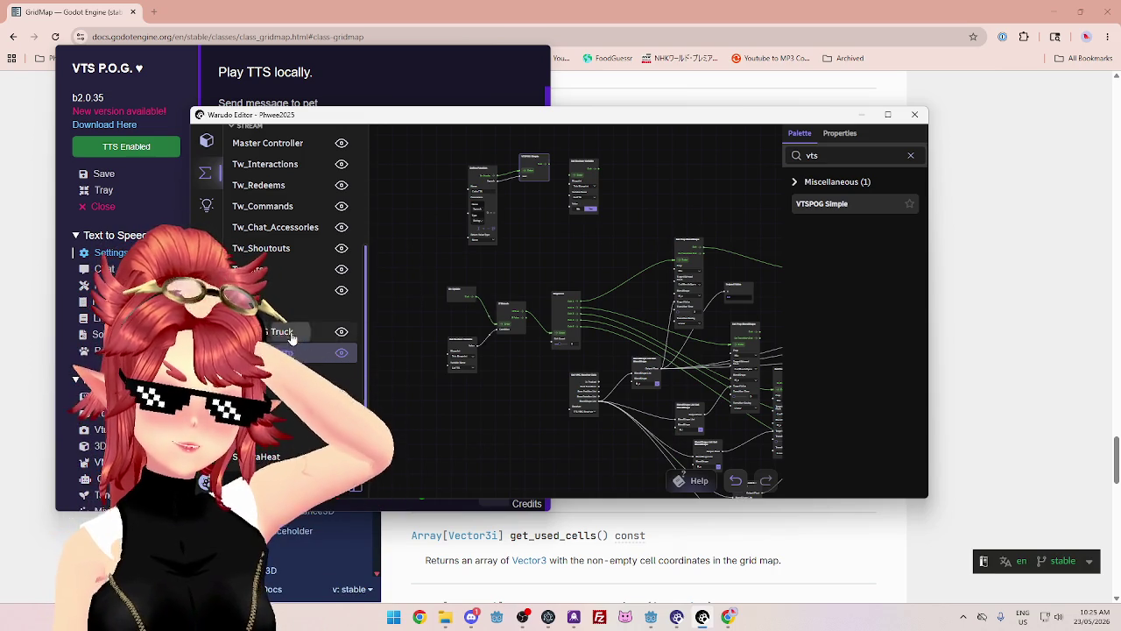
# - Delete the POG Truck blueprint, confirming with Yes
pyautogui.scroll(-1, 613, 307)
pyautogui.press('Delete')
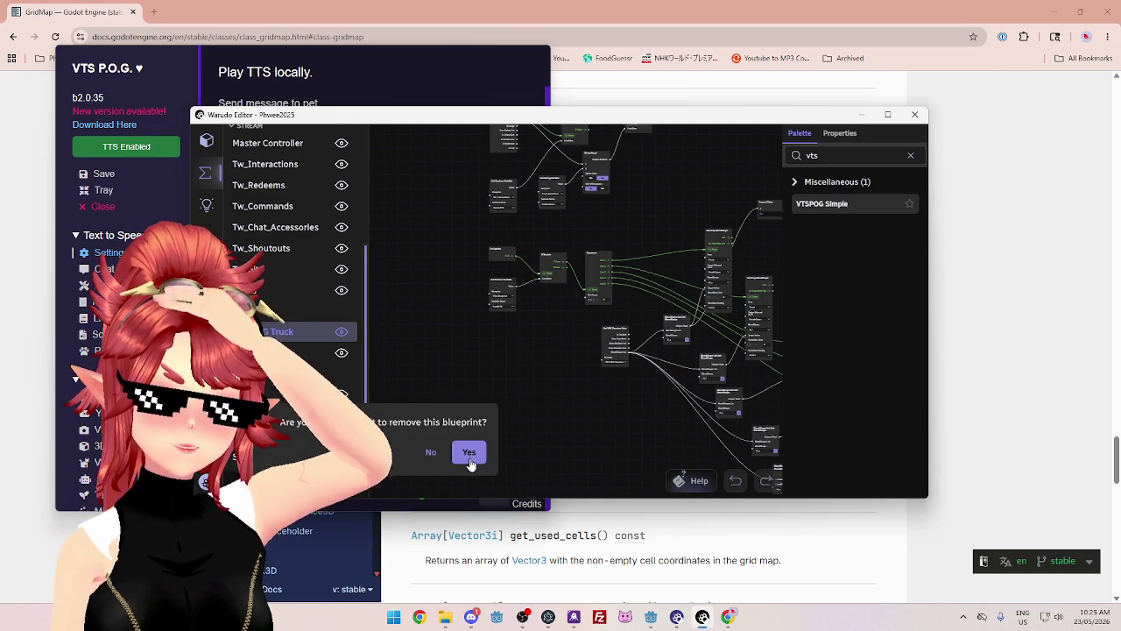
pyautogui.click(468, 450)
# - Open the POG Catto blueprint graph, look it over, and bring up Rename blueprint
pyautogui.click(289, 352)
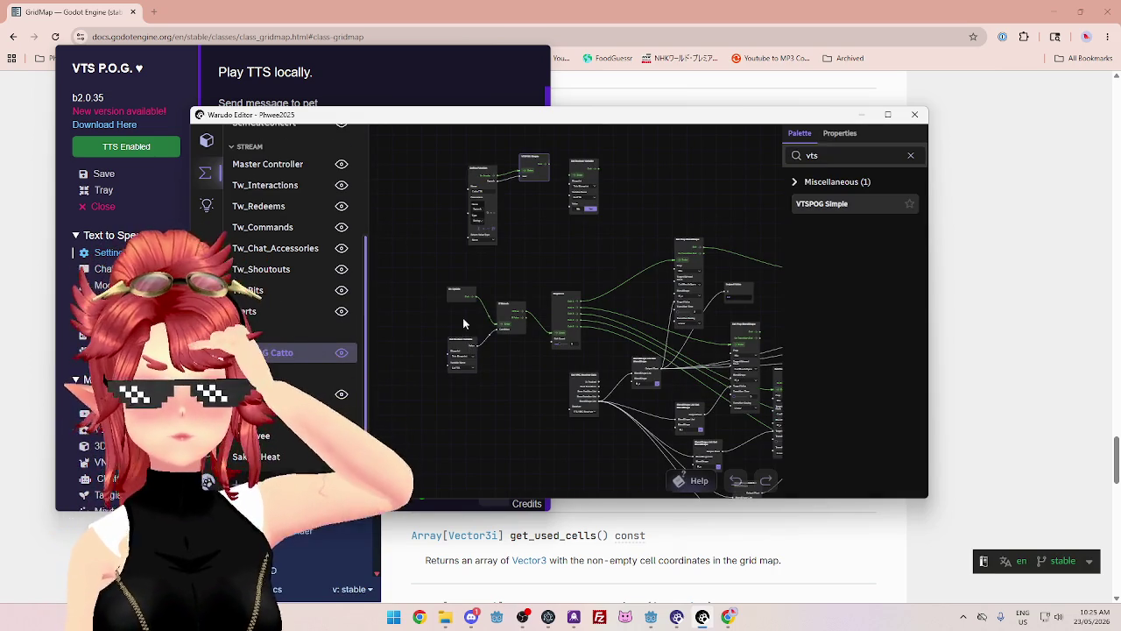
pyautogui.scroll(-2, 567, 253)
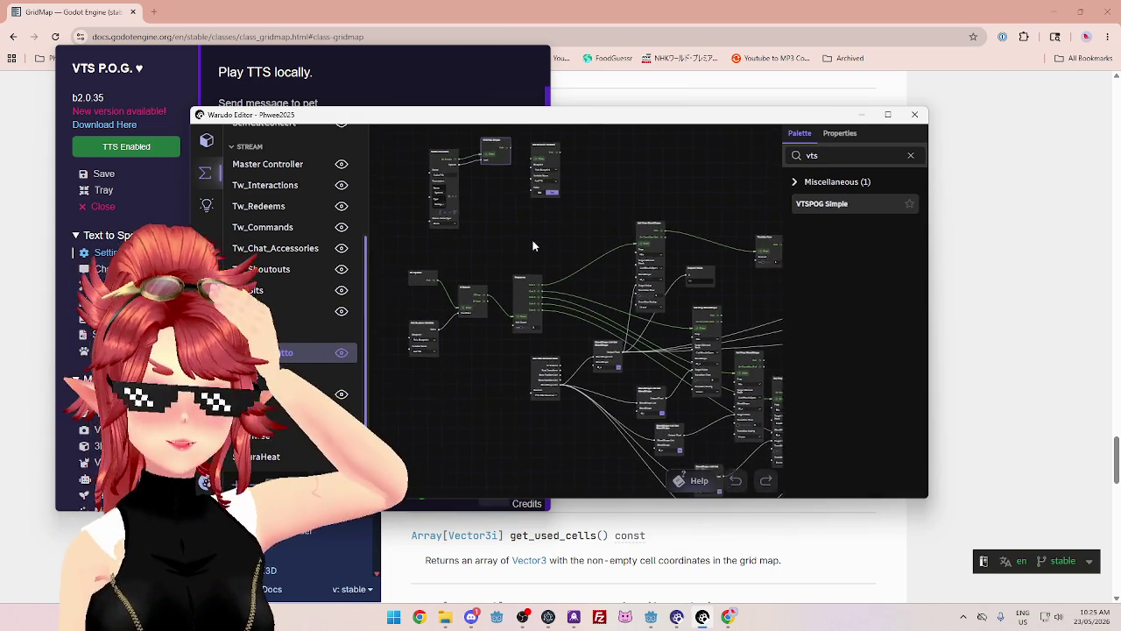
pyautogui.scroll(2, 530, 241)
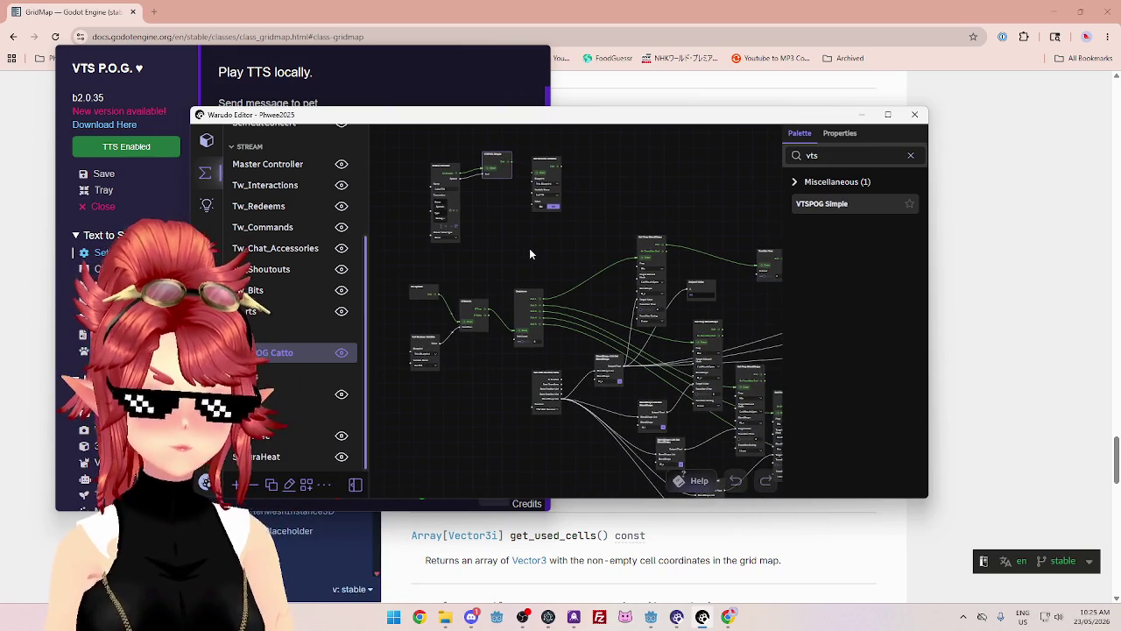
pyautogui.moveTo(530, 254); pyautogui.dragTo(520, 241)
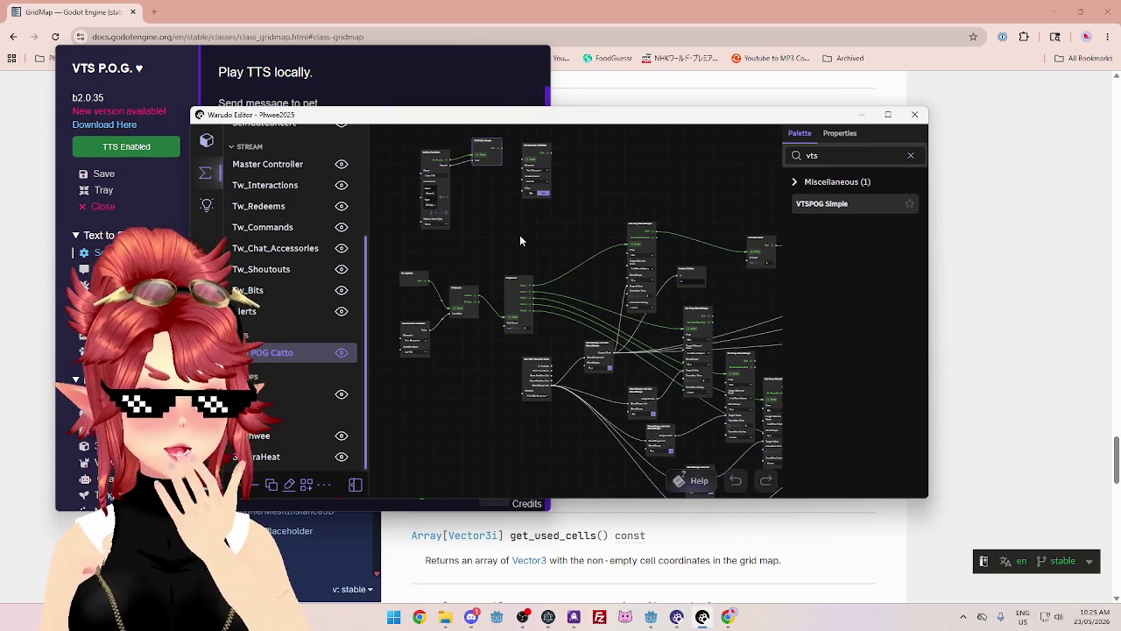
pyautogui.scroll(-3, 520, 235)
pyautogui.scroll(3, 491, 378)
pyautogui.scroll(-2, 601, 399)
pyautogui.scroll(2, 601, 399)
pyautogui.scroll(-2, 486, 383)
pyautogui.scroll(3, 648, 403)
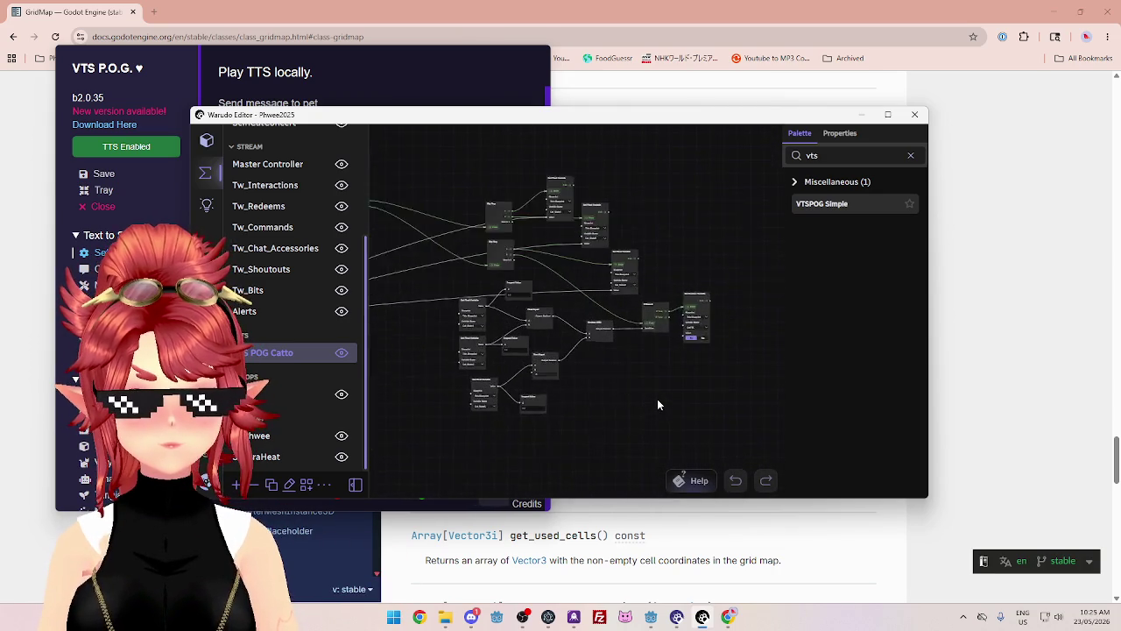
pyautogui.scroll(4, 659, 399)
pyautogui.scroll(2, 633, 340)
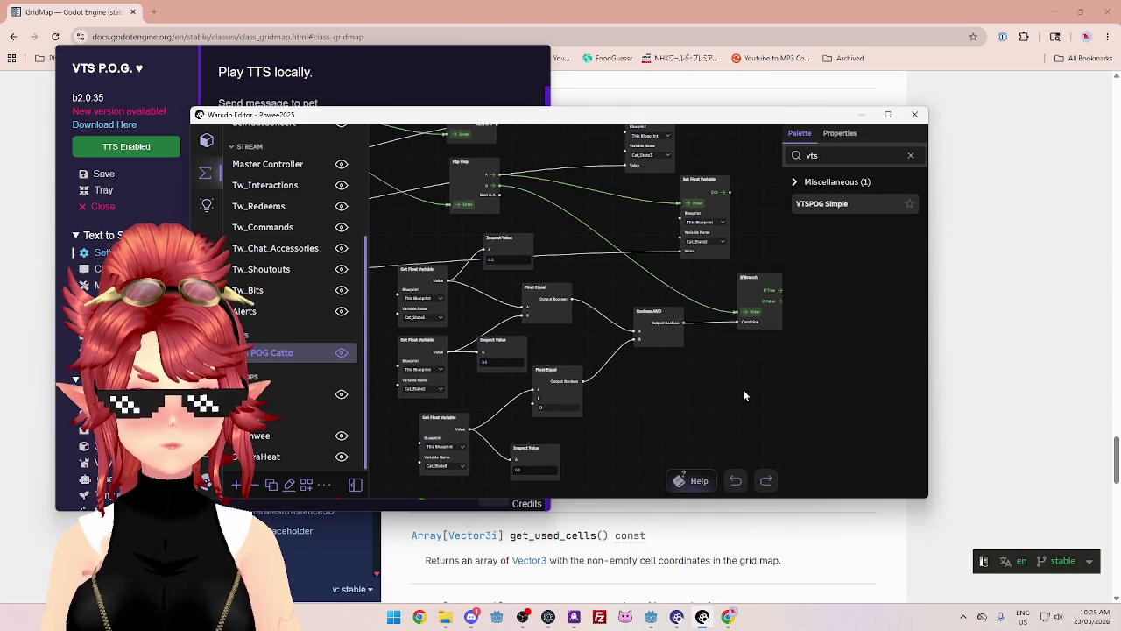
pyautogui.scroll(-1, 663, 406)
pyautogui.scroll(-2, 423, 380)
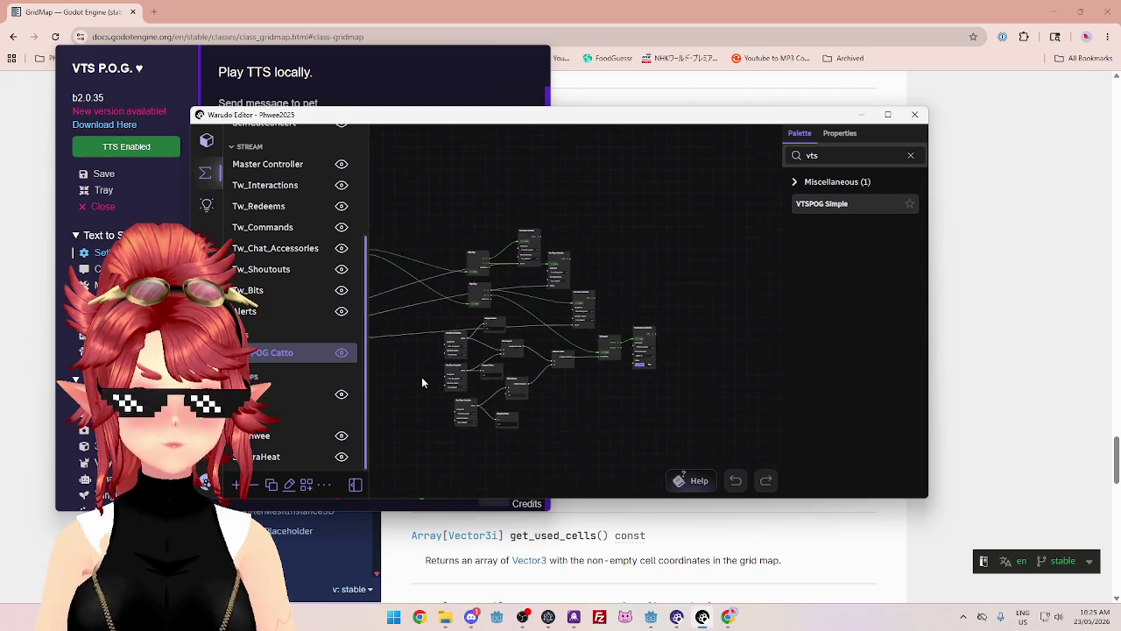
pyautogui.scroll(1, 708, 370)
pyautogui.scroll(-2, 491, 416)
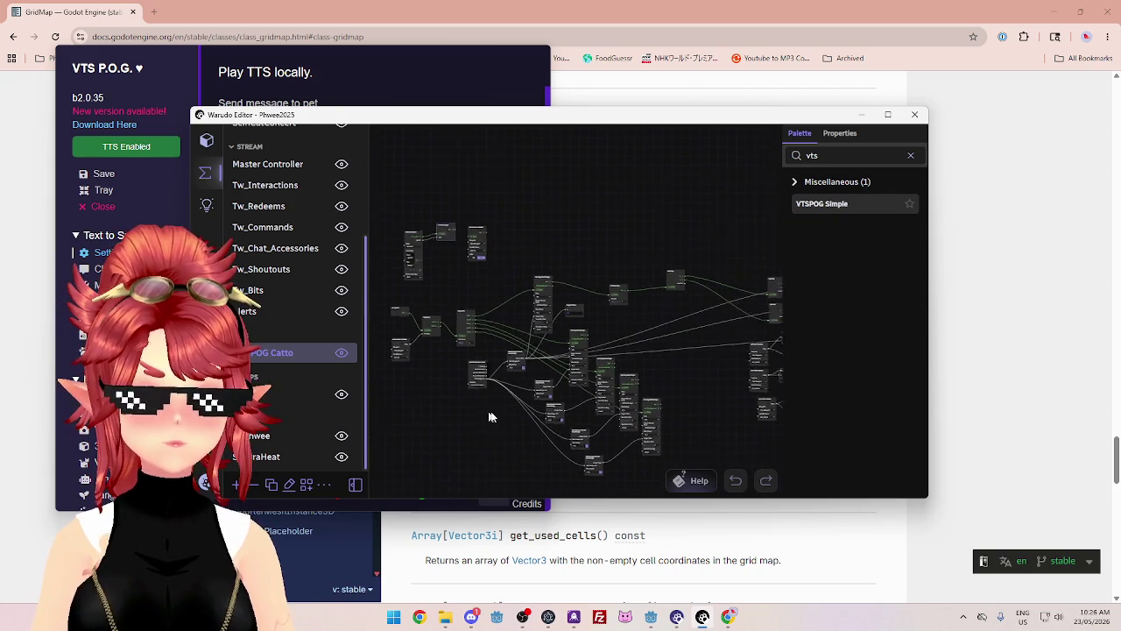
pyautogui.click(289, 488)
# - Cancel renaming the Catto blueprint and search the node palette for 'spe'
pyautogui.click(413, 306)
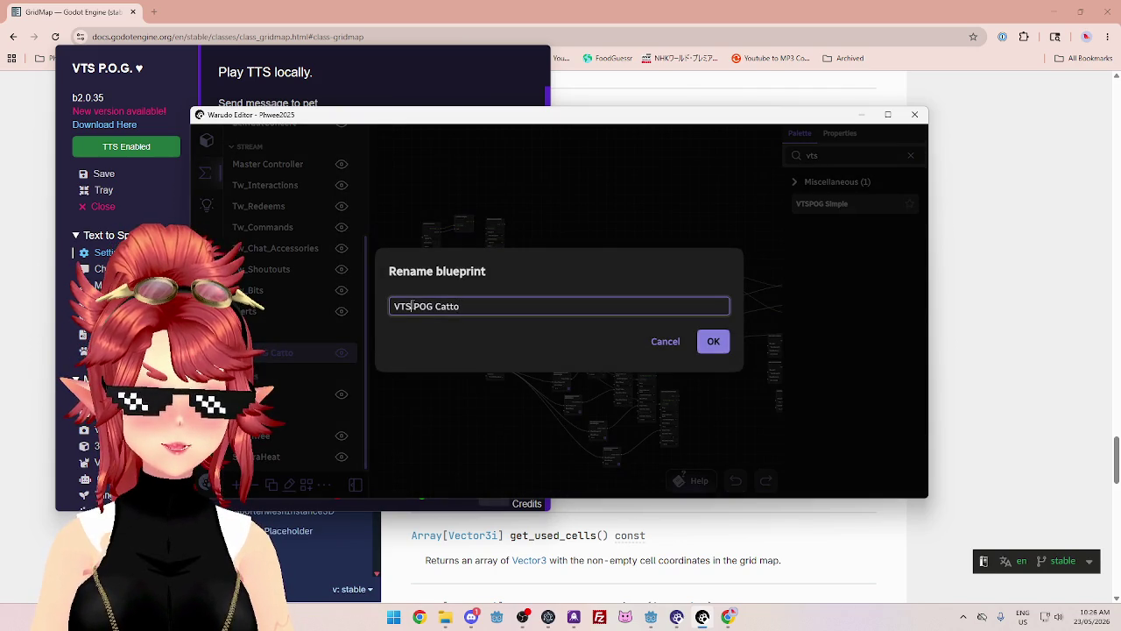
pyautogui.click(436, 306)
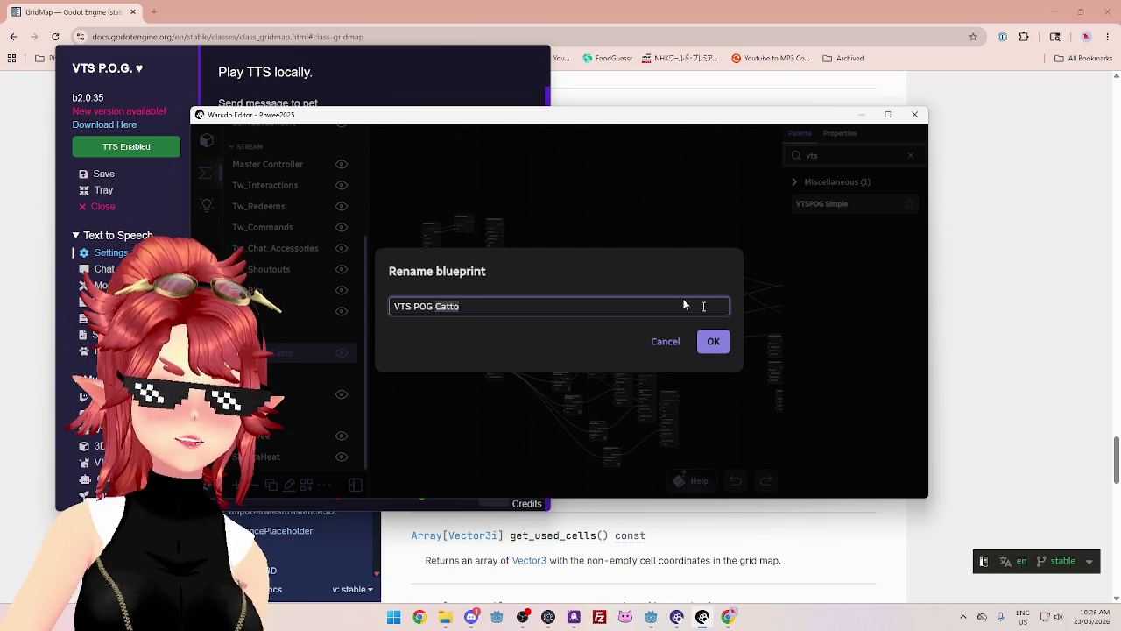
pyautogui.click(666, 344)
pyautogui.write('spe')
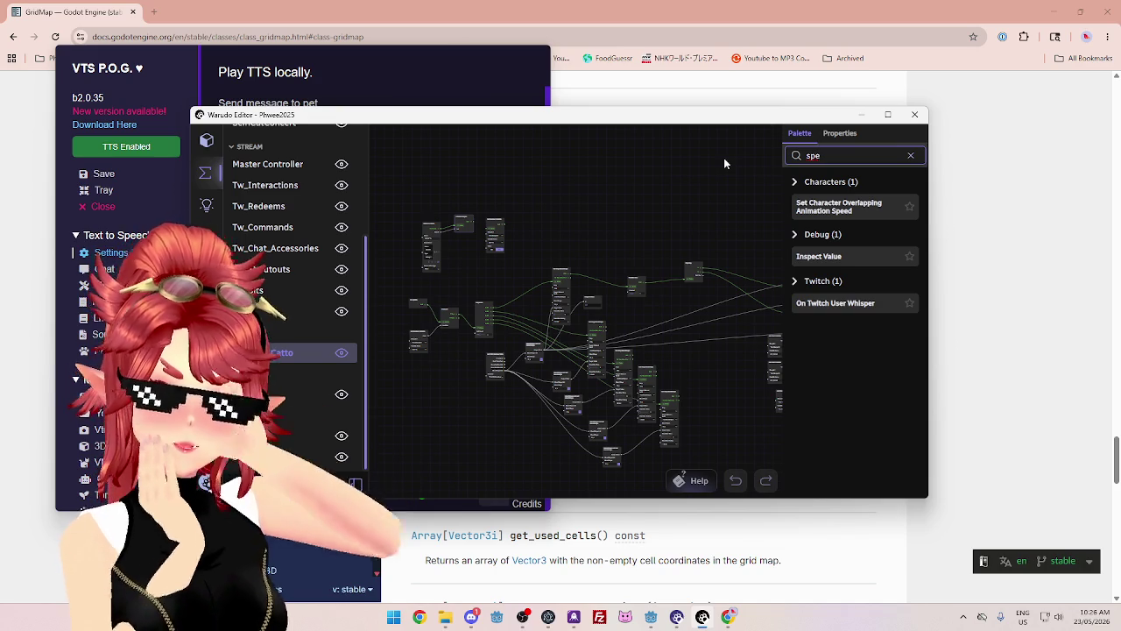
# - Rename the blueprint to 'VTS POG' by dropping the word Catto
pyautogui.click(536, 225)
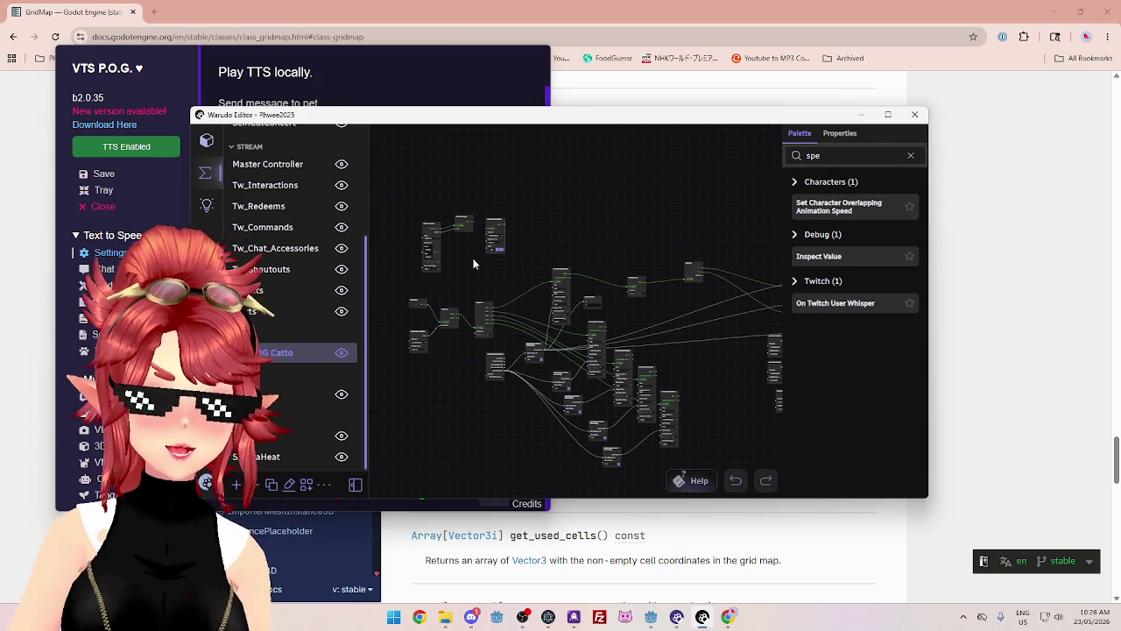
pyautogui.scroll(5, 506, 279)
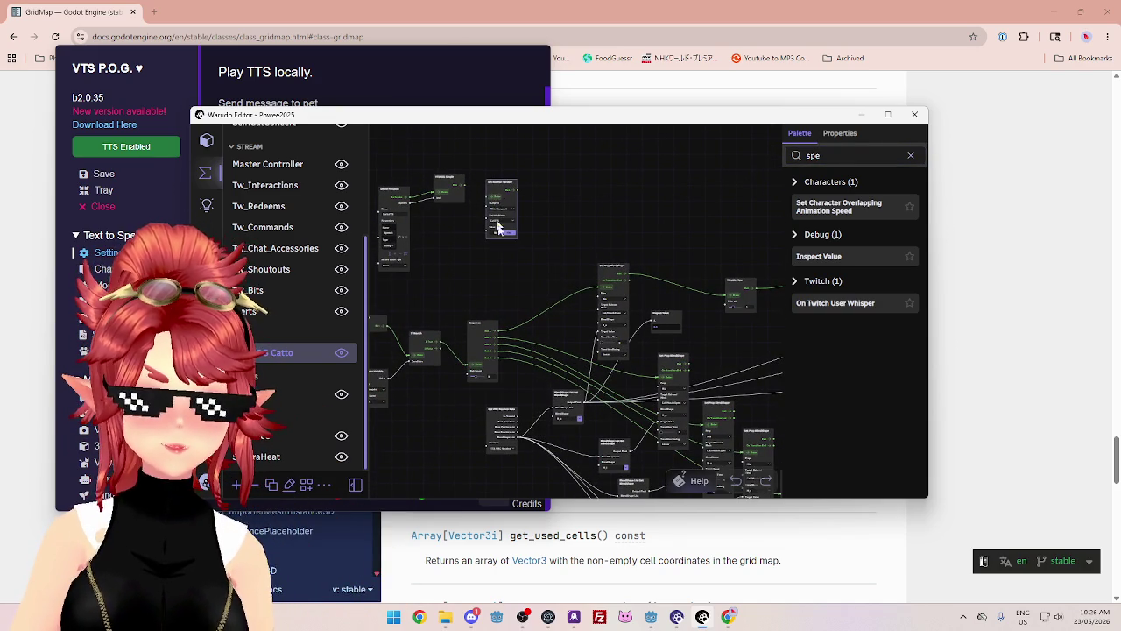
pyautogui.click(840, 133)
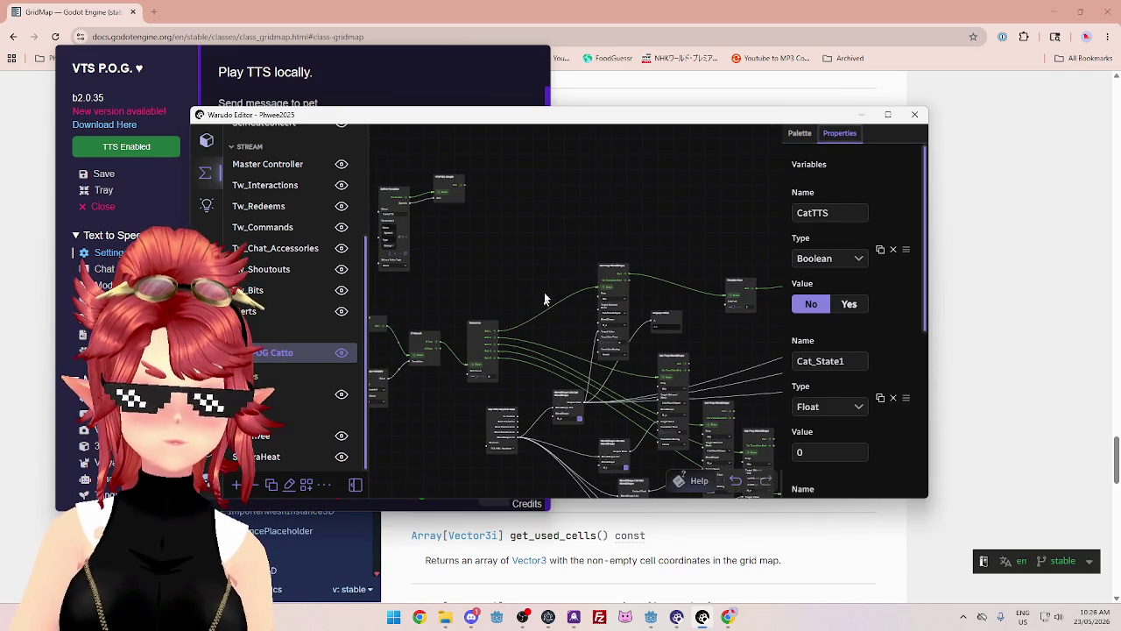
pyautogui.click(289, 487)
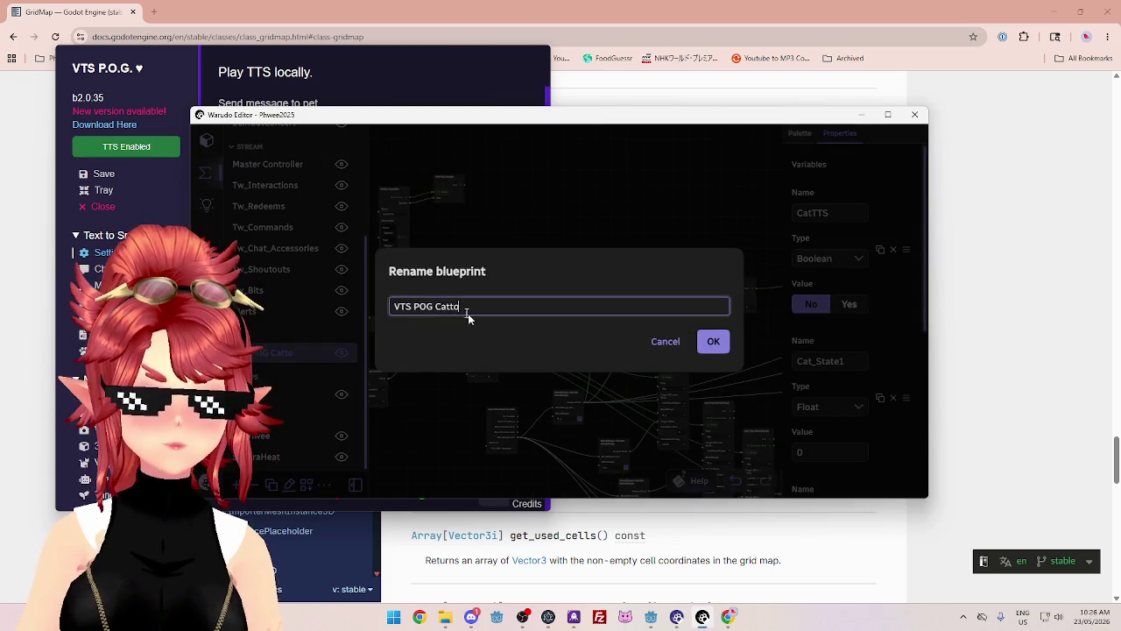
pyautogui.click(714, 342)
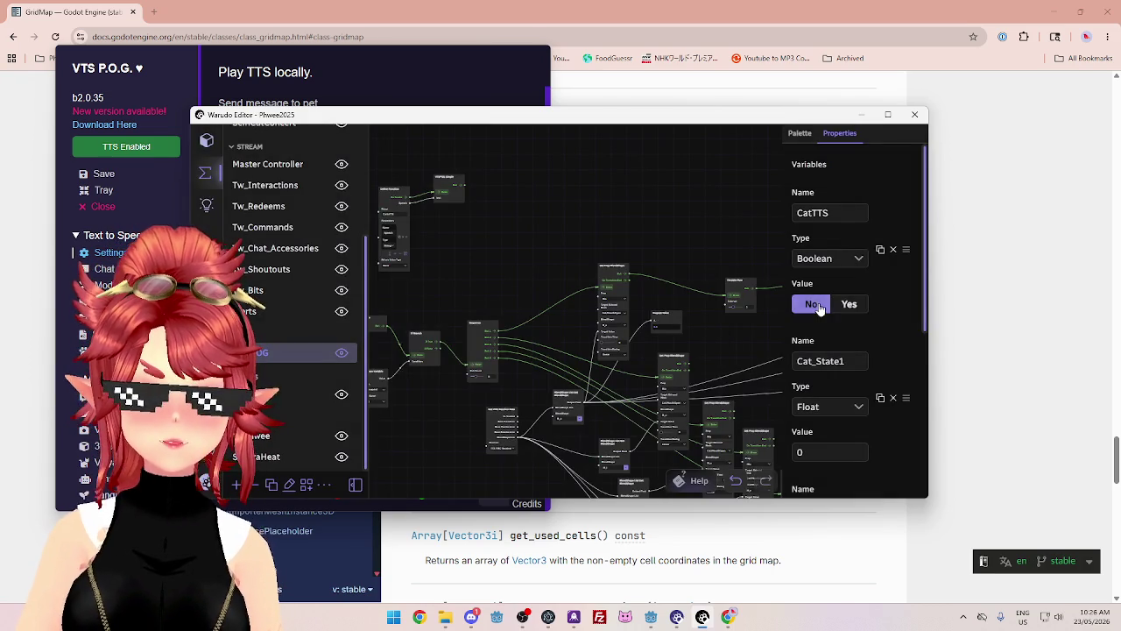
# - Delete all blueprint variables, including CatTTS and the Cat_State ones
pyautogui.click(893, 250)
pyautogui.click(894, 251)
pyautogui.click(893, 251)
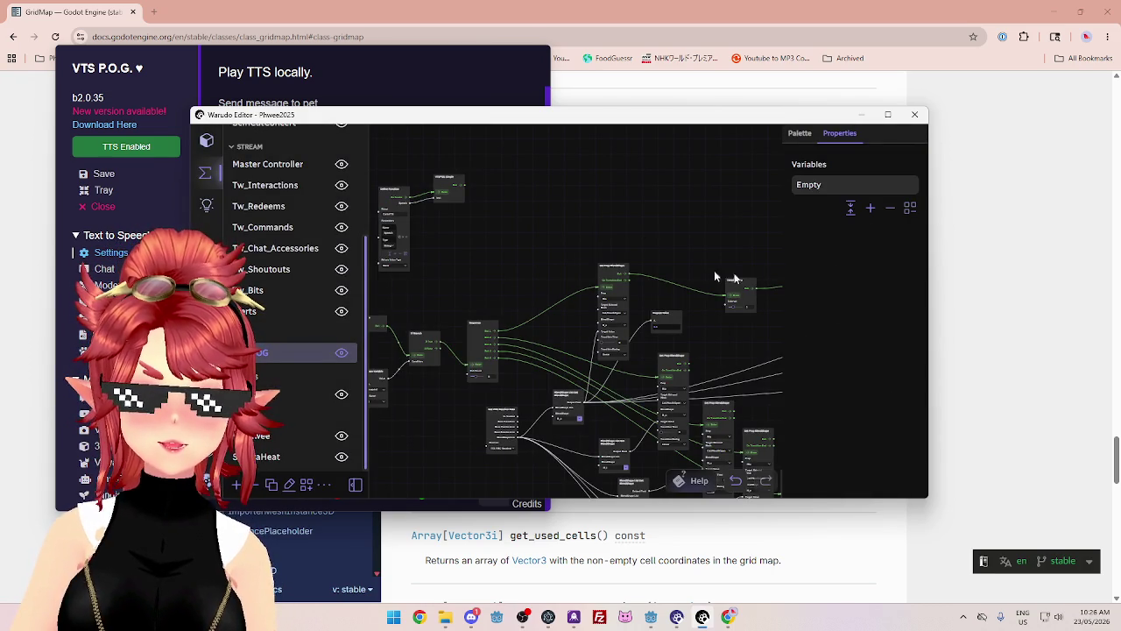
pyautogui.scroll(-4, 617, 230)
# - Delete the unused nodes, keeping only Define Function and VTSPOG Simple
pyautogui.moveTo(604, 230)
pyautogui.mouseDown()
pyautogui.moveTo(683, 205)
pyautogui.moveTo(573, 191)
pyautogui.moveTo(671, 303)
pyautogui.moveTo(696, 373)
pyautogui.mouseUp()
pyautogui.moveTo(725, 411)
pyautogui.mouseDown()
pyautogui.moveTo(692, 356)
pyautogui.moveTo(728, 395)
pyautogui.moveTo(627, 276)
pyautogui.moveTo(391, 254)
pyautogui.mouseUp()
pyautogui.press('Delete')
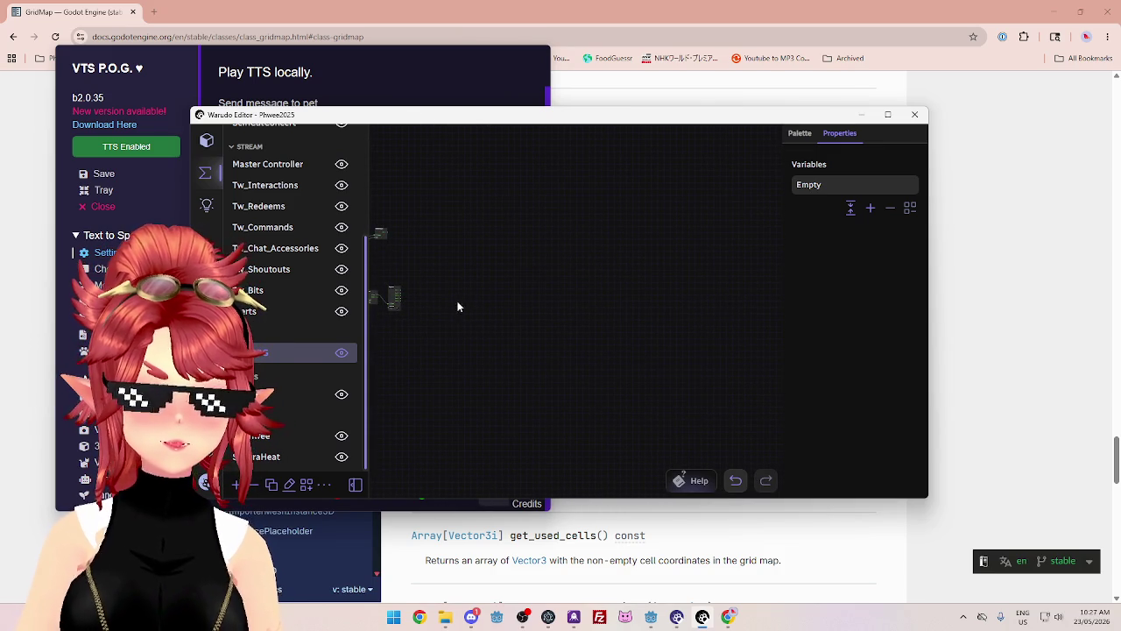
pyautogui.moveTo(460, 285)
pyautogui.mouseDown()
pyautogui.moveTo(610, 325)
pyautogui.moveTo(565, 368)
pyautogui.moveTo(585, 368)
pyautogui.moveTo(470, 303)
pyautogui.moveTo(645, 390)
pyautogui.moveTo(502, 261)
pyautogui.mouseUp()
pyautogui.press('Delete')
# - Rename the CattoTTS function to TTS
pyautogui.scroll(3, 613, 263)
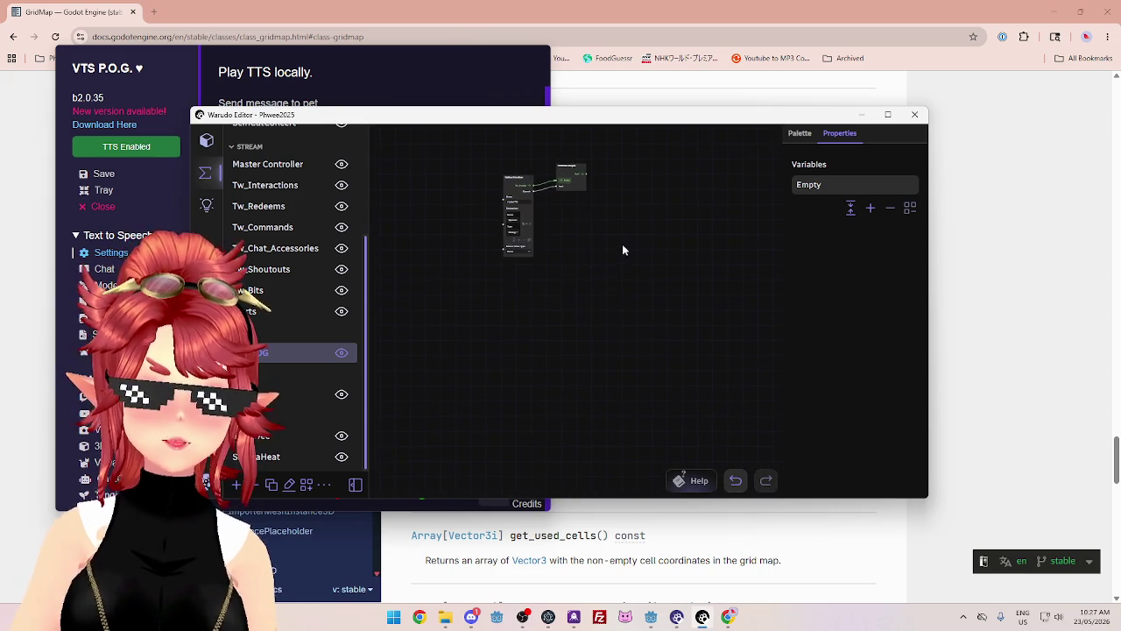
pyautogui.scroll(5, 619, 308)
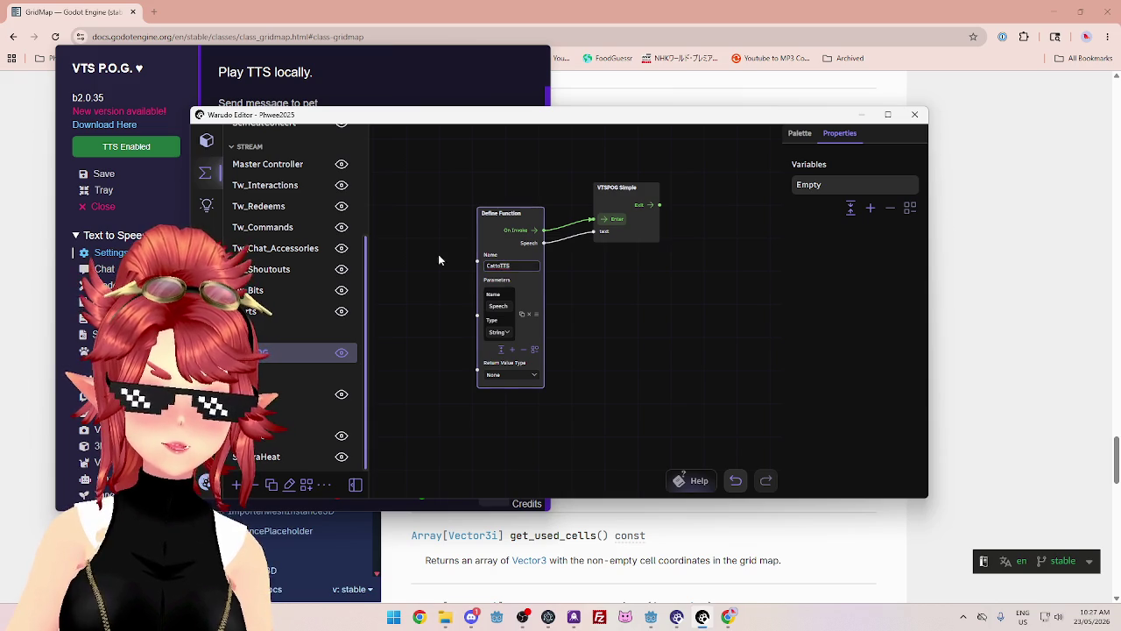
pyautogui.press('Delete')
pyautogui.press('Delete')
pyautogui.press('Delete')
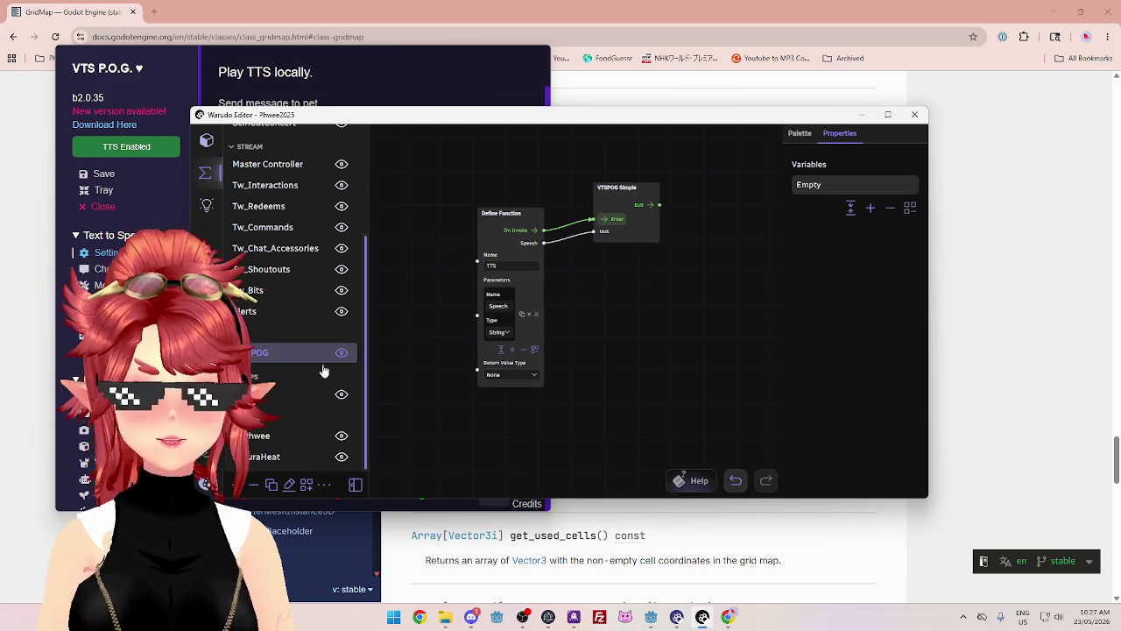
# - Save the scene and open the Tw_Interactions blueprint graph
pyautogui.click(207, 482)
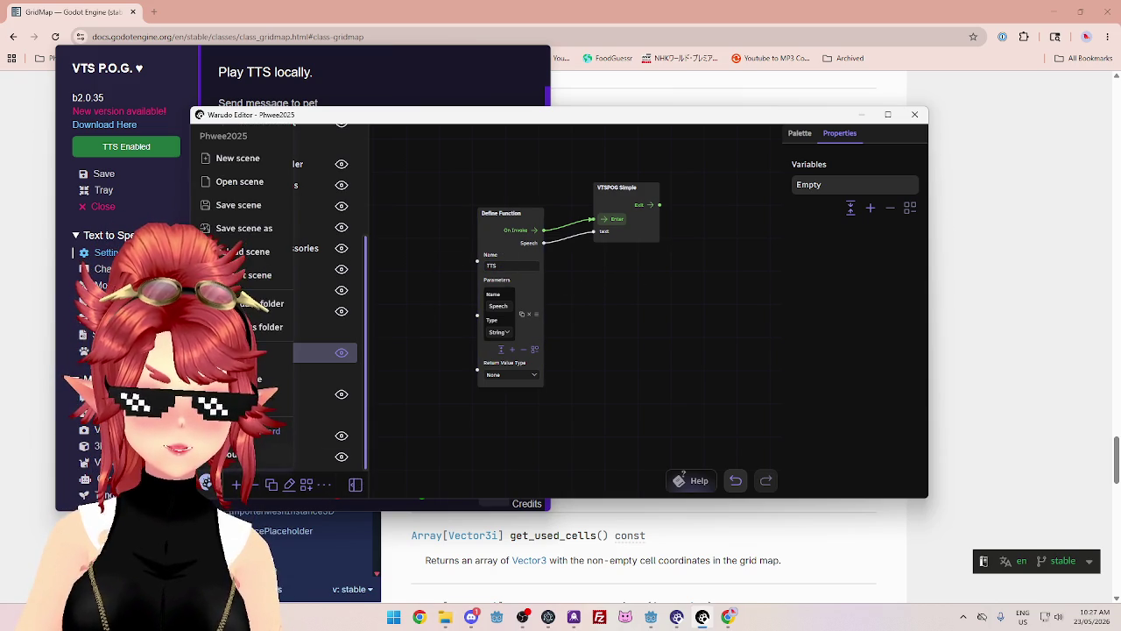
pyautogui.click(235, 204)
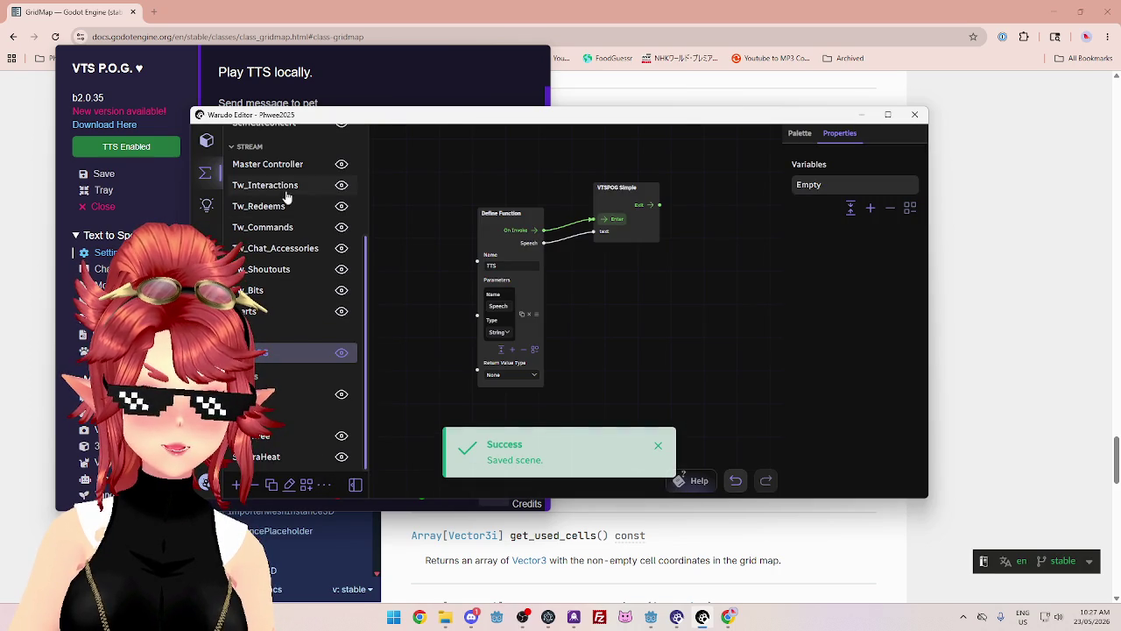
pyautogui.click(285, 194)
pyautogui.moveTo(593, 311)
pyautogui.mouseDown()
pyautogui.moveTo(649, 242)
pyautogui.moveTo(740, 315)
pyautogui.moveTo(777, 323)
pyautogui.moveTo(566, 376)
pyautogui.moveTo(658, 365)
pyautogui.mouseUp()
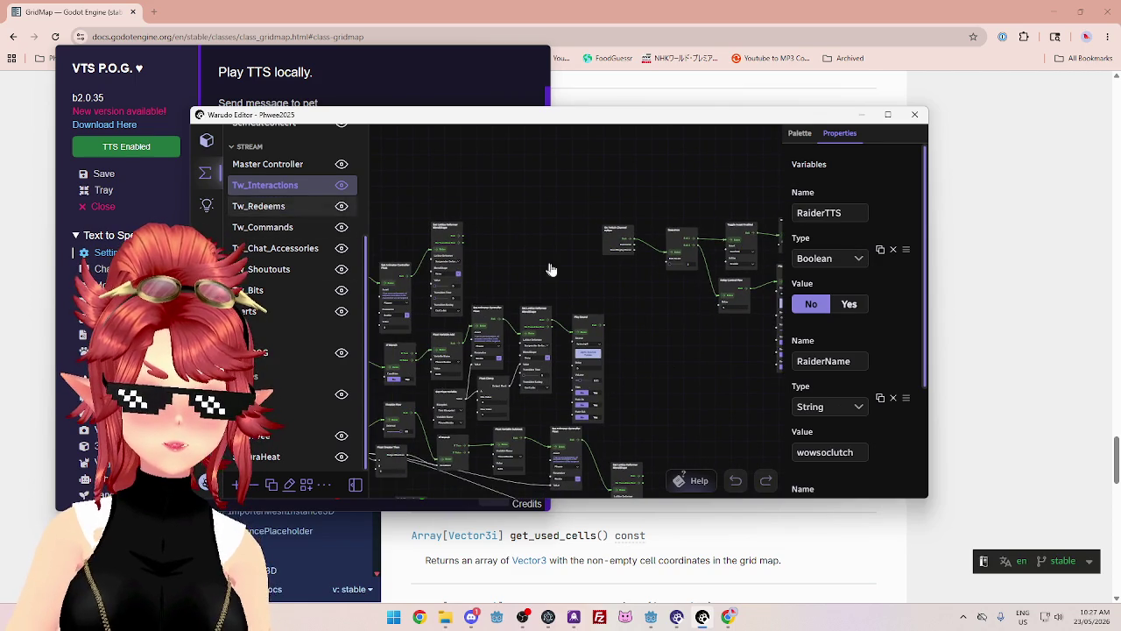
# - Open the Tw_Redeems blueprint and switch its top two Flow Function nodes from CattoTTS to TTS
pyautogui.click(259, 206)
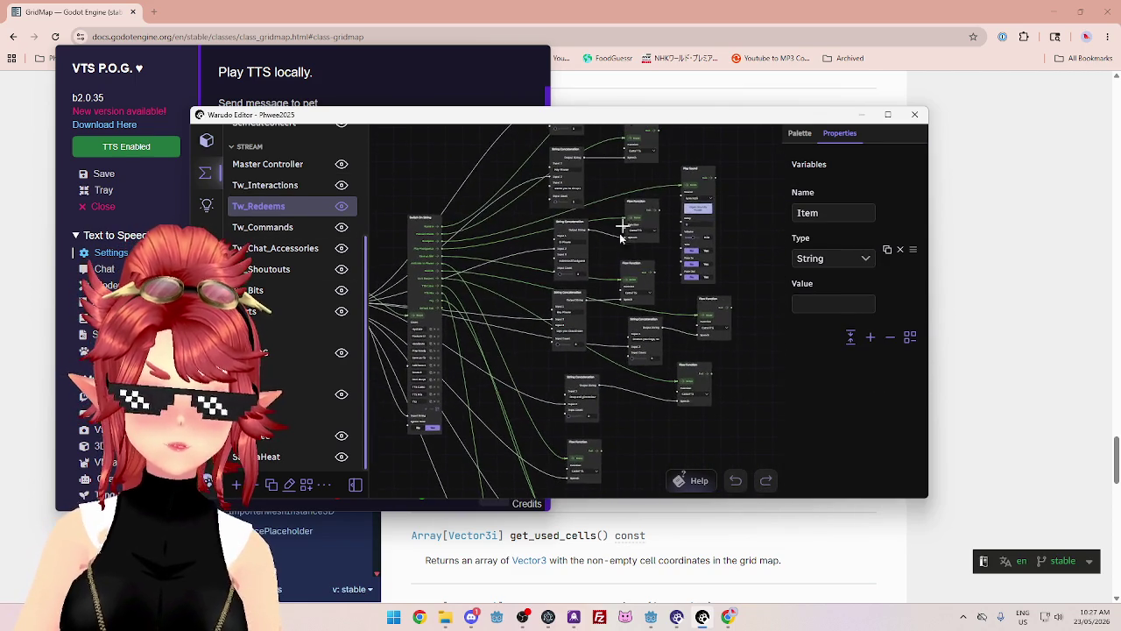
pyautogui.scroll(5, 604, 260)
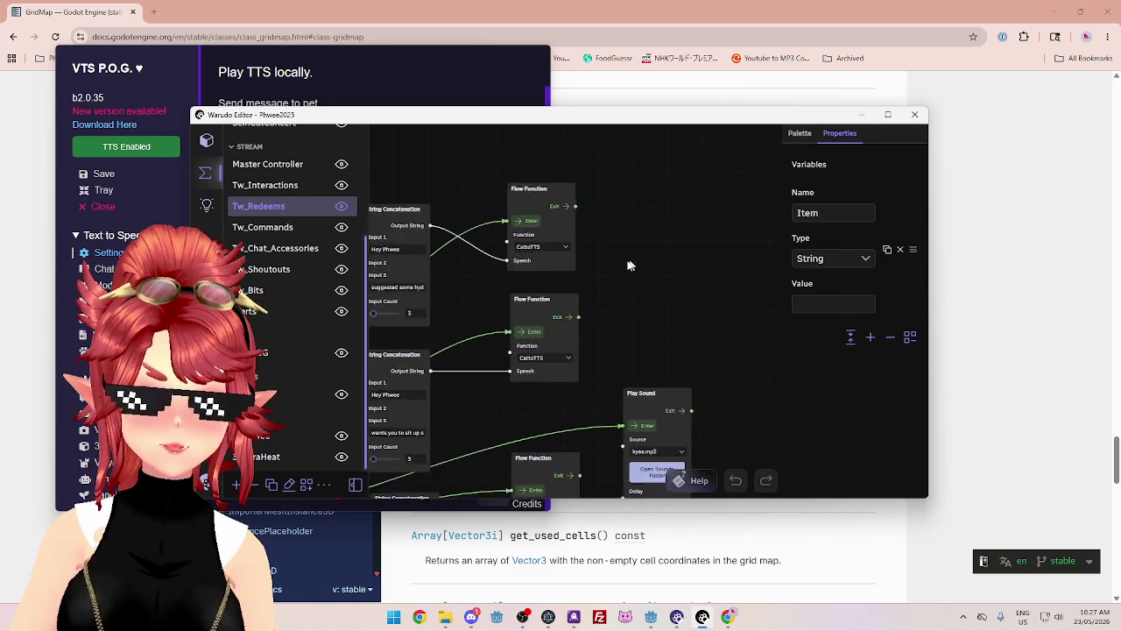
pyautogui.scroll(2, 647, 262)
pyautogui.click(529, 243)
pyautogui.click(535, 320)
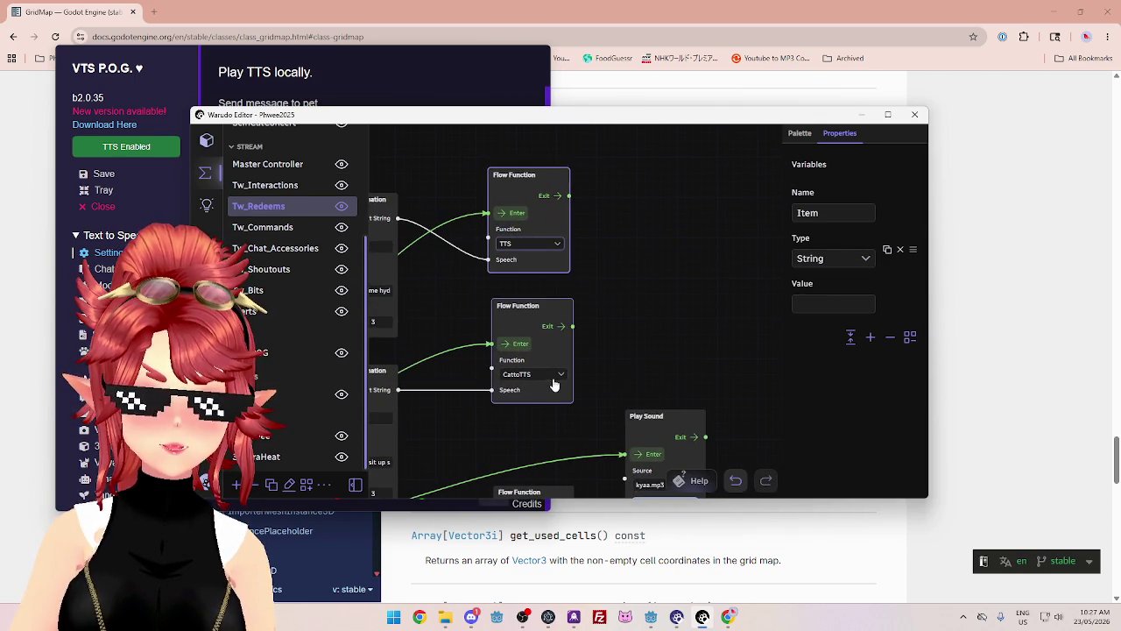
pyautogui.click(554, 386)
pyautogui.click(544, 434)
# - Switch the next two Flow Function nodes further down the graph to call TTS
pyautogui.scroll(-1, 627, 331)
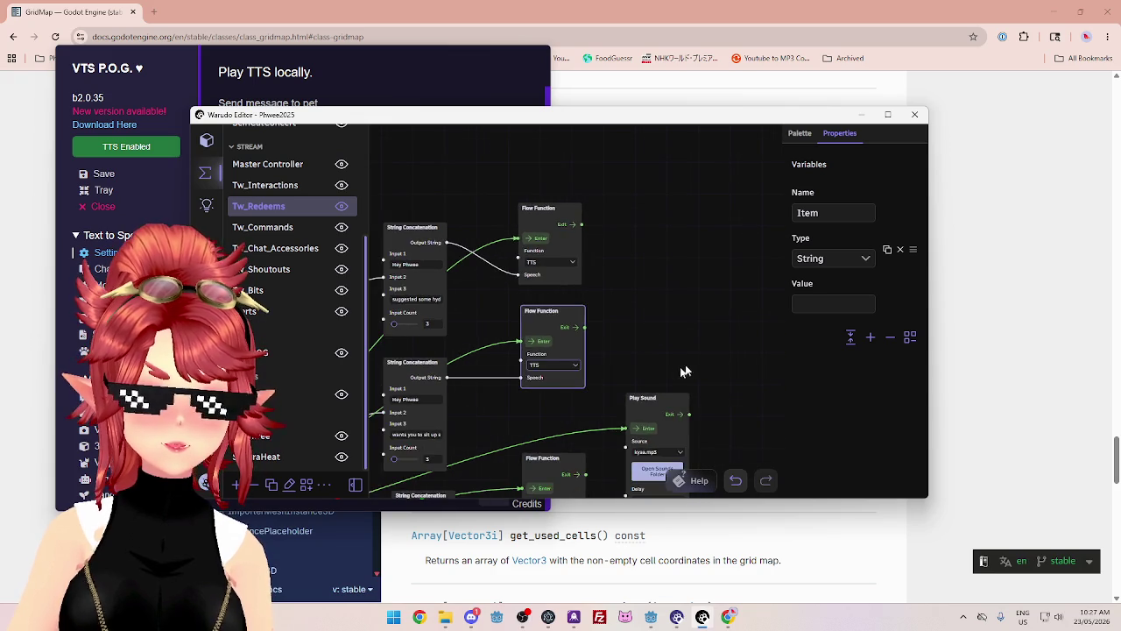
pyautogui.scroll(-5, 676, 373)
pyautogui.click(542, 262)
pyautogui.click(553, 327)
pyautogui.scroll(-2, 588, 313)
pyautogui.click(552, 304)
pyautogui.click(551, 359)
pyautogui.scroll(-2, 605, 378)
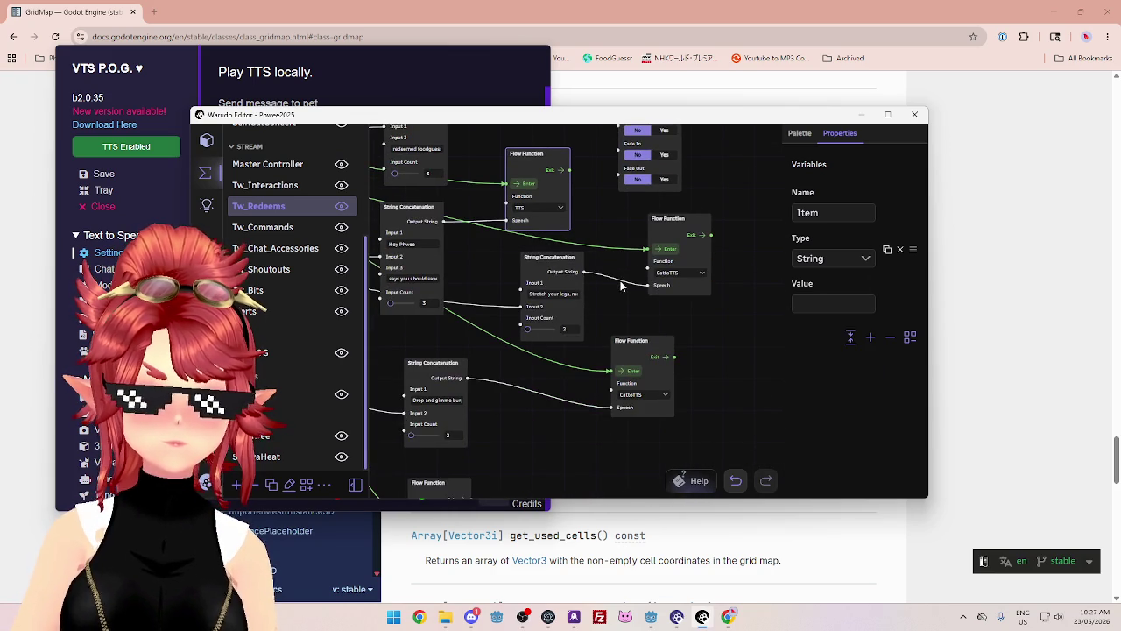
pyautogui.click(692, 271)
pyautogui.click(632, 333)
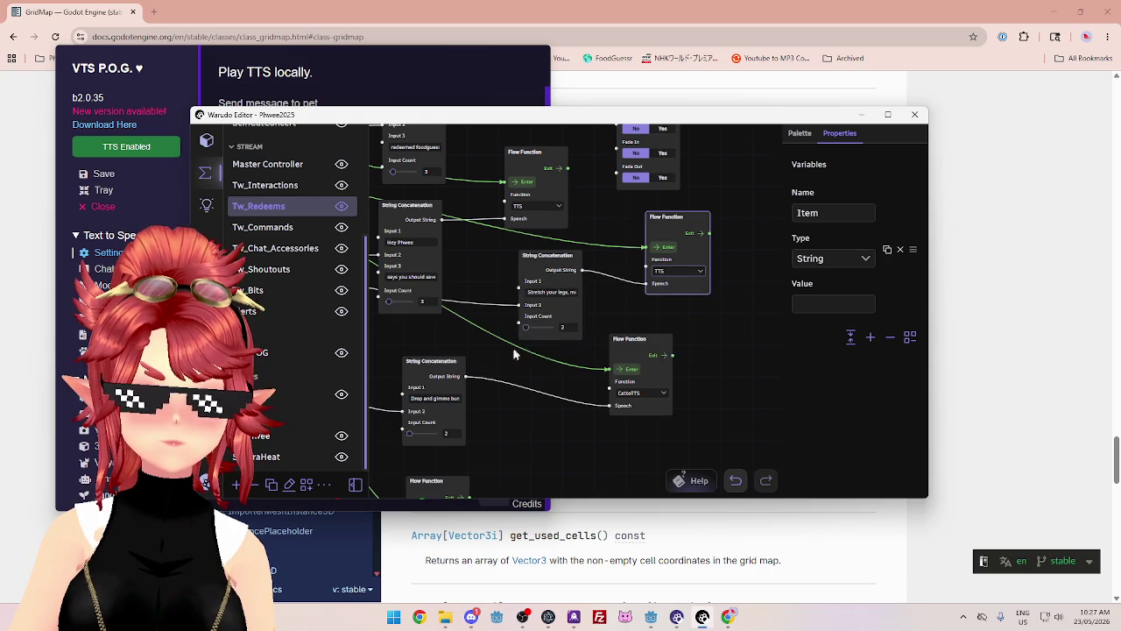
# - Set the remaining lower Flow Function nodes to call TTS as well
pyautogui.scroll(-2, 570, 352)
pyautogui.scroll(-2, 571, 352)
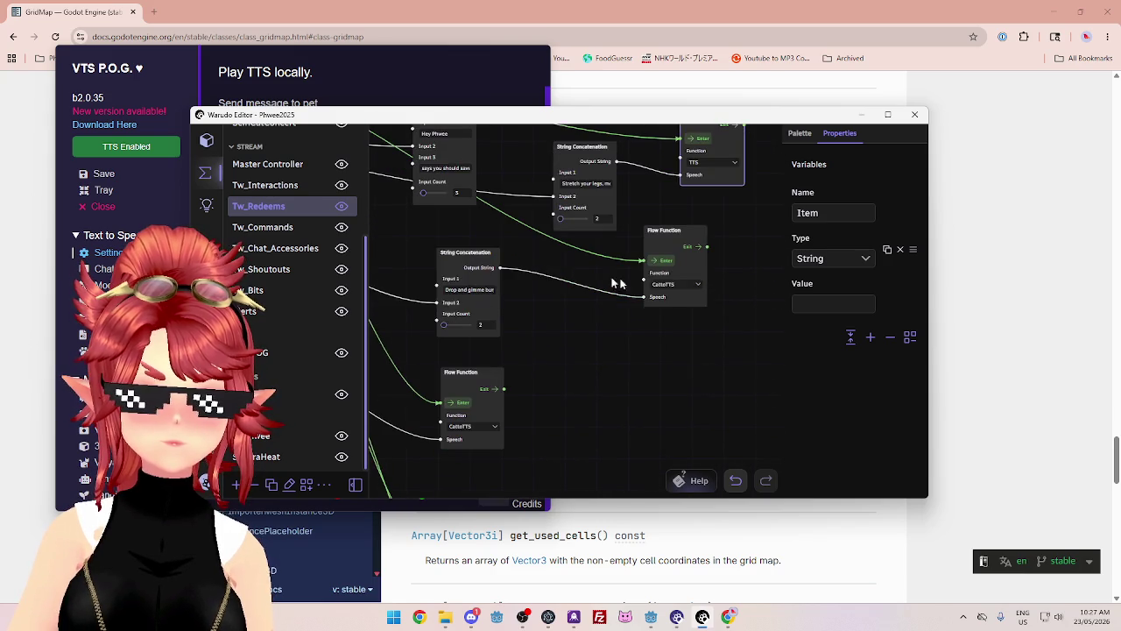
pyautogui.click(676, 286)
pyautogui.click(627, 349)
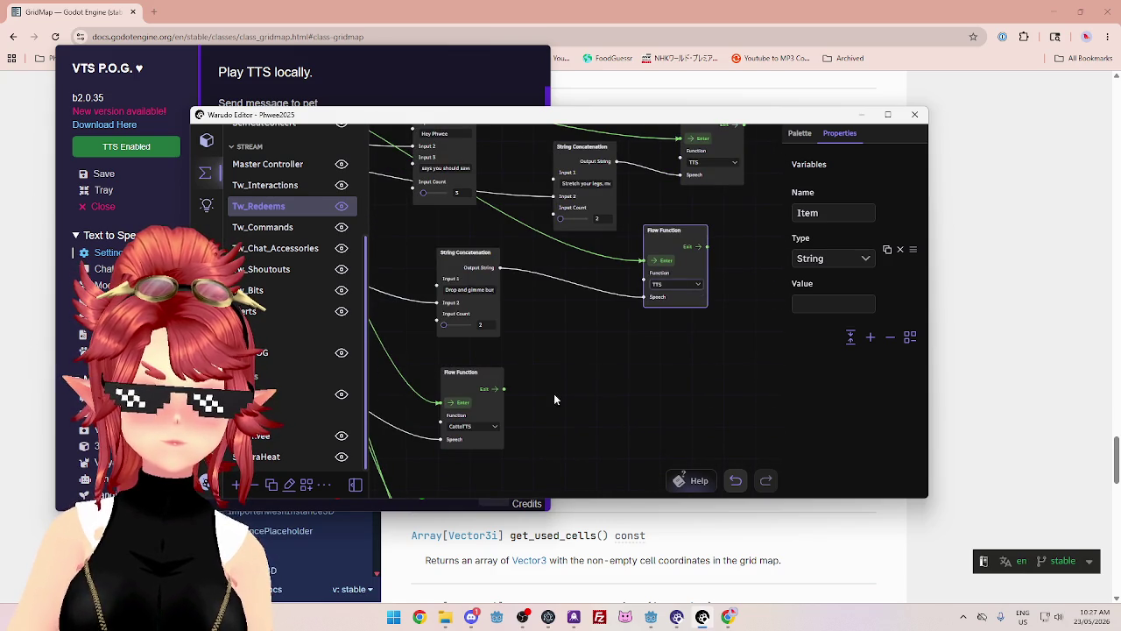
pyautogui.scroll(-3, 555, 394)
pyautogui.click(590, 321)
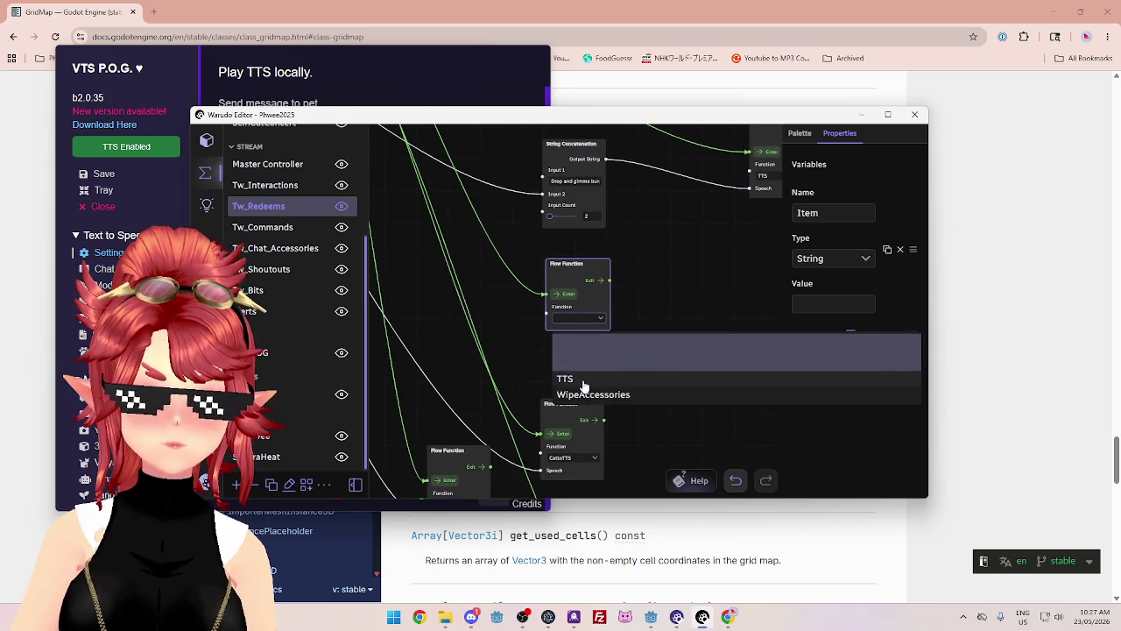
pyautogui.click(592, 378)
pyautogui.scroll(-6, 635, 351)
pyautogui.scroll(5, 657, 351)
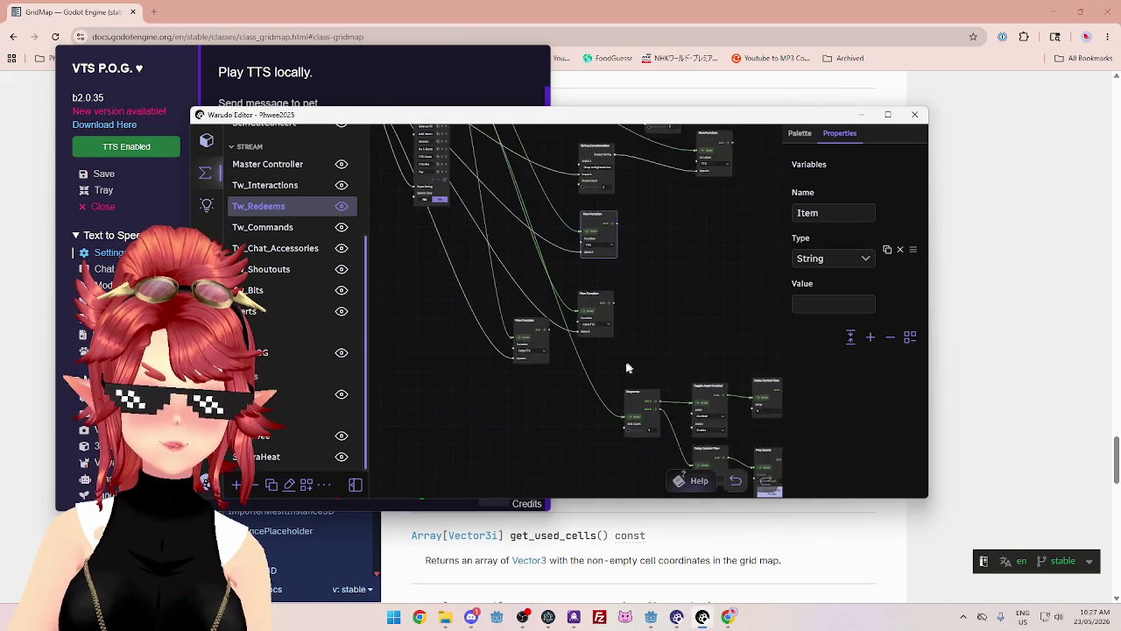
pyautogui.click(589, 313)
pyautogui.click(555, 393)
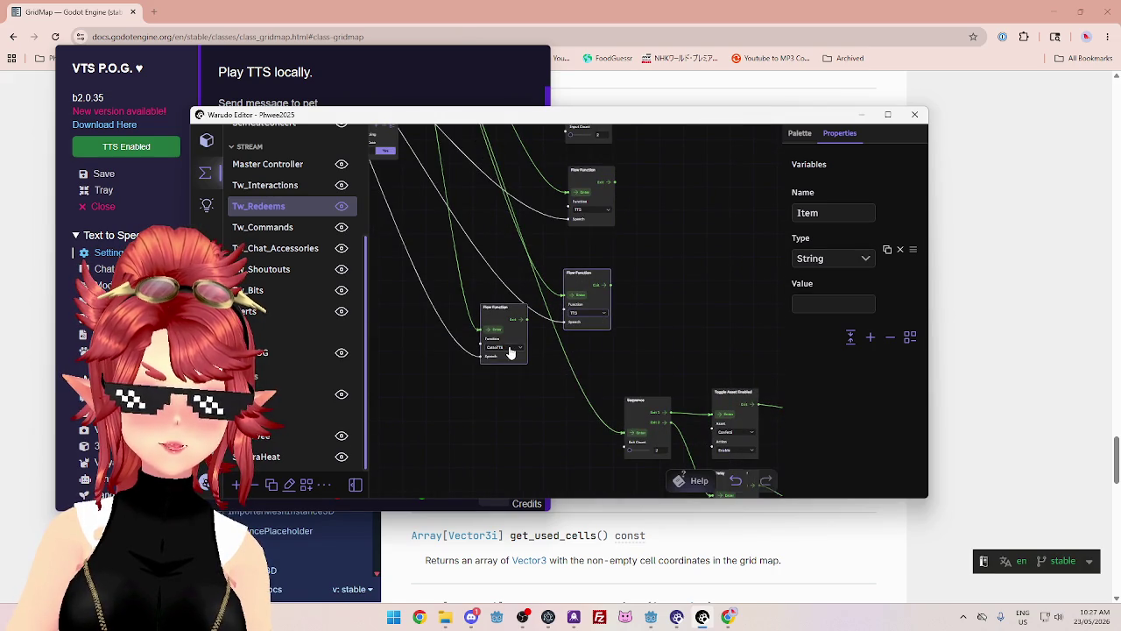
pyautogui.click(513, 351)
pyautogui.click(520, 421)
# - Pan the graph to bring the Sequence and Play Sound nodes into view
pyautogui.scroll(-2, 566, 377)
pyautogui.scroll(-2, 614, 364)
pyautogui.moveTo(666, 350); pyautogui.dragTo(566, 240)
pyautogui.scroll(3, 561, 328)
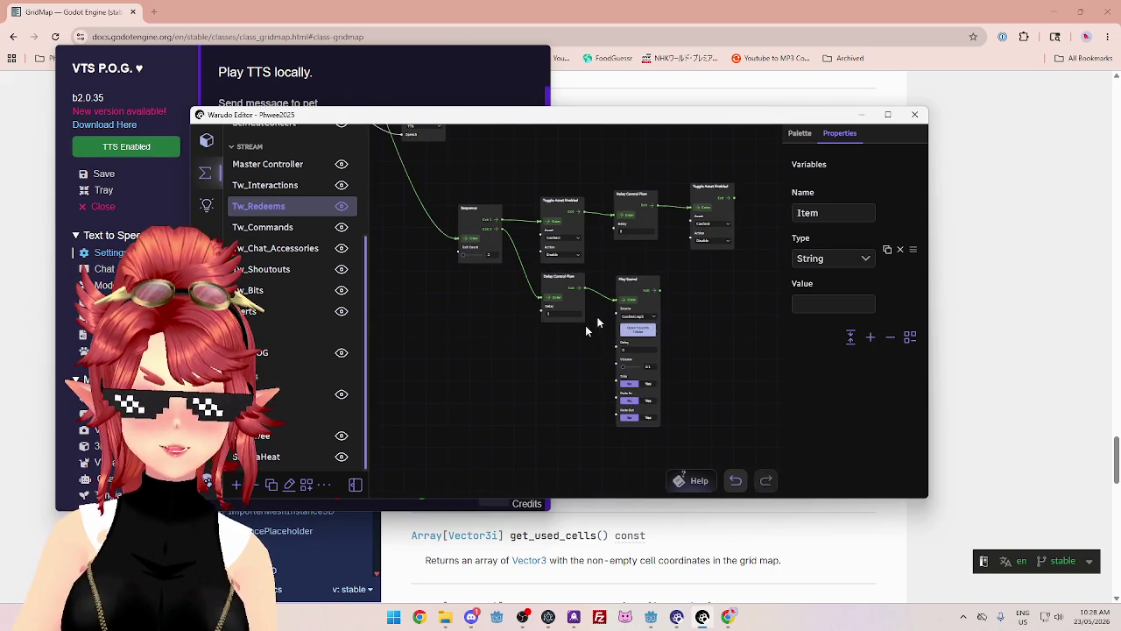
pyautogui.scroll(-6, 539, 368)
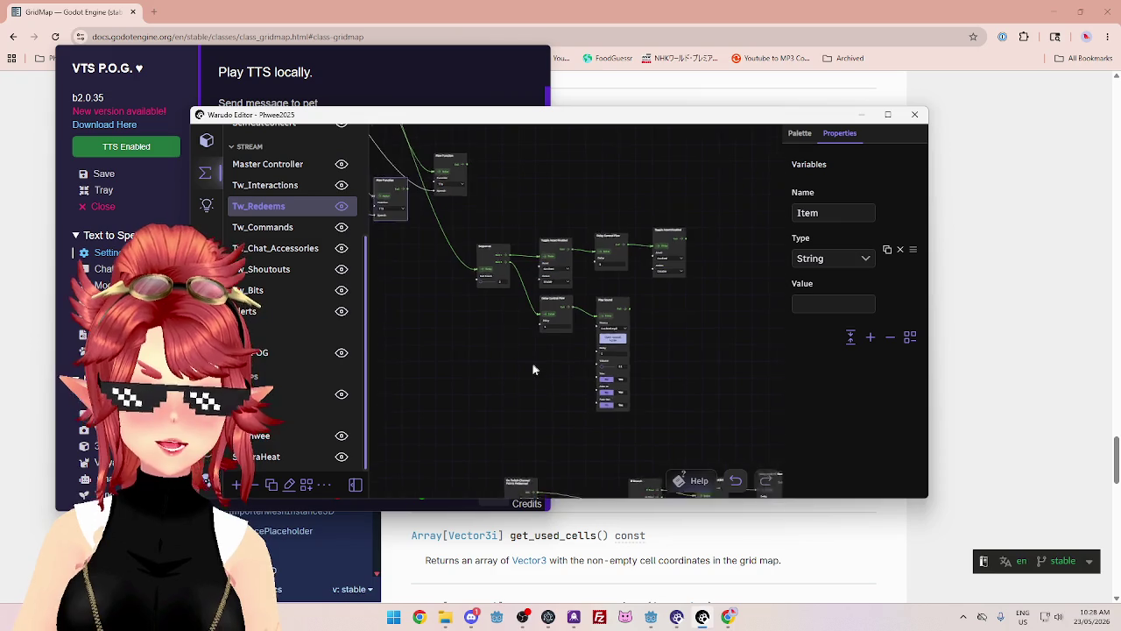
pyautogui.scroll(5, 496, 337)
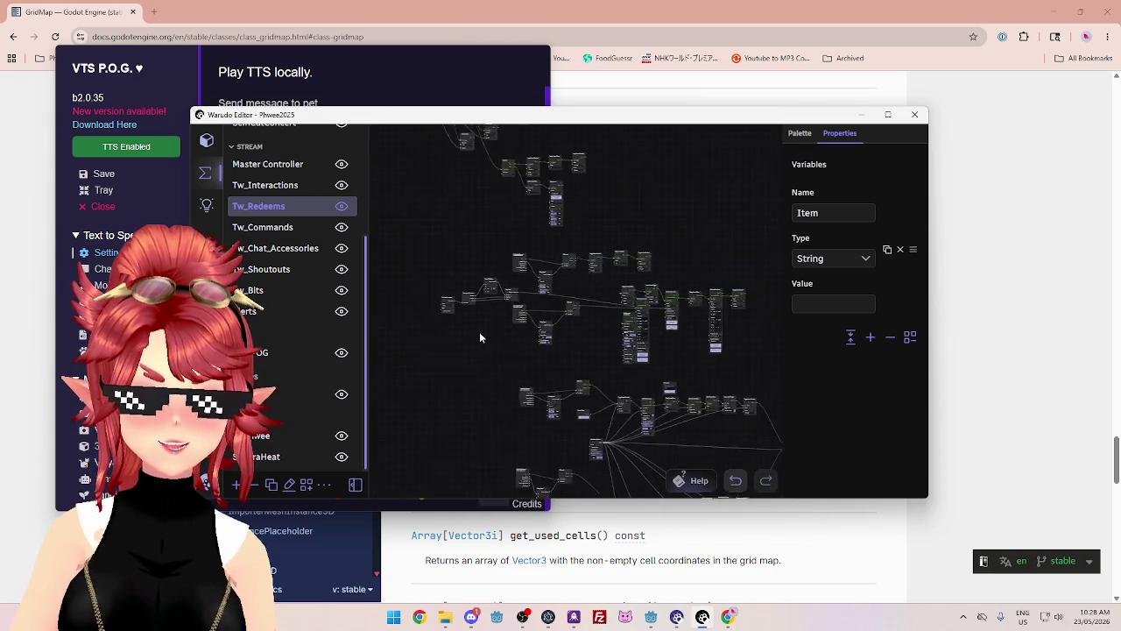
# - Swap the Set Asset Transform and Set Character BlendShape nodes so the transform node sits left
pyautogui.scroll(4, 496, 338)
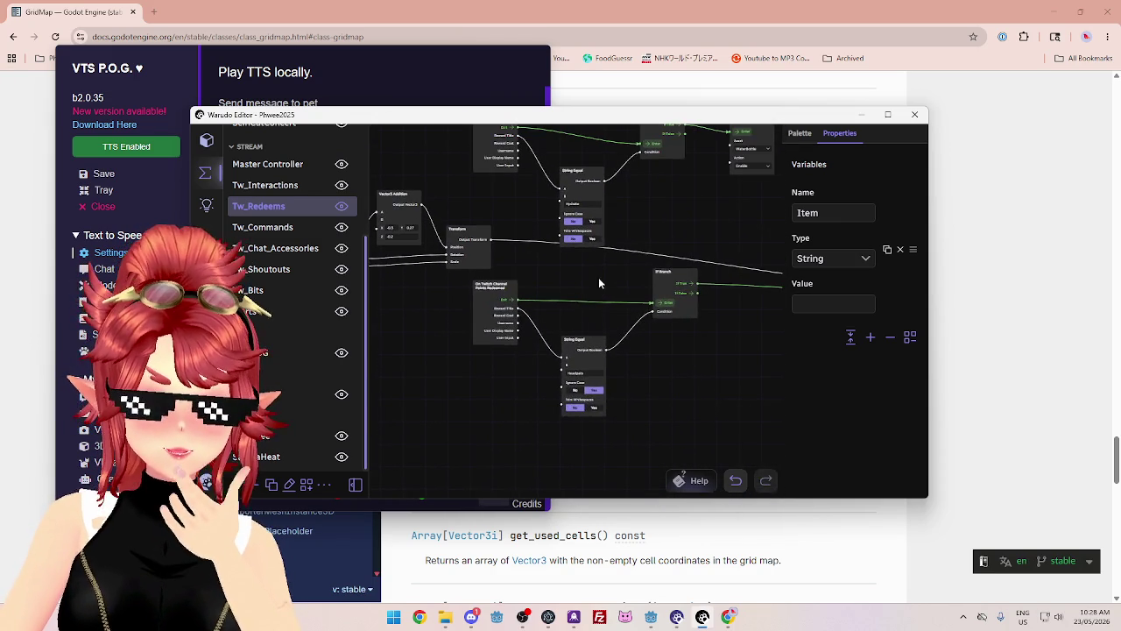
pyautogui.moveTo(598, 283); pyautogui.dragTo(458, 328)
pyautogui.moveTo(636, 253)
pyautogui.mouseDown()
pyautogui.moveTo(483, 258)
pyautogui.moveTo(422, 186)
pyautogui.mouseUp()
pyautogui.moveTo(510, 292); pyautogui.dragTo(448, 287)
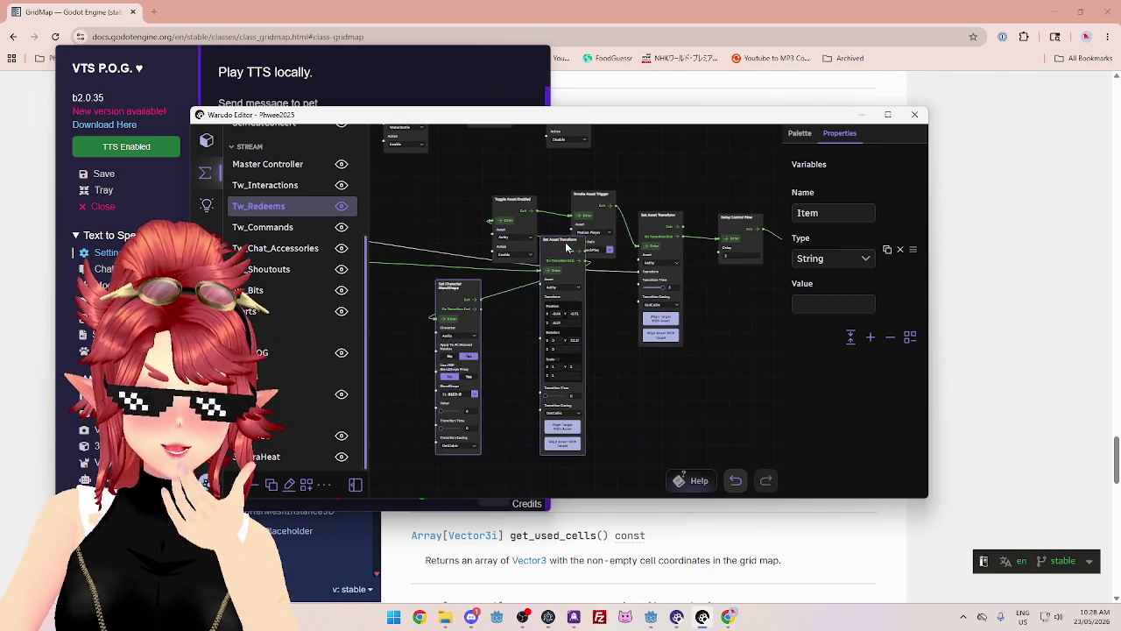
pyautogui.moveTo(561, 240); pyautogui.dragTo(535, 277)
pyautogui.moveTo(469, 287); pyautogui.dragTo(443, 285)
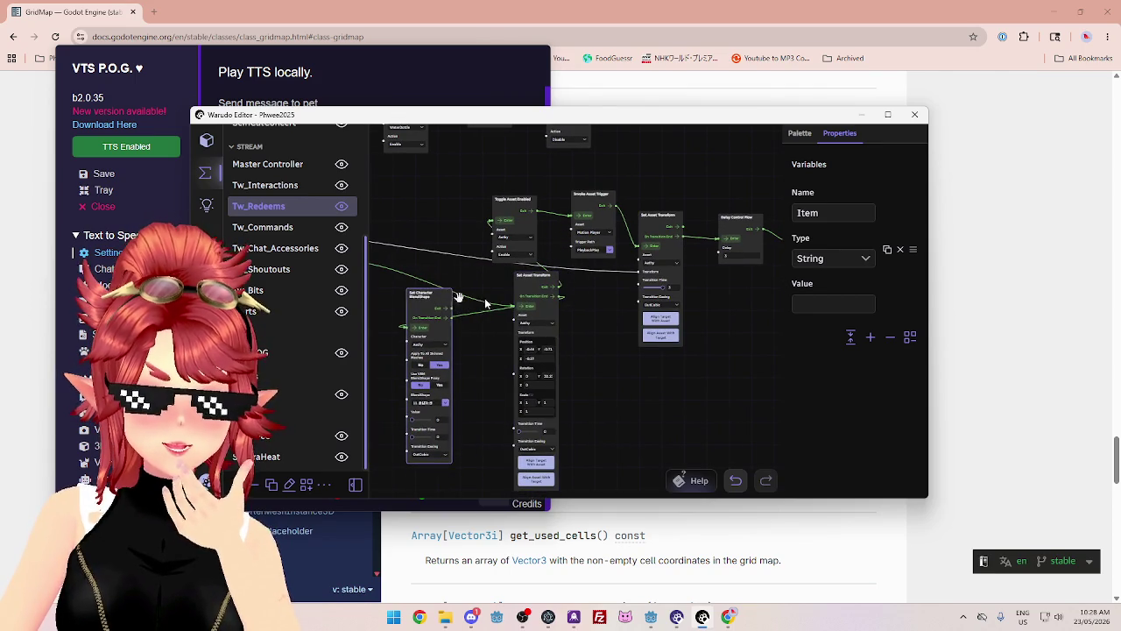
pyautogui.moveTo(536, 275); pyautogui.dragTo(499, 279)
pyautogui.moveTo(429, 285); pyautogui.dragTo(571, 303)
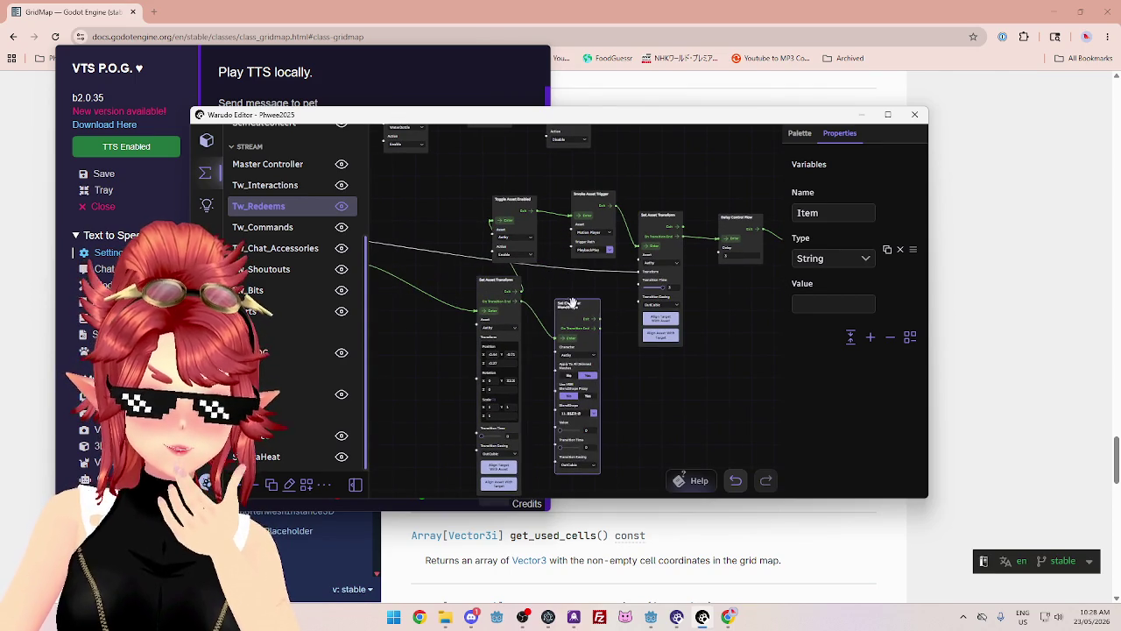
pyautogui.moveTo(501, 279); pyautogui.dragTo(442, 278)
pyautogui.moveTo(578, 301); pyautogui.dragTo(526, 295)
# - Pan down and centre the upper and lower node chains in the view
pyautogui.scroll(-2, 561, 333)
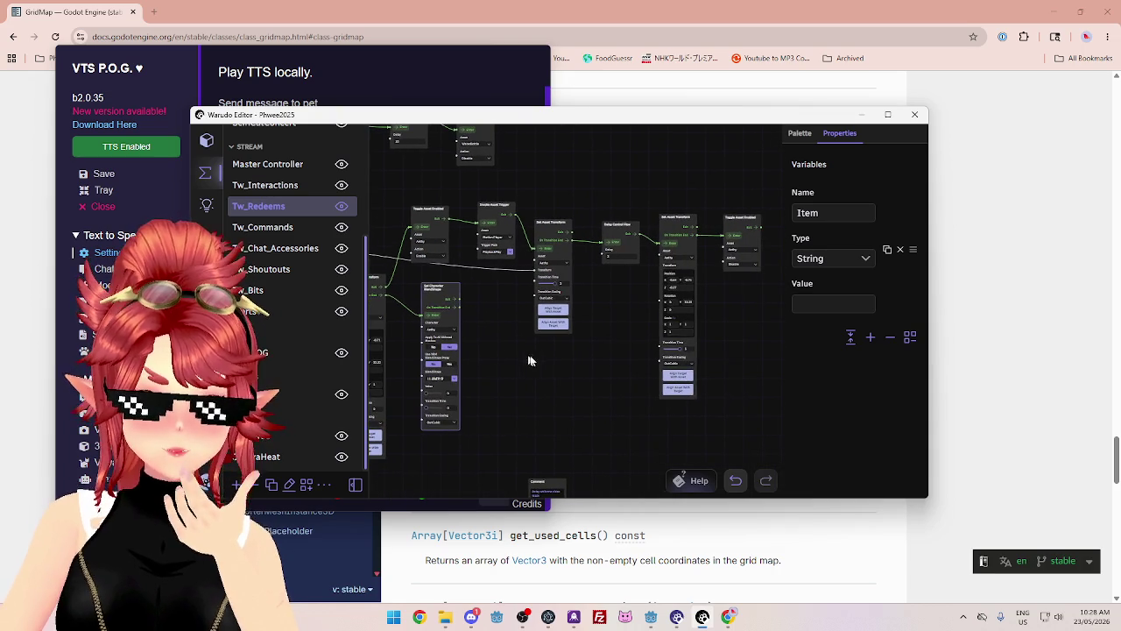
pyautogui.scroll(-3, 603, 392)
pyautogui.moveTo(602, 366); pyautogui.dragTo(592, 235)
pyautogui.scroll(5, 568, 314)
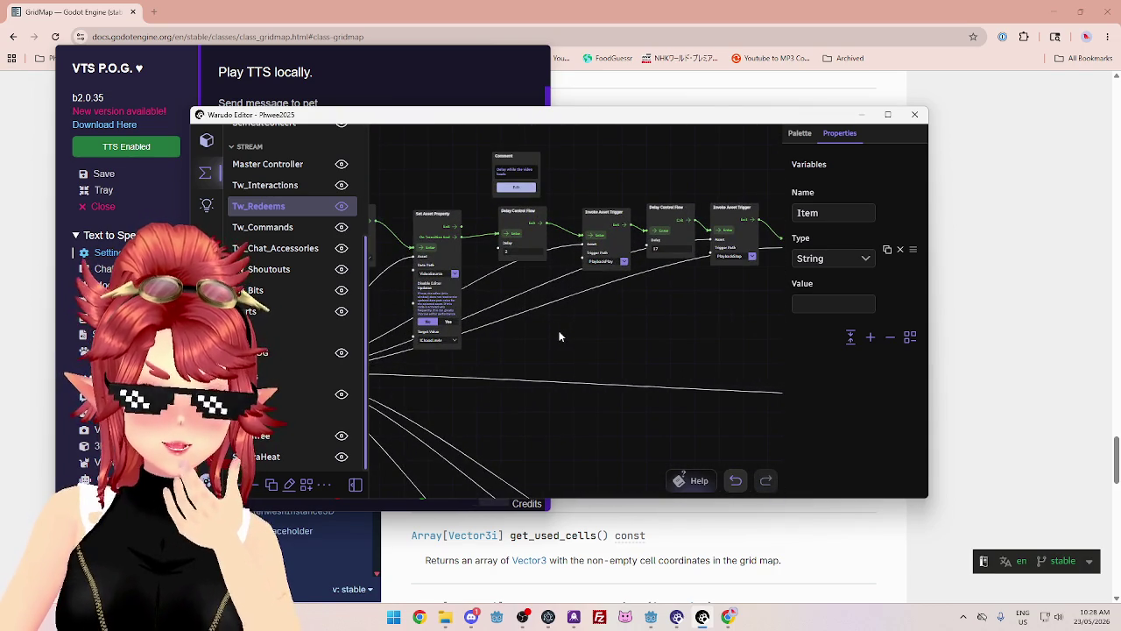
pyautogui.scroll(-4, 558, 333)
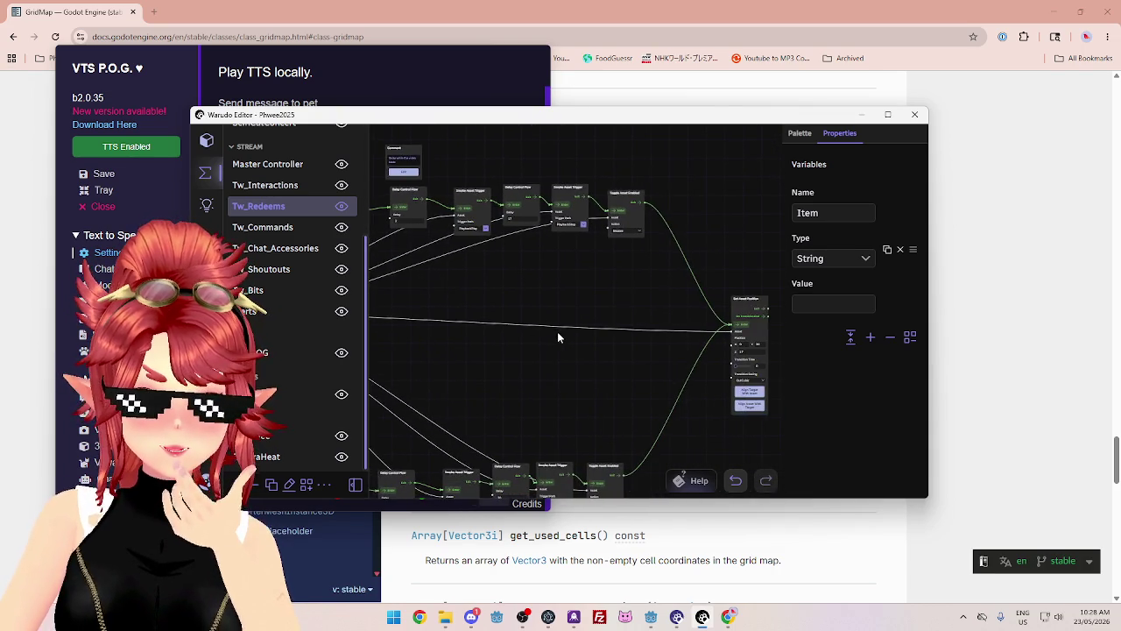
pyautogui.scroll(-2, 561, 342)
pyautogui.scroll(4, 646, 310)
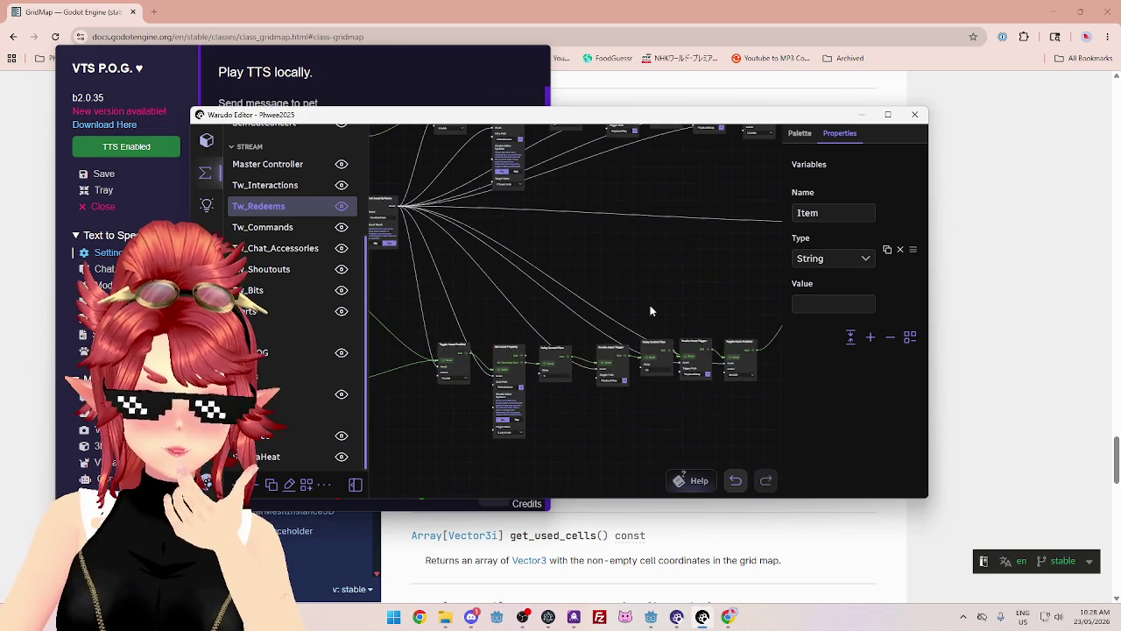
pyautogui.moveTo(496, 249)
pyautogui.mouseDown()
pyautogui.moveTo(581, 351)
pyautogui.moveTo(611, 326)
pyautogui.mouseUp()
pyautogui.scroll(-5, 622, 394)
pyautogui.scroll(4, 460, 274)
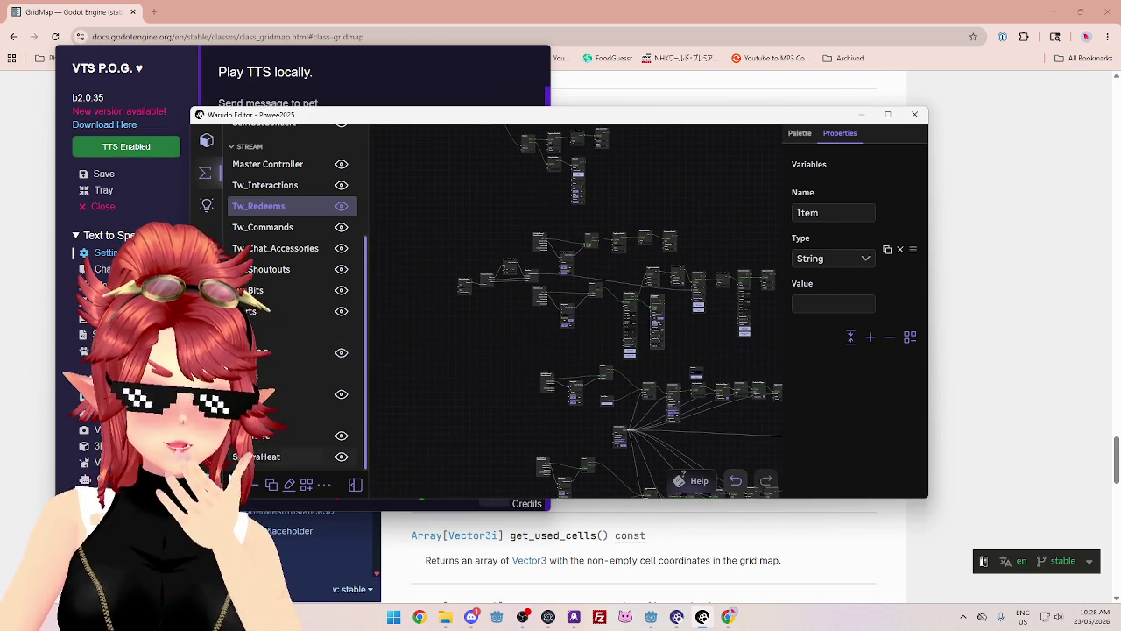
# - Save the scene and export Tw_Redeems as Tw_Redeems.json, replacing the existing file
pyautogui.click(206, 140)
pyautogui.click(232, 207)
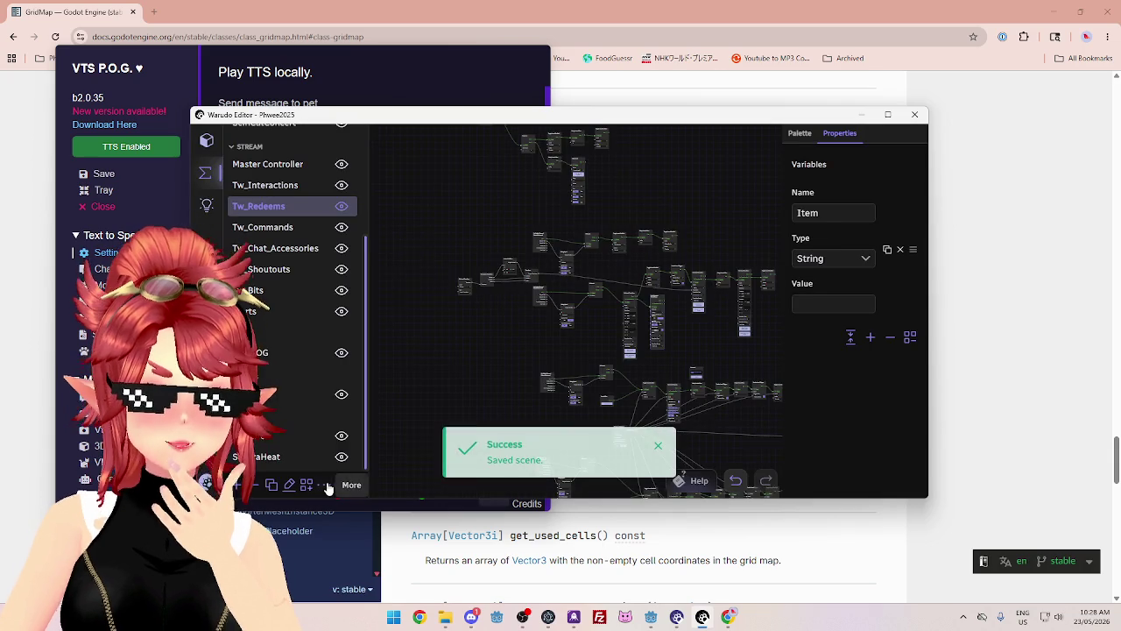
pyautogui.click(327, 484)
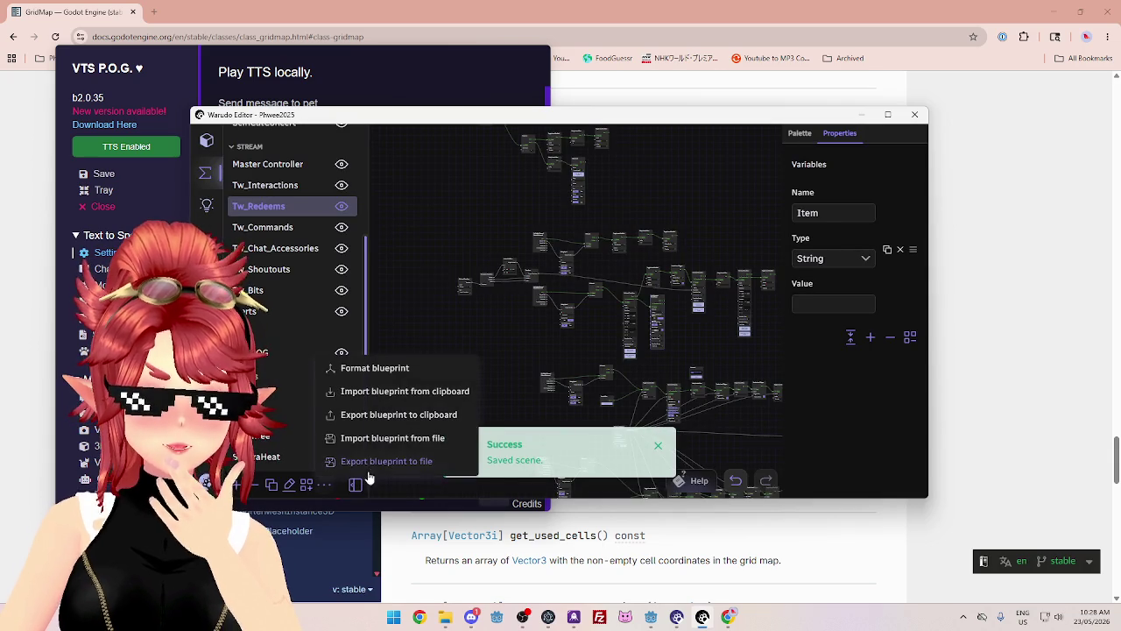
pyautogui.click(377, 461)
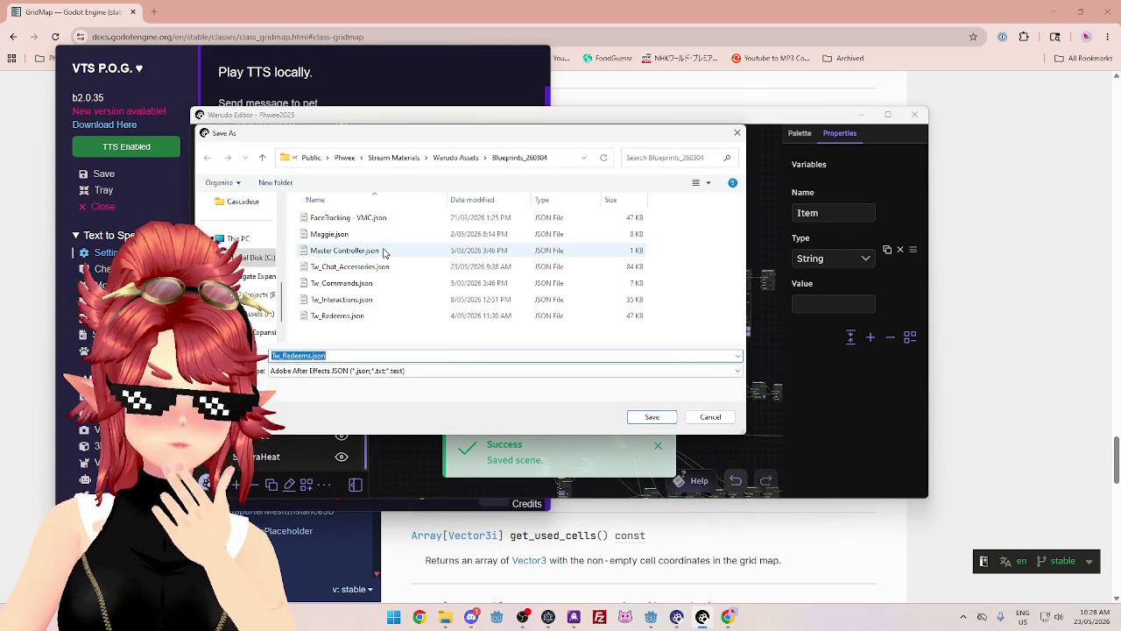
pyautogui.click(650, 420)
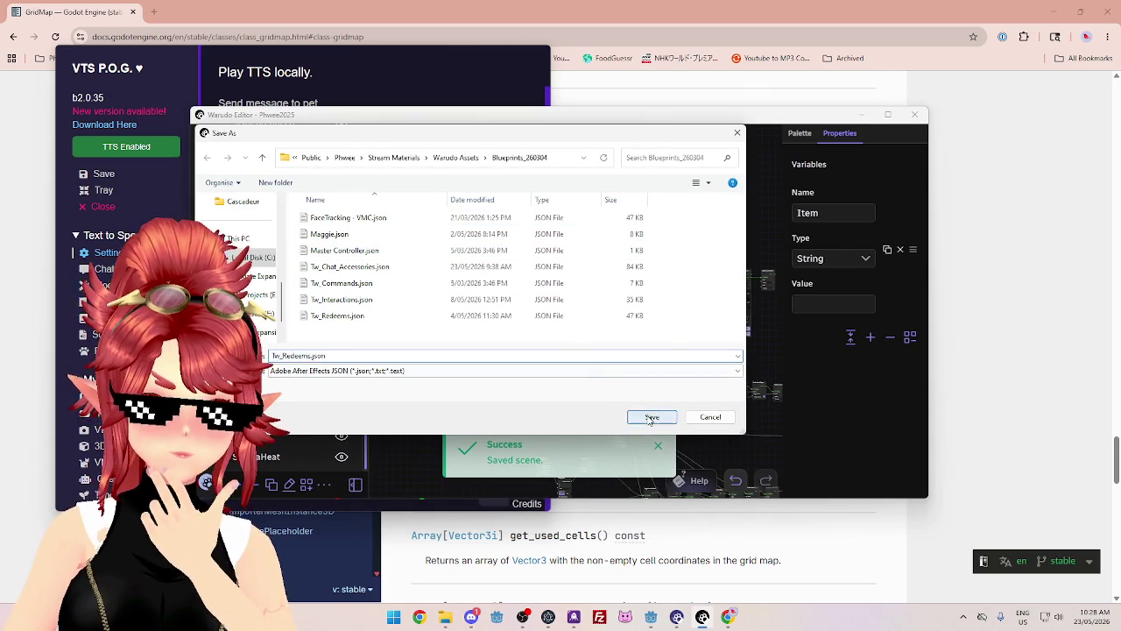
pyautogui.click(585, 306)
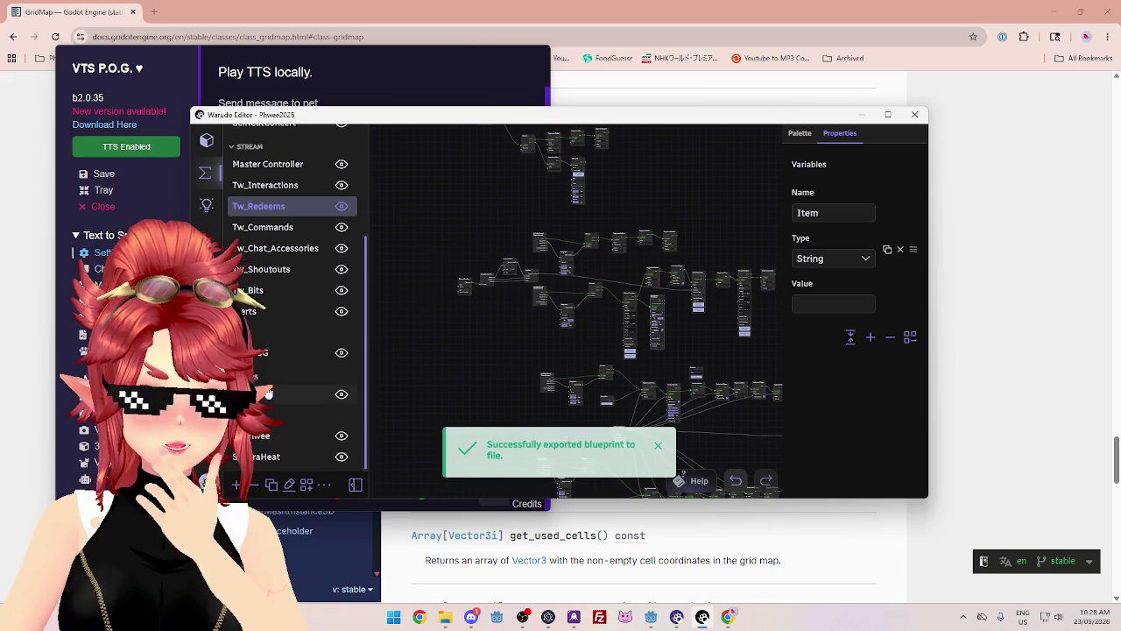
# - Export the VTS POG TTS blueprint as VTS POG.json
pyautogui.click(304, 354)
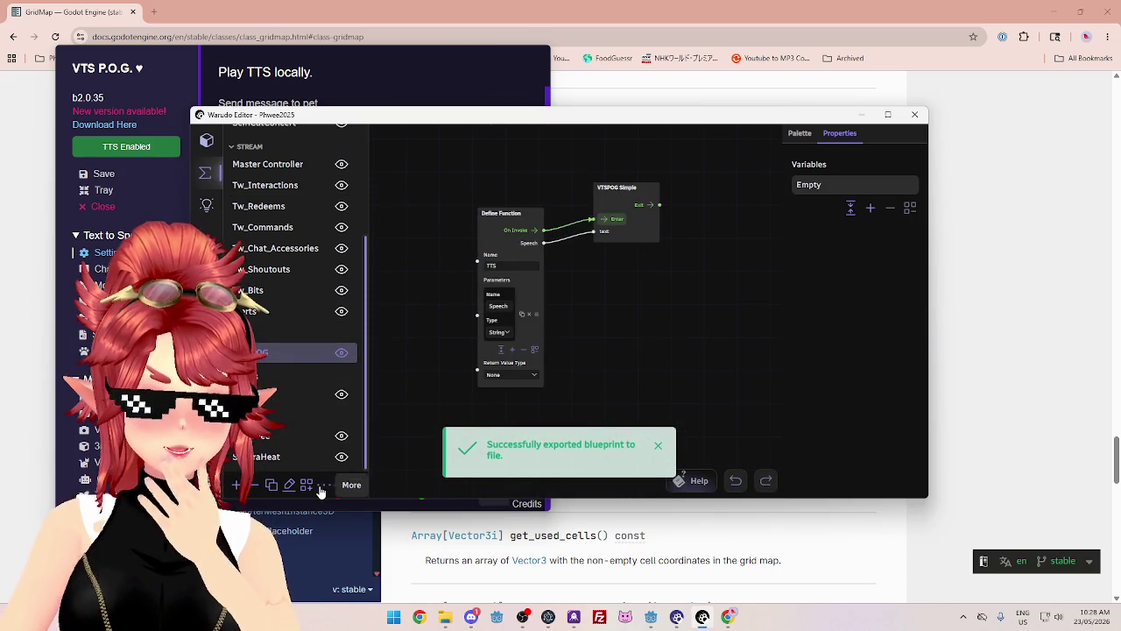
pyautogui.click(322, 486)
pyautogui.click(368, 461)
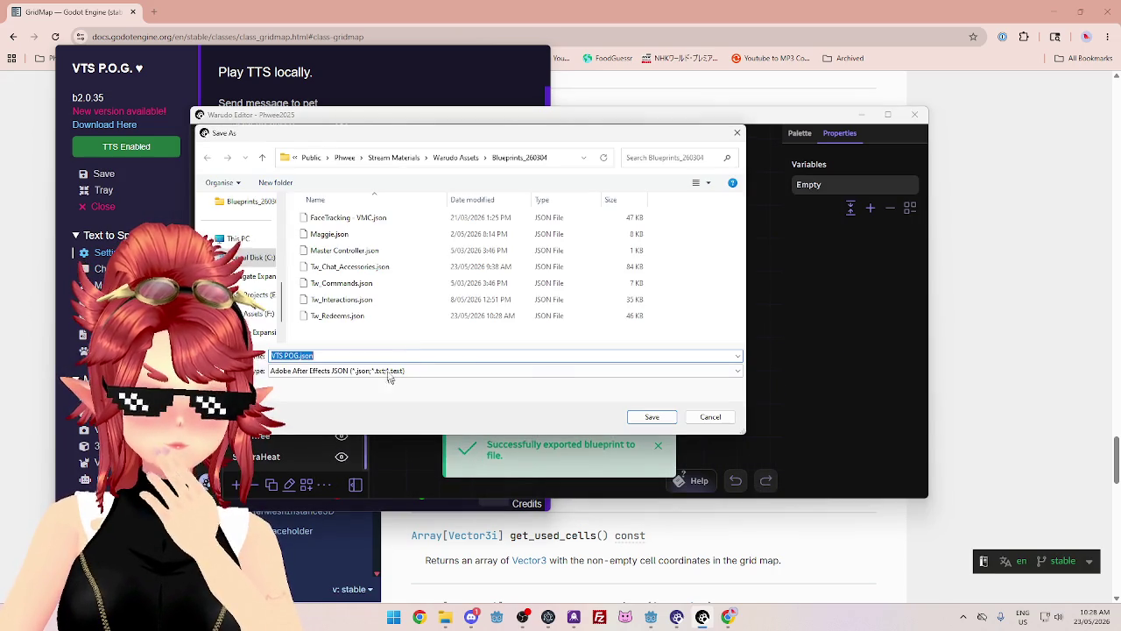
pyautogui.click(661, 417)
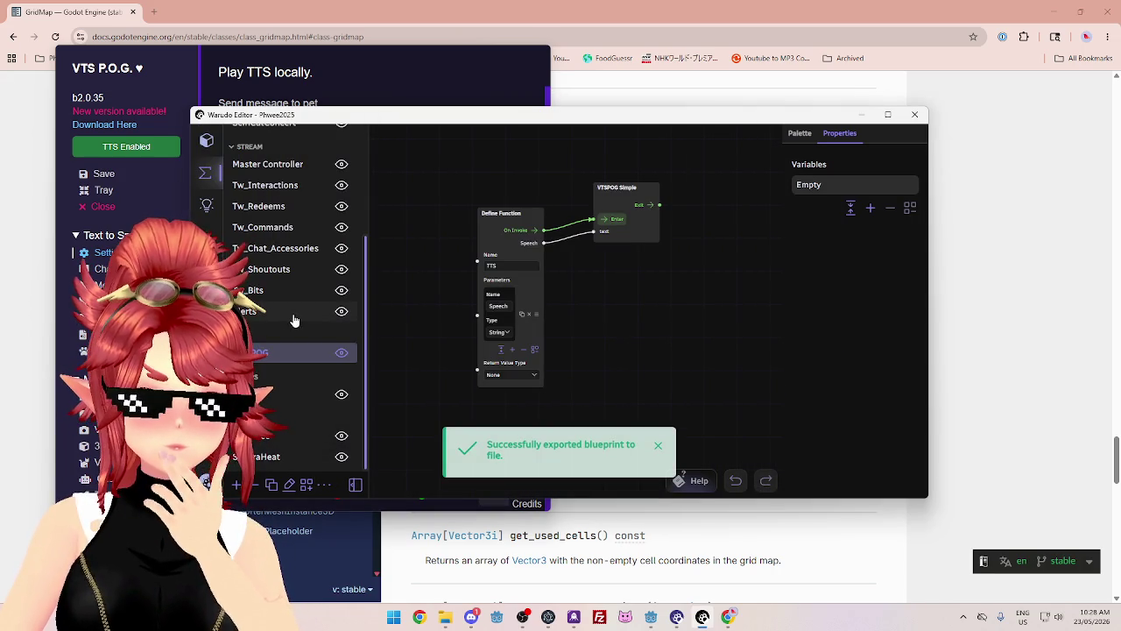
# - Look over the Tw_Interactions blueprint graph, then return to the GridMap documentation page
pyautogui.click(270, 185)
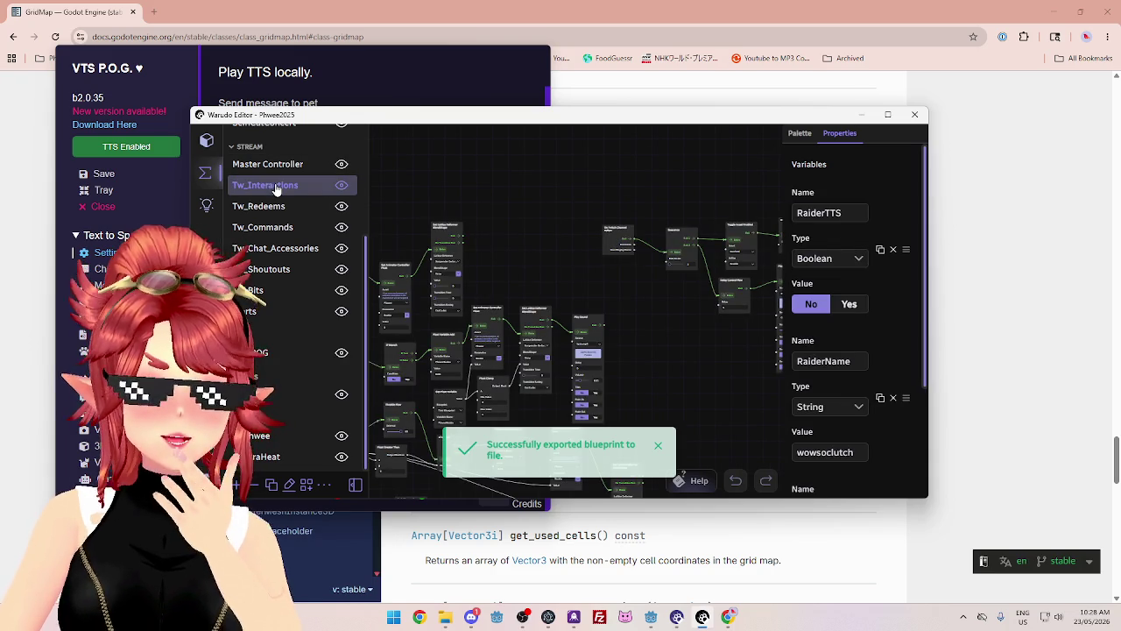
pyautogui.moveTo(676, 337)
pyautogui.mouseDown()
pyautogui.moveTo(686, 394)
pyautogui.moveTo(535, 370)
pyautogui.moveTo(535, 388)
pyautogui.mouseUp()
pyautogui.scroll(3, 534, 389)
pyautogui.scroll(-5, 501, 387)
pyautogui.scroll(2, 586, 386)
pyautogui.moveTo(586, 386); pyautogui.dragTo(582, 331)
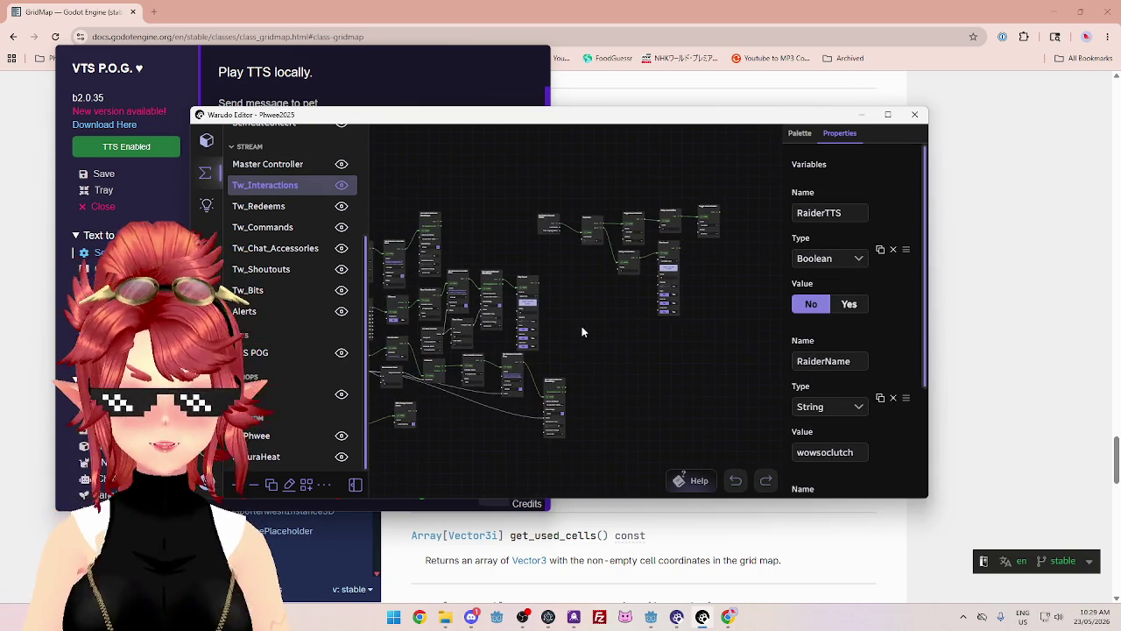
pyautogui.click(625, 24)
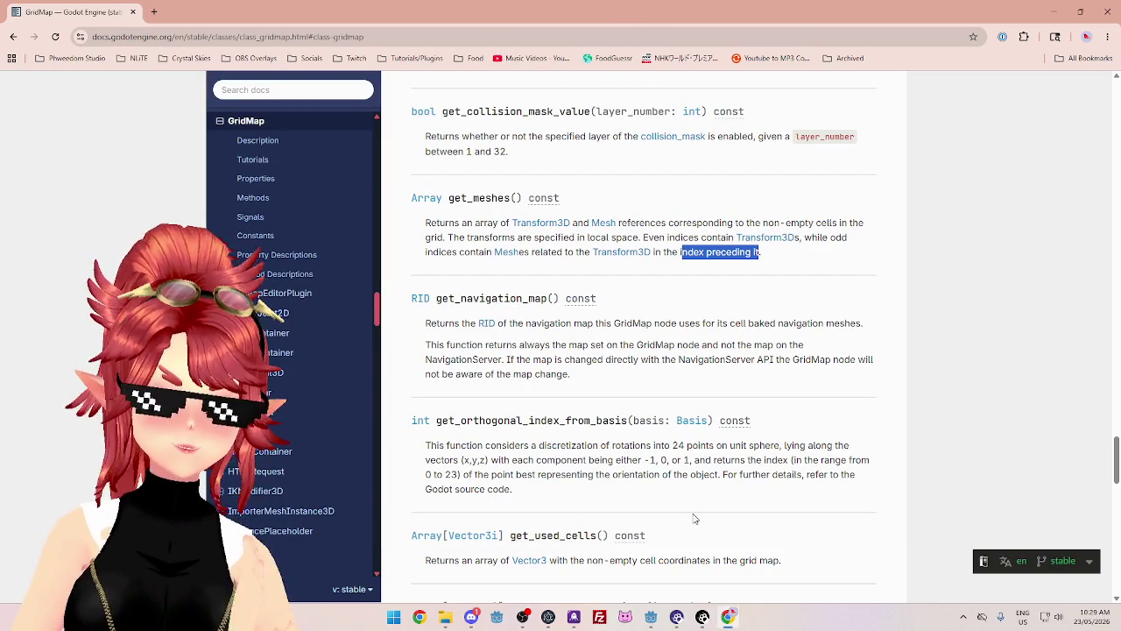
# - Bring the server project's Godot window forward and search its scripts for WorldManager
pyautogui.moveTo(651, 617)
pyautogui.click(616, 570)
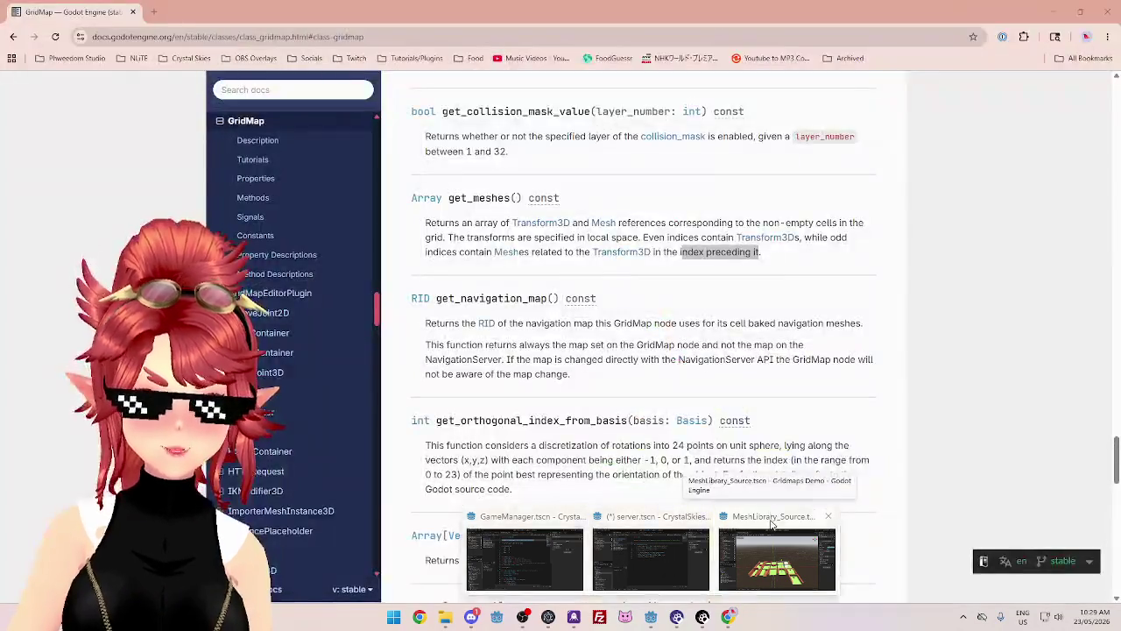
pyautogui.click(772, 524)
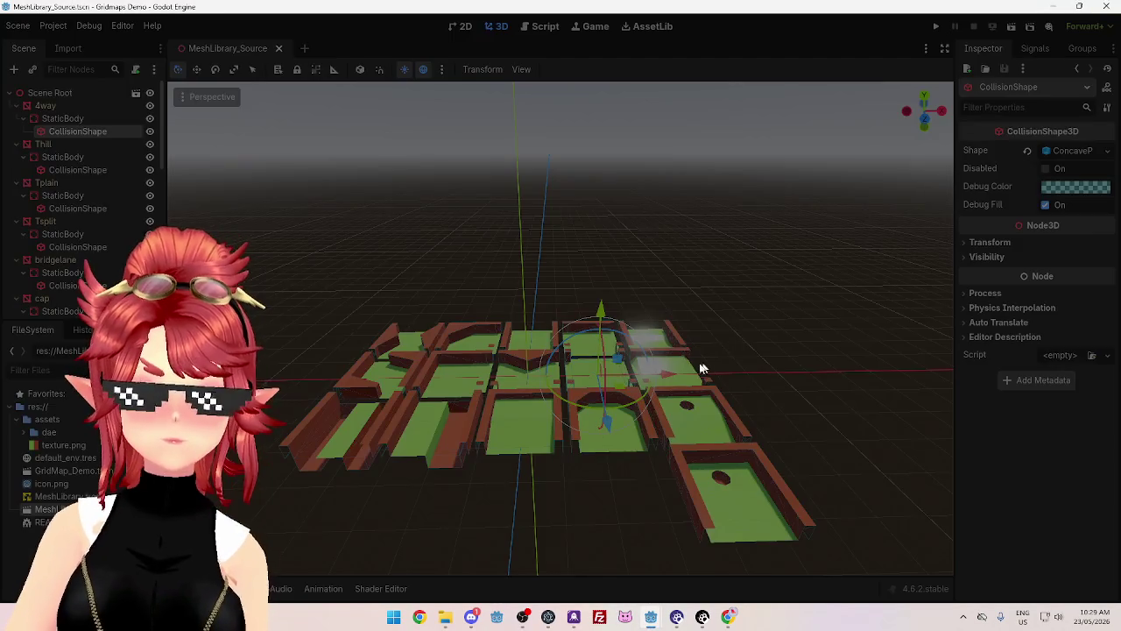
pyautogui.hotkey('alt', 'Tab')
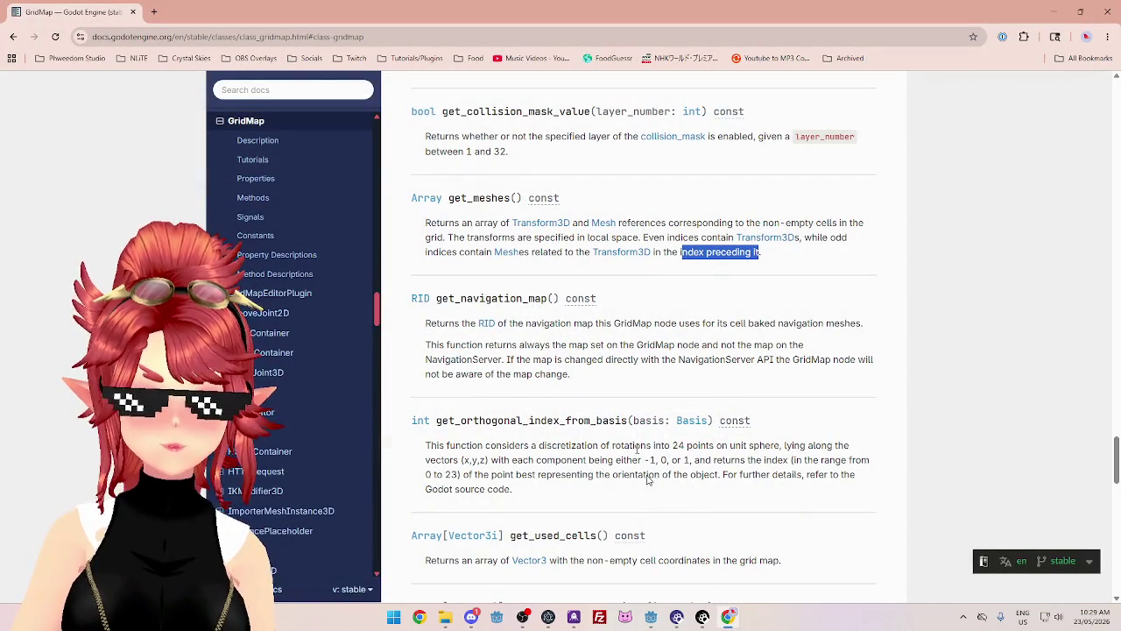
pyautogui.moveTo(651, 616)
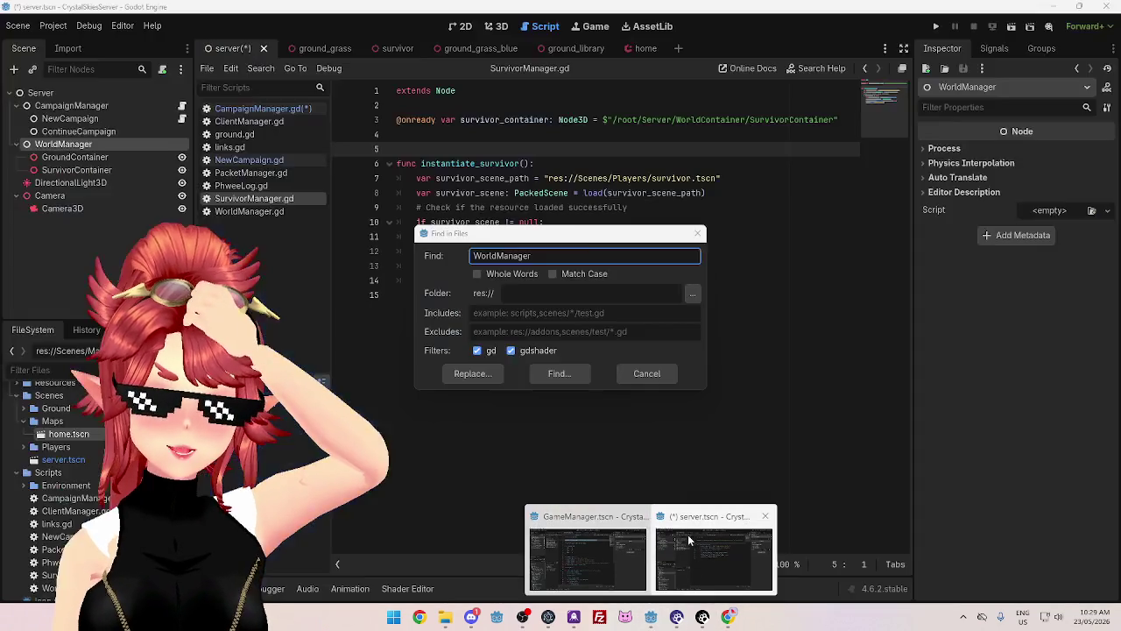
pyautogui.click(689, 530)
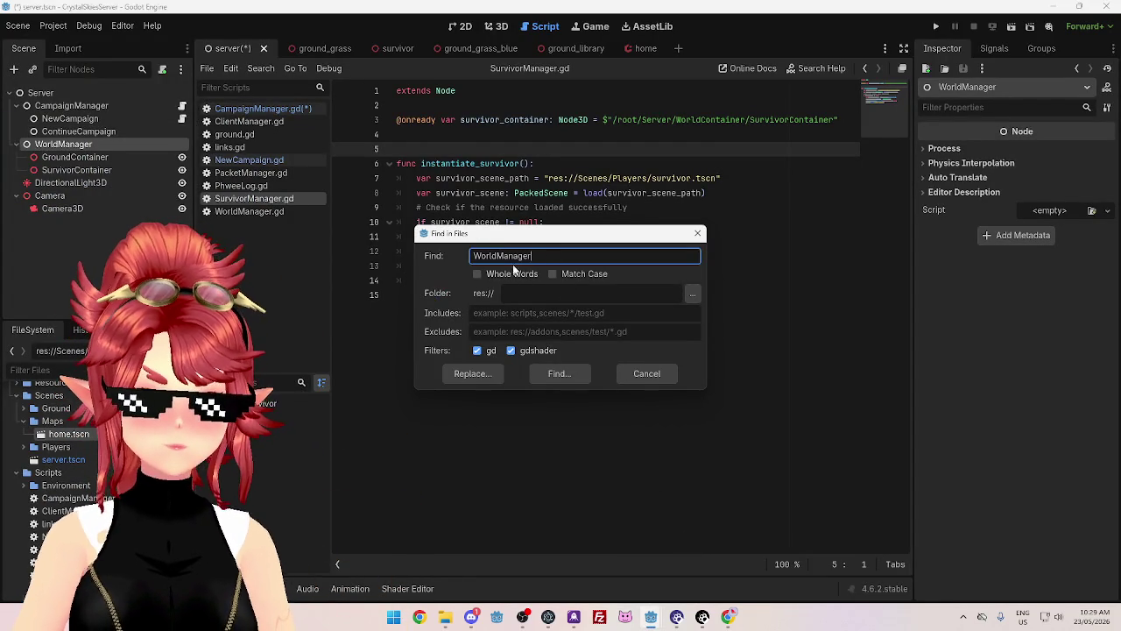
pyautogui.moveTo(509, 233)
pyautogui.mouseDown()
pyautogui.moveTo(494, 205)
pyautogui.moveTo(515, 232)
pyautogui.mouseUp()
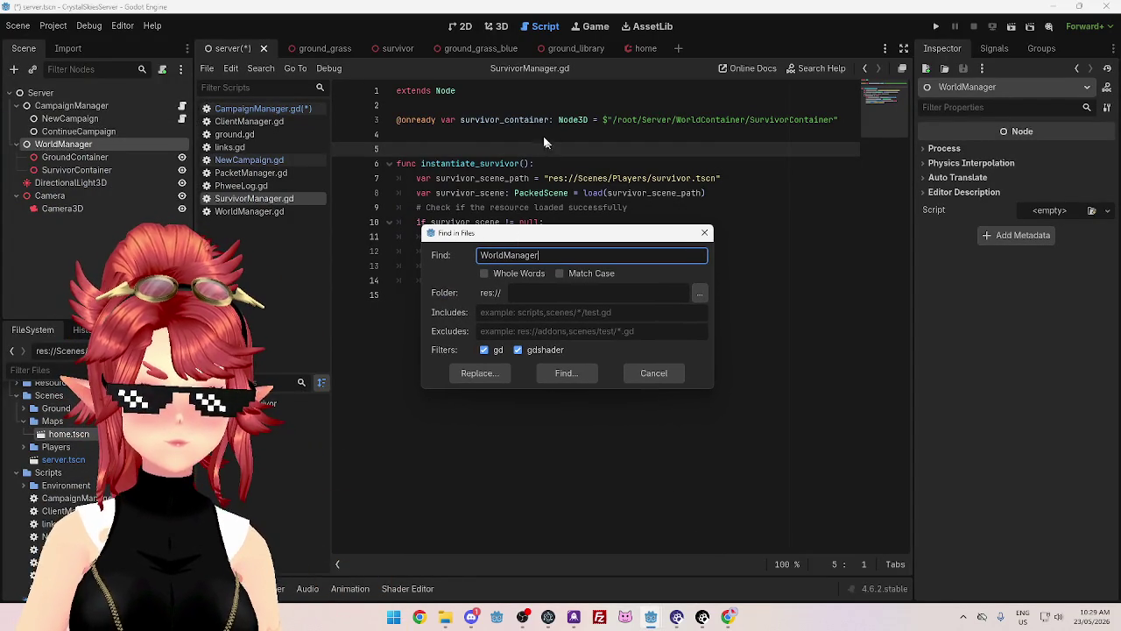
pyautogui.click(566, 373)
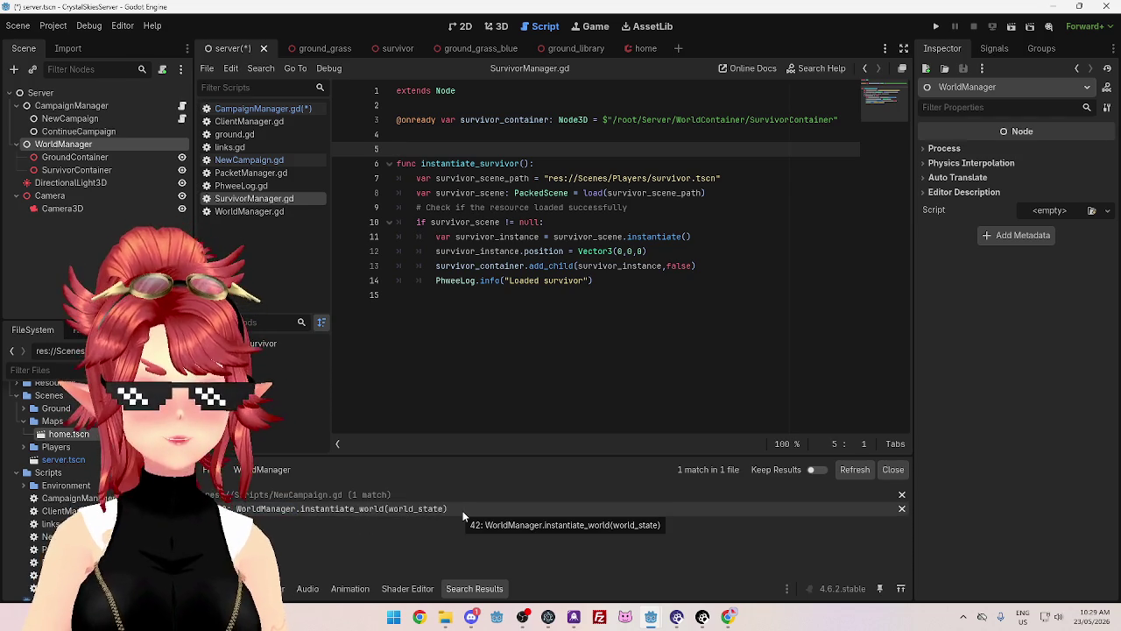
# - Search project files for WorldContainer and jump to the SurvivorManager.gd match
pyautogui.hotkey('ctrl', 'shift', 'f')
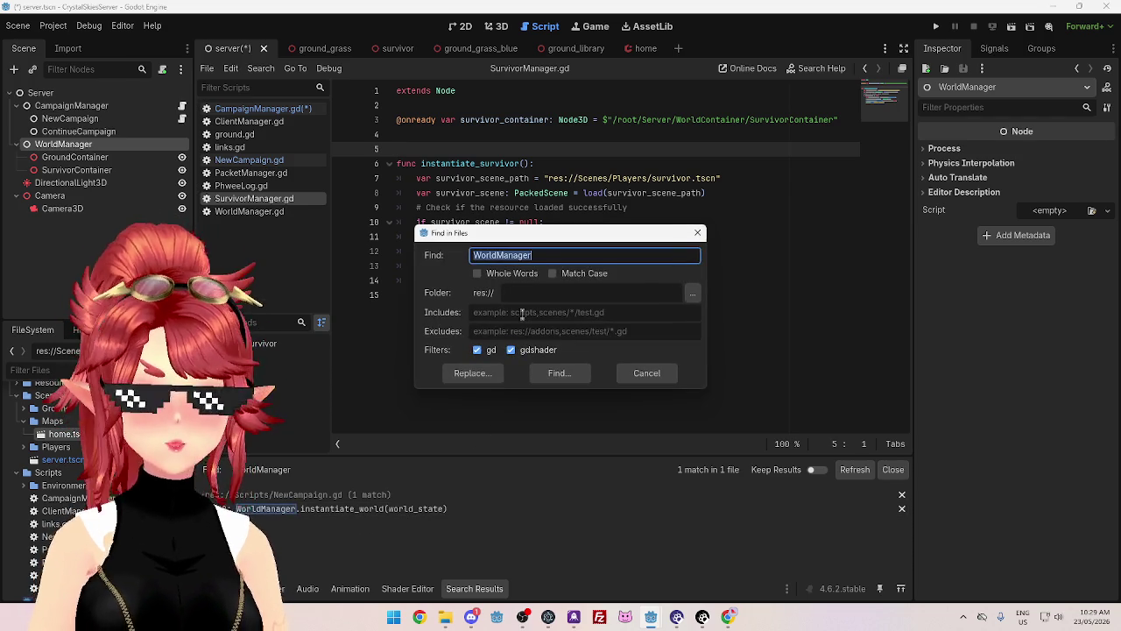
pyautogui.moveTo(497, 255); pyautogui.dragTo(592, 259)
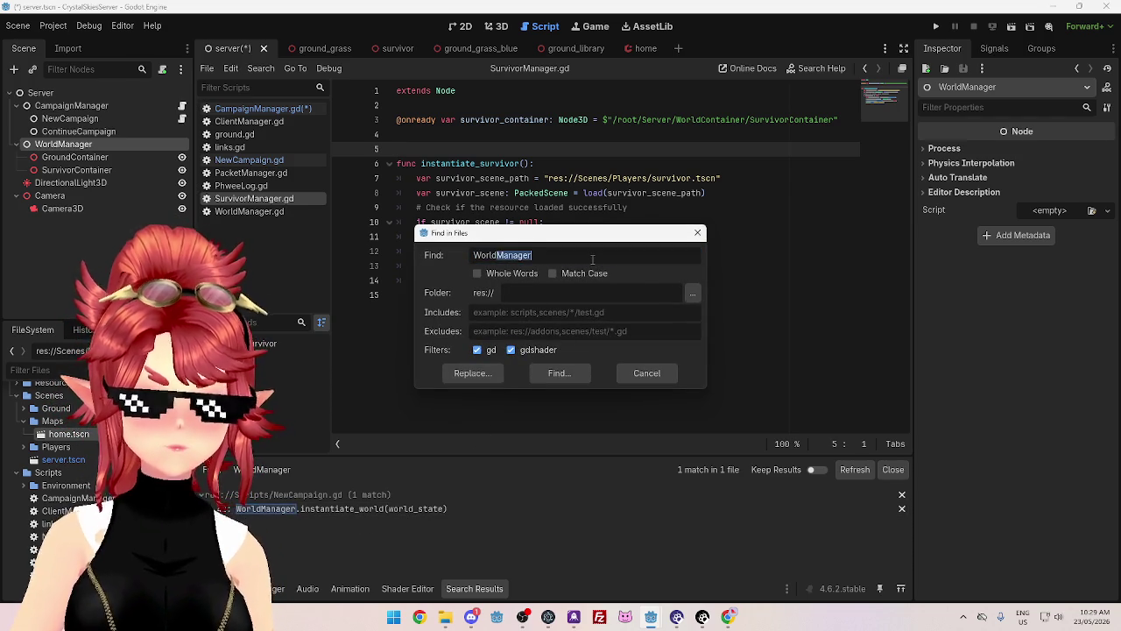
pyautogui.write('C')
pyautogui.write('er')
pyautogui.press('Return')
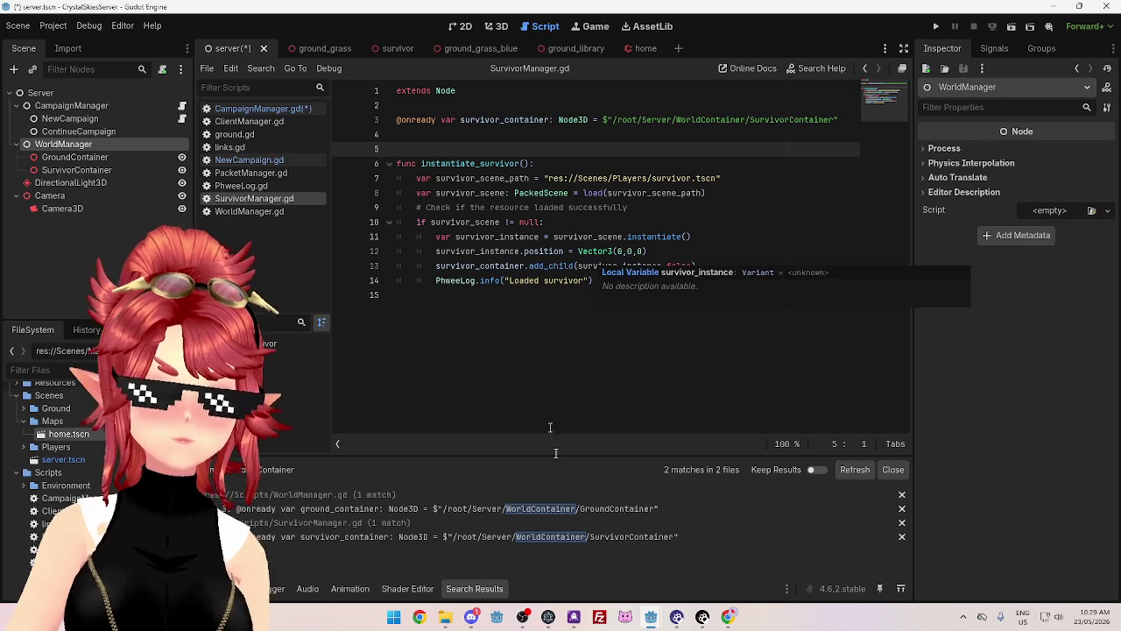
pyautogui.click(608, 537)
# - Change WorldContainer to WorldManager on line 3 of SurvivorManager.gd and WorldManager.gd, then save
pyautogui.moveTo(701, 119); pyautogui.dragTo(738, 119)
pyautogui.write('Manager')
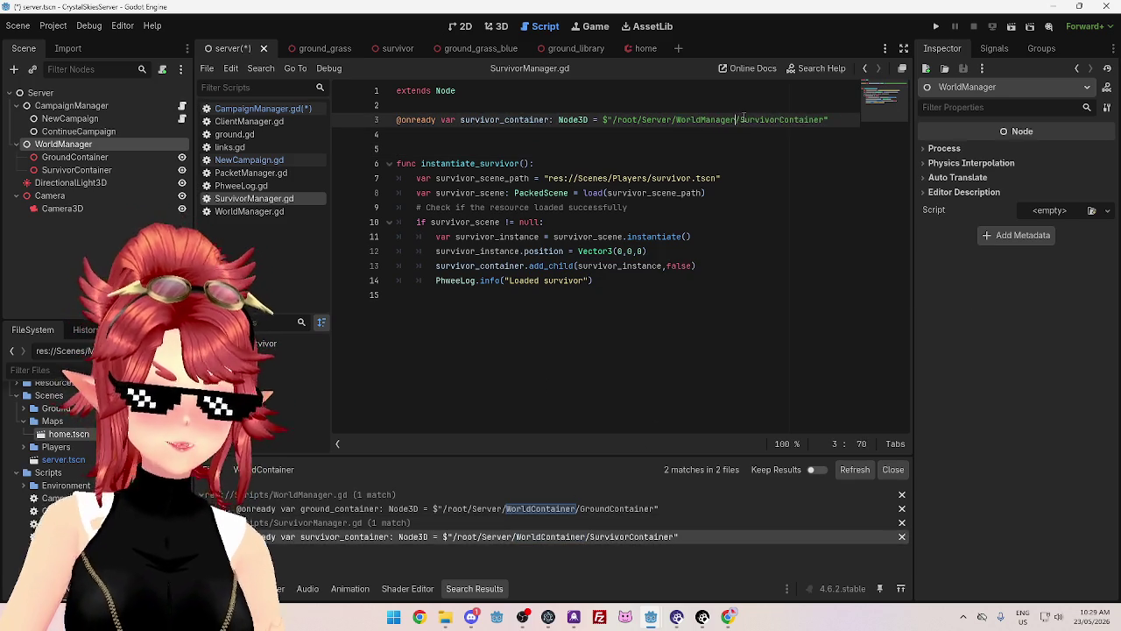
pyautogui.doubleClick(715, 120)
pyautogui.hotkey('ctrl', 'c')
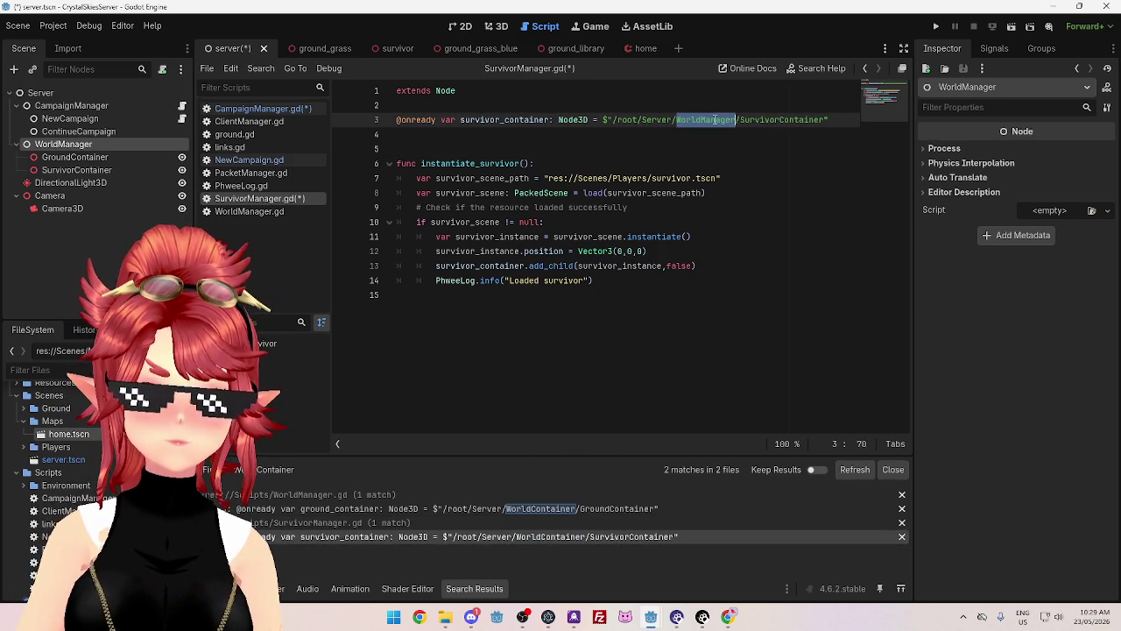
pyautogui.click(577, 509)
pyautogui.hotkey('ctrl', 'v')
pyautogui.click(644, 164)
pyautogui.hotkey('ctrl', 's')
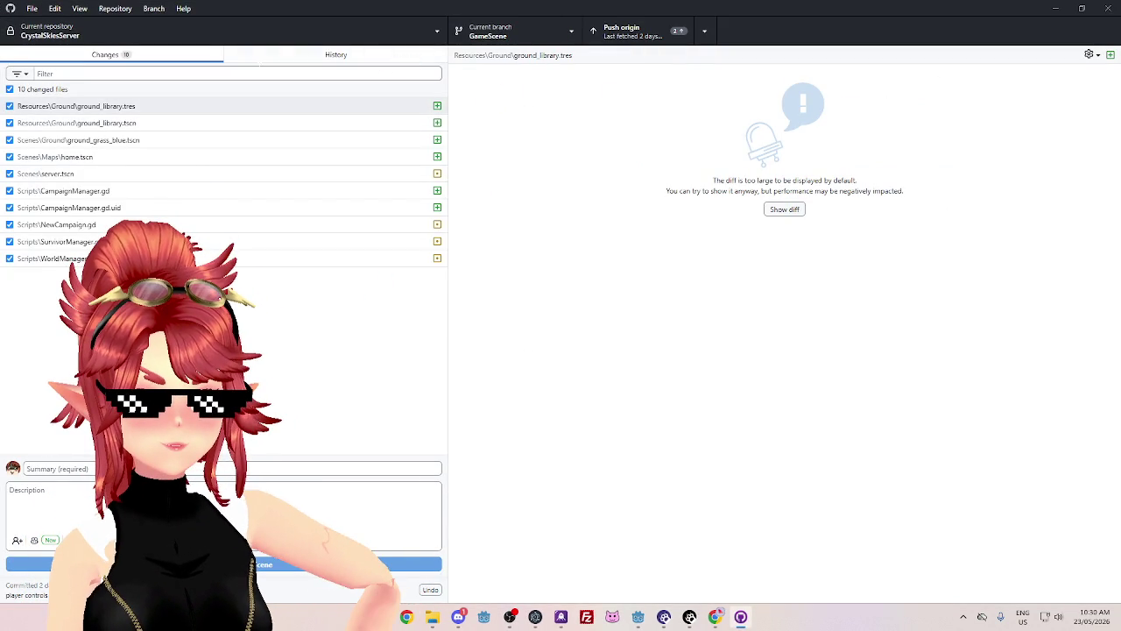
pyautogui.click(275, 57)
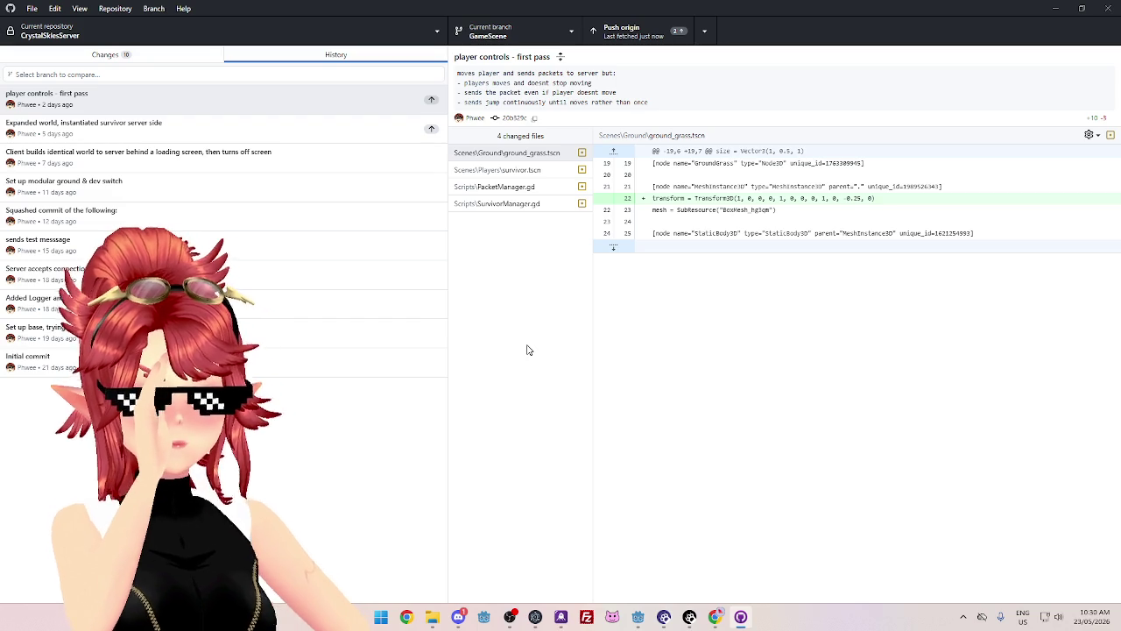
pyautogui.click(194, 55)
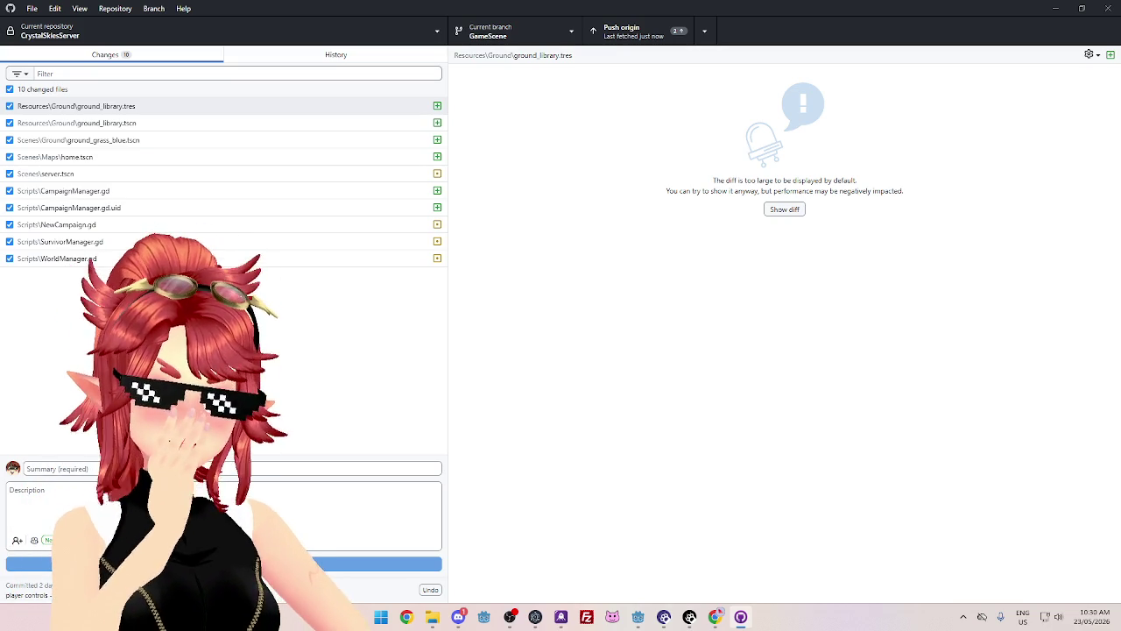
pyautogui.click(338, 58)
pyautogui.click(145, 56)
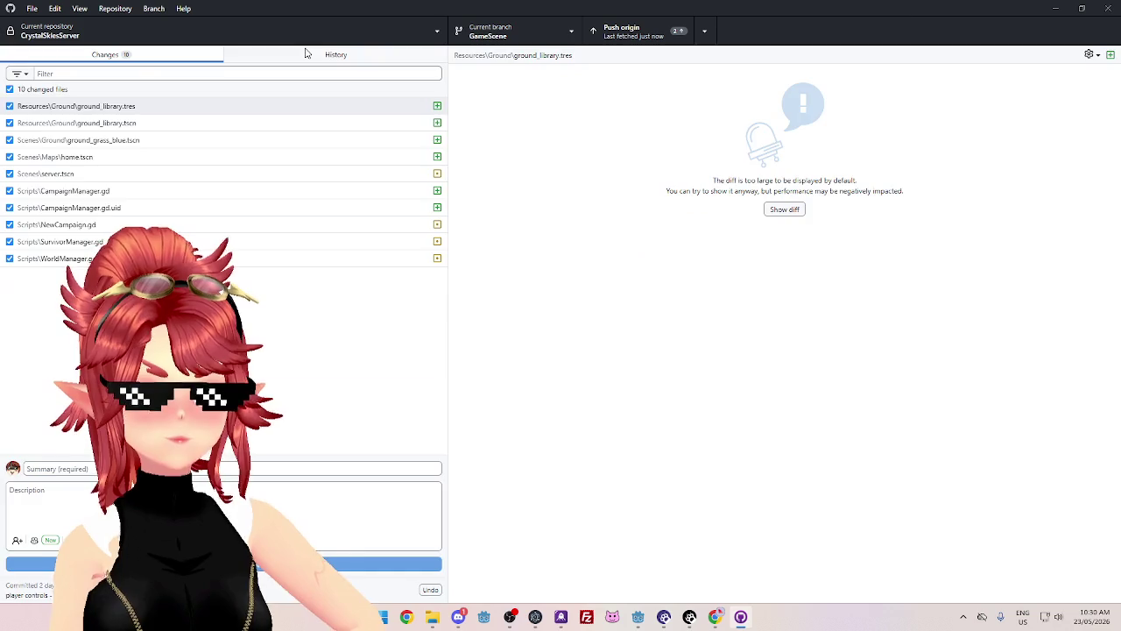
pyautogui.click(232, 55)
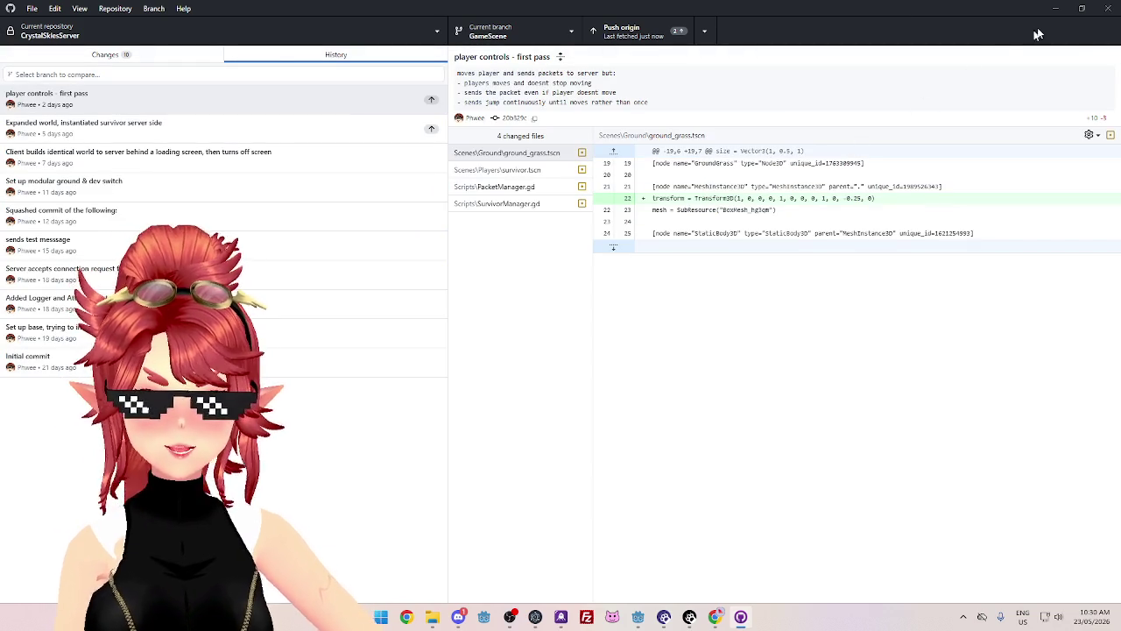
pyautogui.click(1058, 8)
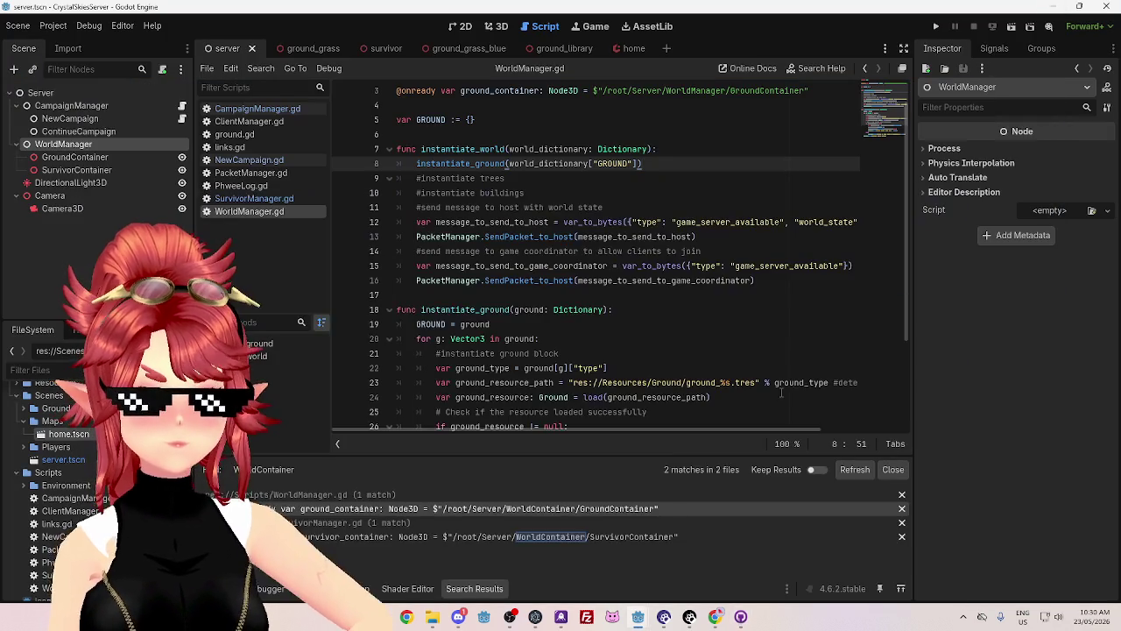
# - Glance at CampaignManager.gd, then settle on NewCampaign.gd with the cursor on empty line 35
pyautogui.click(640, 179)
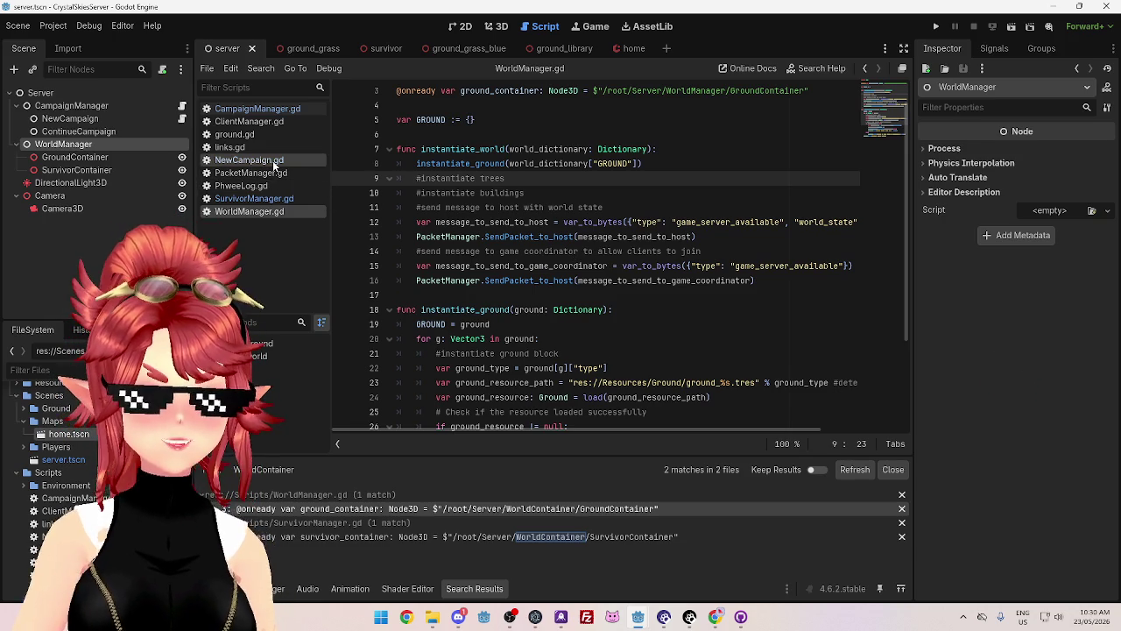
pyautogui.scroll(-3, 338, 187)
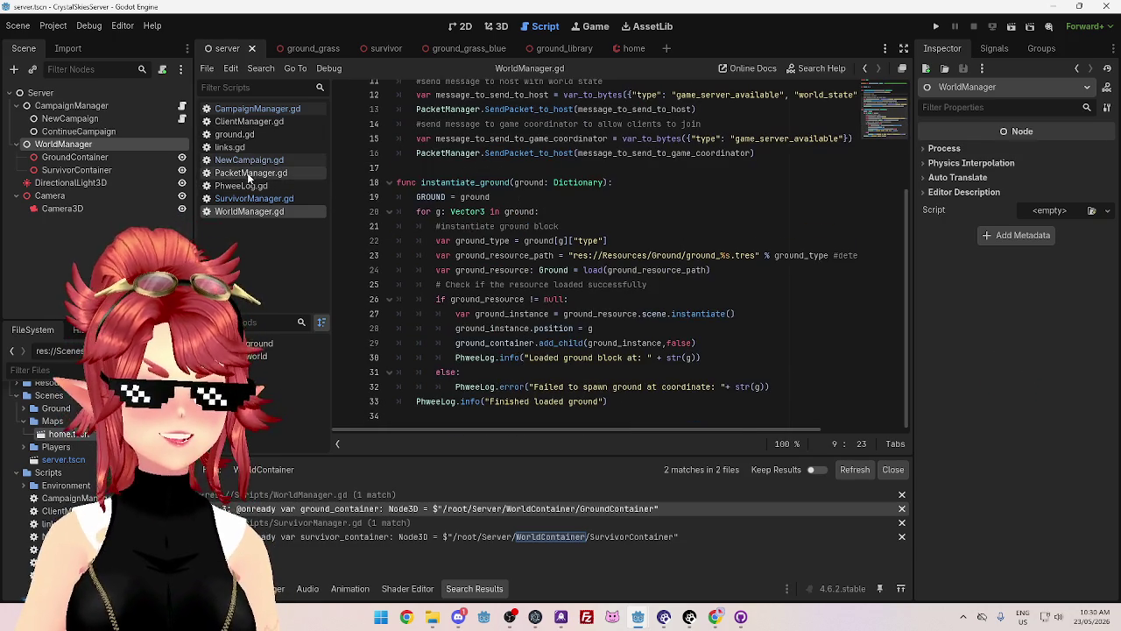
pyautogui.click(250, 162)
pyautogui.scroll(-3, 341, 198)
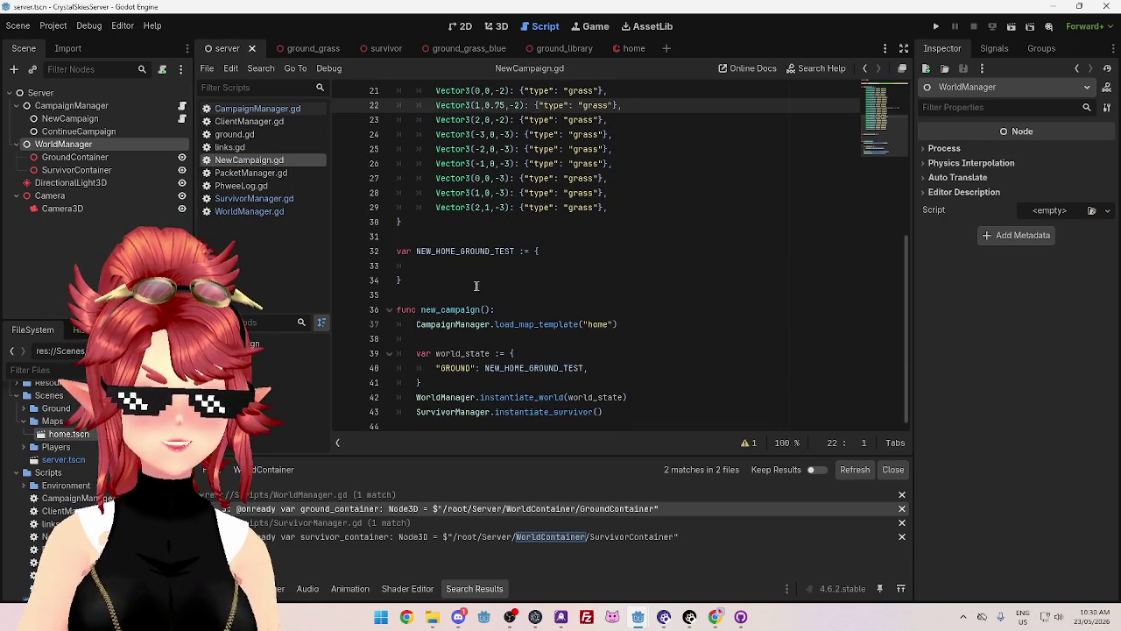
pyautogui.click(269, 108)
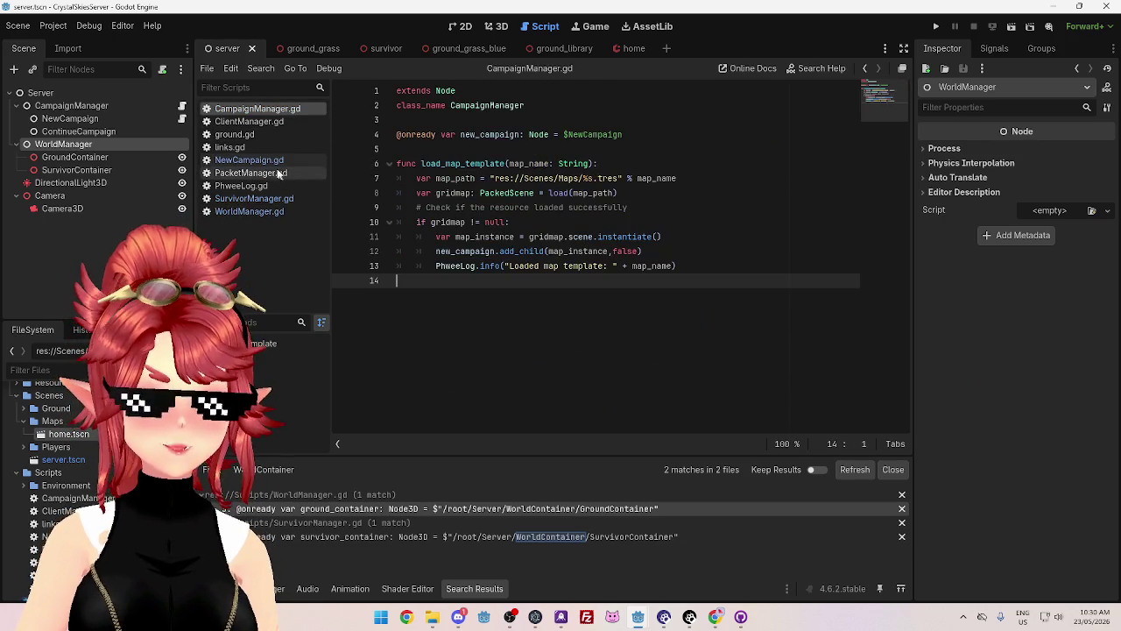
pyautogui.click(269, 162)
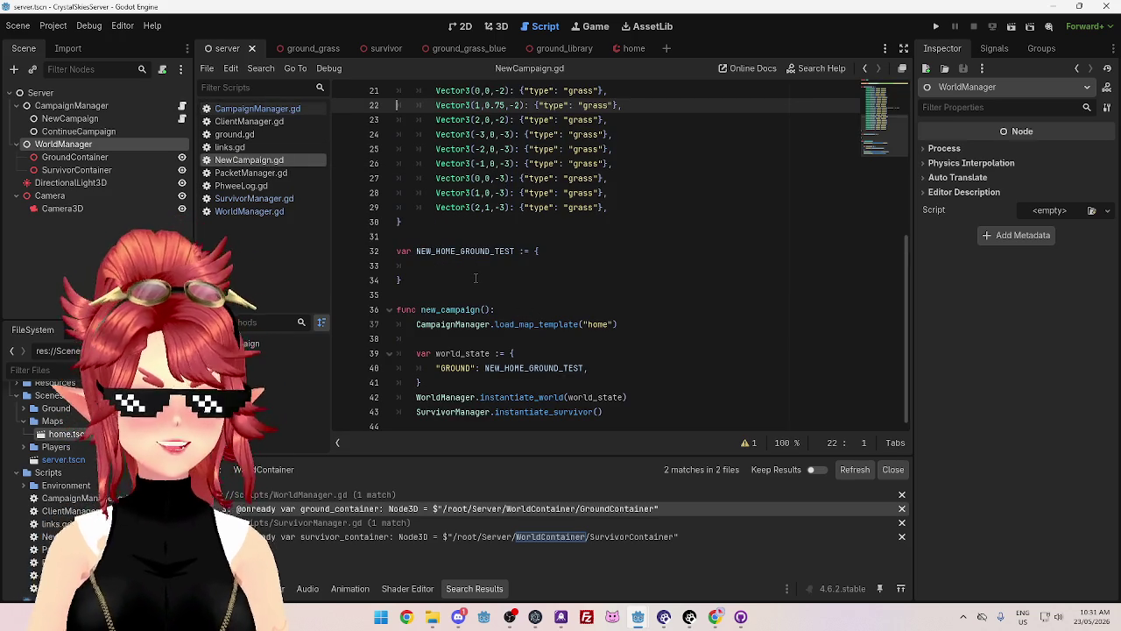
pyautogui.click(470, 290)
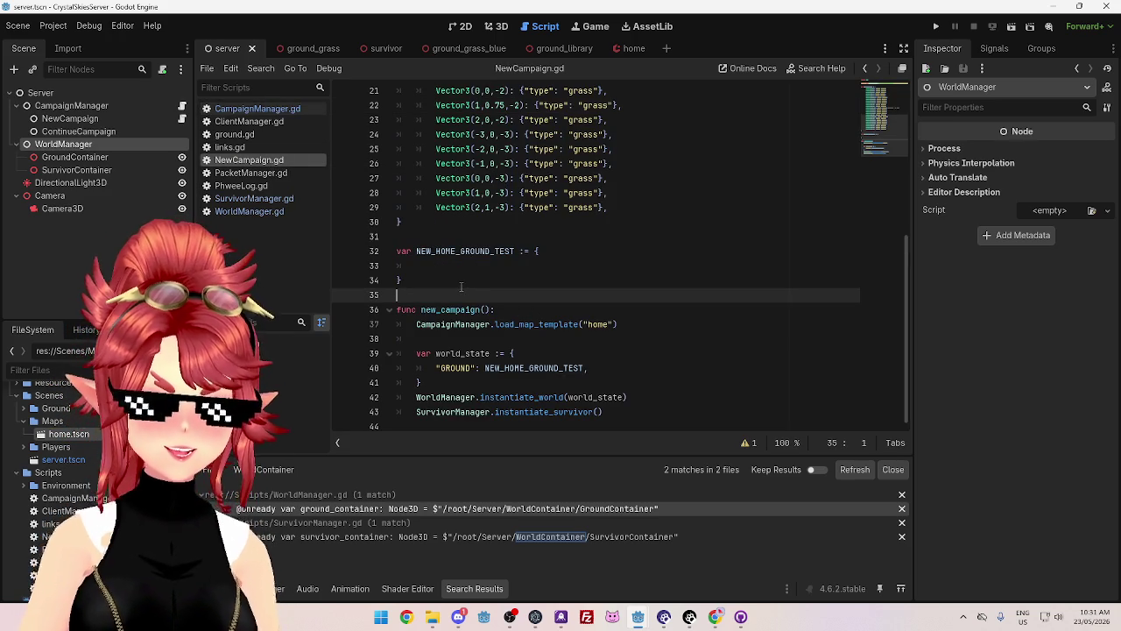
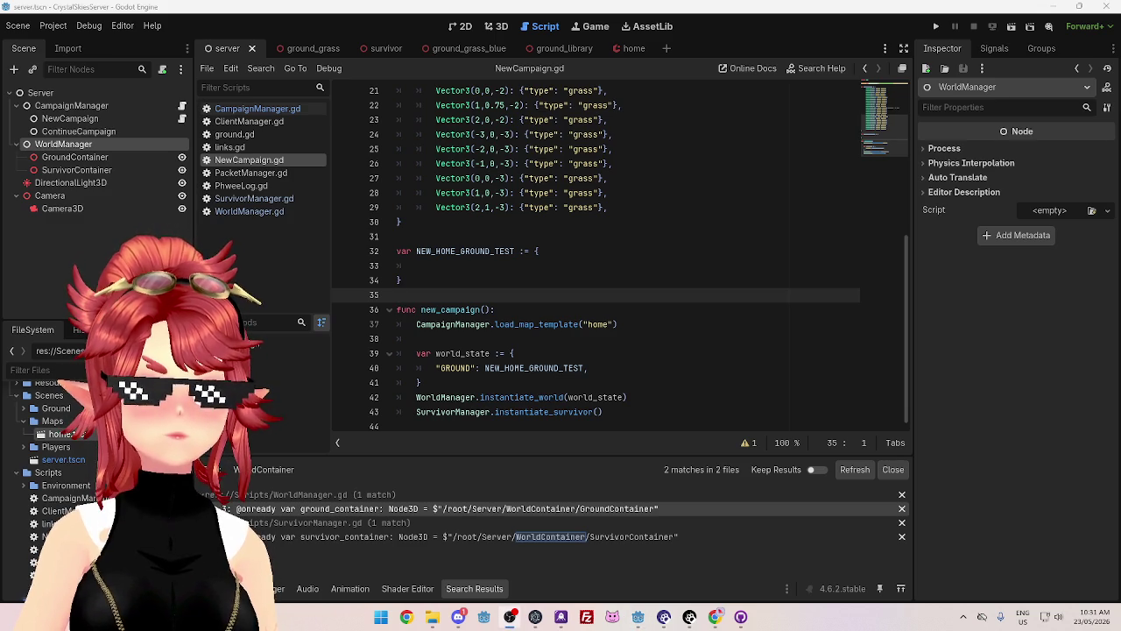
# - Leave NewCampaign.gd and open CampaignManager.gd to view its load_map_template function
pyautogui.click(669, 281)
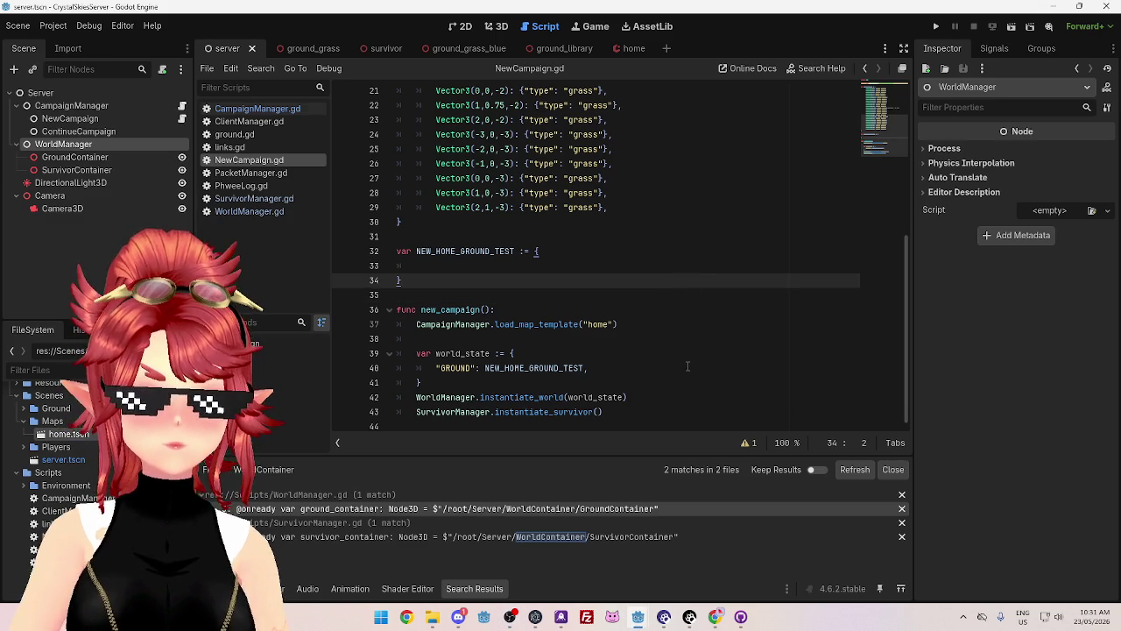
pyautogui.click(650, 353)
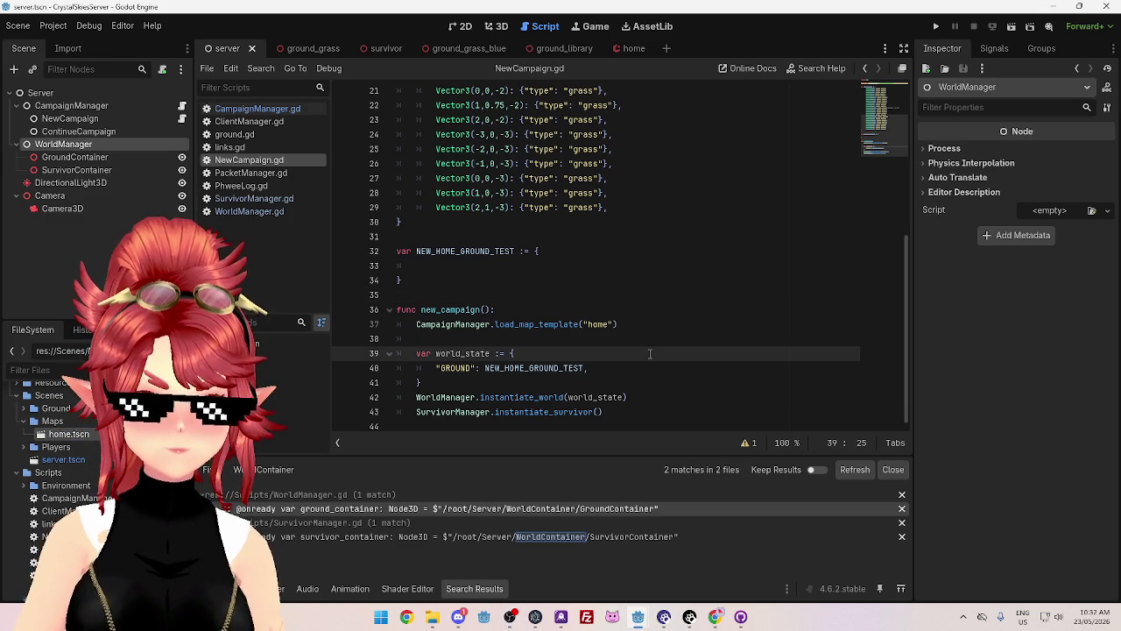
pyautogui.click(542, 339)
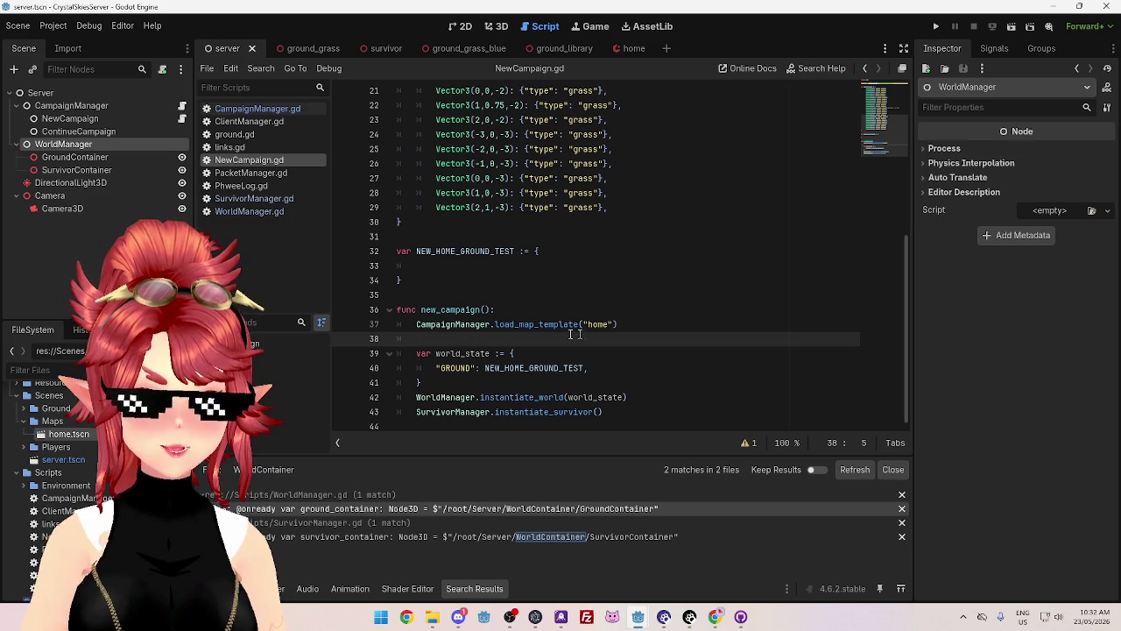
pyautogui.click(258, 108)
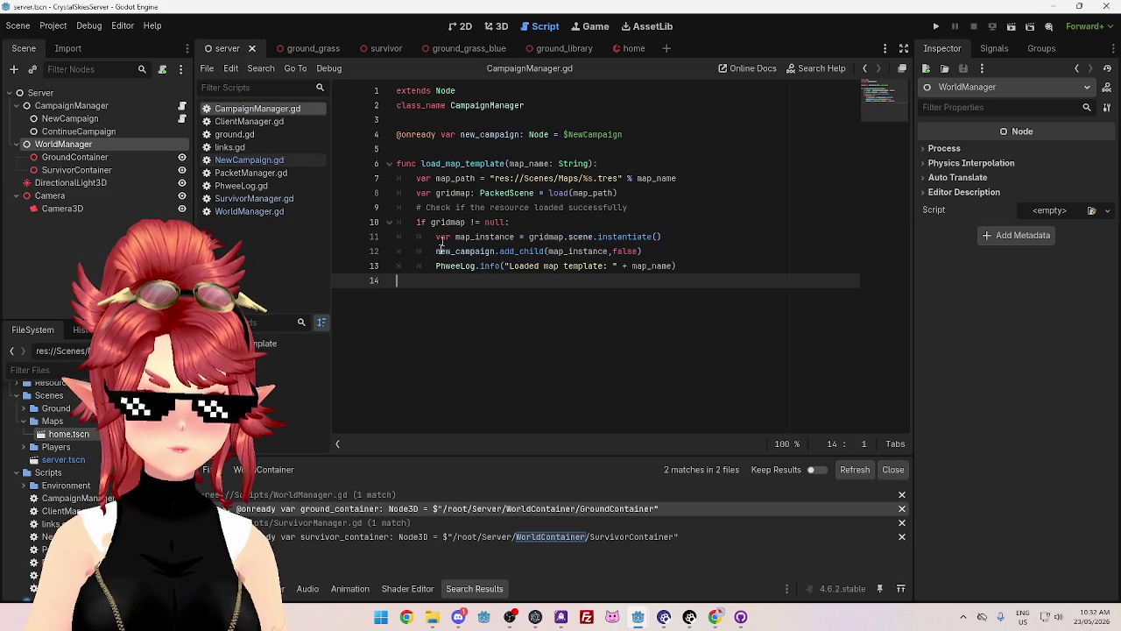
# - Add a 'func convert_map_to_dictionary(map_instance:)' stub on line 15, then return to NewCampaign.gd
pyautogui.press('Return')
pyautogui.write('func')
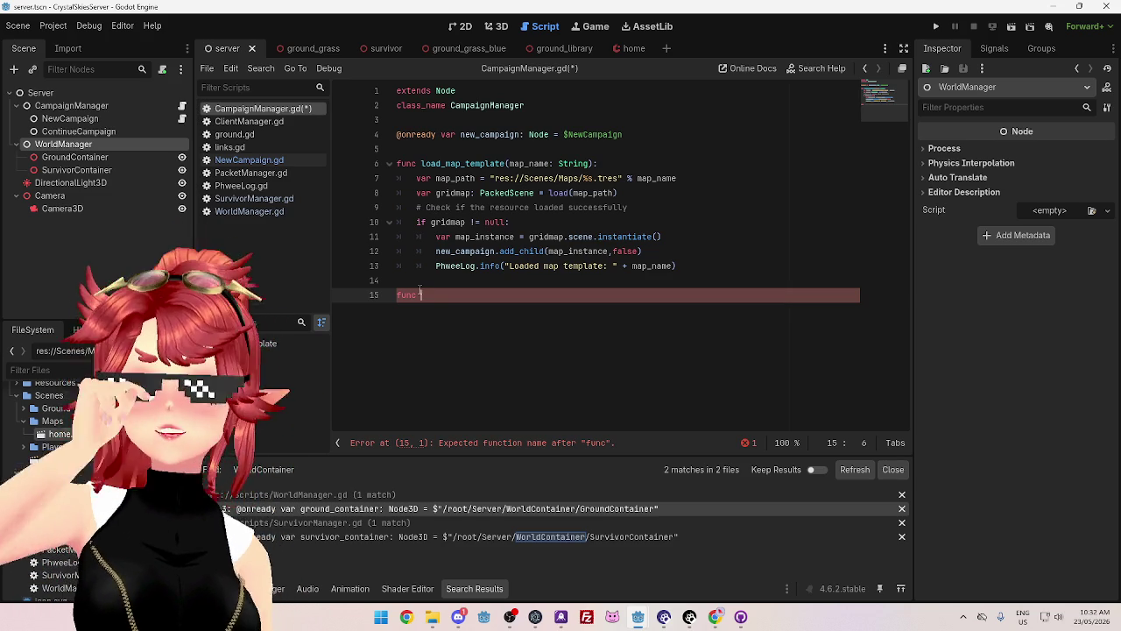
pyautogui.write('conve')
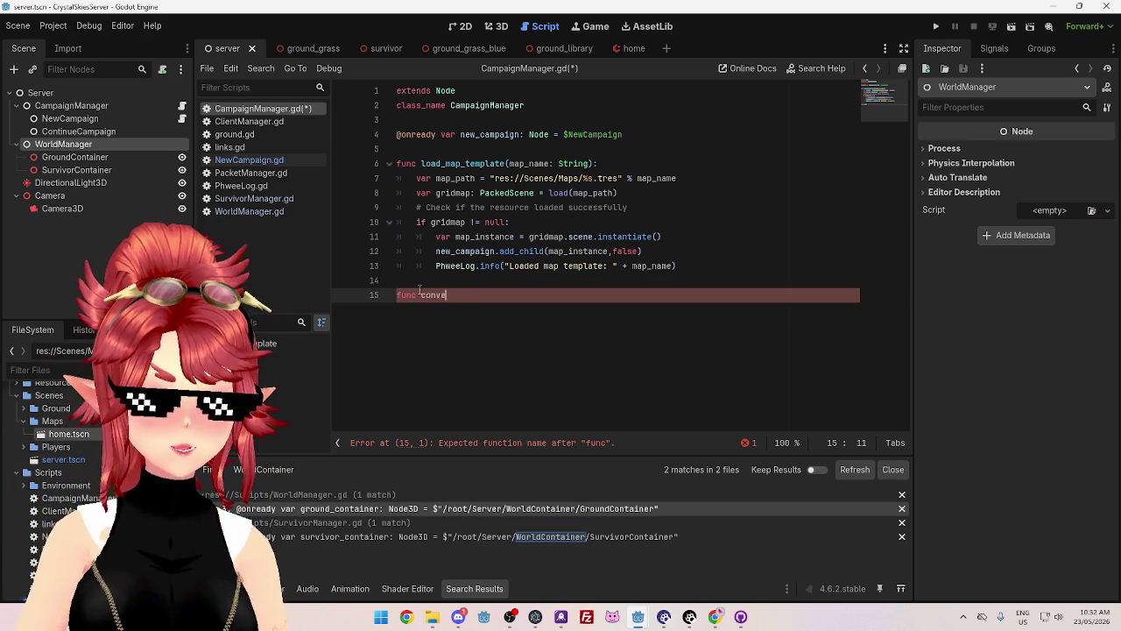
pyautogui.write('rt_map_')
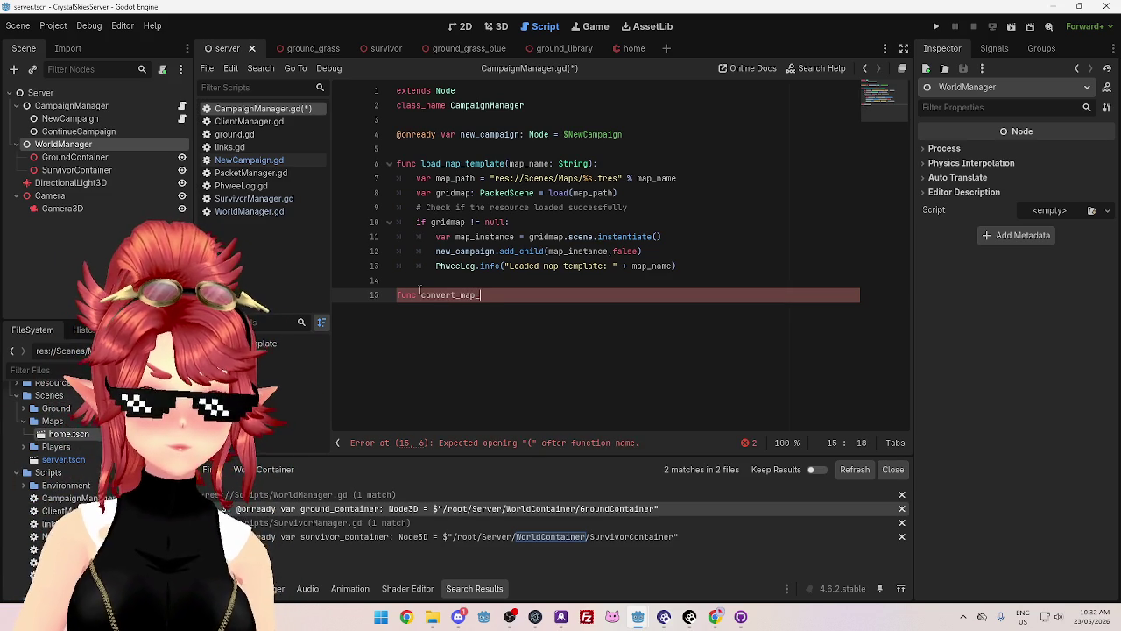
pyautogui.write('to_dictionary')
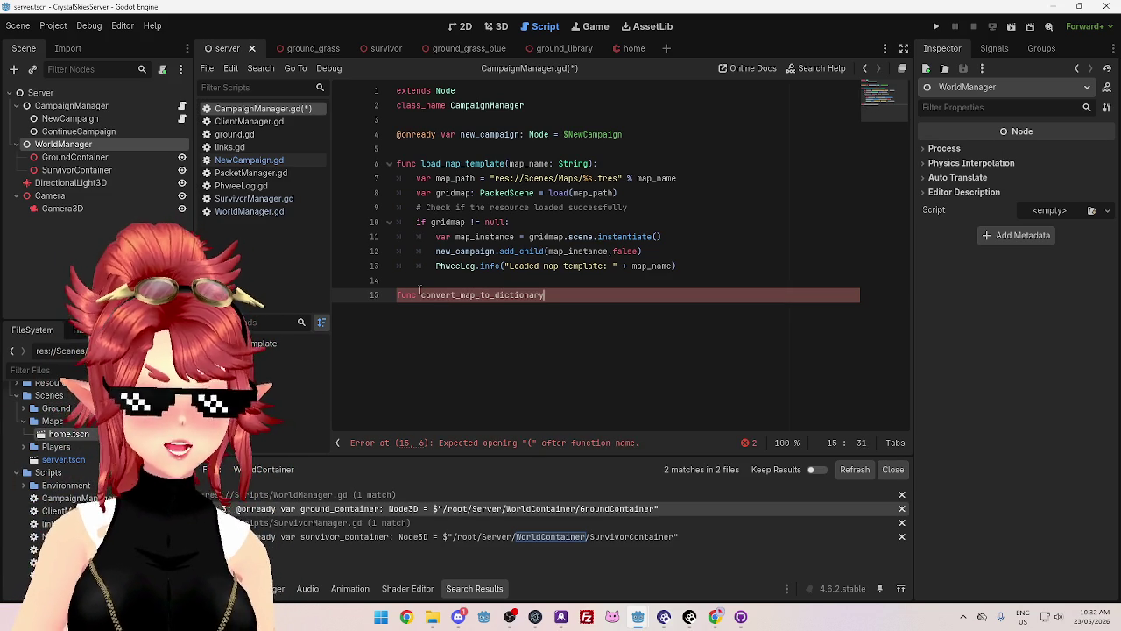
pyautogui.write('(')
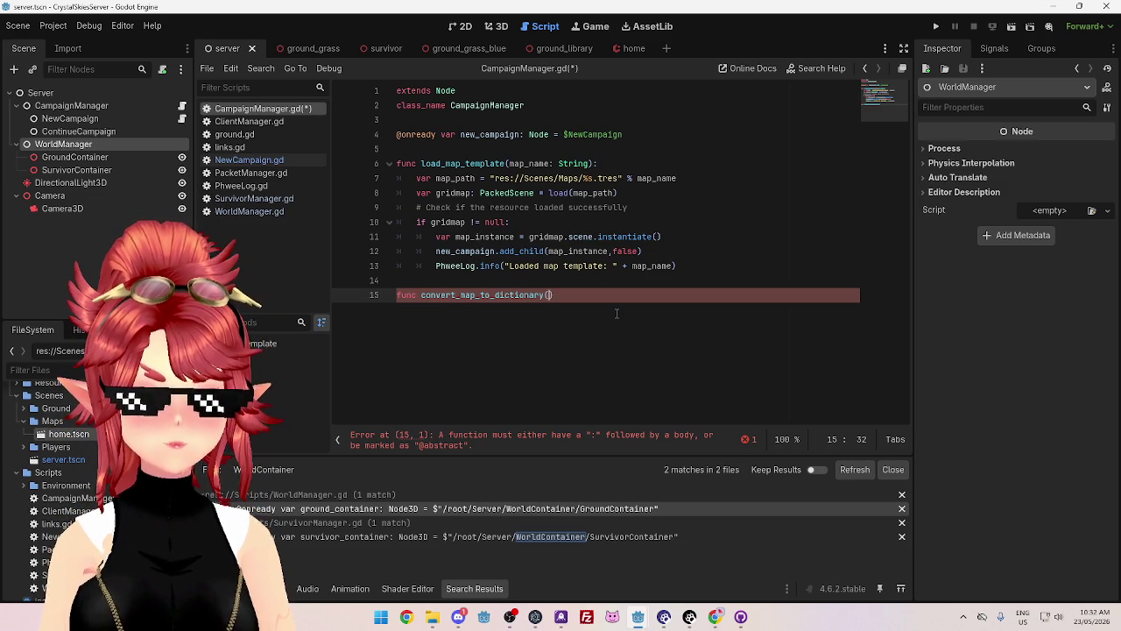
pyautogui.write('map_instance')
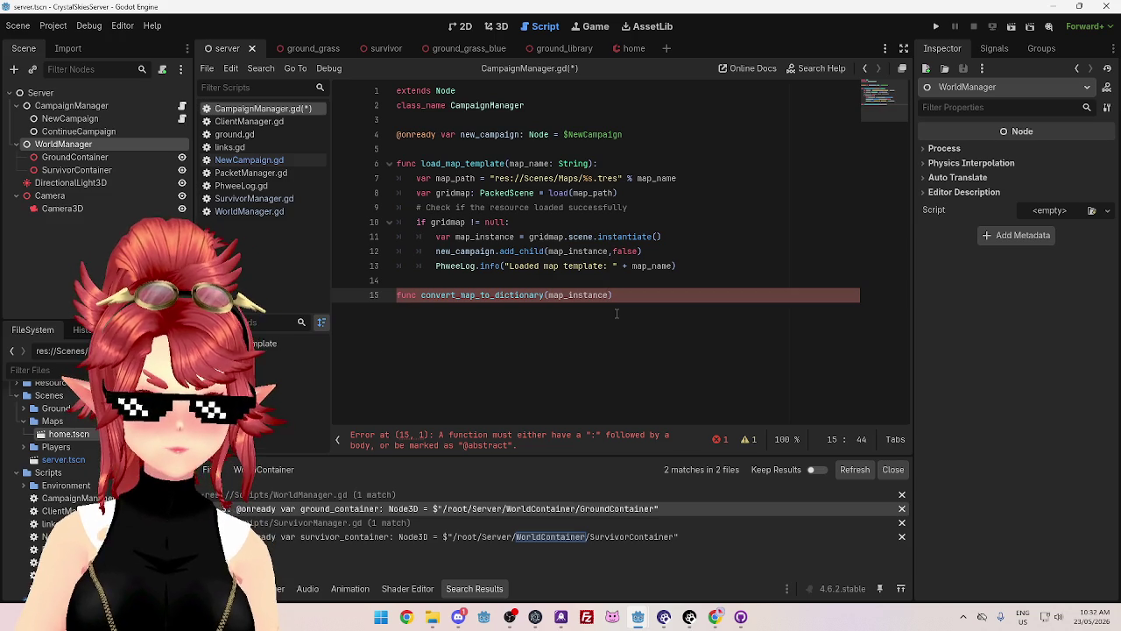
pyautogui.write(':')
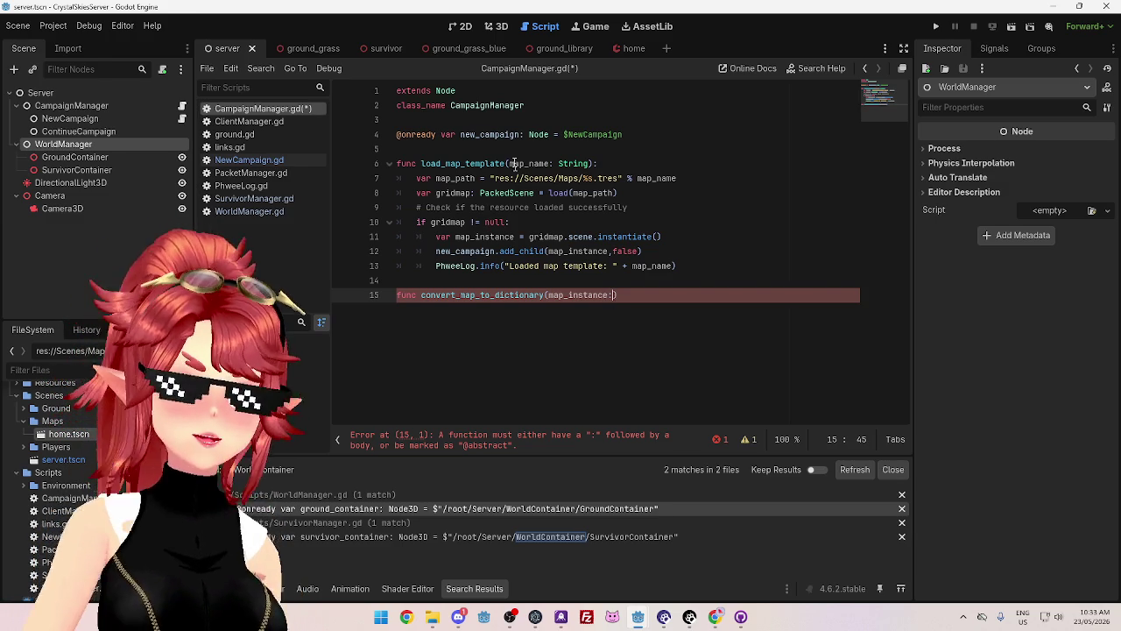
pyautogui.moveTo(548, 178)
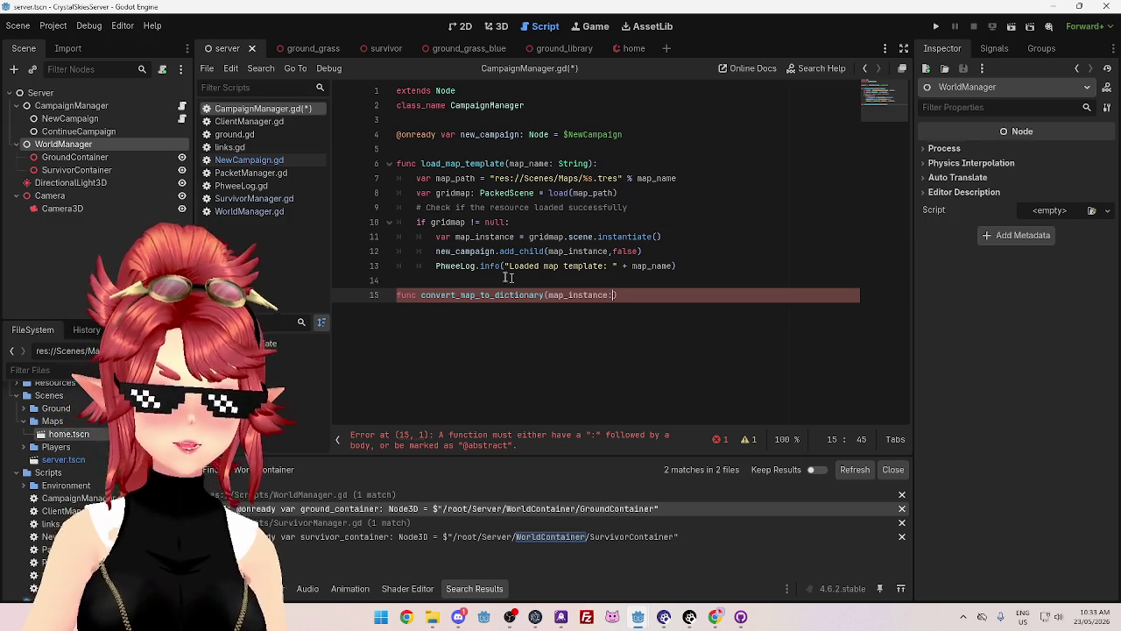
pyautogui.click(296, 162)
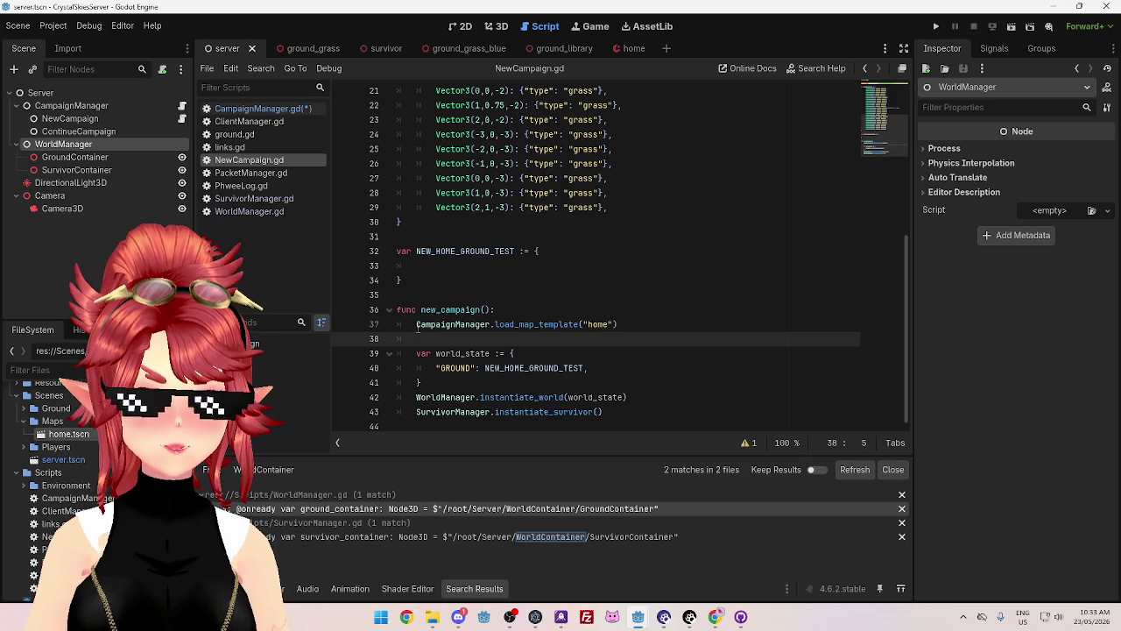
# - Start a 'var map_dictionary: Dictionary =' declaration above the load_map_template call
pyautogui.press('Up')
pyautogui.write('var ')
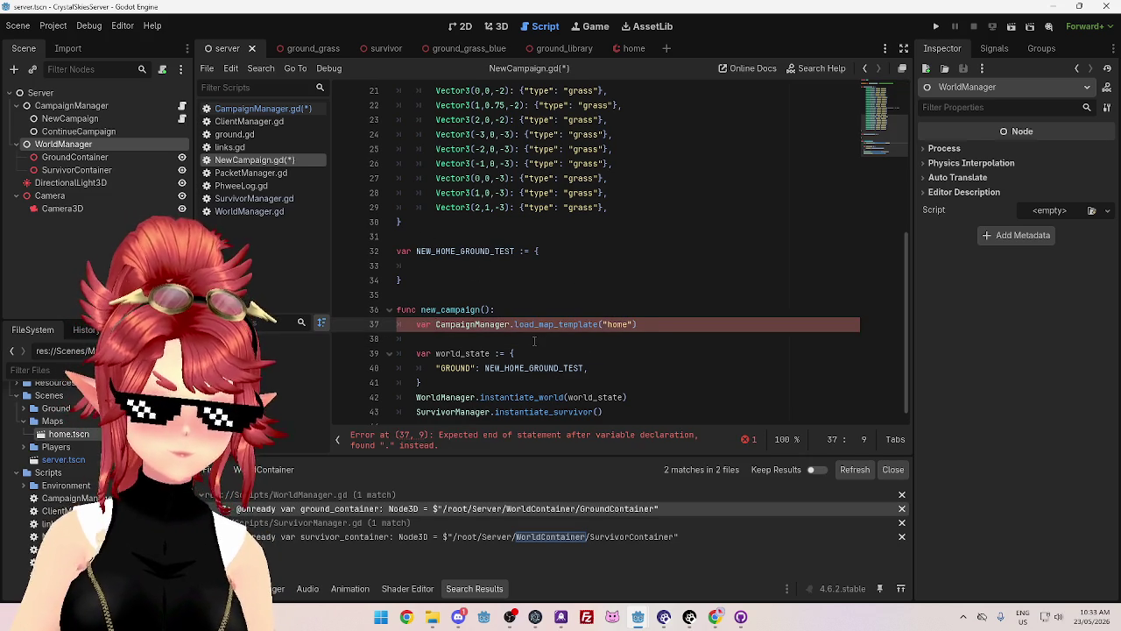
pyautogui.write('map_dictionary')
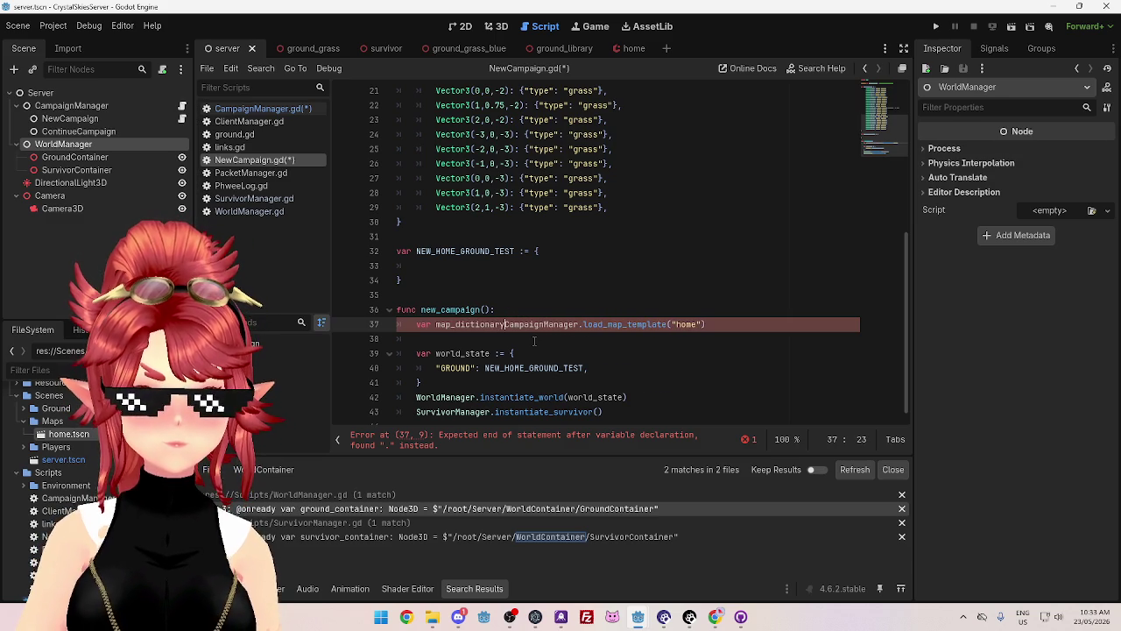
pyautogui.scroll(7, 534, 340)
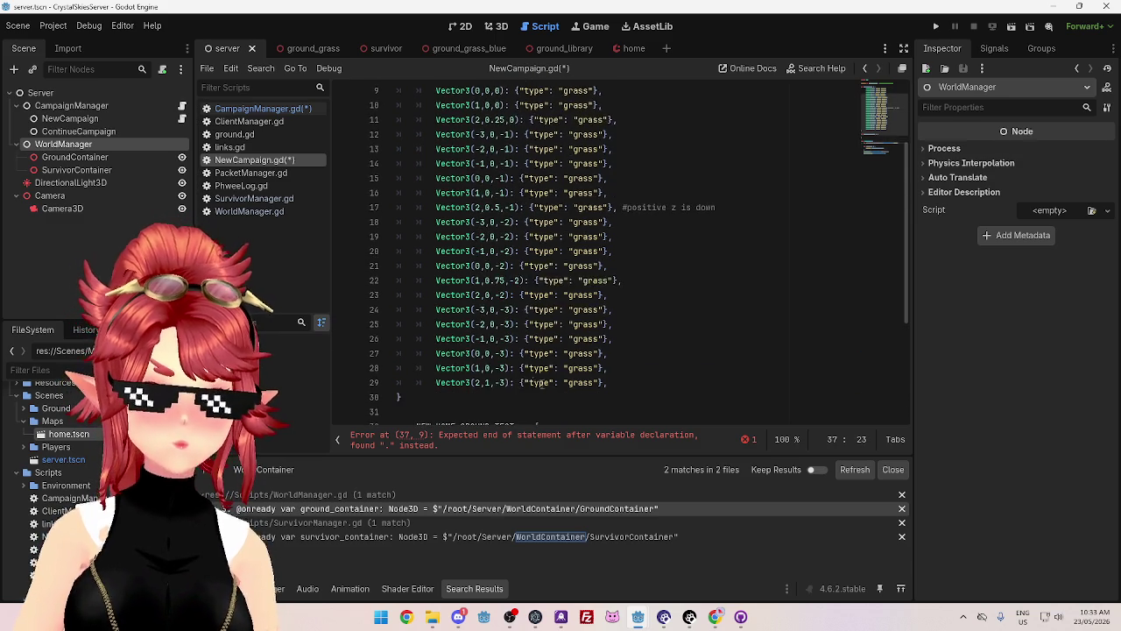
pyautogui.scroll(-2, 521, 283)
pyautogui.scroll(-4, 520, 283)
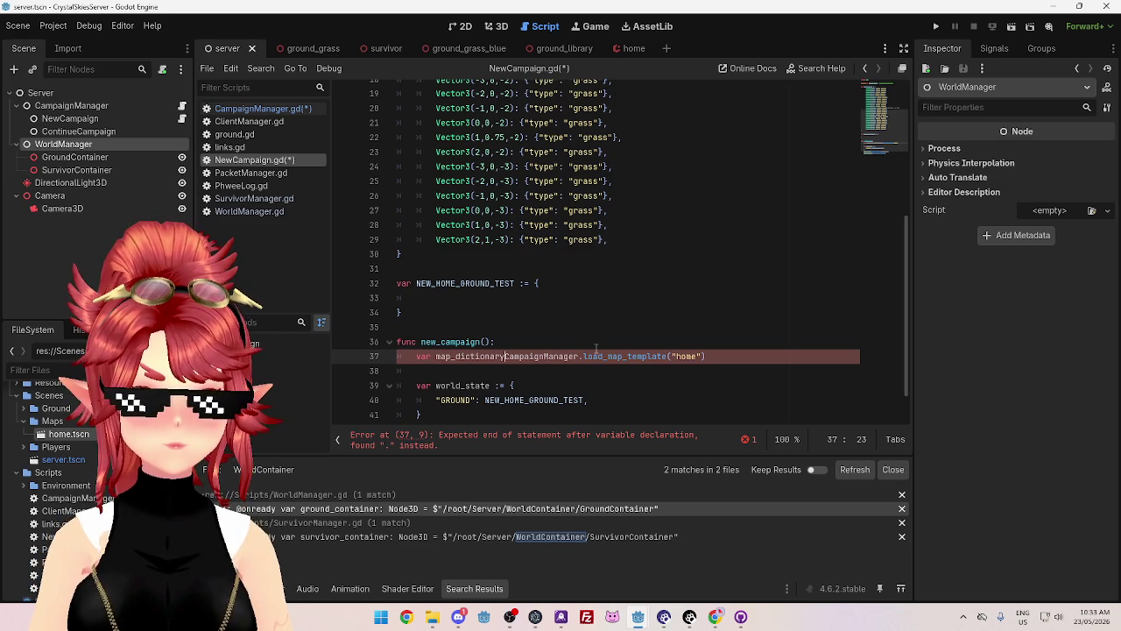
pyautogui.write(': Dic')
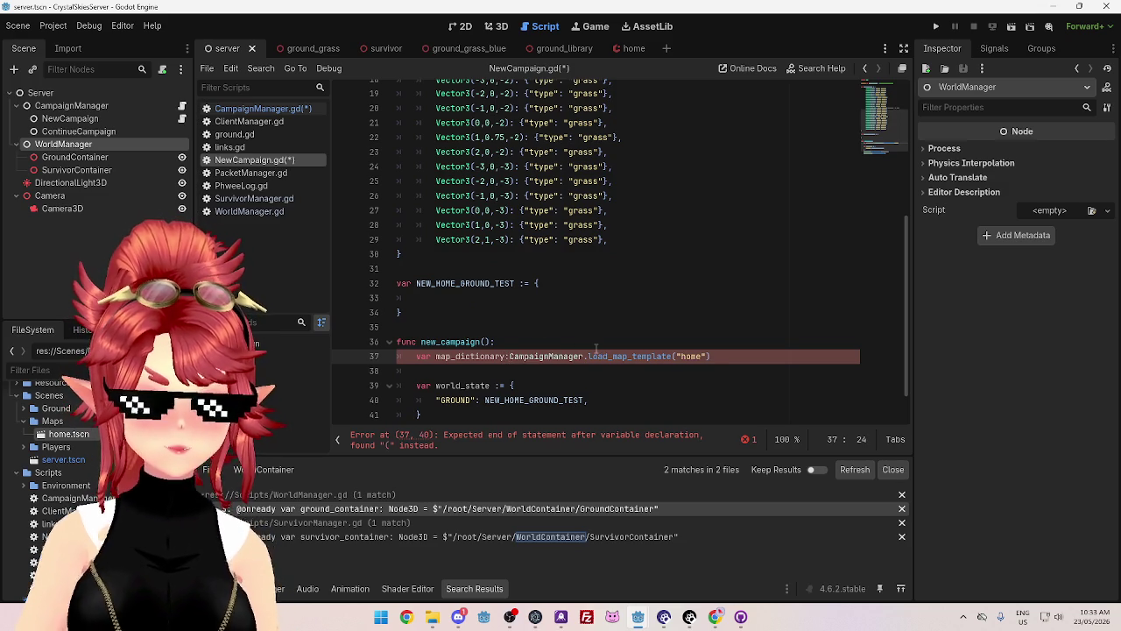
pyautogui.write('tiona')
pyautogui.press('Return')
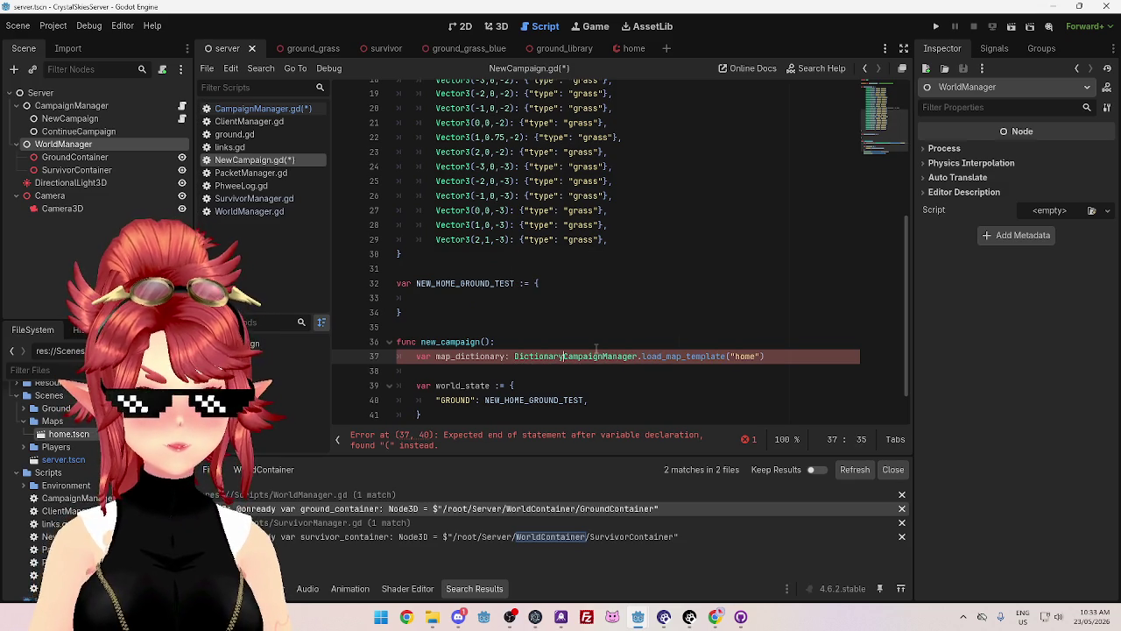
pyautogui.write('=')
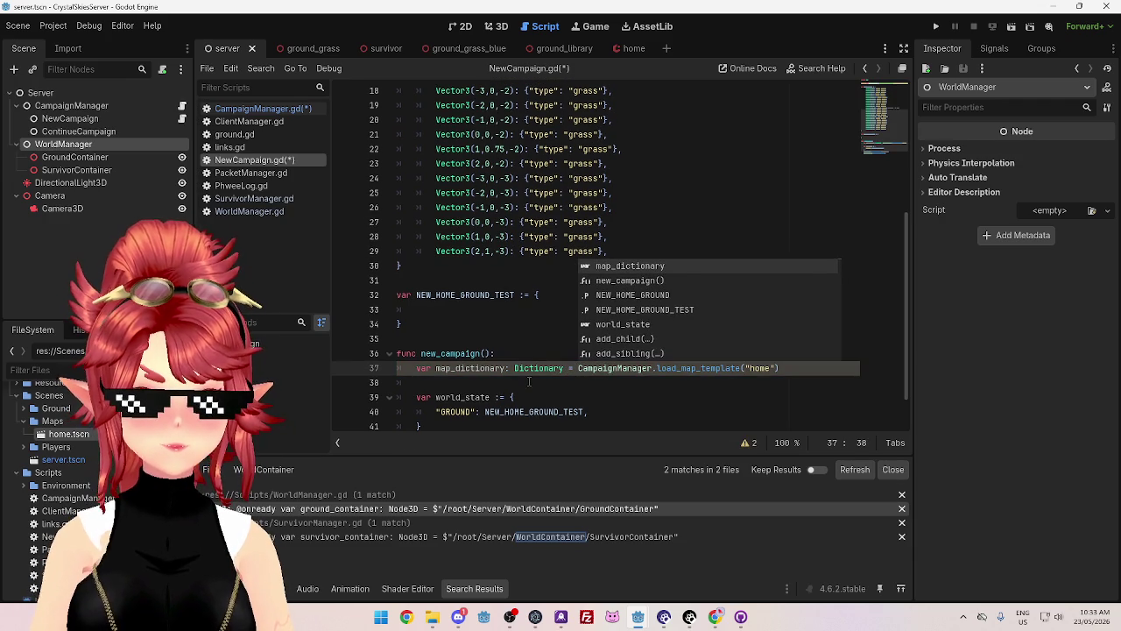
# - Replace the line 37 declaration with NEW_HOME_GROUND_TEST and save all scripts
pyautogui.click(418, 296)
pyautogui.doubleClick(445, 295)
pyautogui.hotkey('ctrl', 'c')
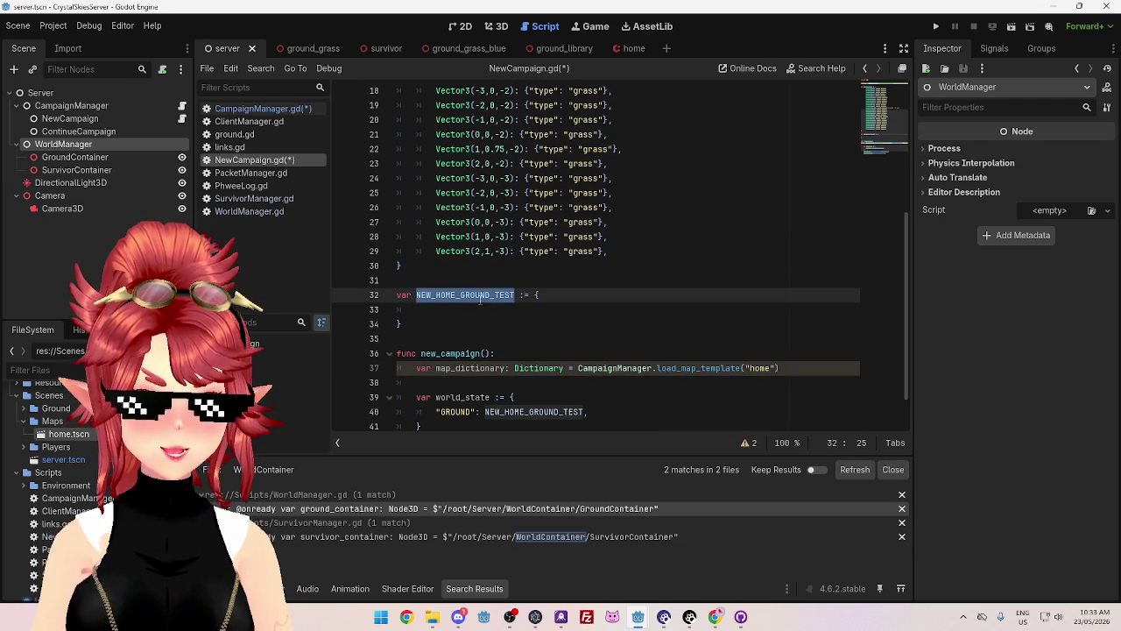
pyautogui.moveTo(417, 368); pyautogui.dragTo(566, 368)
pyautogui.hotkey('ctrl', 'v')
pyautogui.press('Down')
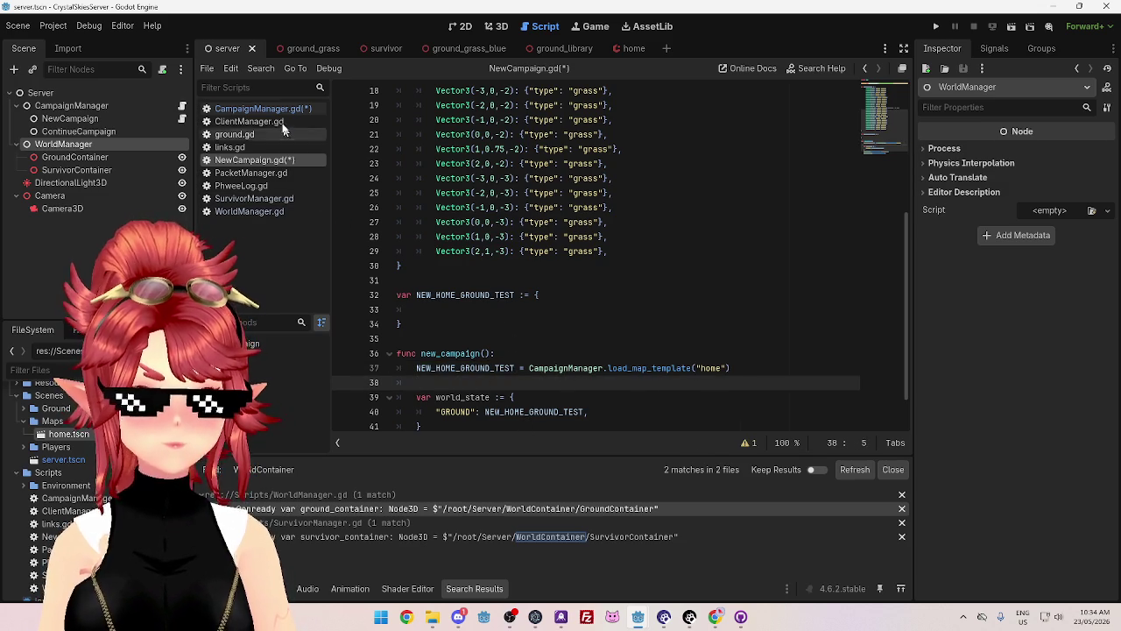
pyautogui.hotkey('ctrl', 's')
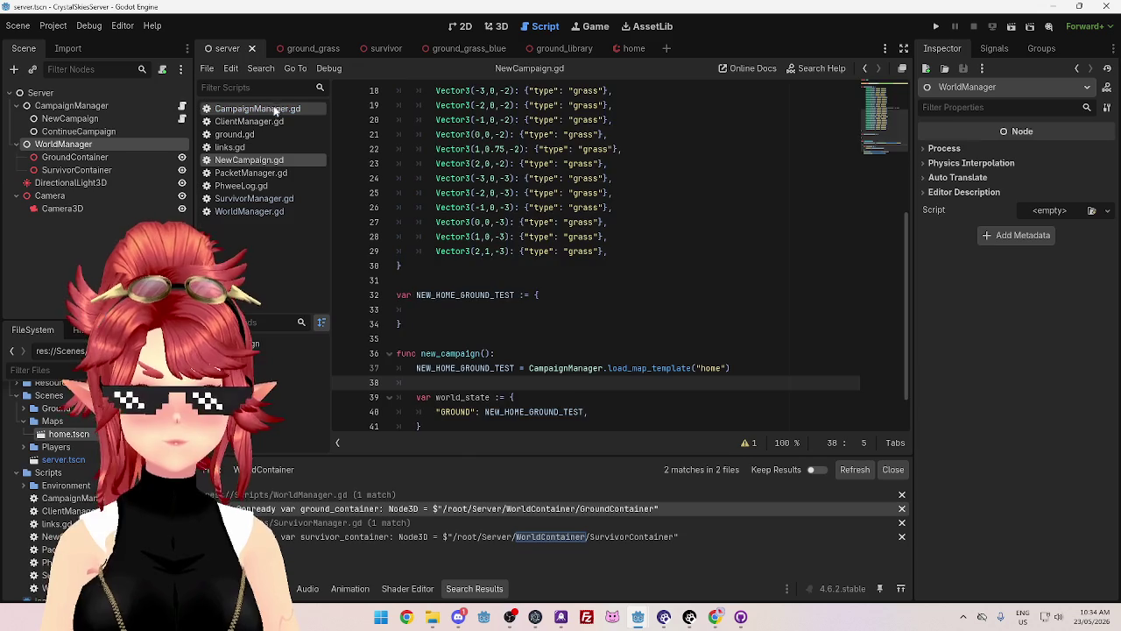
# - Add '-> Dictionary' to the load_map_template signature and delete the convert_map_to_dictionary stub
pyautogui.click(275, 108)
pyautogui.click(594, 164)
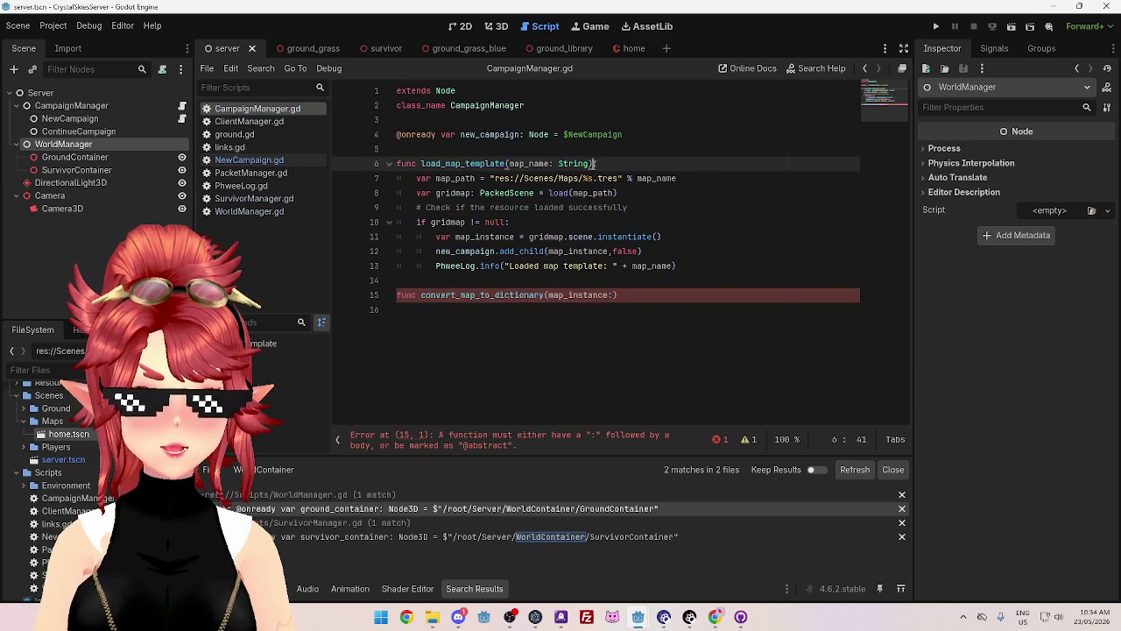
pyautogui.write('-> D')
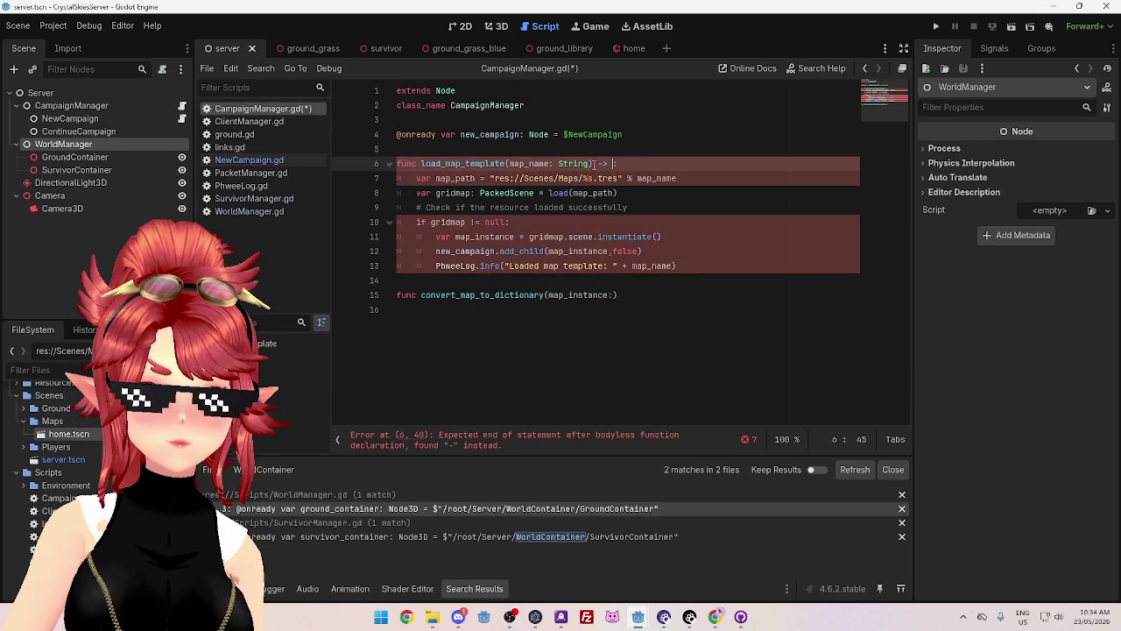
pyautogui.write('ictionary:')
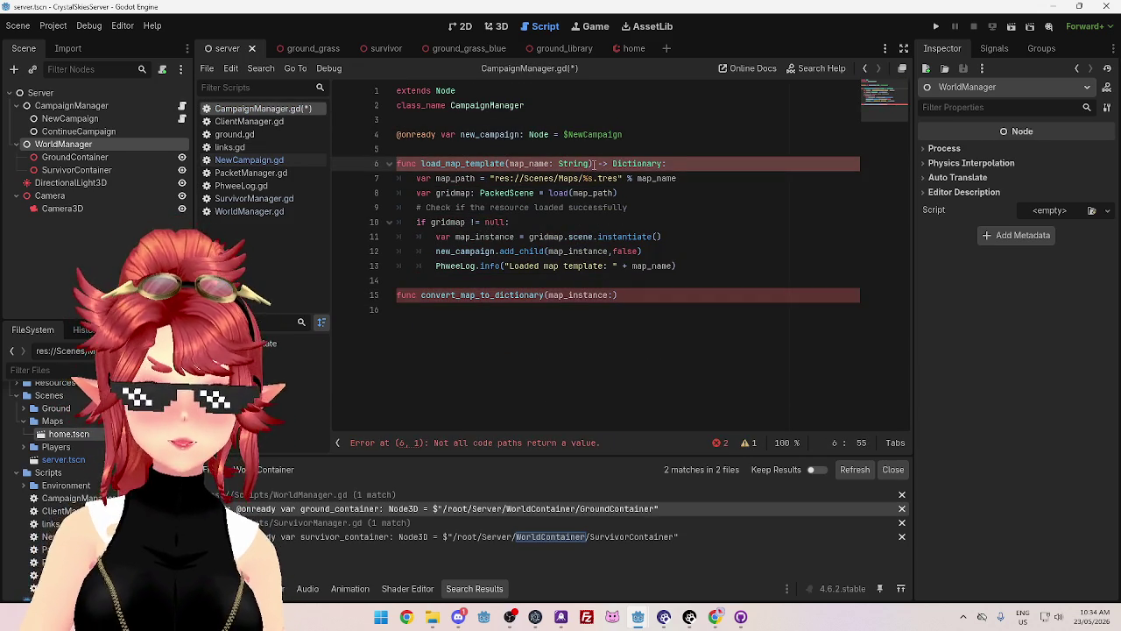
pyautogui.moveTo(617, 295); pyautogui.dragTo(375, 295)
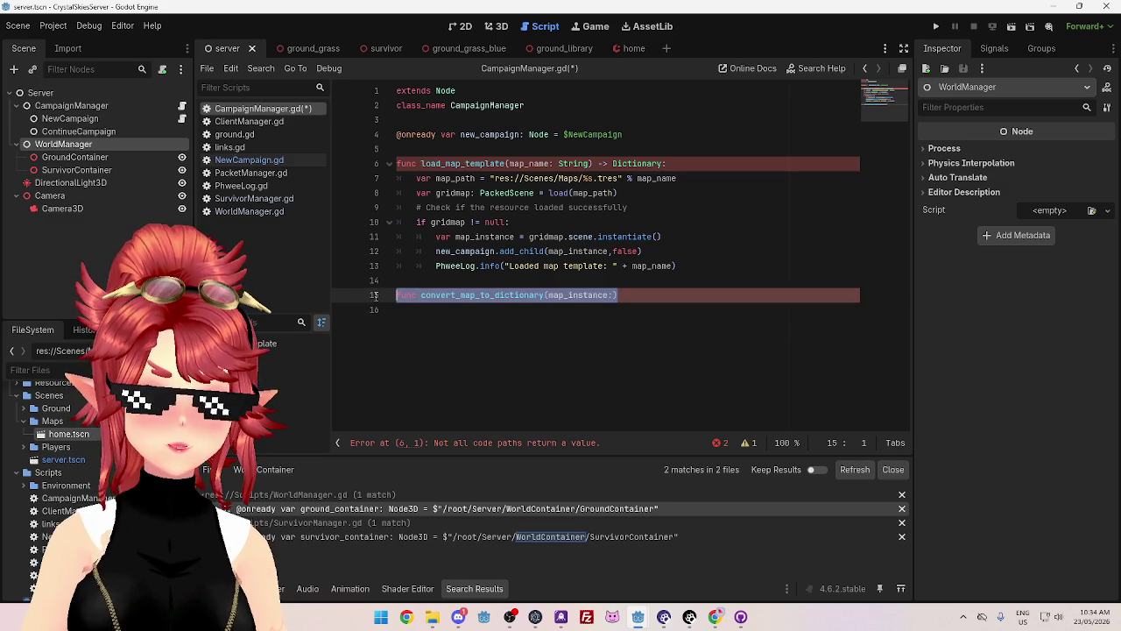
pyautogui.press('BackSpace')
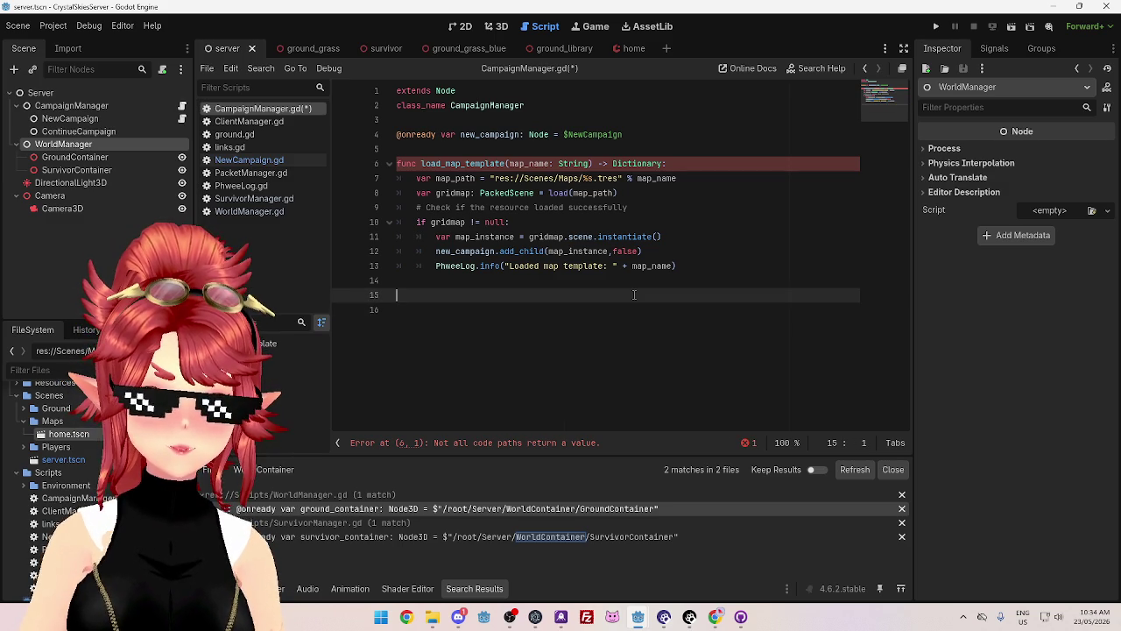
pyautogui.click(514, 283)
# - Add a return line and a '#convert to dictionary' comment inside load_map_template
pyautogui.press('Tab')
pyautogui.write('return')
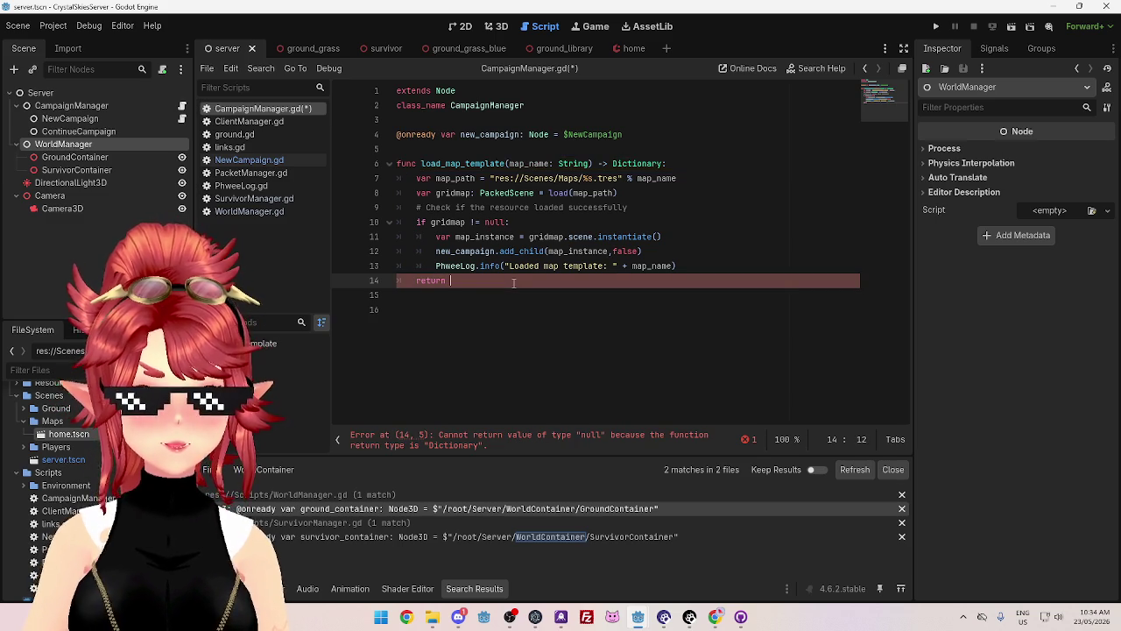
pyautogui.click(687, 265)
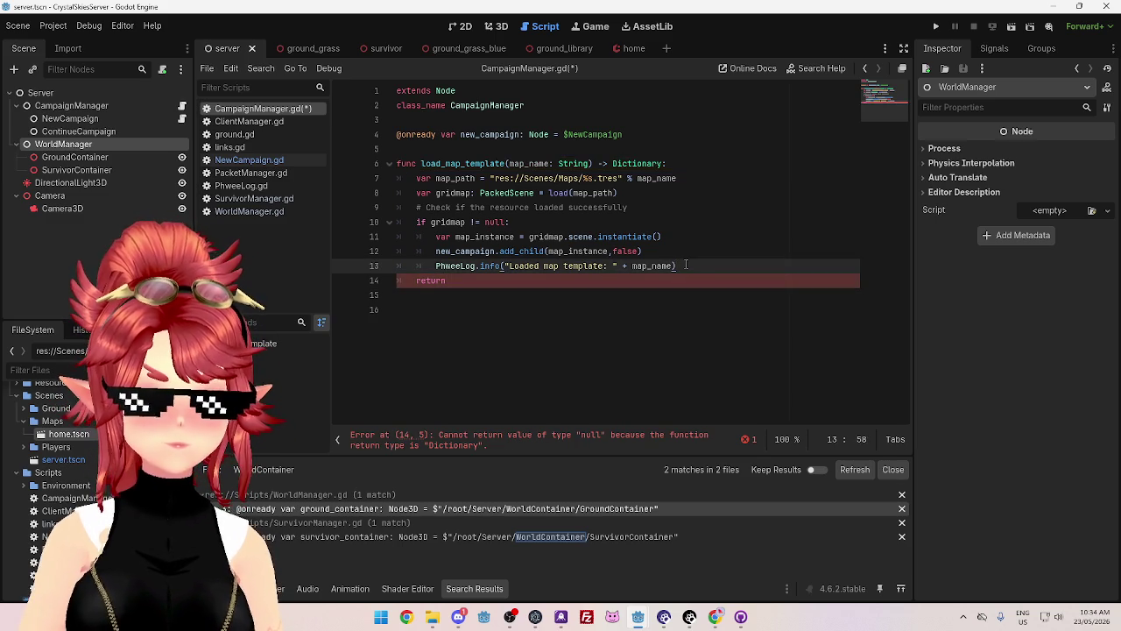
pyautogui.press('Return')
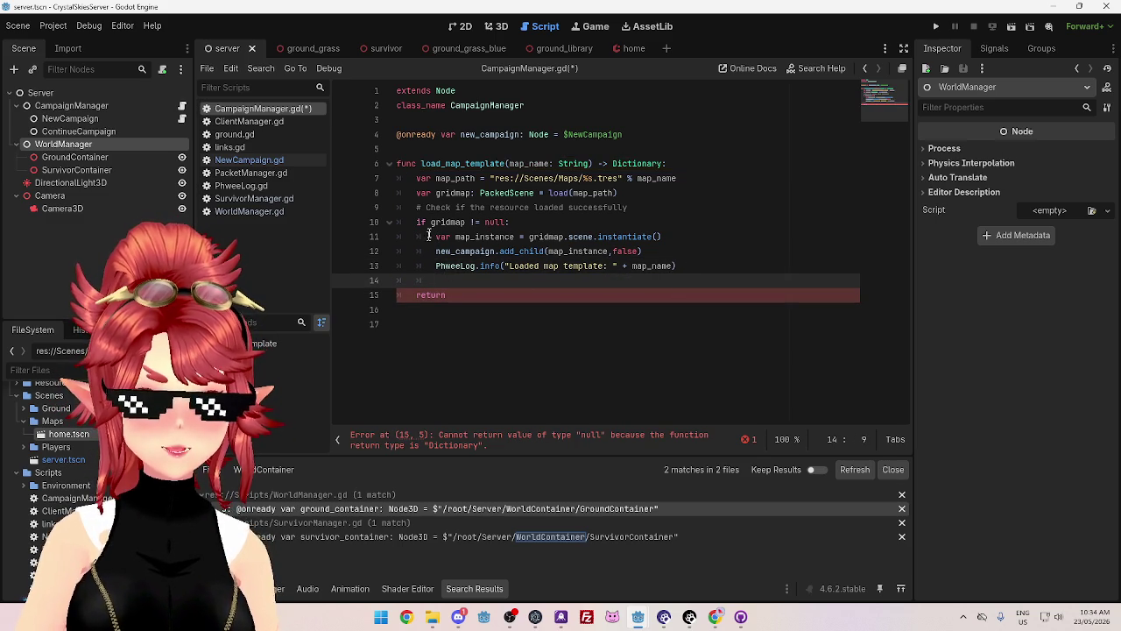
pyautogui.press('BackSpace')
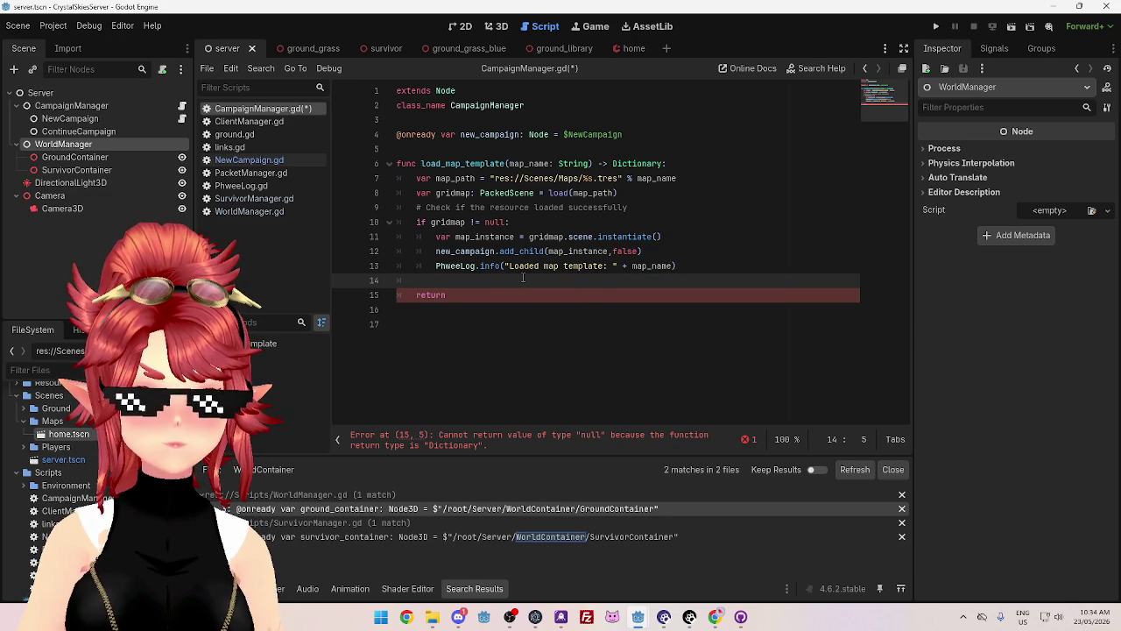
pyautogui.write('#conert')
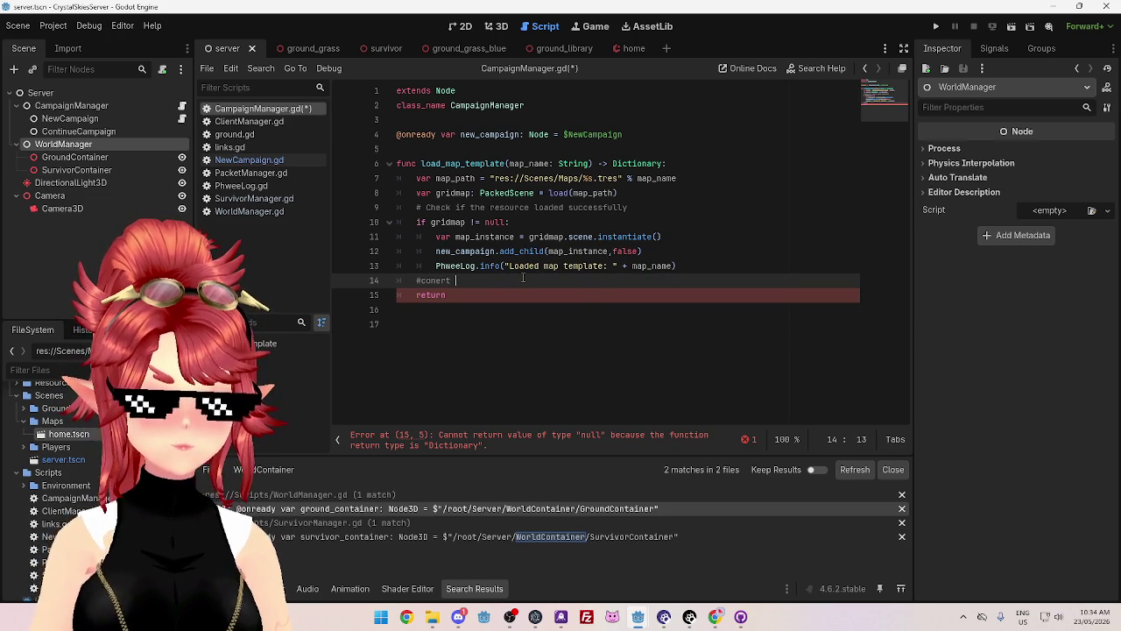
pyautogui.press('BackSpace')
pyautogui.press('BackSpace')
pyautogui.press('BackSpace')
pyautogui.write('ver')
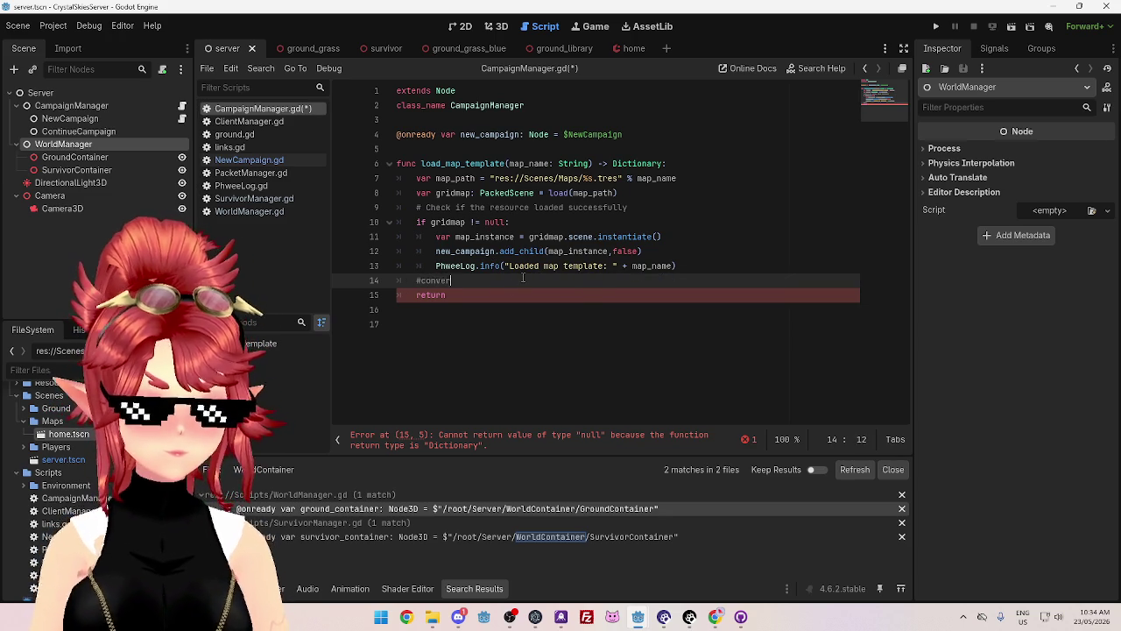
pyautogui.write('t to dictionary')
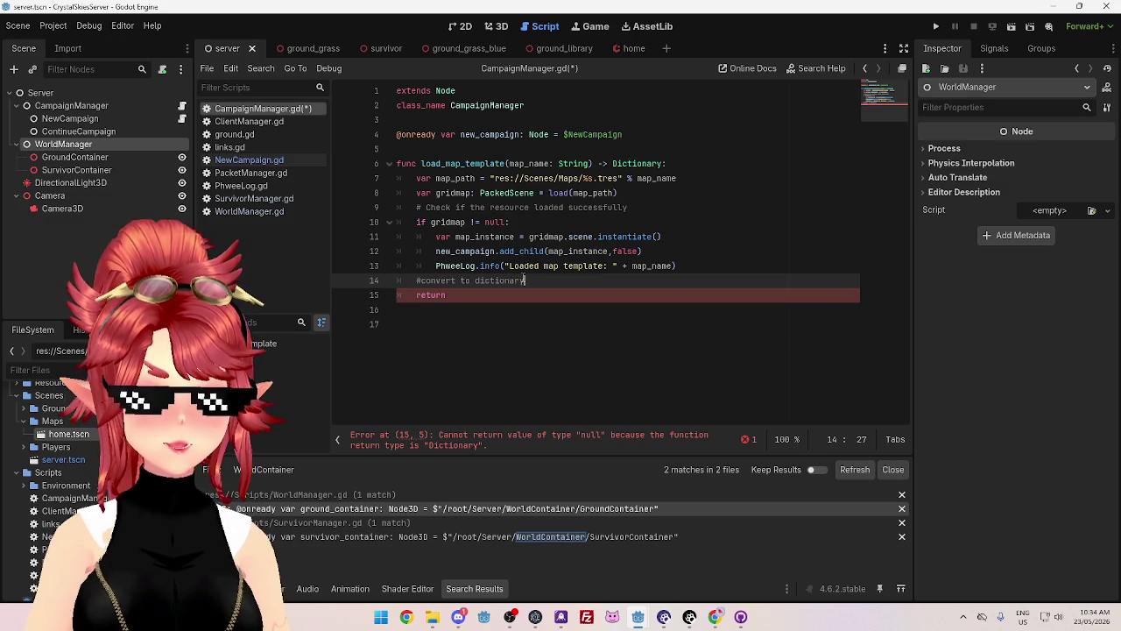
pyautogui.press('Return')
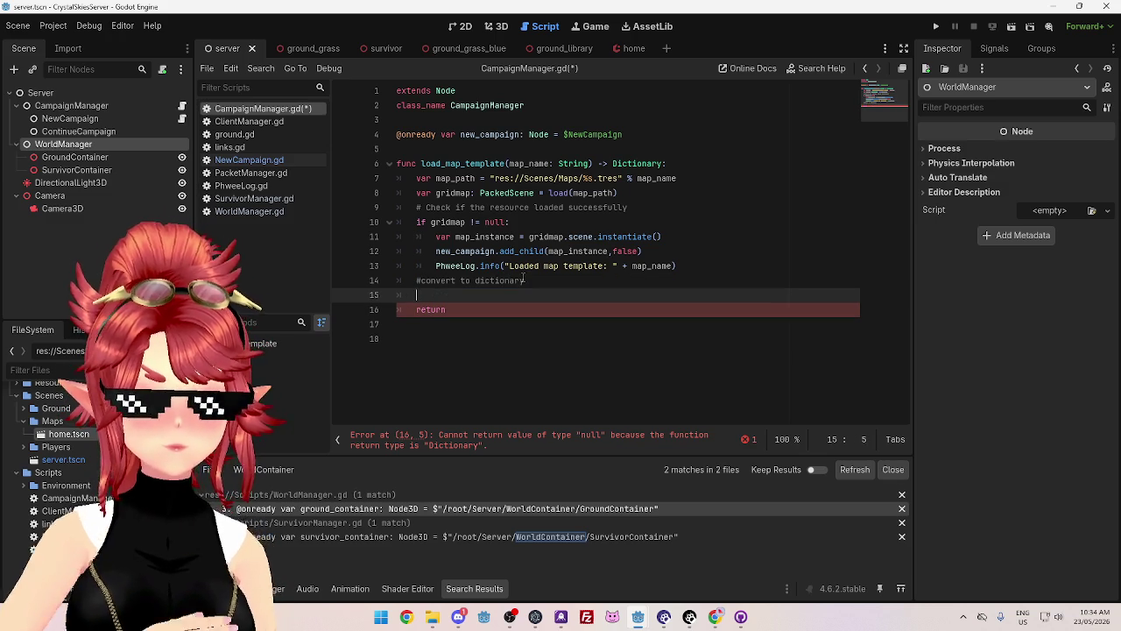
# - Declare var map_dictionary: Dictionary = {} and make the function return map_dictionary
pyautogui.write('var ')
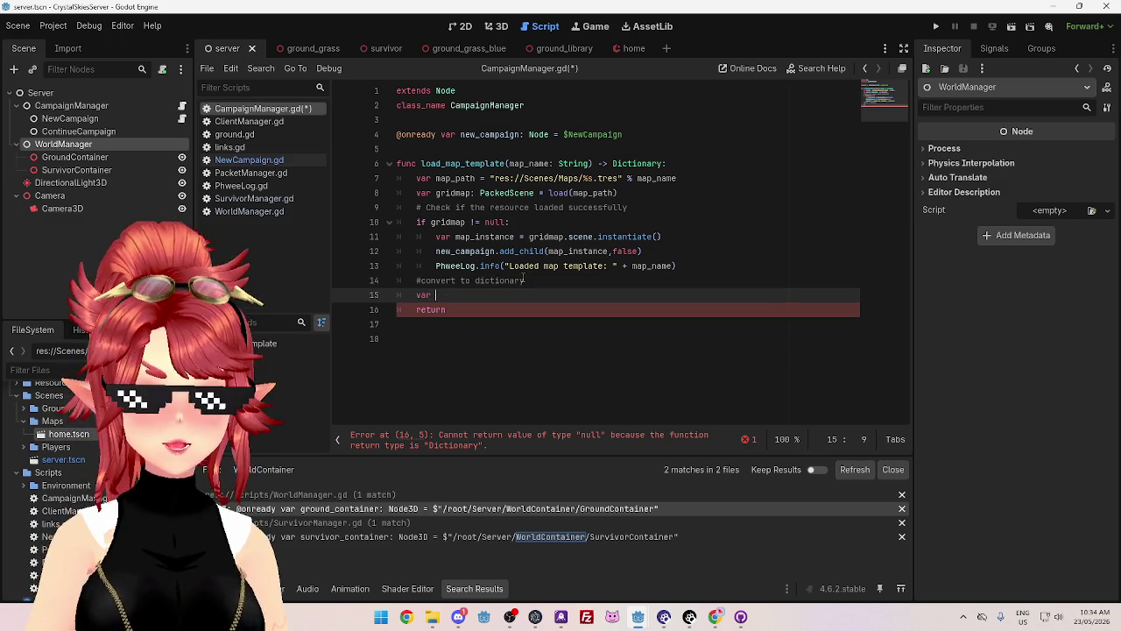
pyautogui.write('map_dictionary')
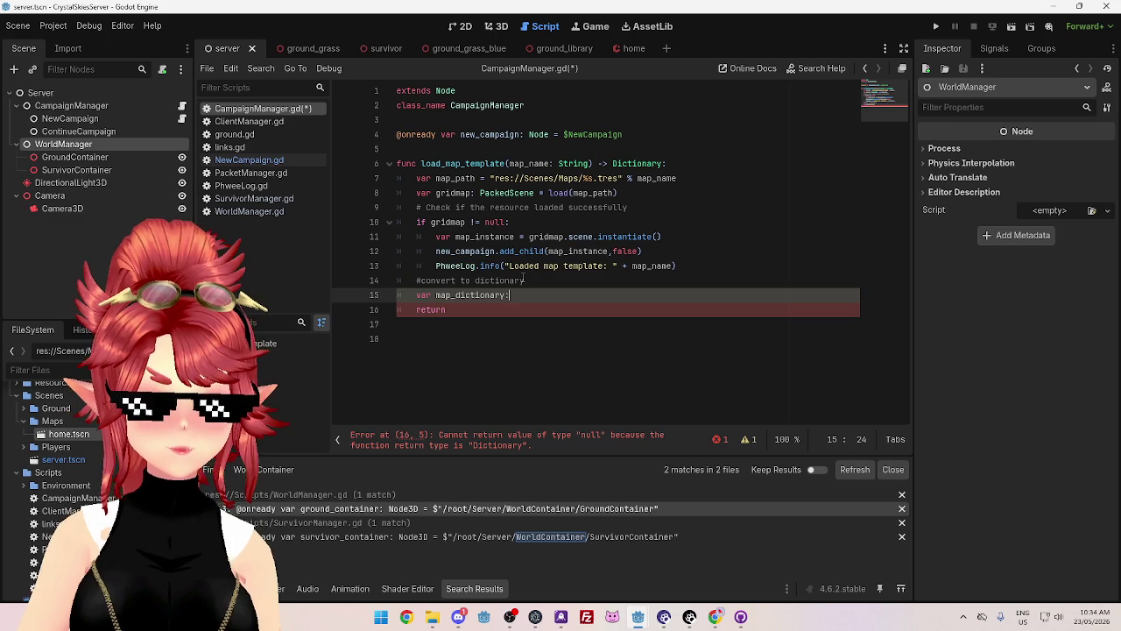
pyautogui.write(': Dictionary')
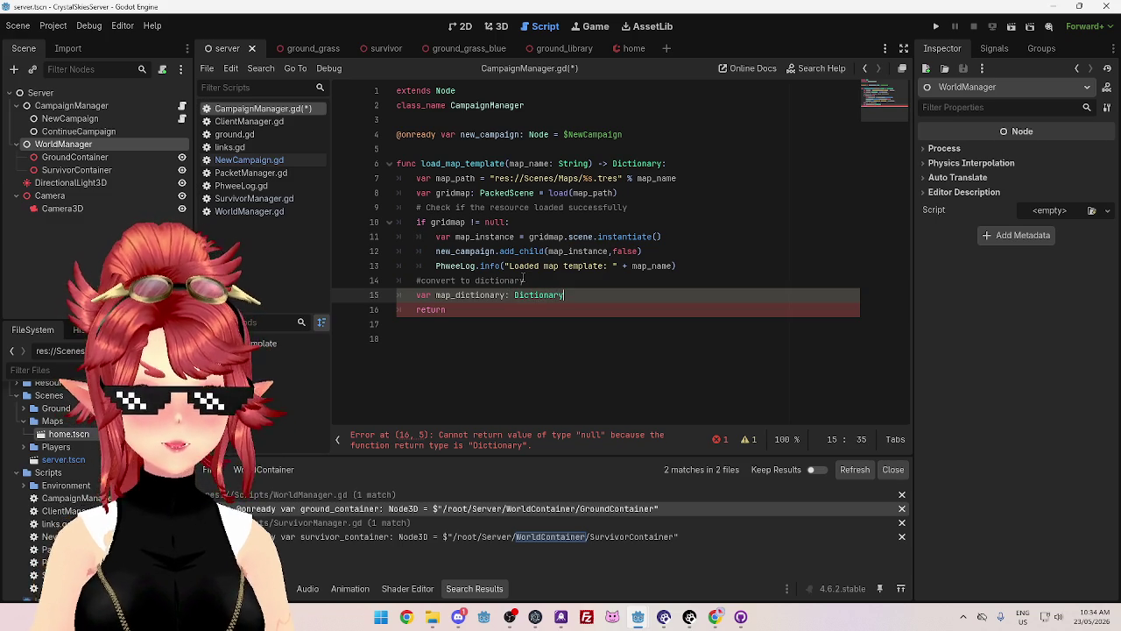
pyautogui.write(' = null')
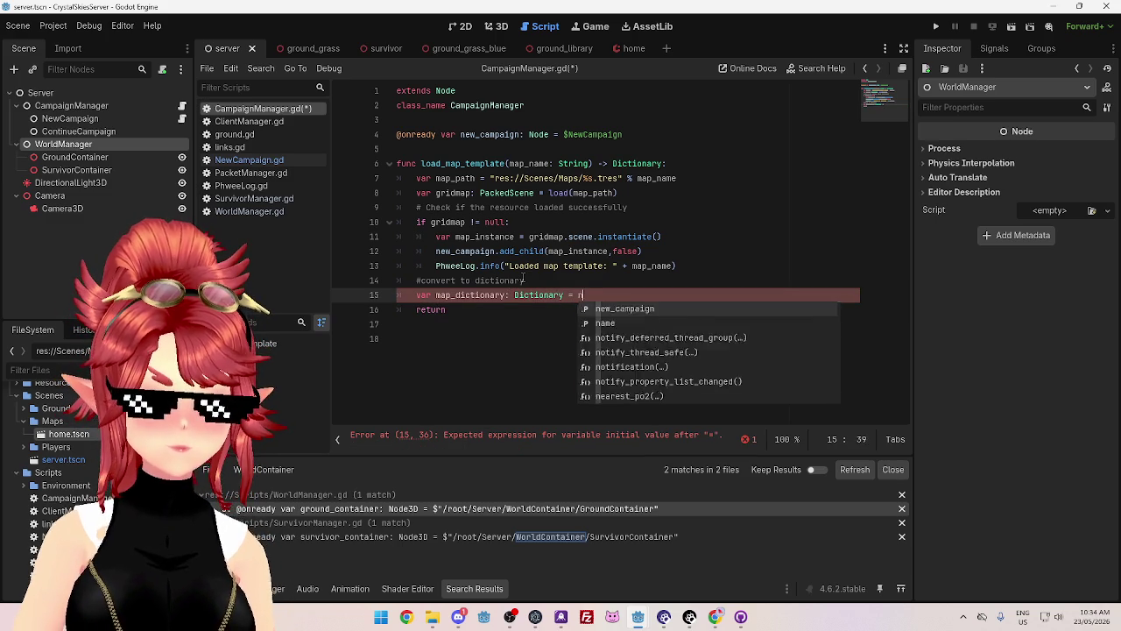
pyautogui.press('Escape')
pyautogui.moveTo(437, 295); pyautogui.dragTo(507, 295)
pyautogui.hotkey('ctrl', 'c')
pyautogui.click(501, 309)
pyautogui.hotkey('ctrl', 'v')
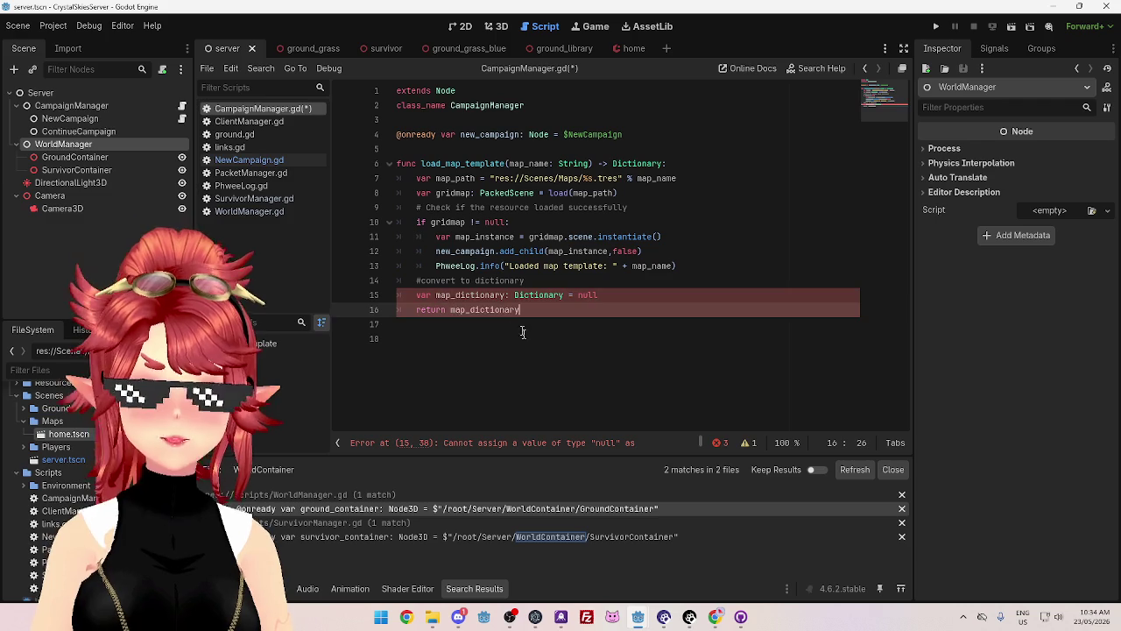
pyautogui.click(599, 295)
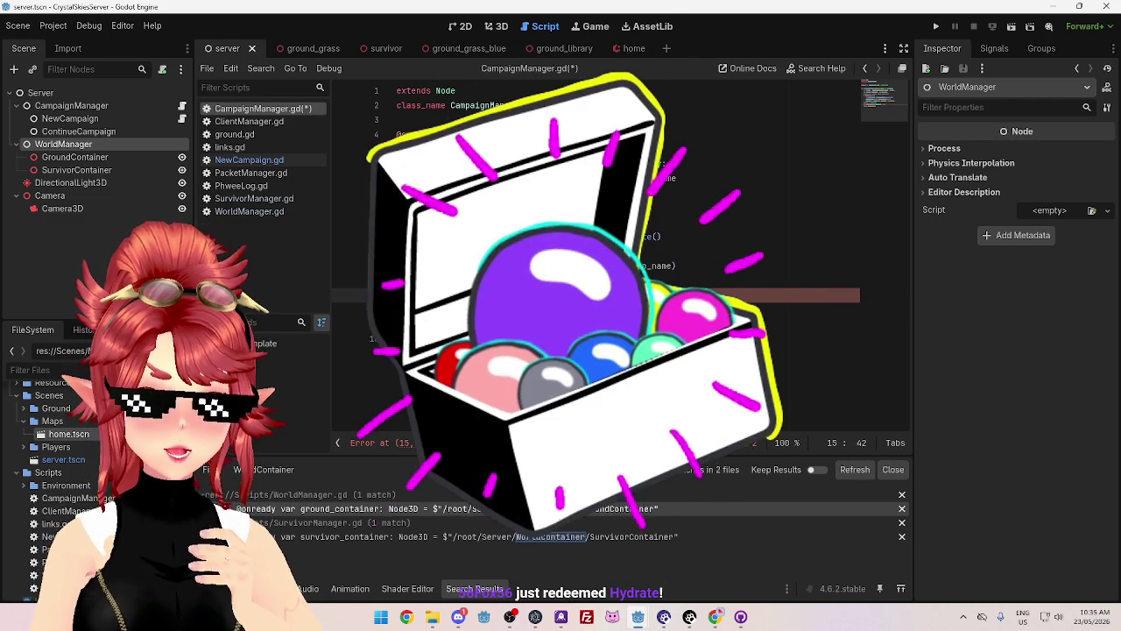
pyautogui.write('ll')
pyautogui.press('BackSpace')
pyautogui.press('BackSpace')
pyautogui.press('BackSpace')
# - Save CampaignManager.gd, check NewCampaign.gd, and add a blank line under the comment
pyautogui.click(617, 283)
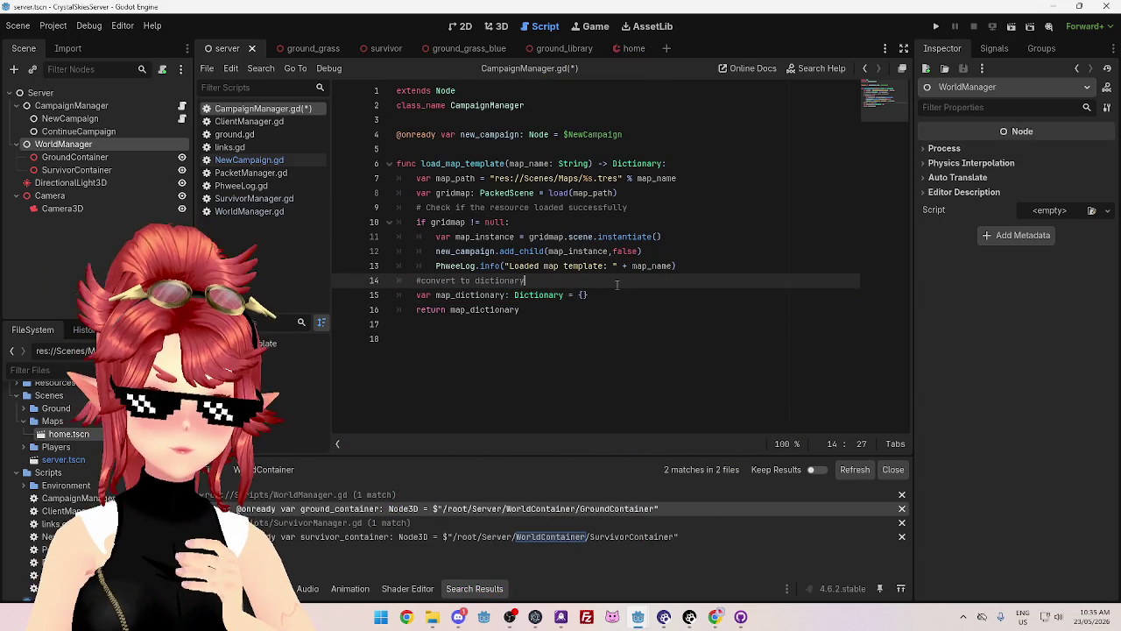
pyautogui.click(652, 346)
pyautogui.hotkey('ctrl', 's')
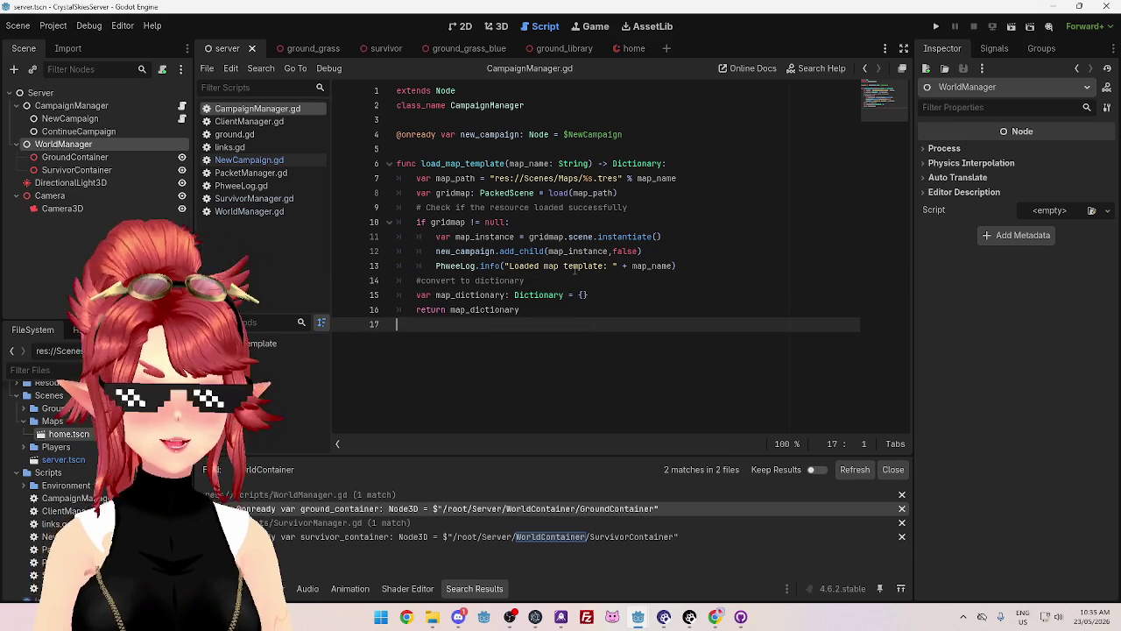
pyautogui.click(269, 162)
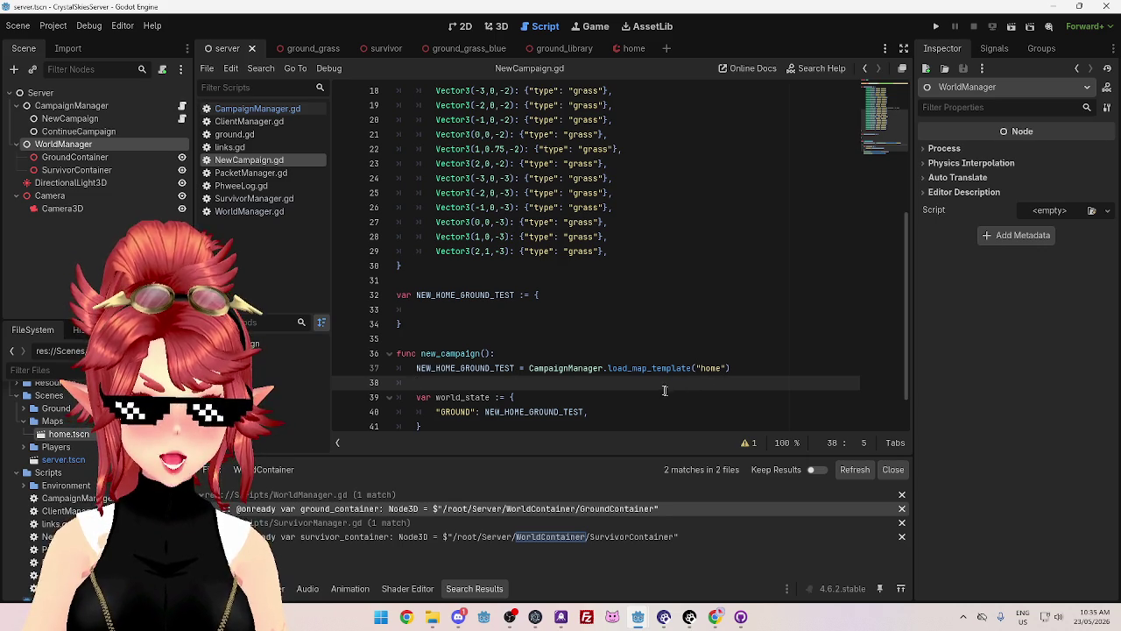
pyautogui.click(241, 108)
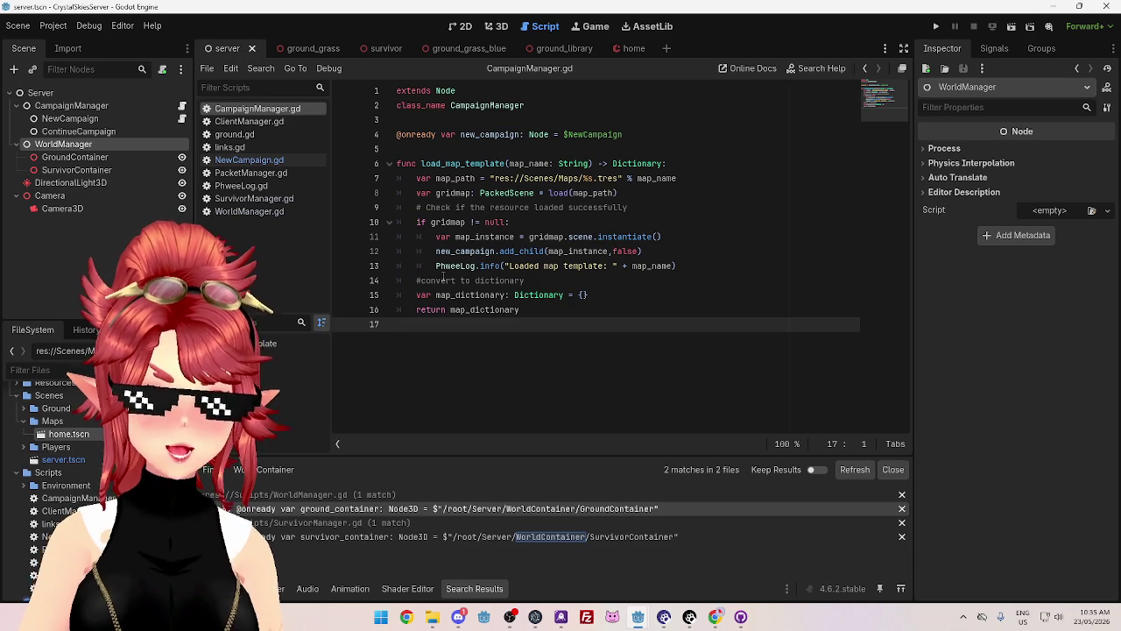
pyautogui.click(533, 279)
pyautogui.press('Return')
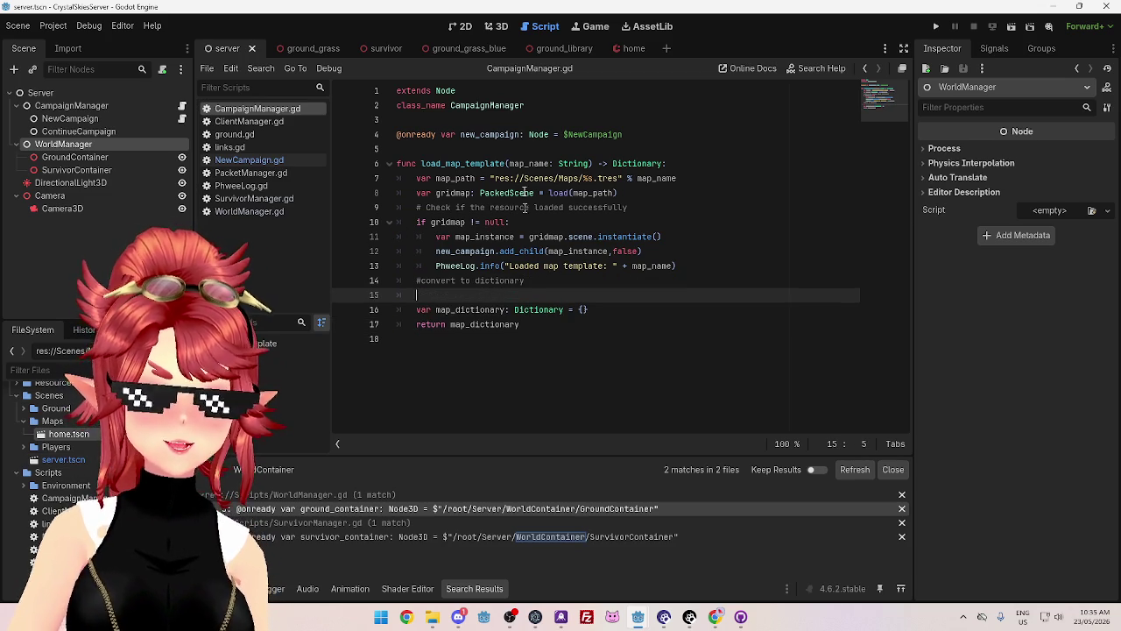
pyautogui.doubleClick(484, 236)
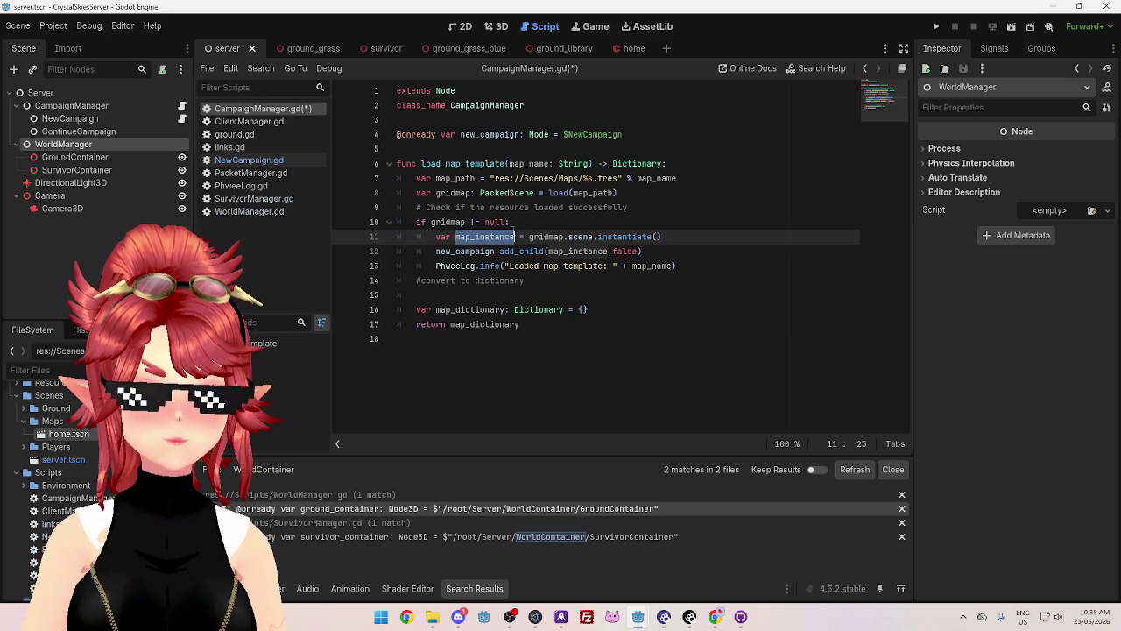
pyautogui.click(589, 310)
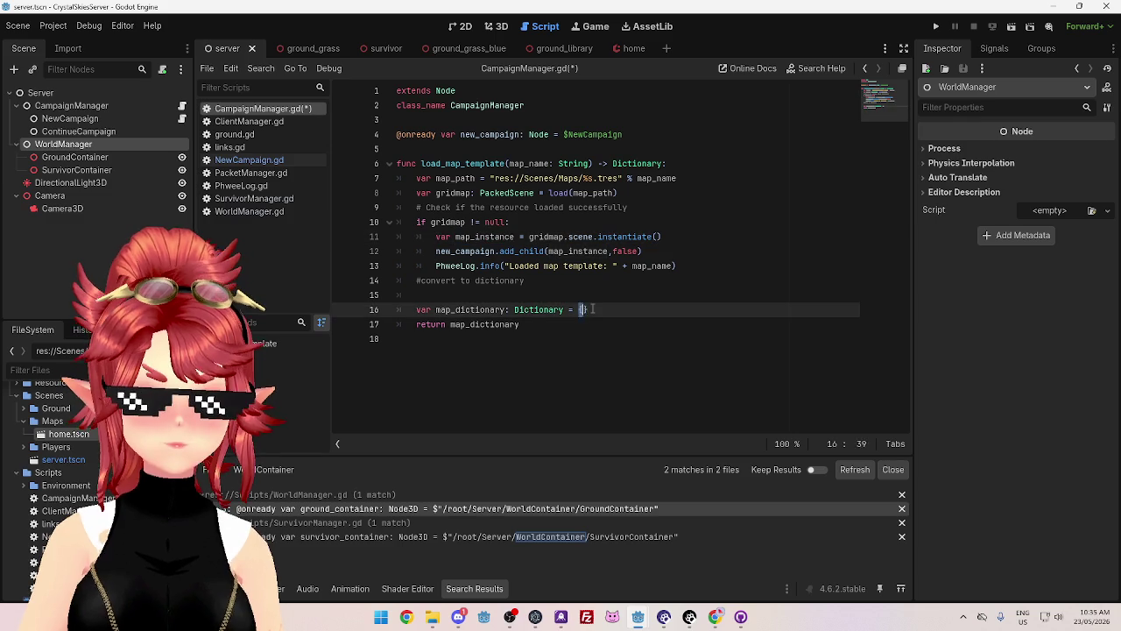
# - Look through the ground_library, ground_grass_blue and home scenes and NewCampaign.gd, then bring up the GridMap docs
pyautogui.click(560, 50)
pyautogui.click(461, 50)
pyautogui.click(624, 49)
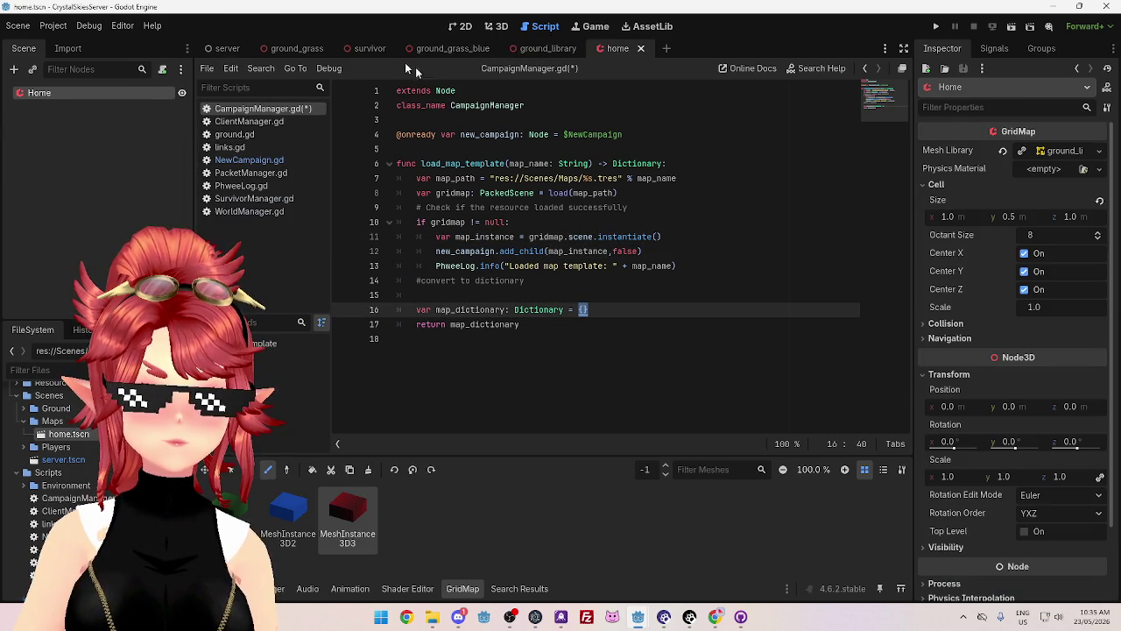
pyautogui.click(225, 48)
pyautogui.click(249, 160)
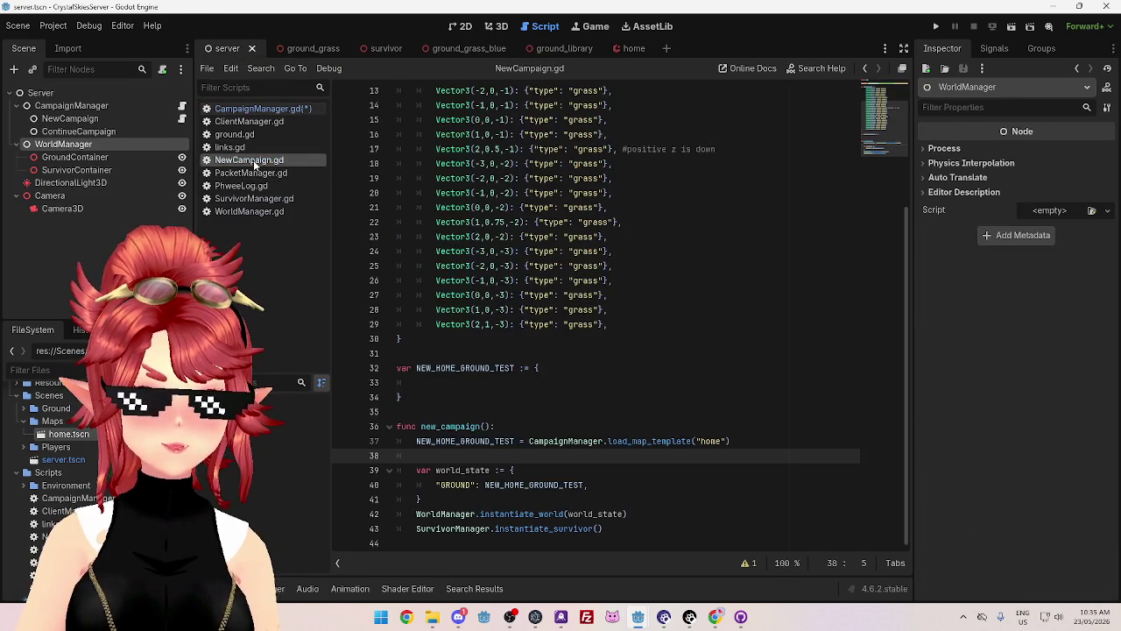
pyautogui.scroll(4, 431, 112)
pyautogui.scroll(-1, 394, 175)
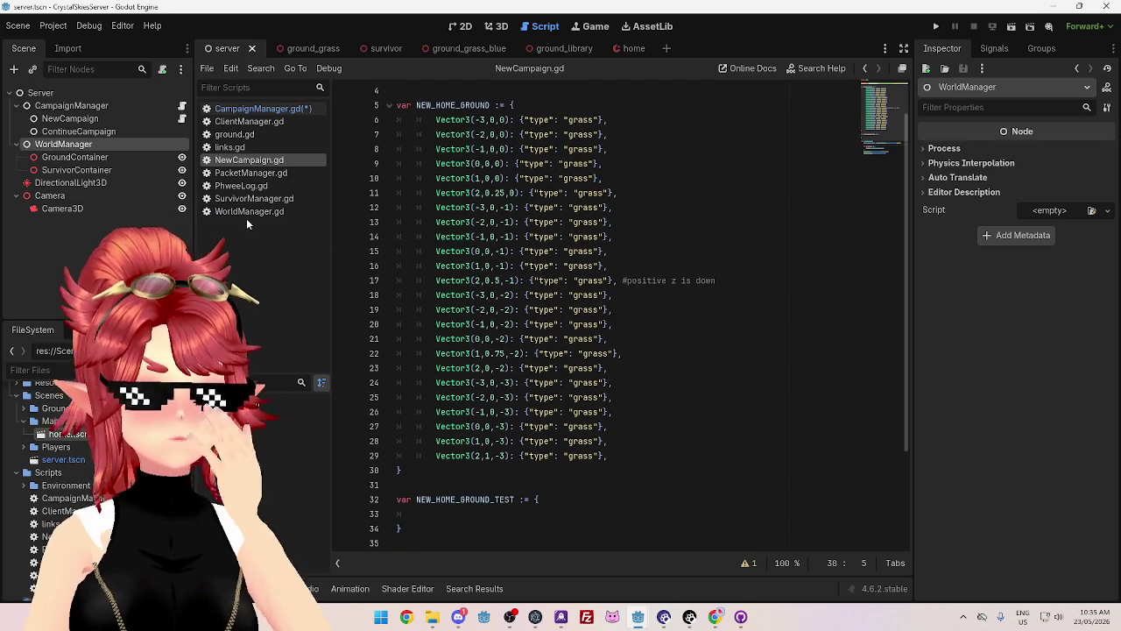
pyautogui.click(262, 109)
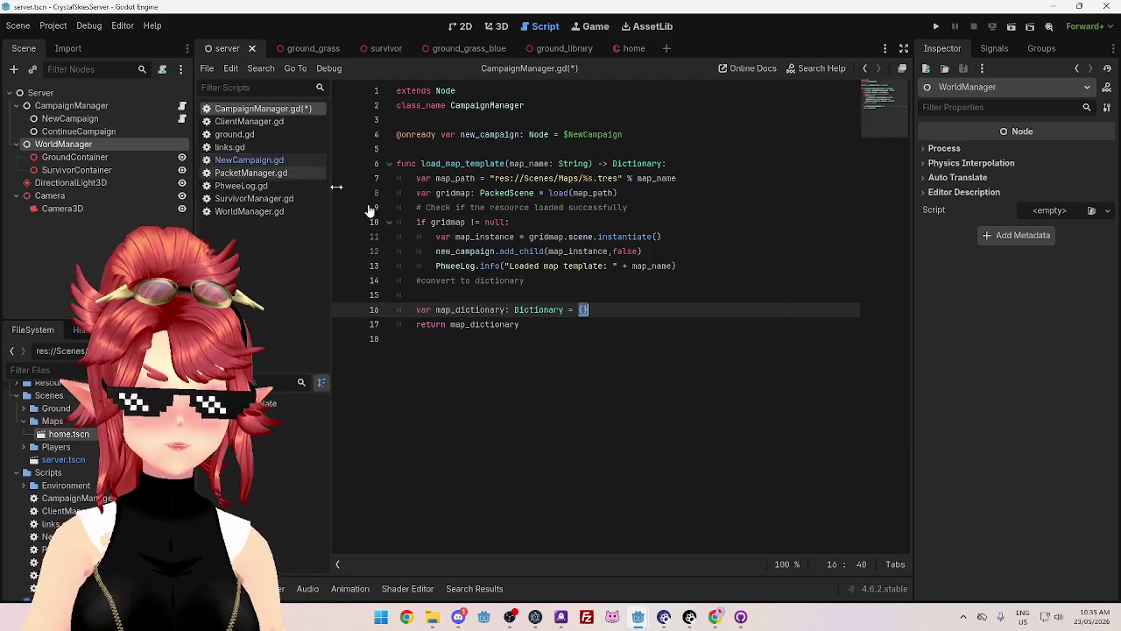
pyautogui.hotkey('alt', 'Tab')
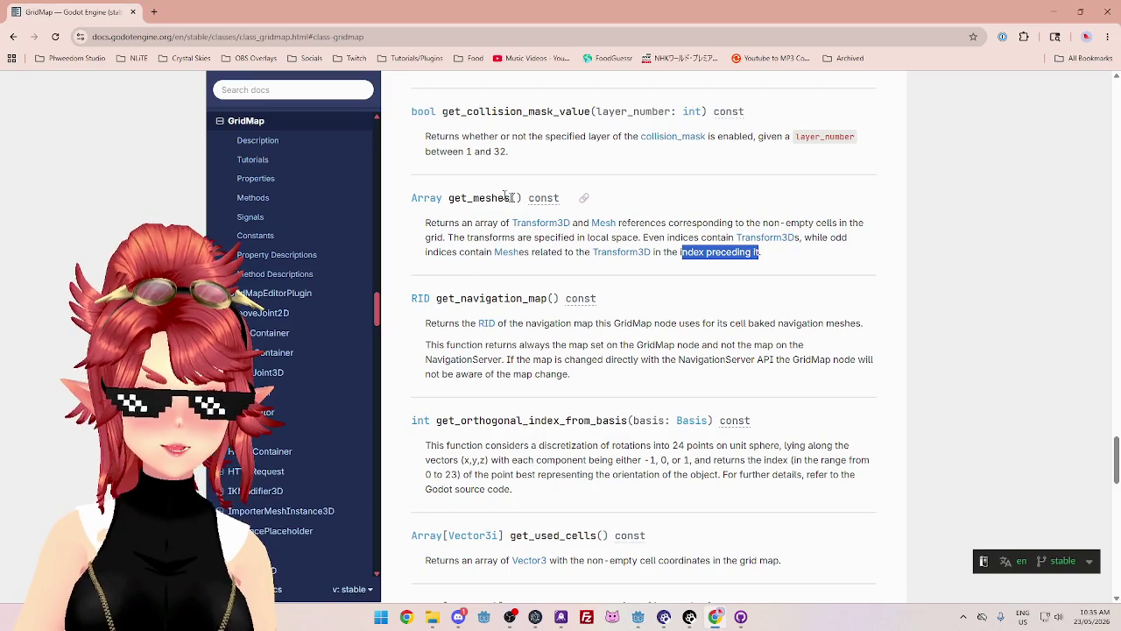
# - Highlight the get_meshes description, then return to the server project's CampaignManager.gd at line 15
pyautogui.moveTo(523, 198)
pyautogui.mouseDown()
pyautogui.moveTo(448, 198)
pyautogui.moveTo(495, 223)
pyautogui.mouseUp()
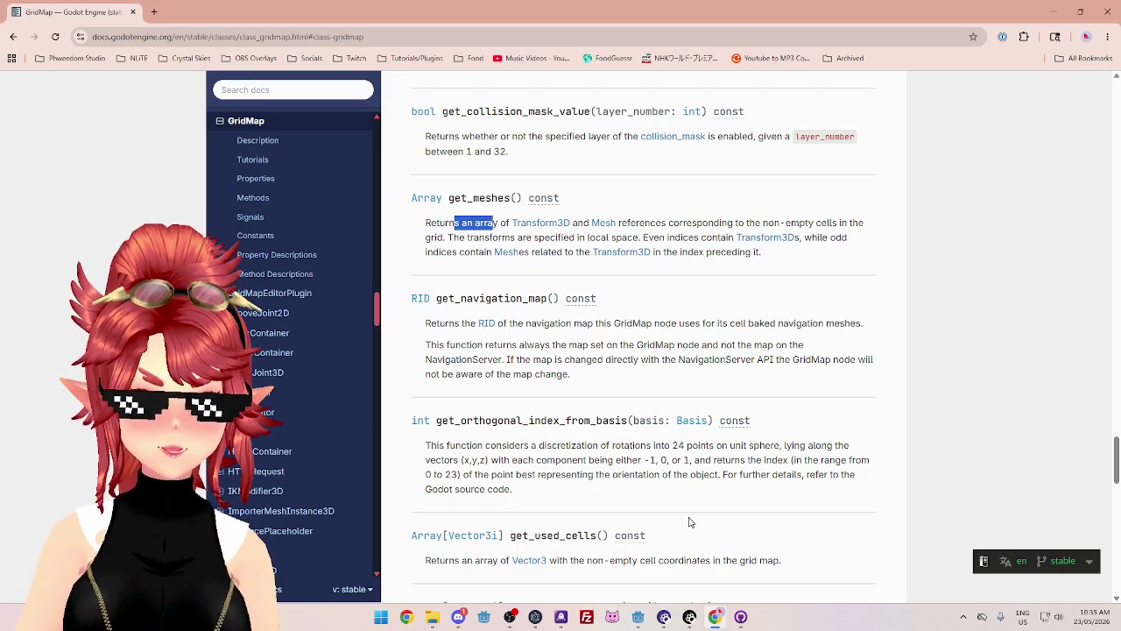
pyautogui.moveTo(639, 622)
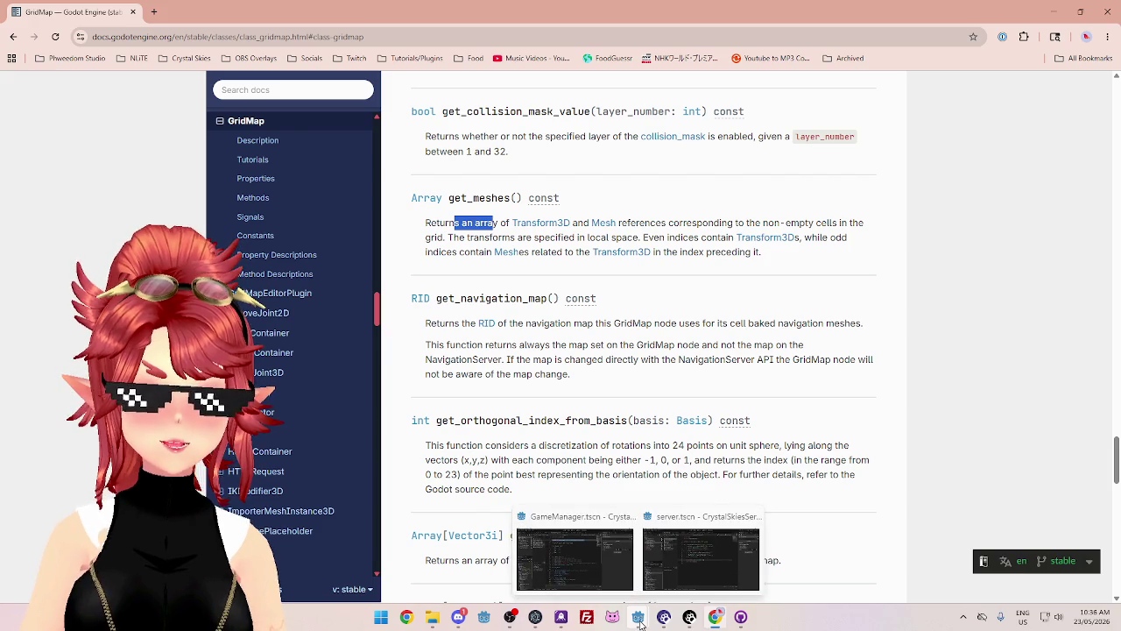
pyautogui.click(616, 566)
pyautogui.moveTo(638, 616)
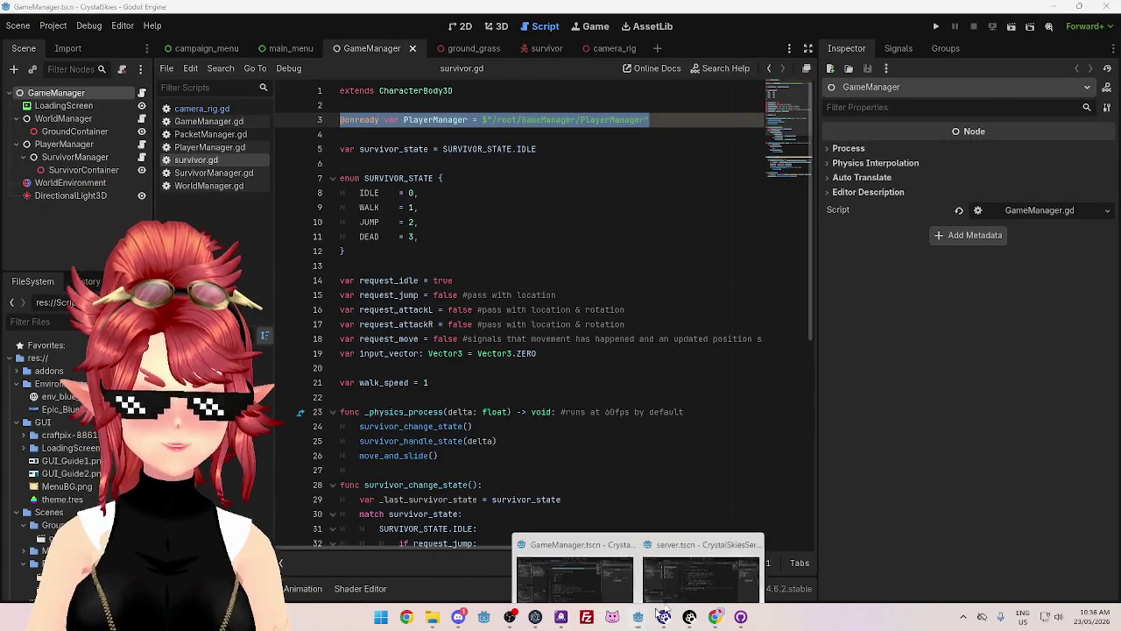
pyautogui.click(709, 565)
pyautogui.click(493, 294)
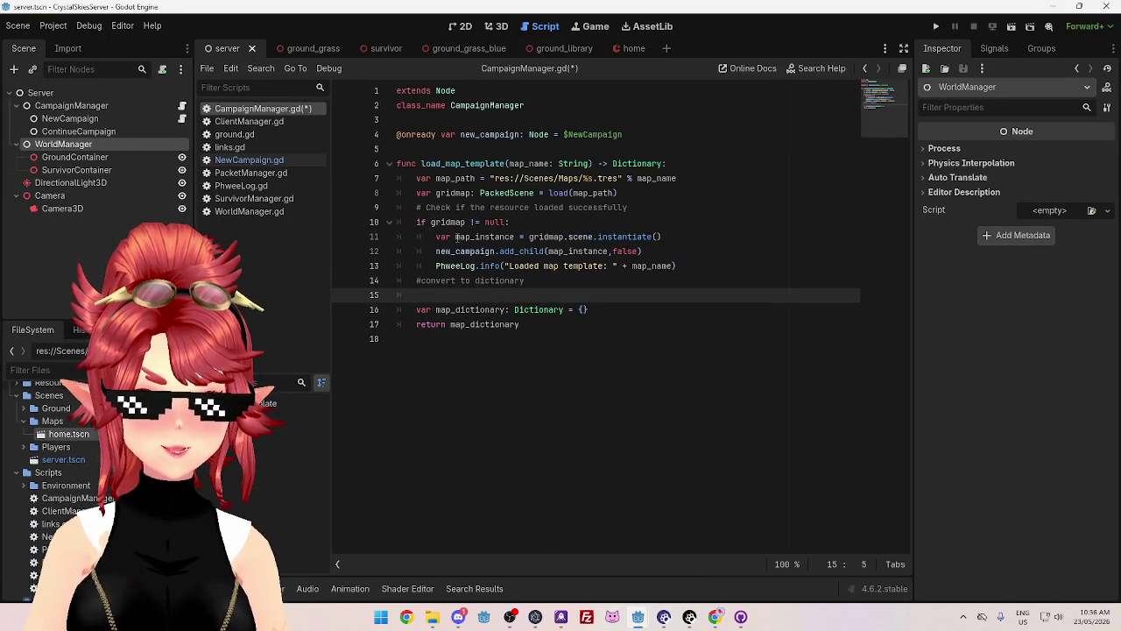
# - Paste map_instance onto line 15 under the comment
pyautogui.moveTo(454, 237); pyautogui.dragTo(516, 236)
pyautogui.hotkey('ctrl', 'c')
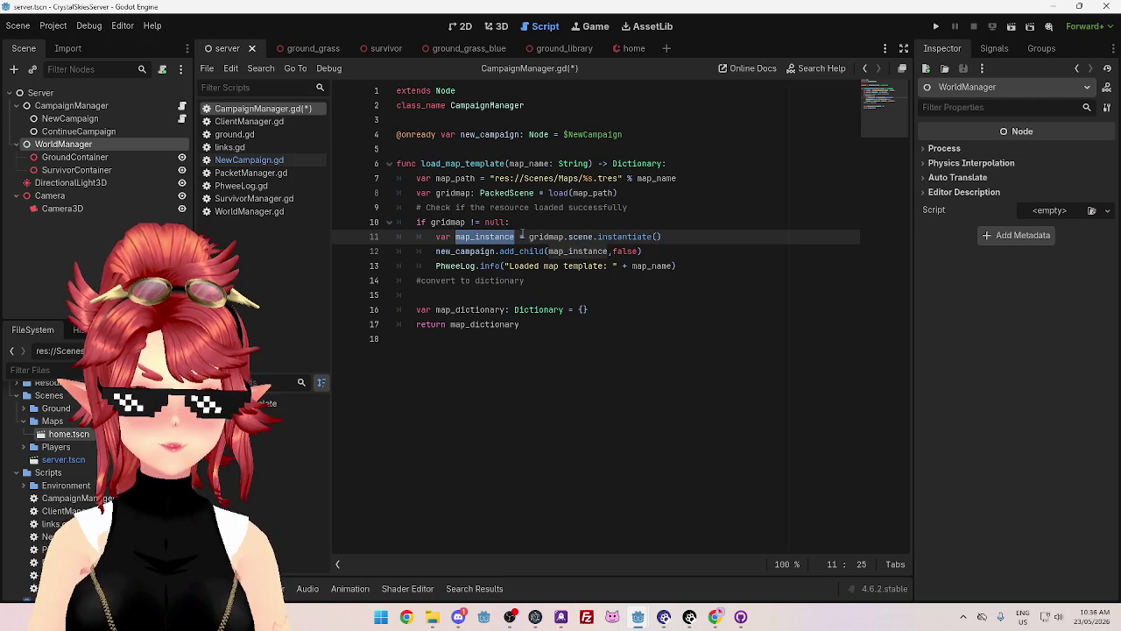
pyautogui.click(478, 294)
pyautogui.hotkey('ctrl', 'v')
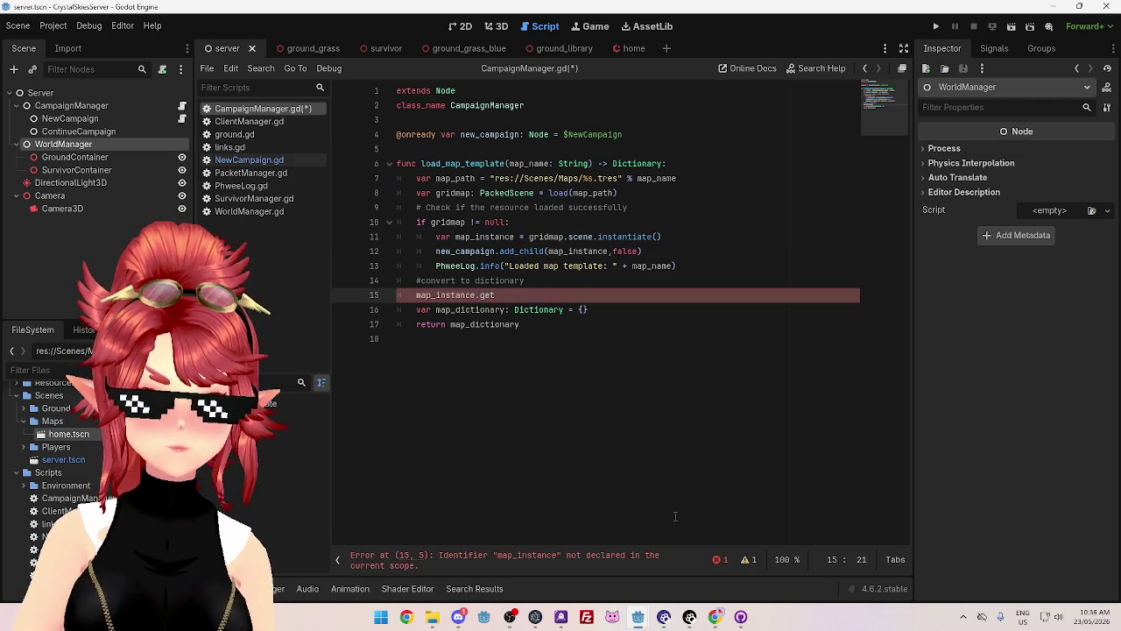
# - Copy var map_instance onto a new line after line 8
pyautogui.click(715, 619)
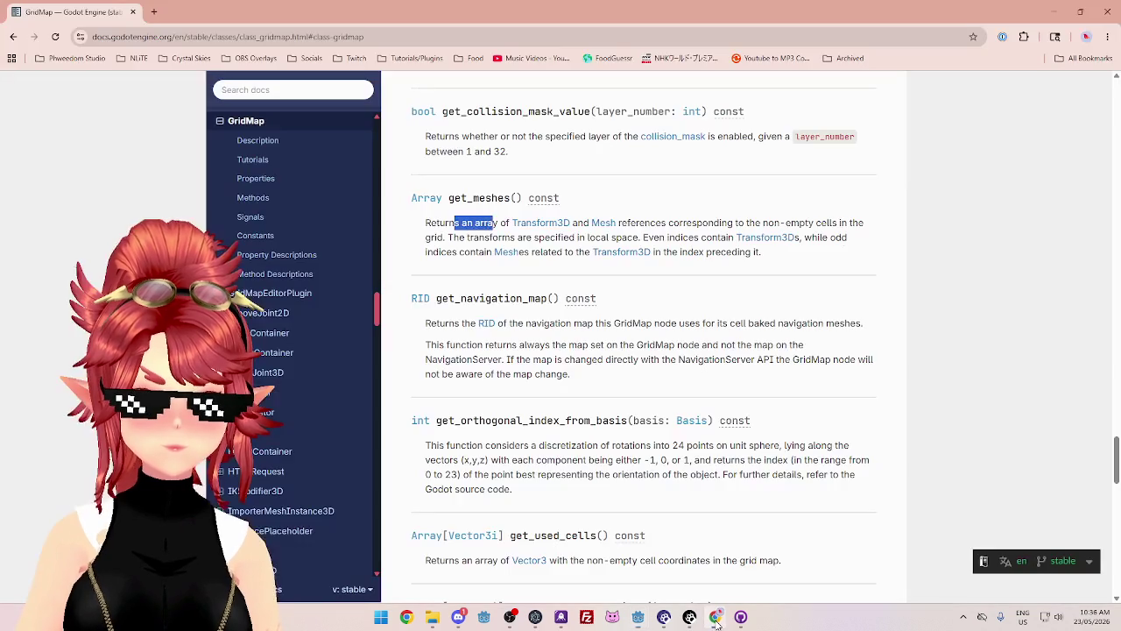
pyautogui.click(715, 619)
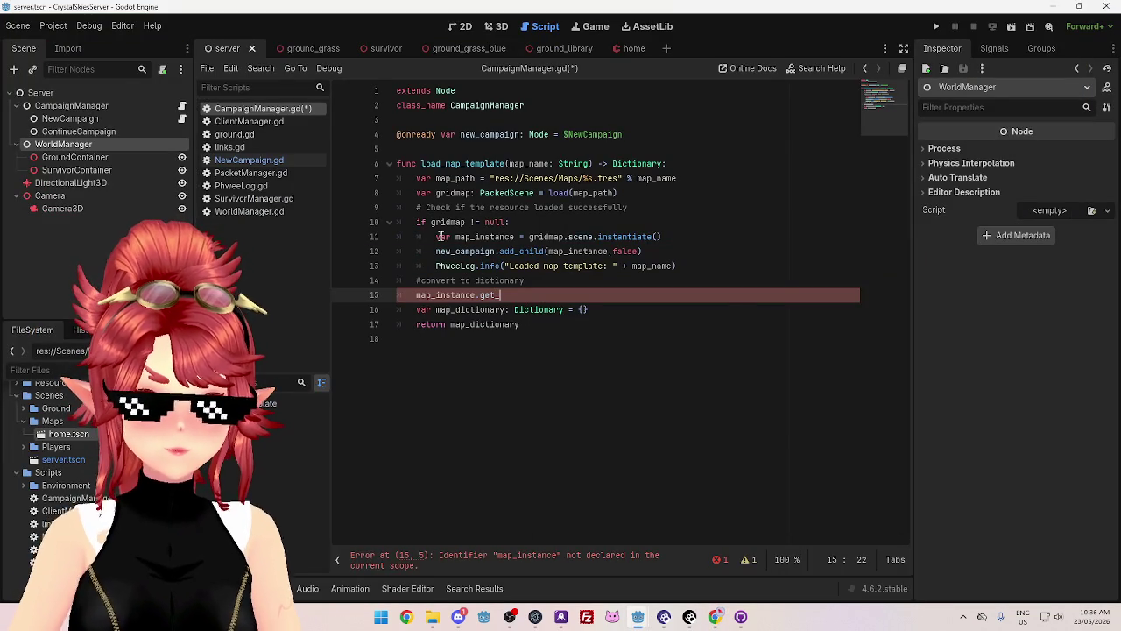
pyautogui.moveTo(436, 236); pyautogui.dragTo(515, 236)
pyautogui.hotkey('ctrl', 'c')
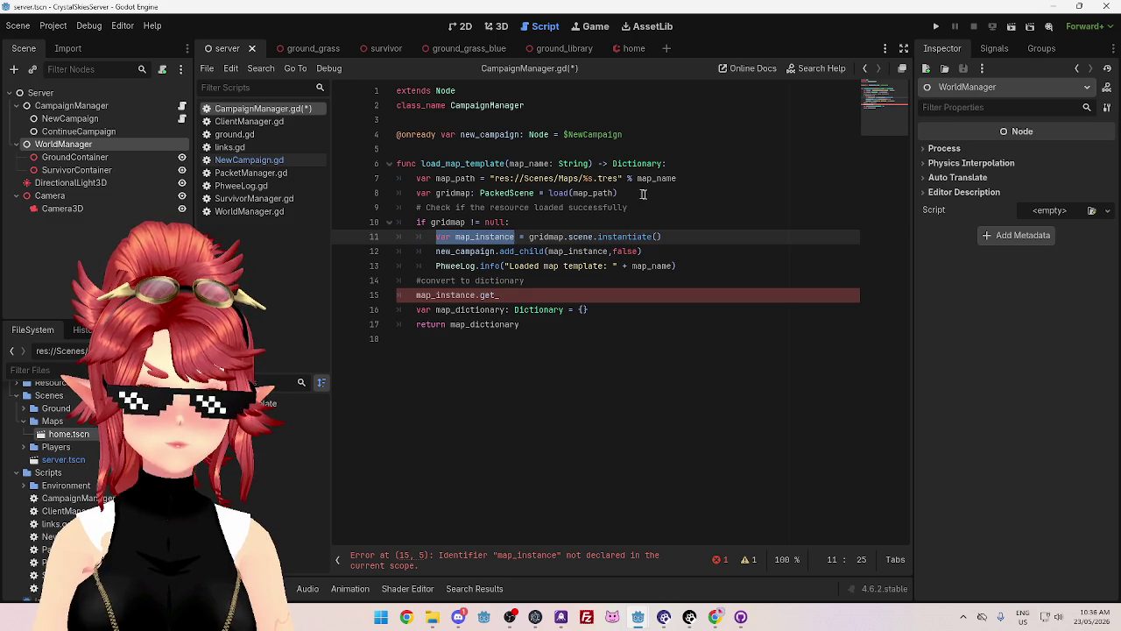
pyautogui.click(636, 193)
pyautogui.press('Return')
pyautogui.hotkey('ctrl', 'v')
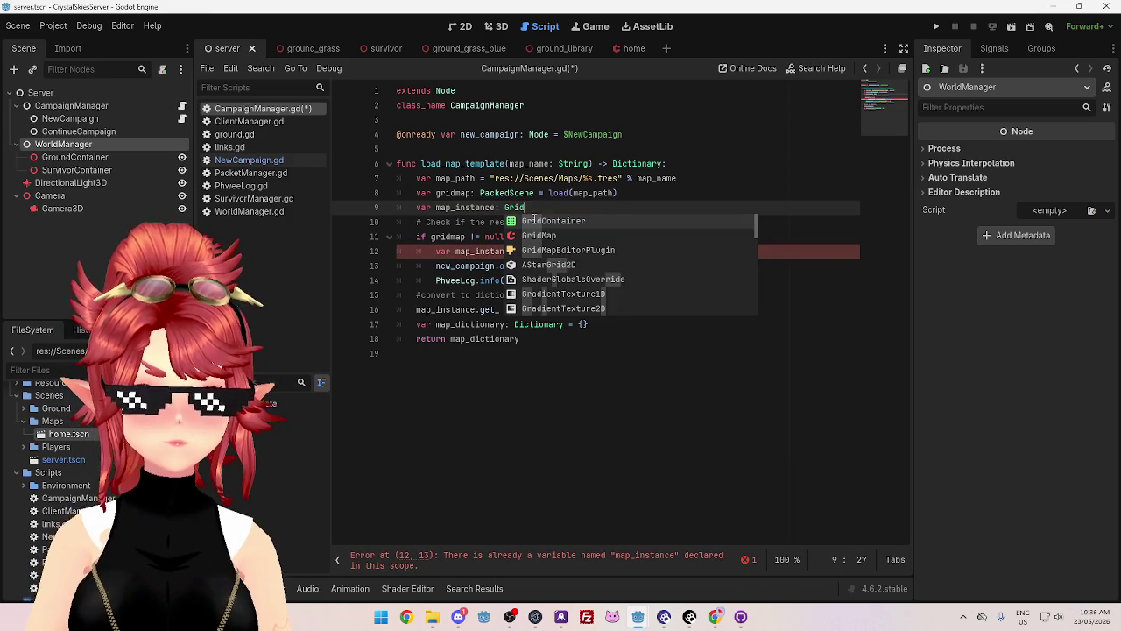
# - Type the new variable as GridMap and delete the duplicate var on line 12
pyautogui.press('Down')
pyautogui.press('Return')
pyautogui.click(569, 237)
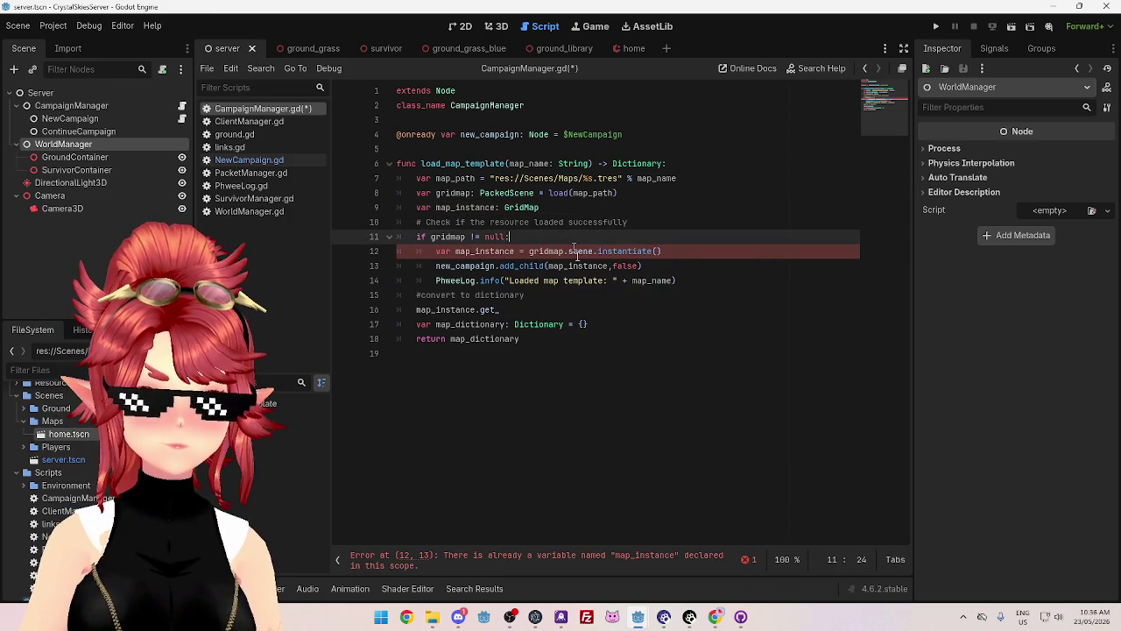
pyautogui.click(561, 251)
pyautogui.moveTo(433, 252); pyautogui.dragTo(455, 251)
pyautogui.press('BackSpace')
pyautogui.click(615, 303)
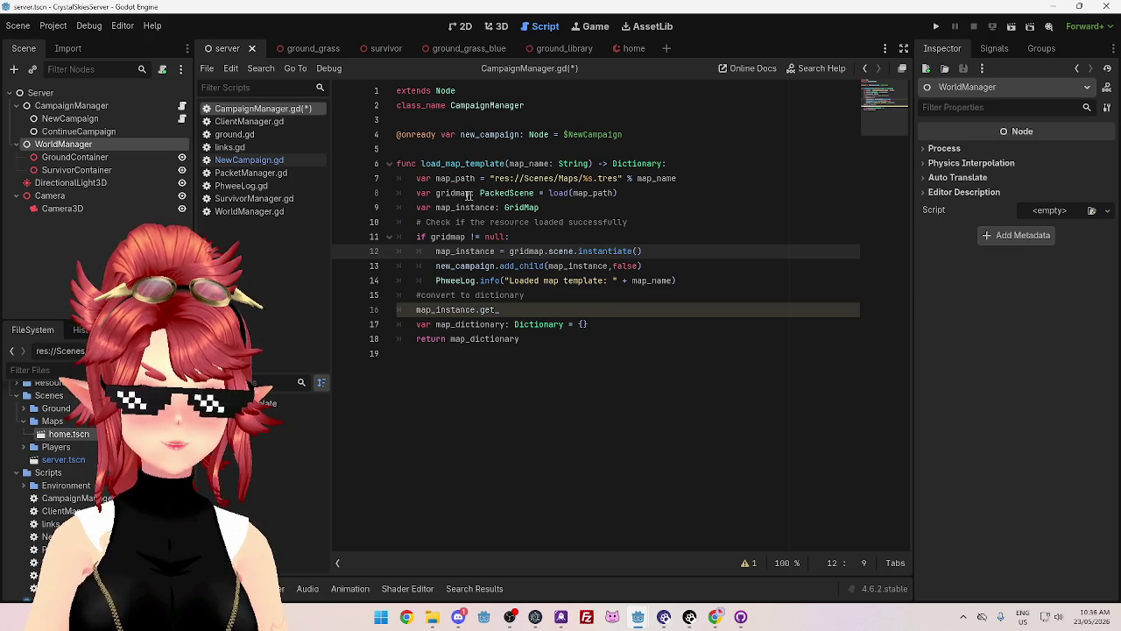
# - Rename the loaded resource to map_scene and use it in the instantiate line and null check
pyautogui.moveTo(435, 193); pyautogui.dragTo(449, 193)
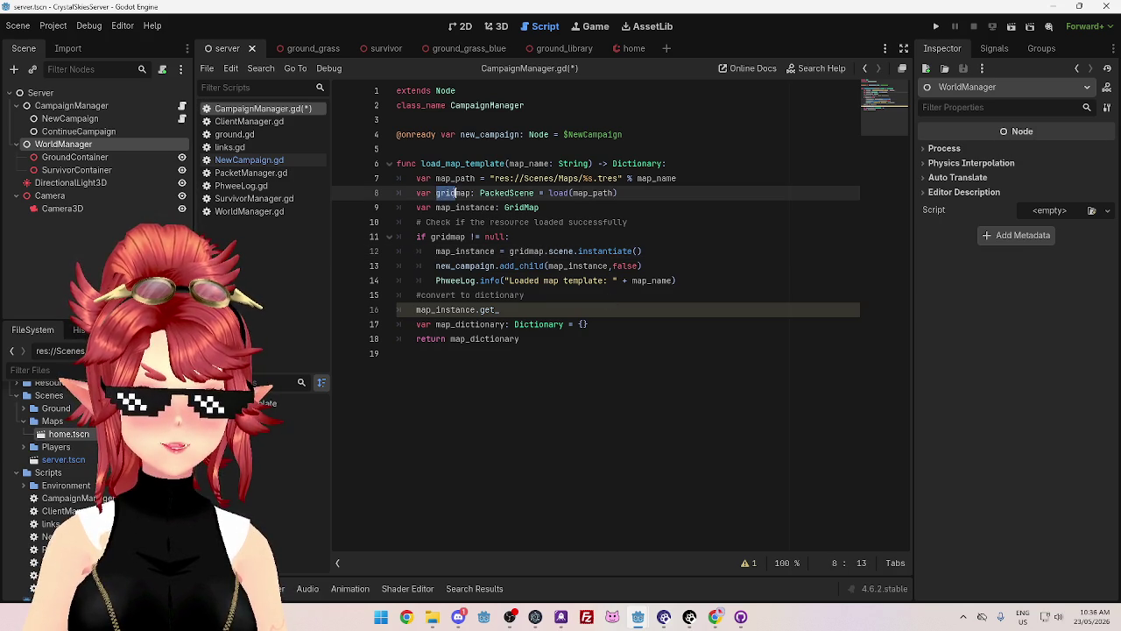
pyautogui.press('BackSpace')
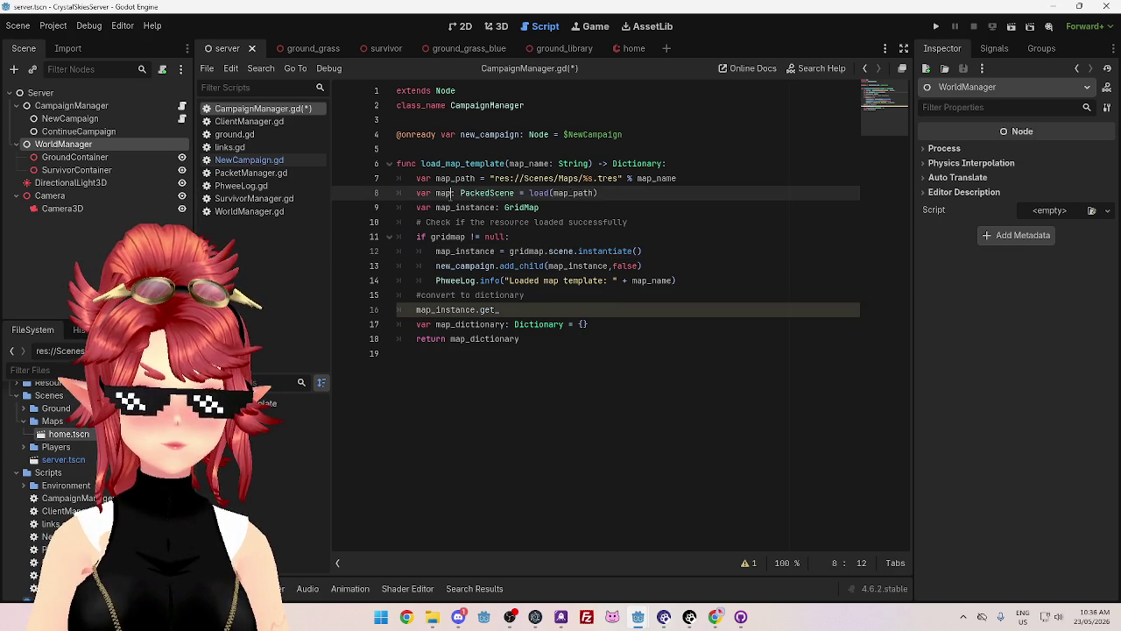
pyautogui.write('_scene')
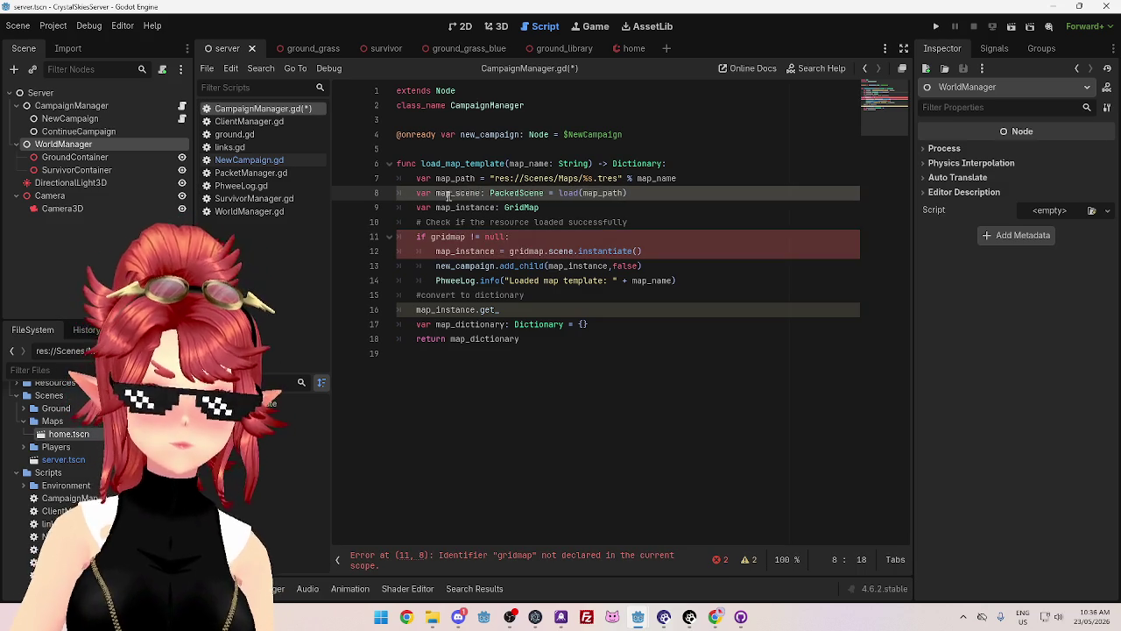
pyautogui.moveTo(435, 193); pyautogui.dragTo(483, 193)
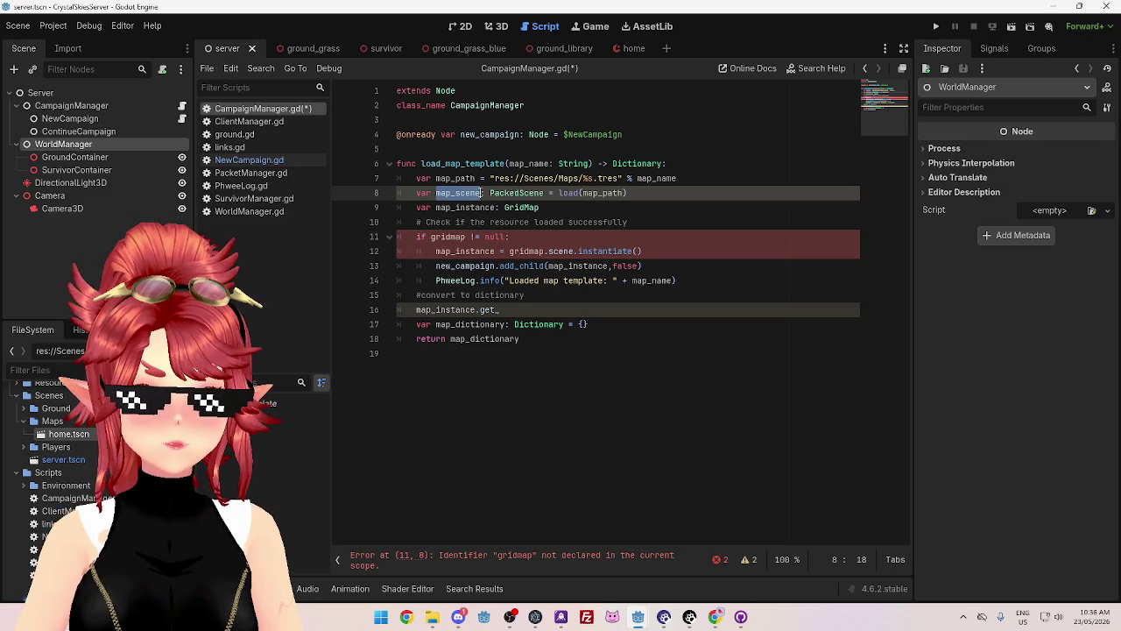
pyautogui.hotkey('ctrl', 'c')
pyautogui.doubleClick(511, 252)
pyautogui.hotkey('ctrl', 'v')
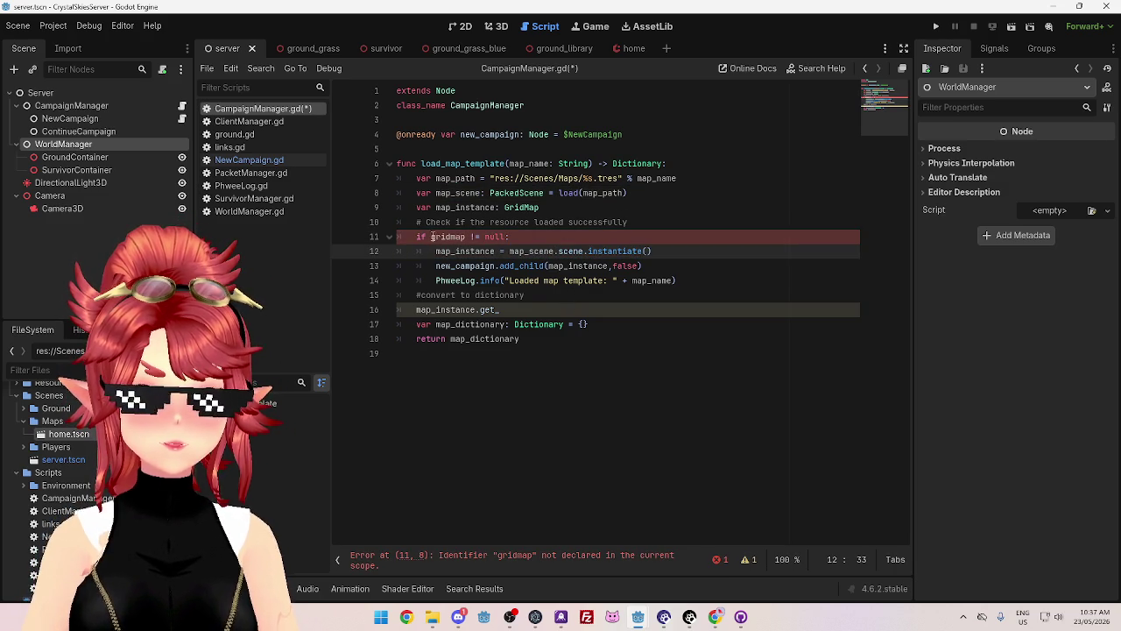
pyautogui.doubleClick(434, 236)
pyautogui.hotkey('ctrl', 'v')
# - Rename map_instance to gridmap in its declaration and on lines 12, 13 and 16
pyautogui.click(572, 211)
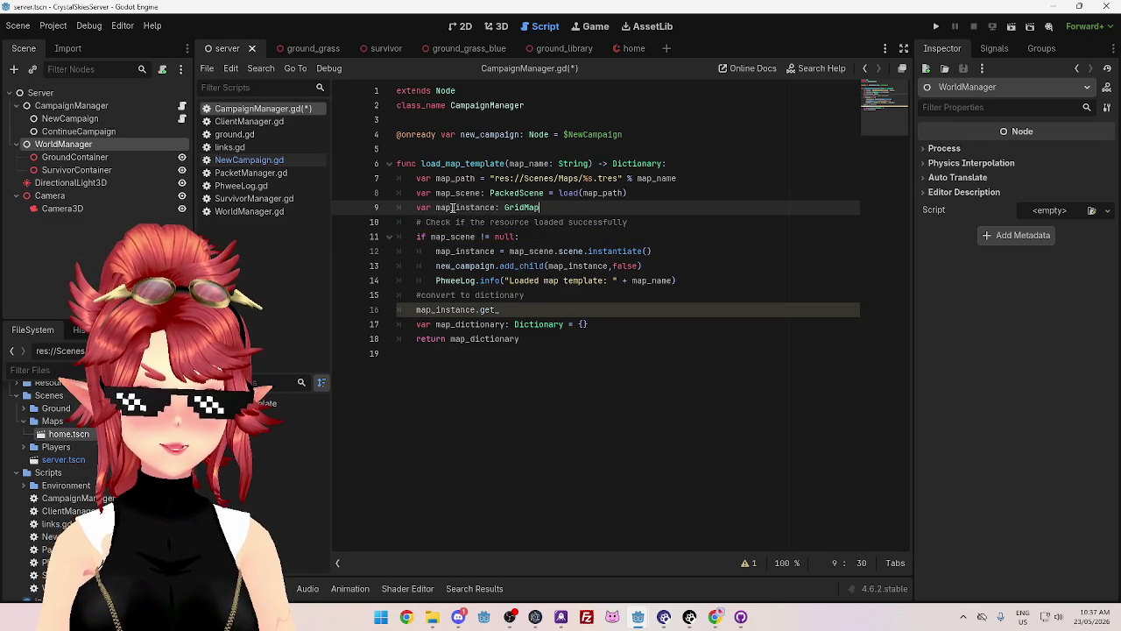
pyautogui.write('grid')
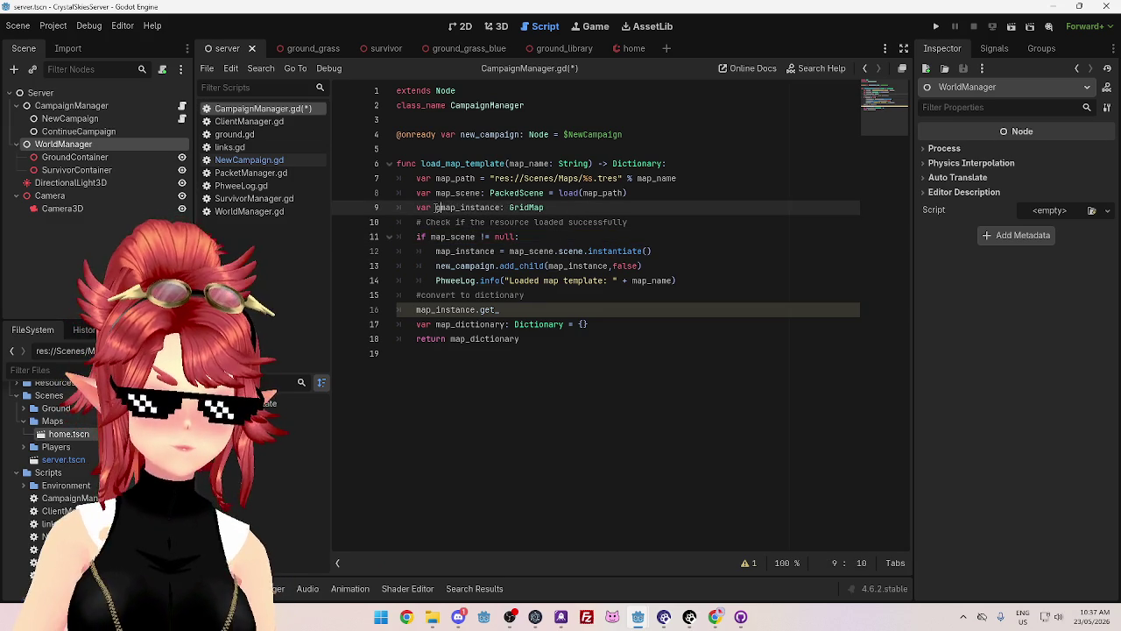
pyautogui.press('Delete')
pyautogui.press('Delete')
pyautogui.press('Delete')
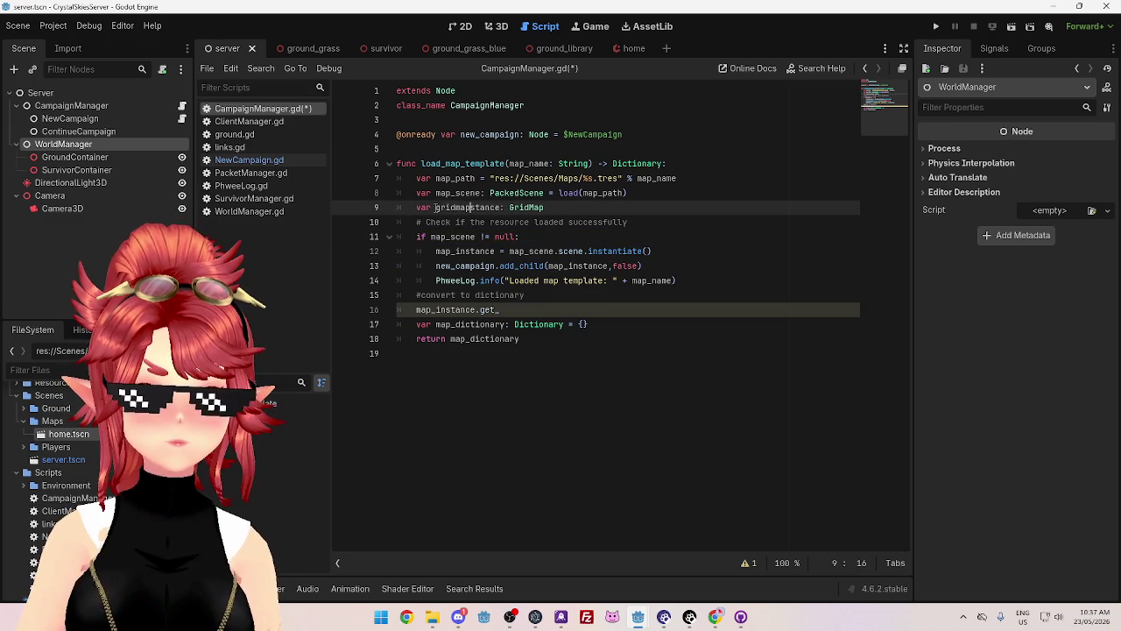
pyautogui.moveTo(436, 208); pyautogui.dragTo(473, 208)
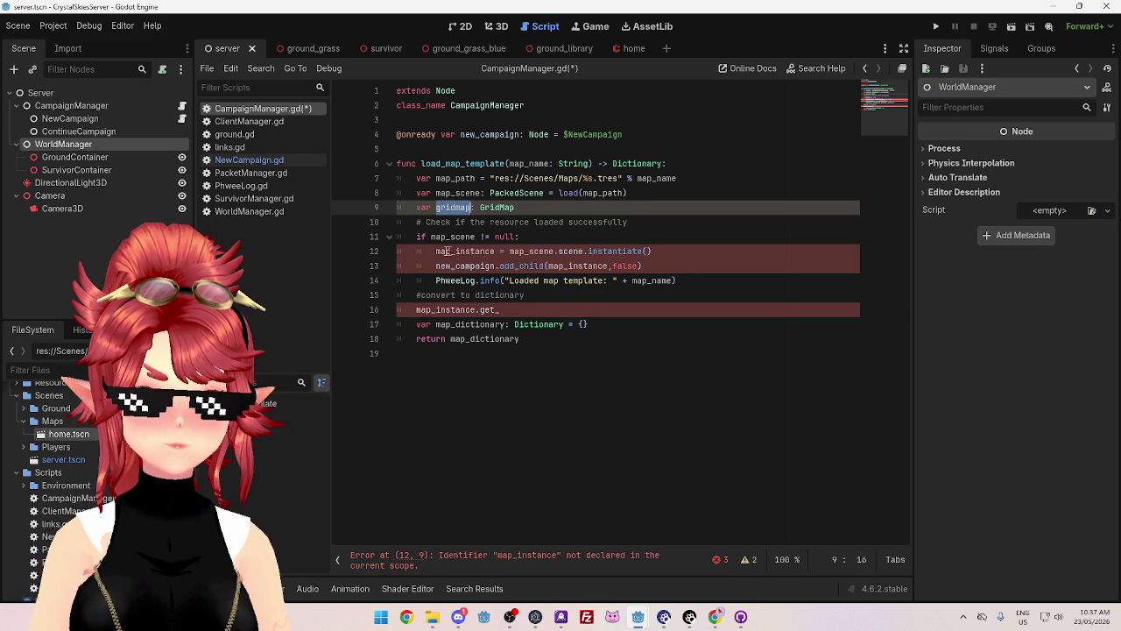
pyautogui.hotkey('ctrl', 'c')
pyautogui.doubleClick(452, 251)
pyautogui.hotkey('ctrl', 'v')
pyautogui.doubleClick(573, 266)
pyautogui.hotkey('ctrl', 'v')
pyautogui.doubleClick(455, 310)
pyautogui.hotkey('ctrl', 'v')
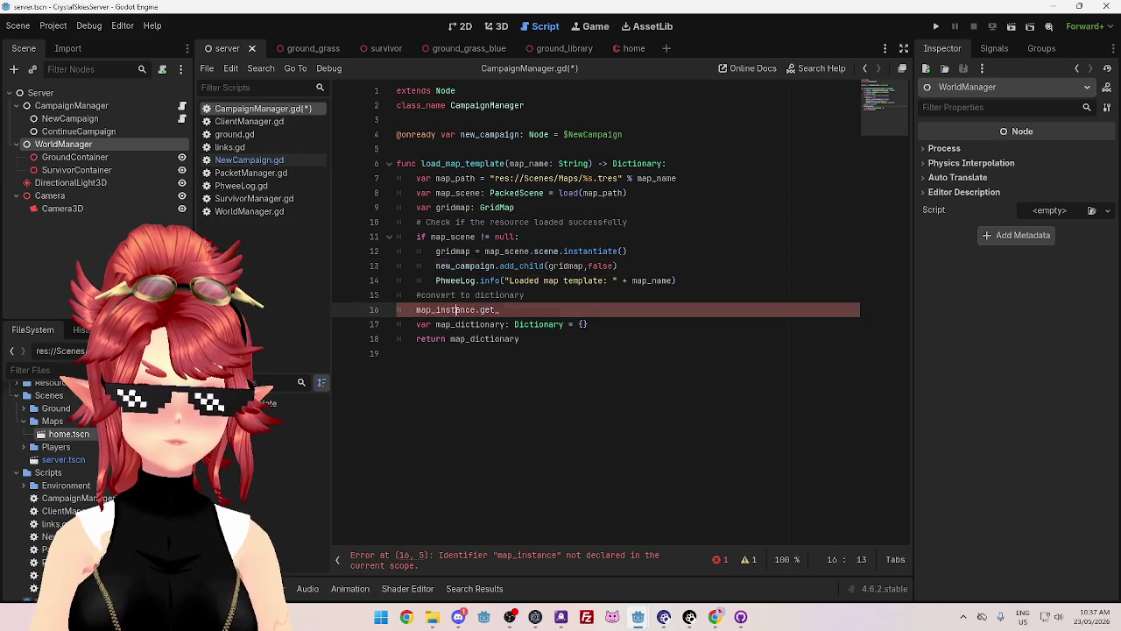
pyautogui.click(655, 351)
pyautogui.click(492, 310)
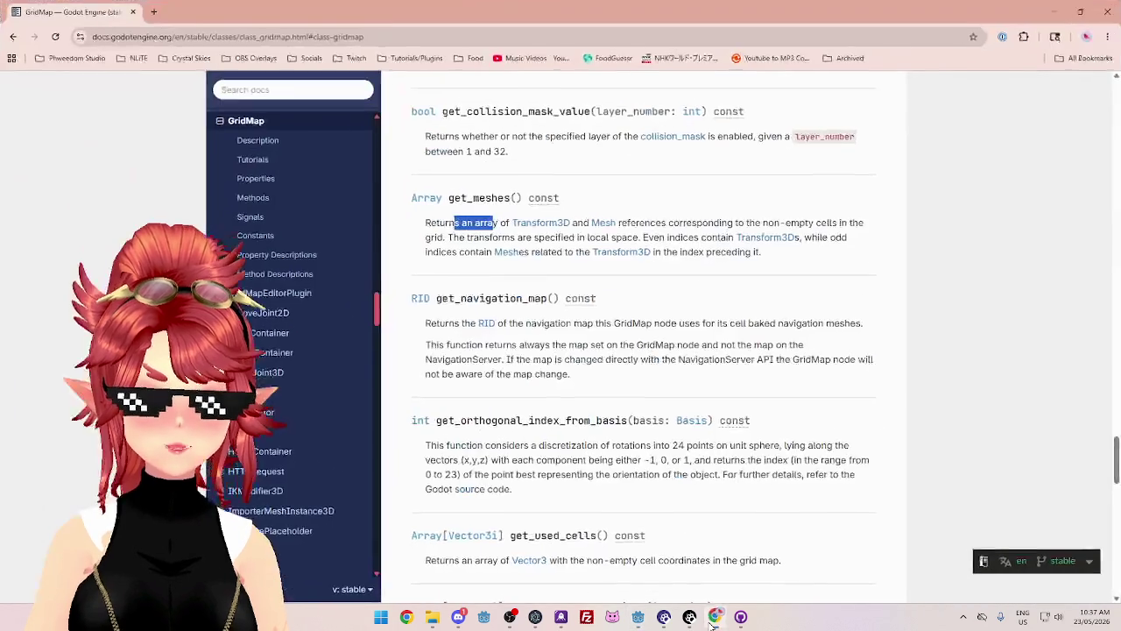
pyautogui.click(716, 617)
pyautogui.click(716, 616)
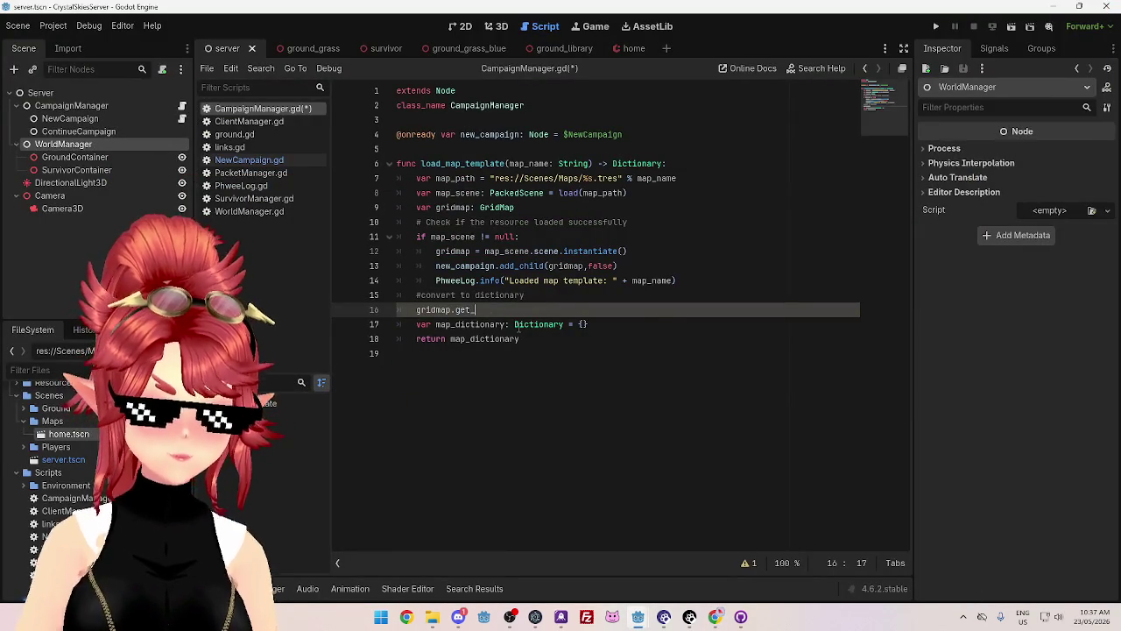
# - Complete line 16 as gridmap.get_meshes() and add a new line below it
pyautogui.hotkey('ctrl', 'space')
pyautogui.write('mes')
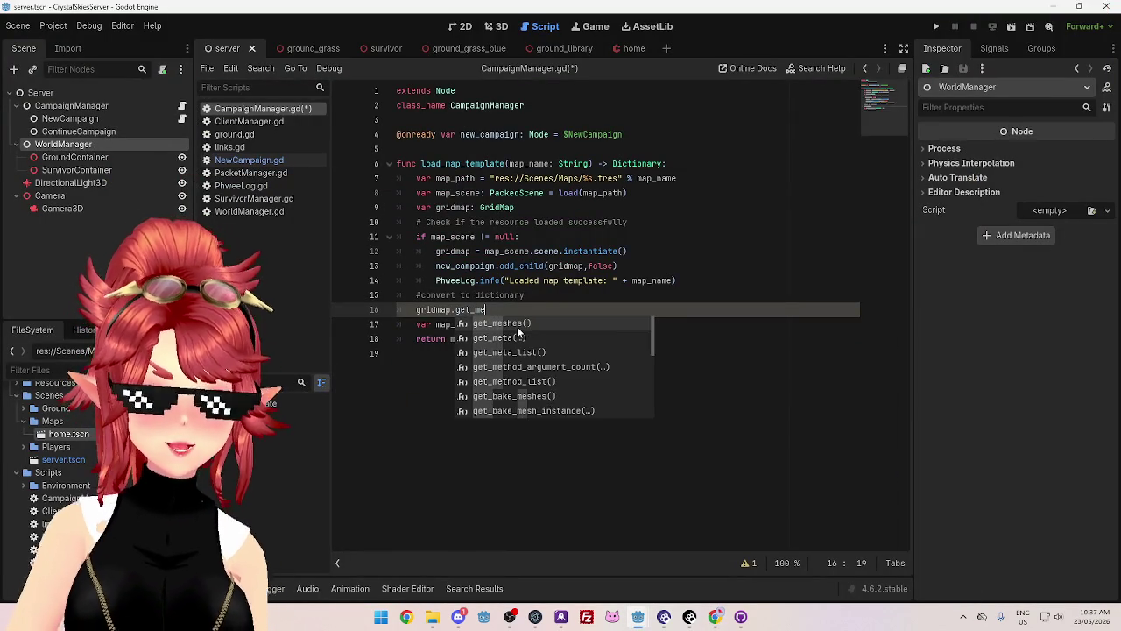
pyautogui.press('Return')
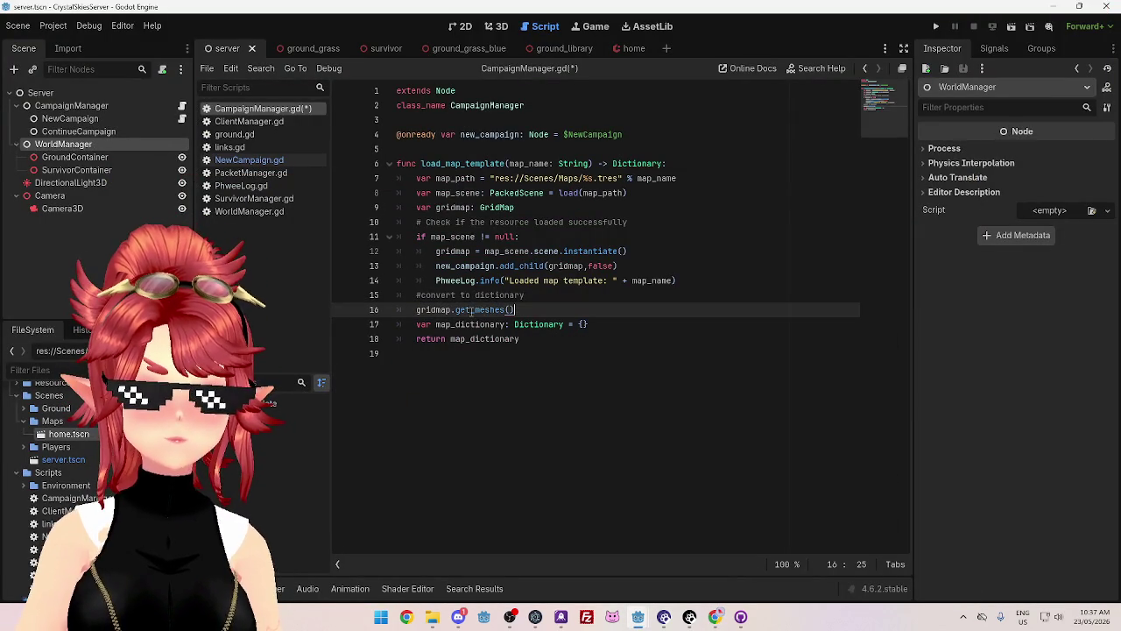
pyautogui.moveTo(501, 312)
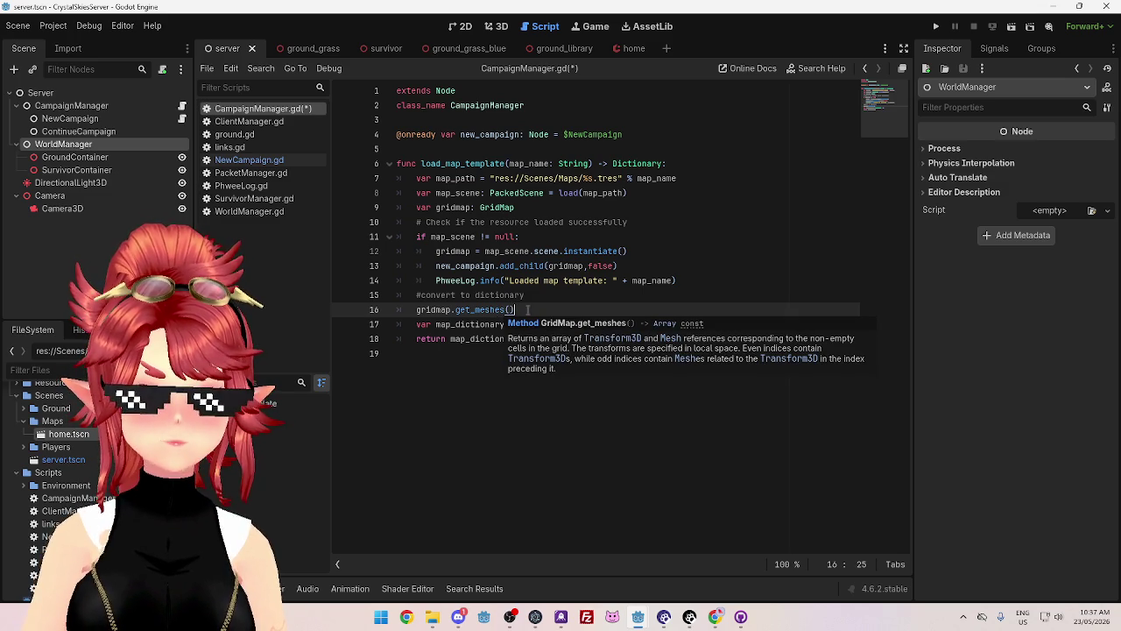
pyautogui.press('Return')
pyautogui.write('print()')
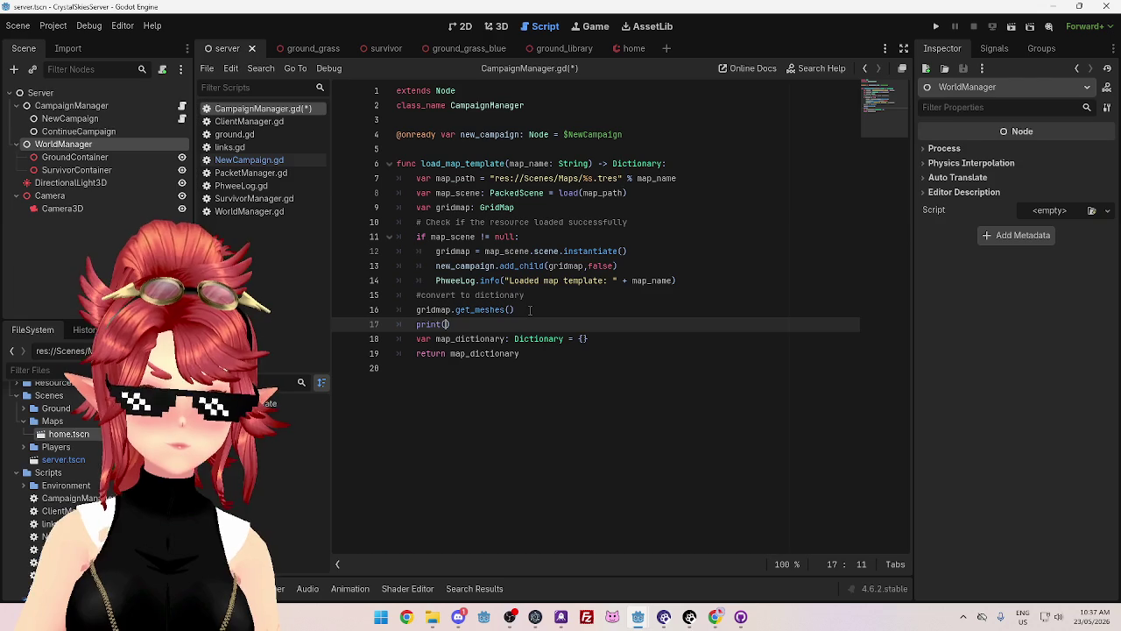
# - Turn line 16 into 'var tiles: Array = gridmap.get_meshes()'
pyautogui.click(417, 311)
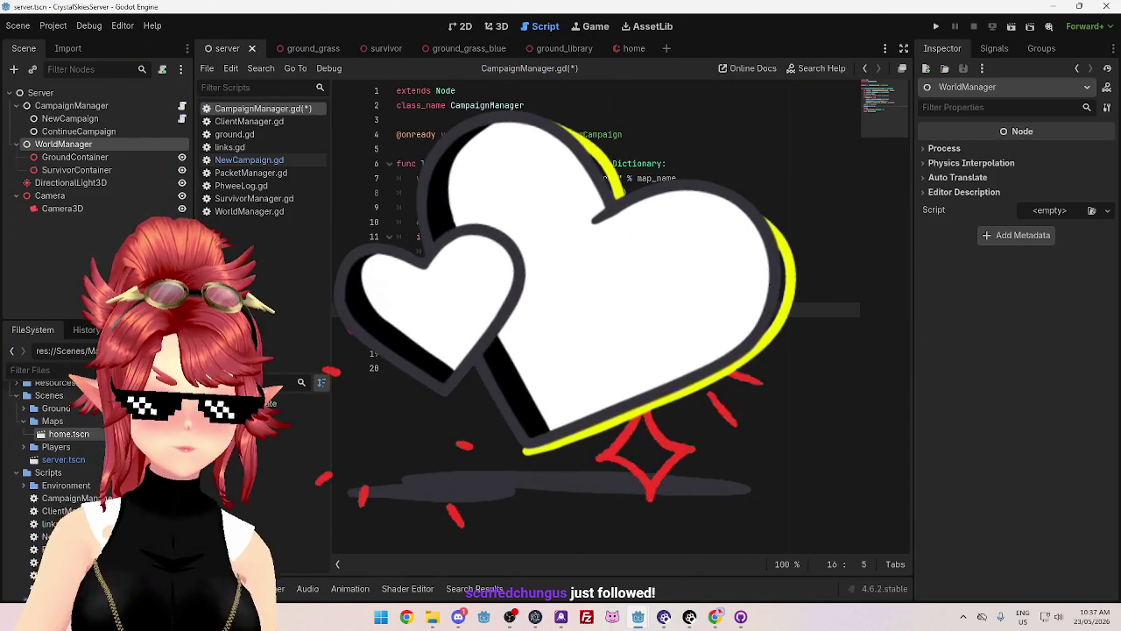
pyautogui.write('e')
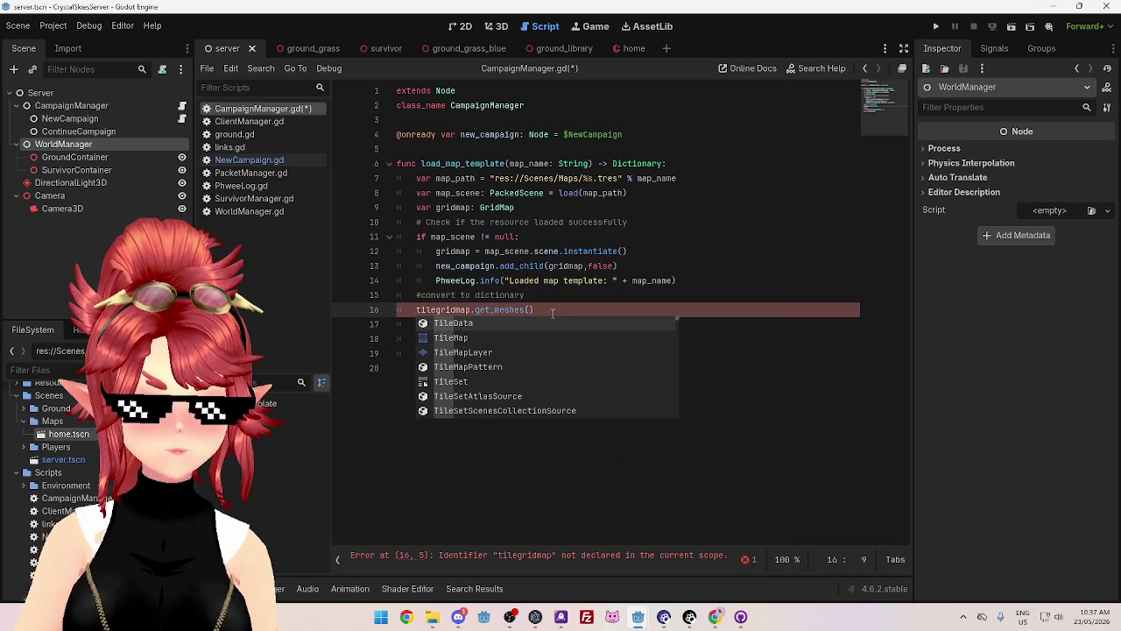
pyautogui.write('s =')
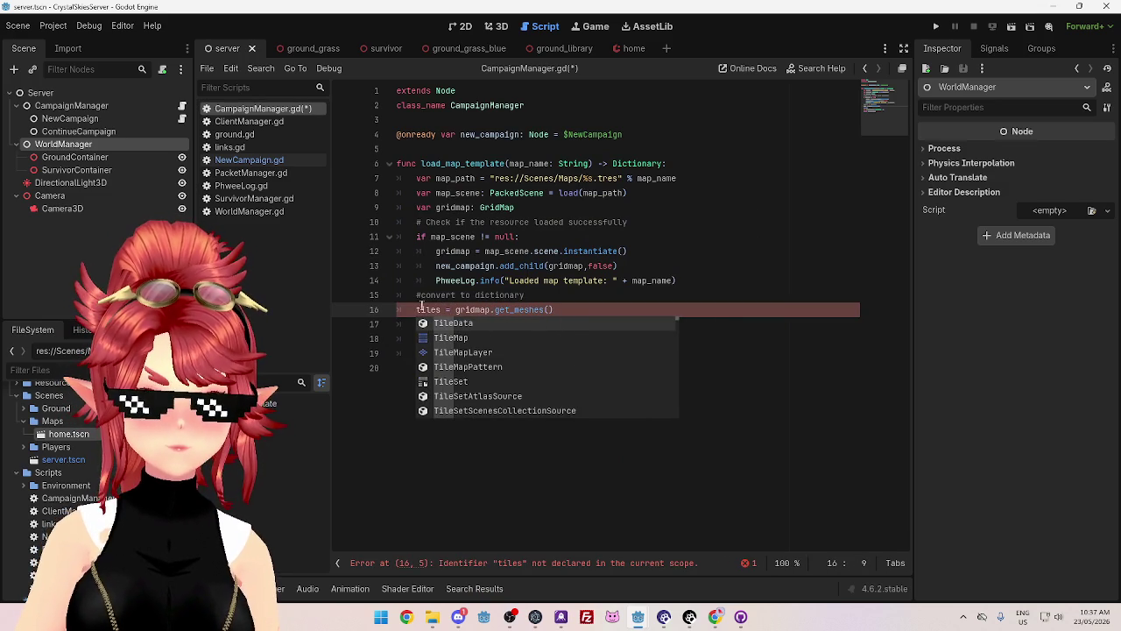
pyautogui.click(417, 310)
pyautogui.write('var')
pyautogui.click(460, 309)
pyautogui.write(': Array')
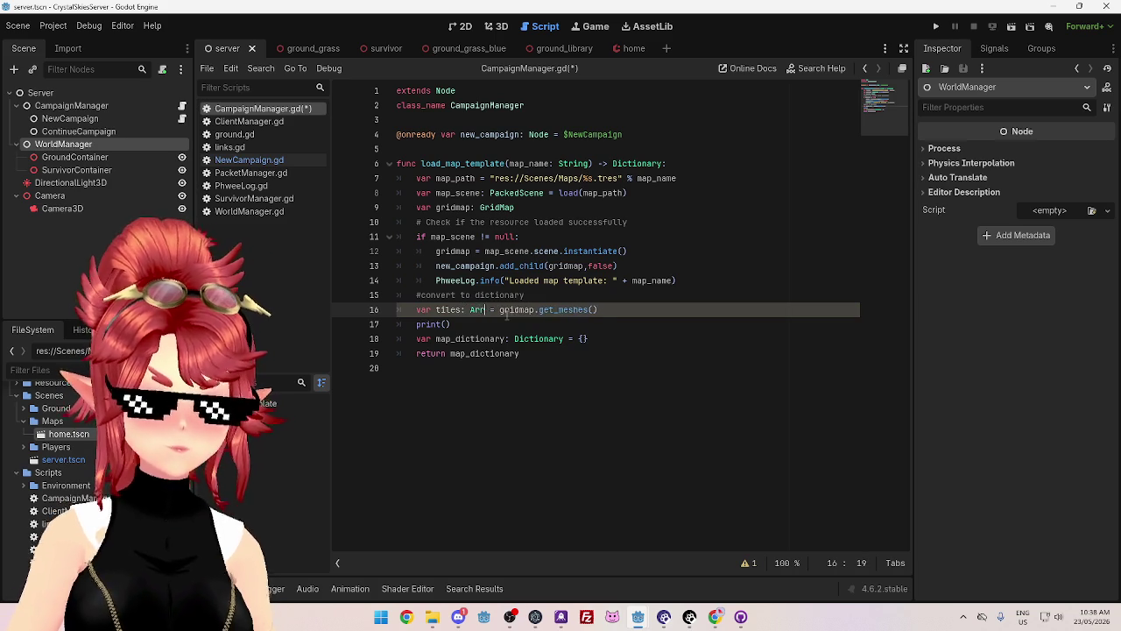
pyautogui.click(537, 280)
pyautogui.moveTo(581, 309)
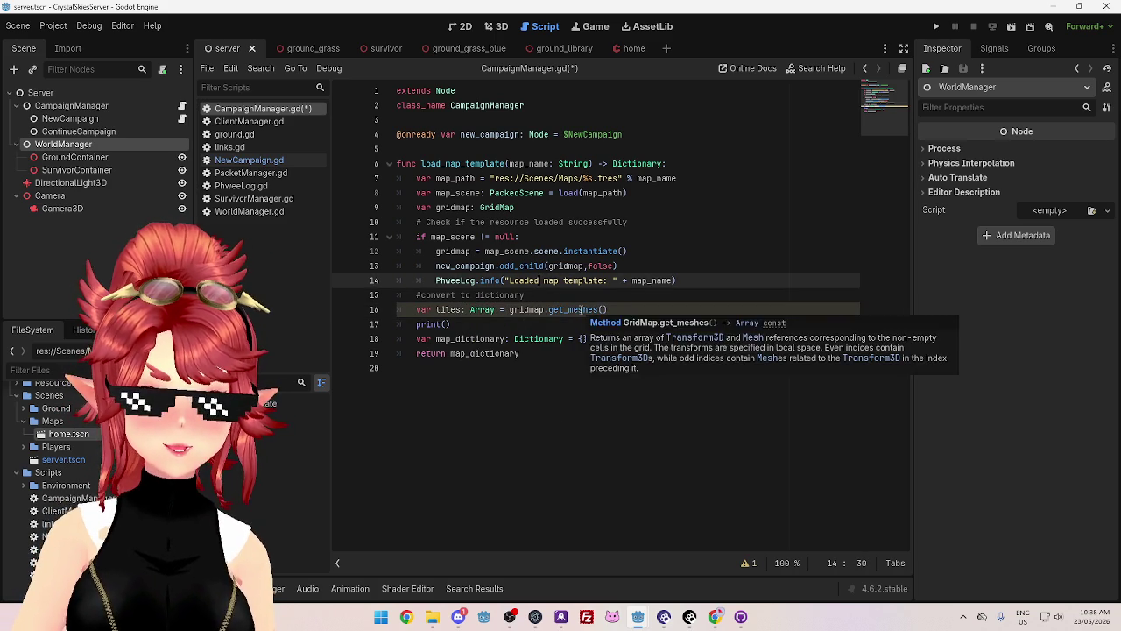
# - Put tiles into the print call, then switch to the GameManager project window
pyautogui.moveTo(436, 309); pyautogui.dragTo(462, 309)
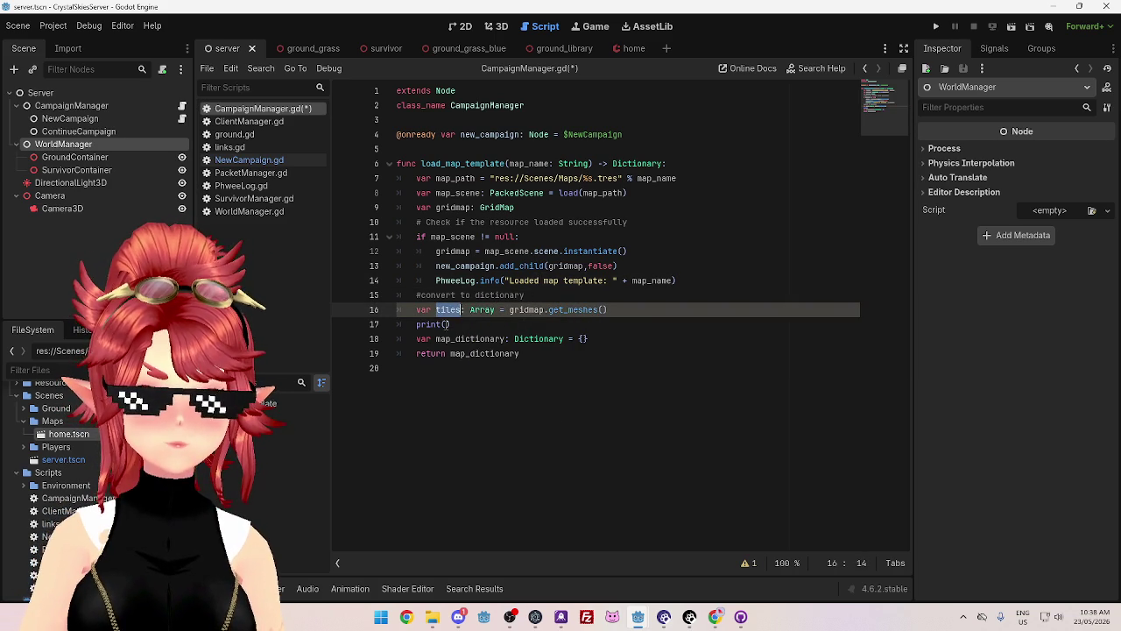
pyautogui.hotkey('ctrl', 'c')
pyautogui.click(444, 324)
pyautogui.hotkey('ctrl', 'v')
pyautogui.click(676, 401)
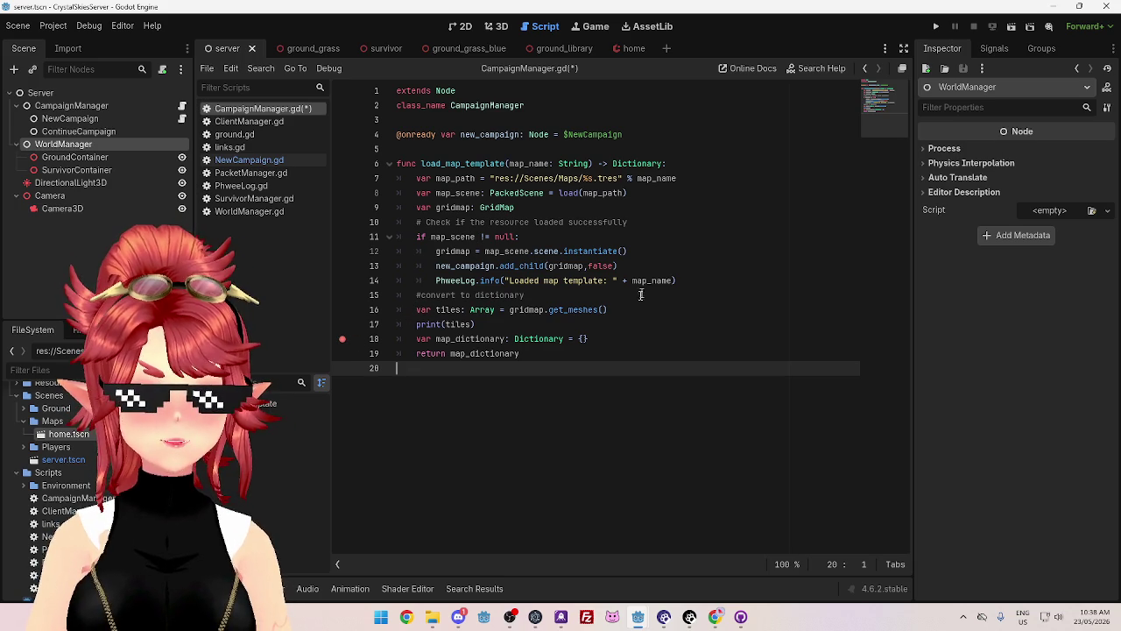
pyautogui.moveTo(562, 310)
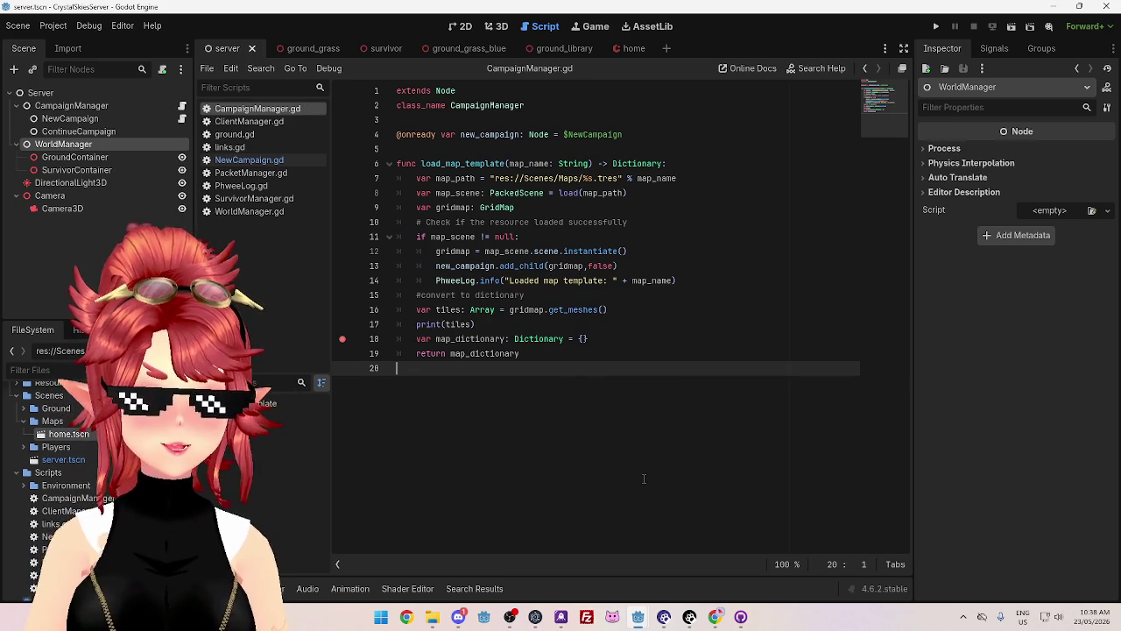
pyautogui.moveTo(638, 616)
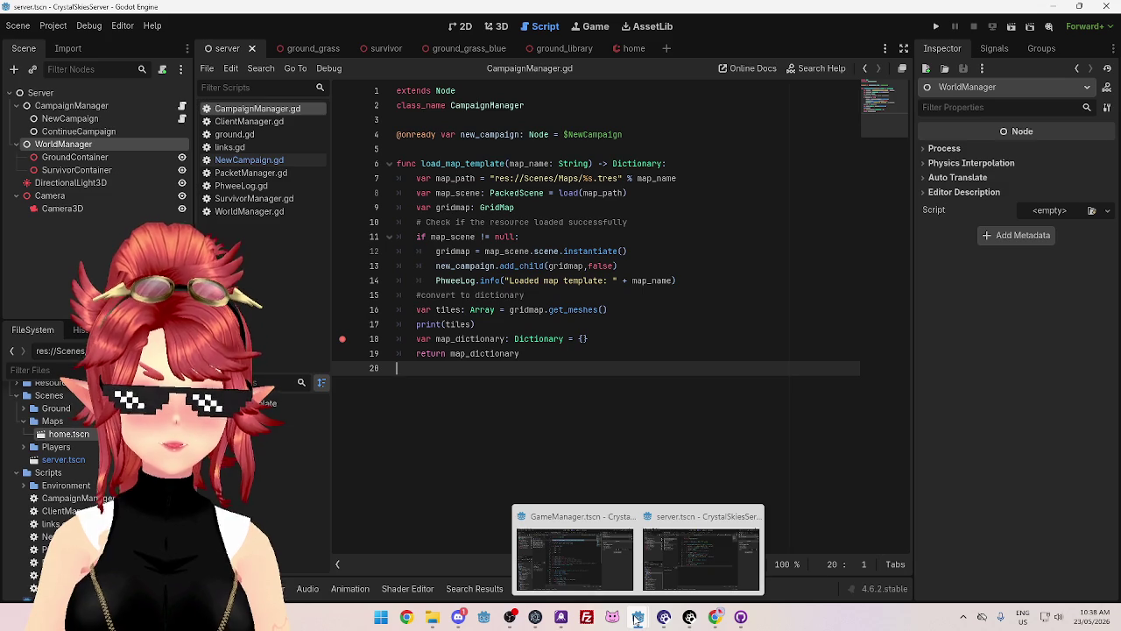
pyautogui.click(574, 552)
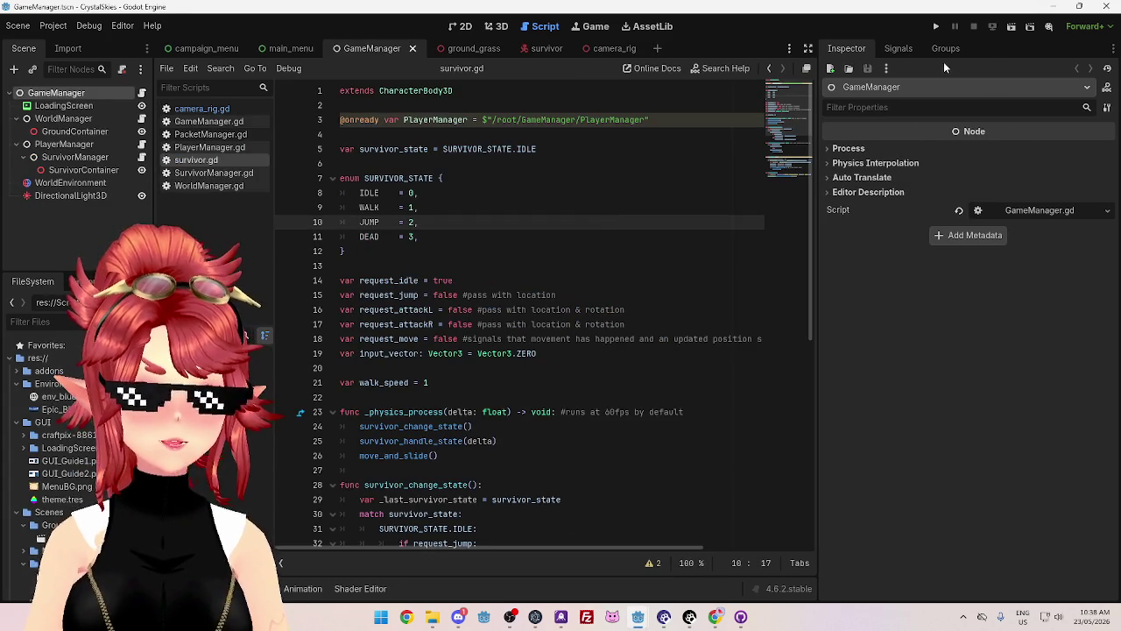
# - Run the GameManager client project, then run the server project in its window
pyautogui.click(937, 28)
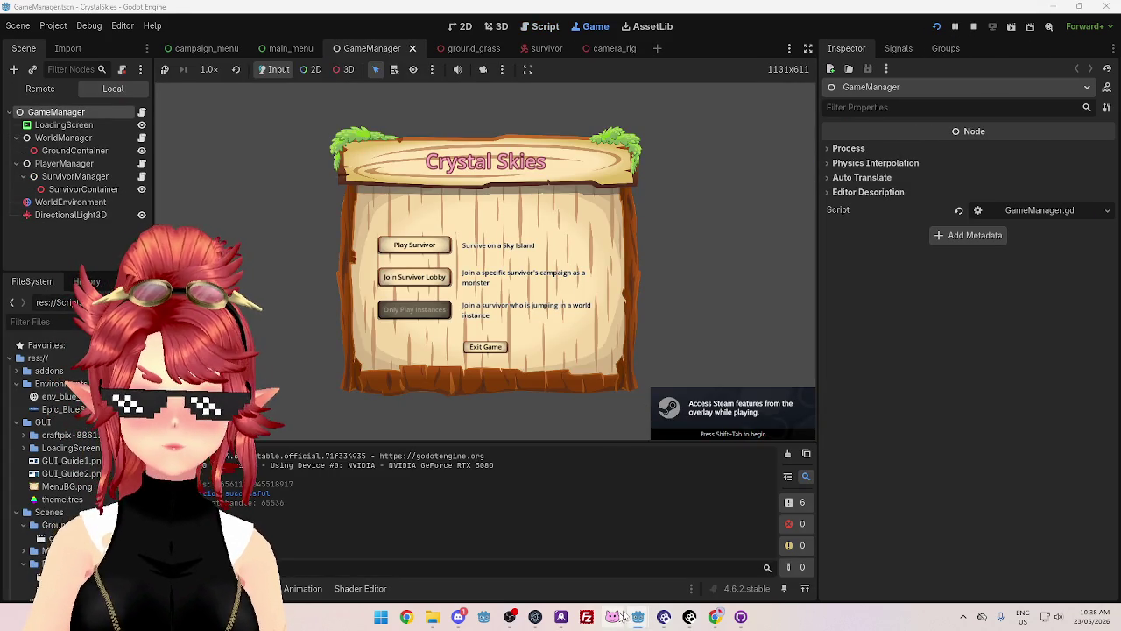
pyautogui.moveTo(618, 618)
pyautogui.click(698, 552)
pyautogui.click(936, 26)
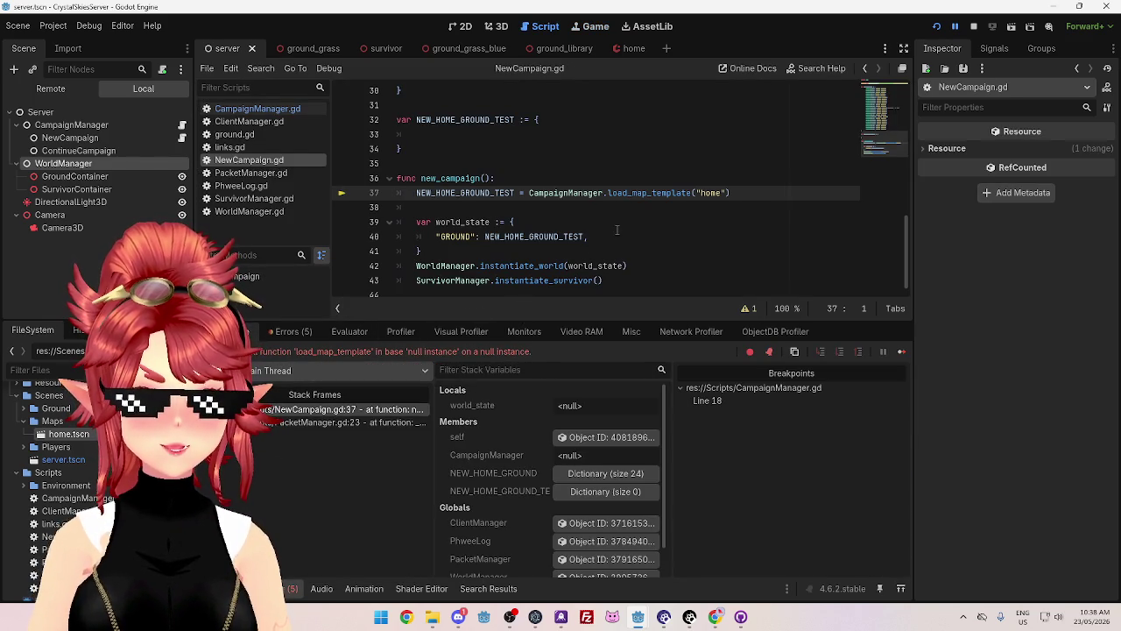
# - Put the caret in line 3's $"/root/CampaignManager" path and stop the server debug session with F8
pyautogui.moveTo(567, 192)
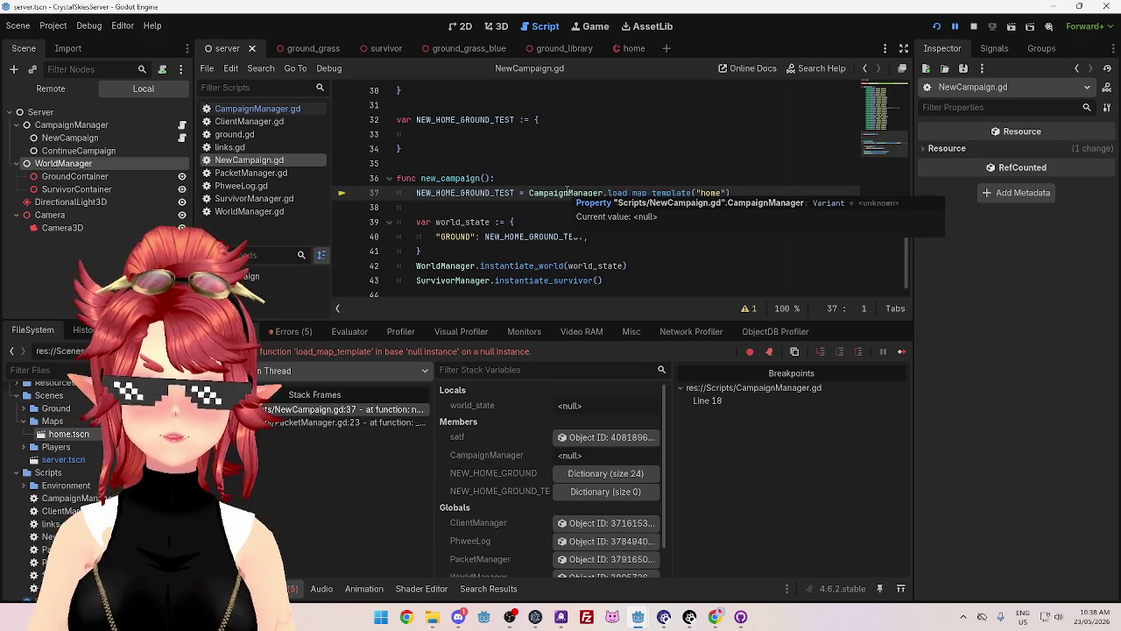
pyautogui.scroll(10, 525, 166)
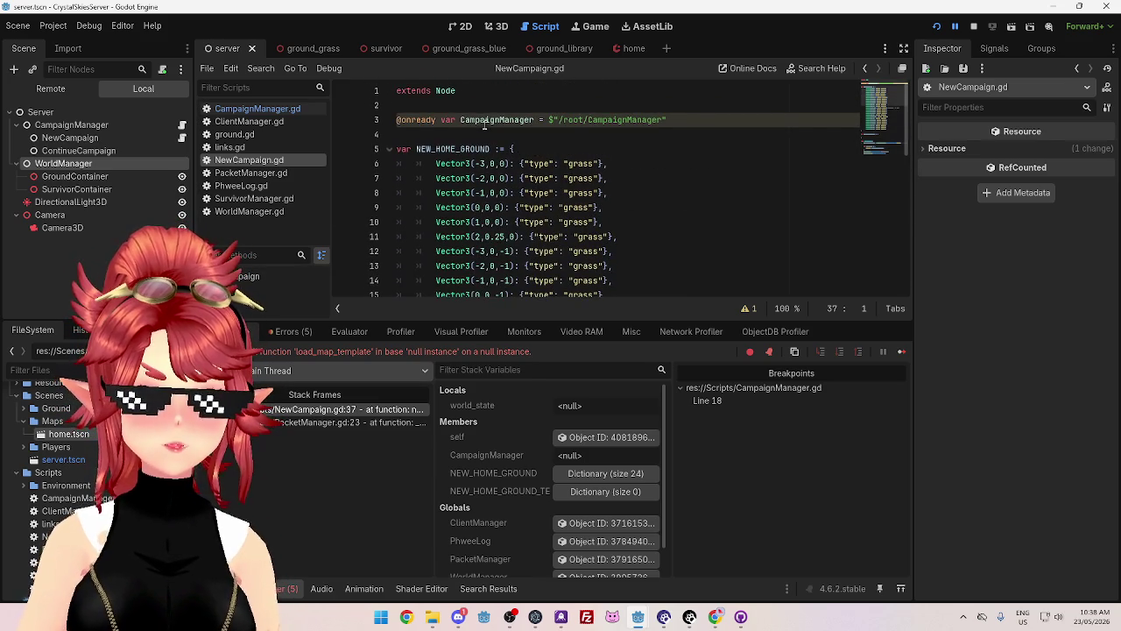
pyautogui.moveTo(486, 121)
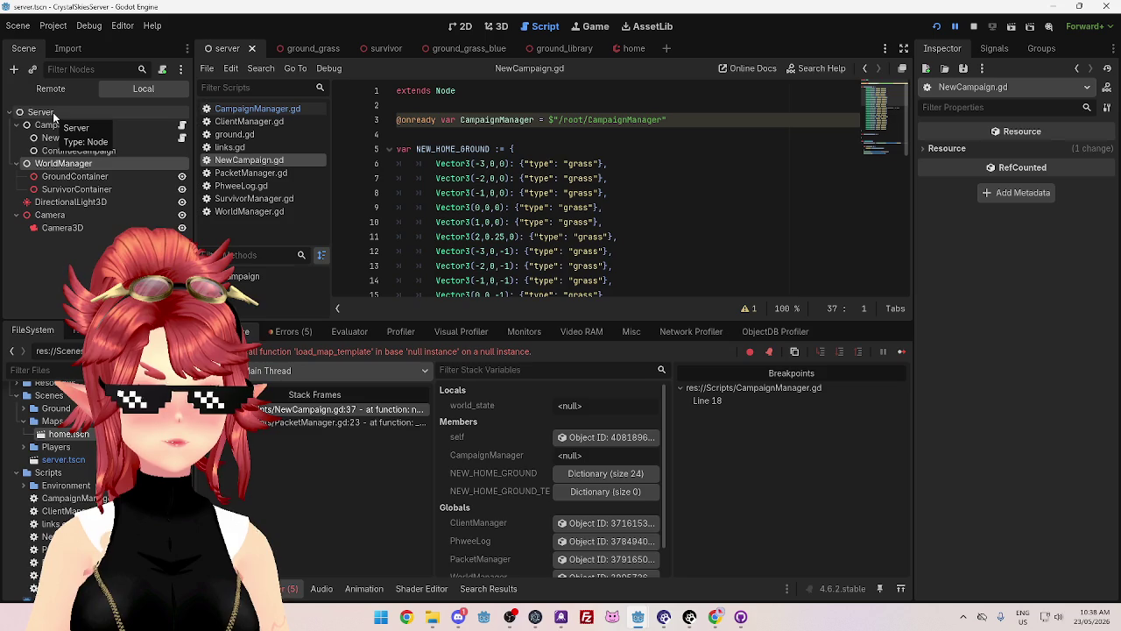
pyautogui.click(587, 119)
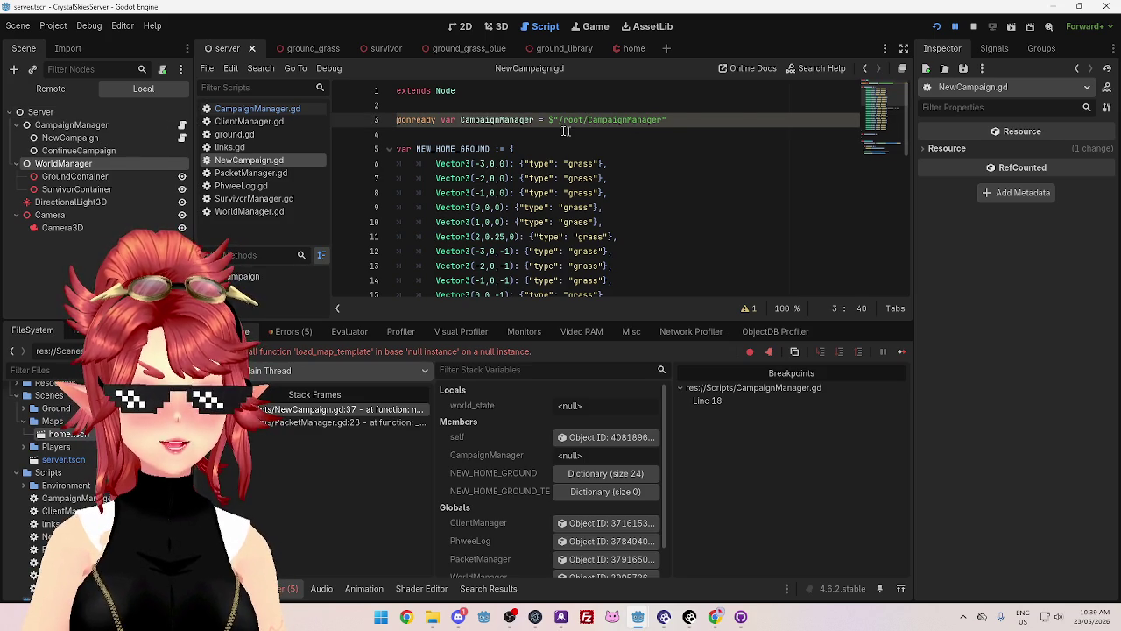
pyautogui.press('F8')
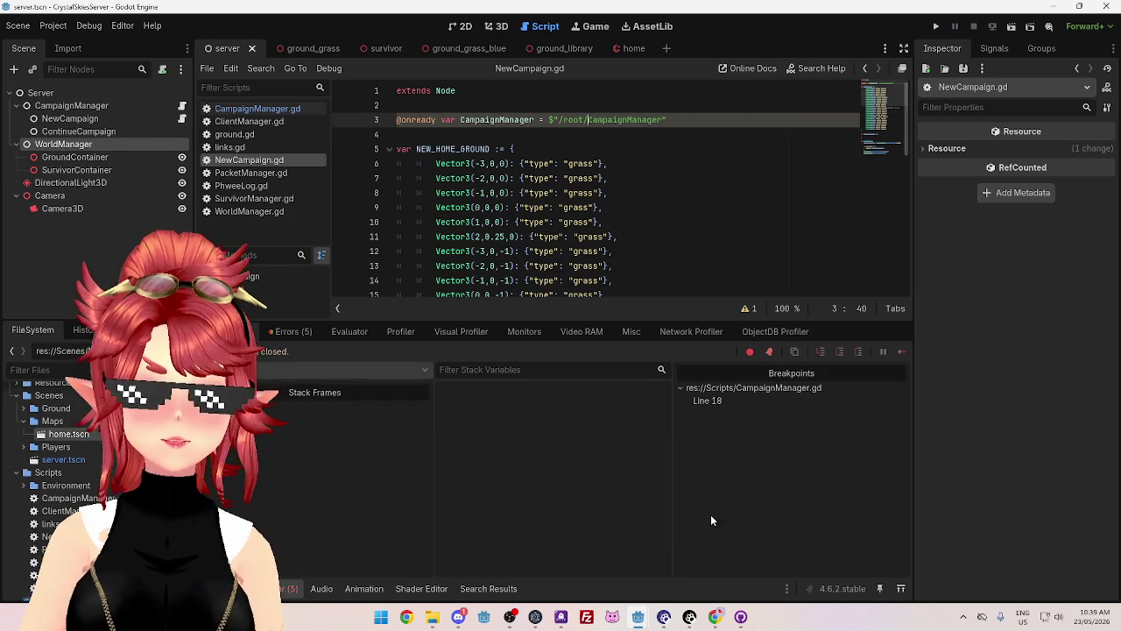
pyautogui.moveTo(637, 624)
pyautogui.click(583, 573)
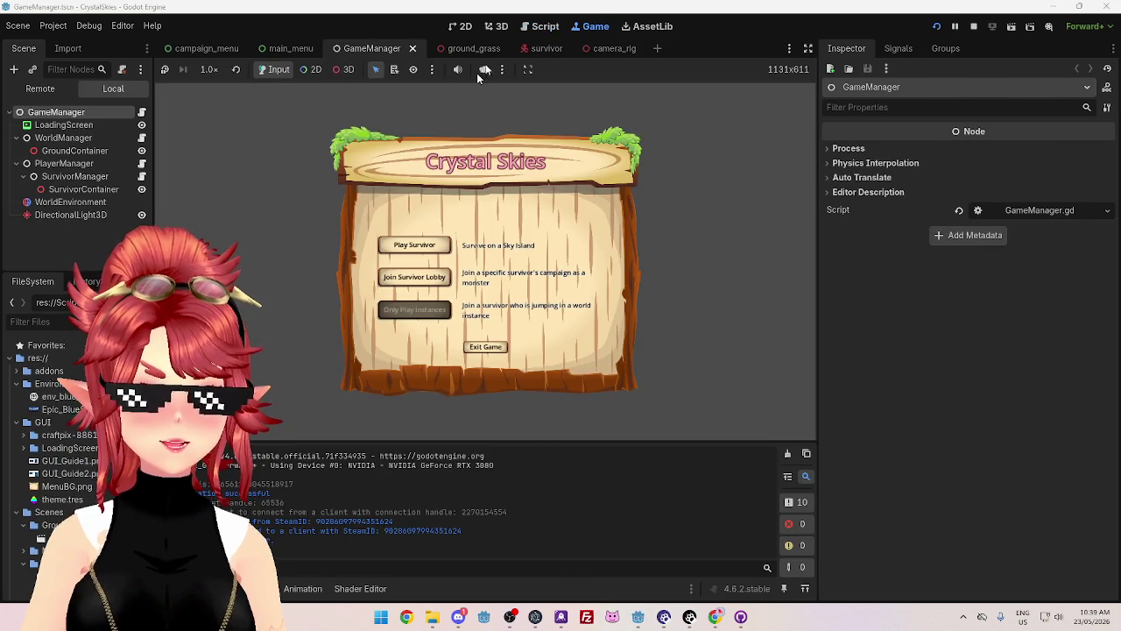
pyautogui.click(546, 26)
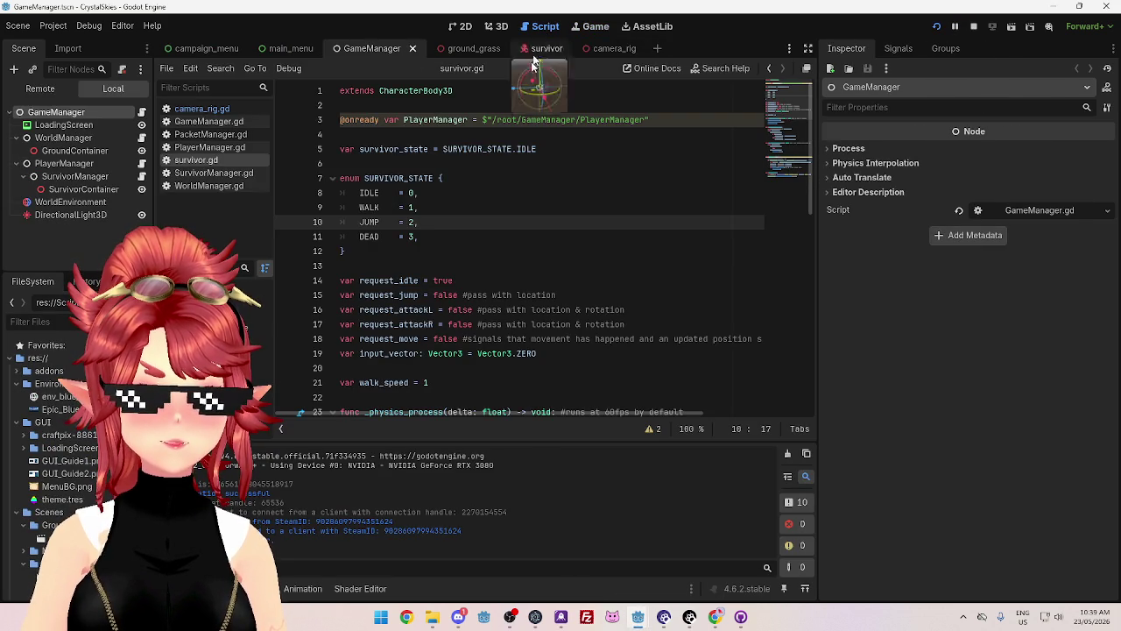
pyautogui.moveTo(668, 122)
pyautogui.mouseDown()
pyautogui.moveTo(341, 120)
pyautogui.moveTo(468, 120)
pyautogui.mouseUp()
pyautogui.click(477, 173)
pyautogui.click(403, 120)
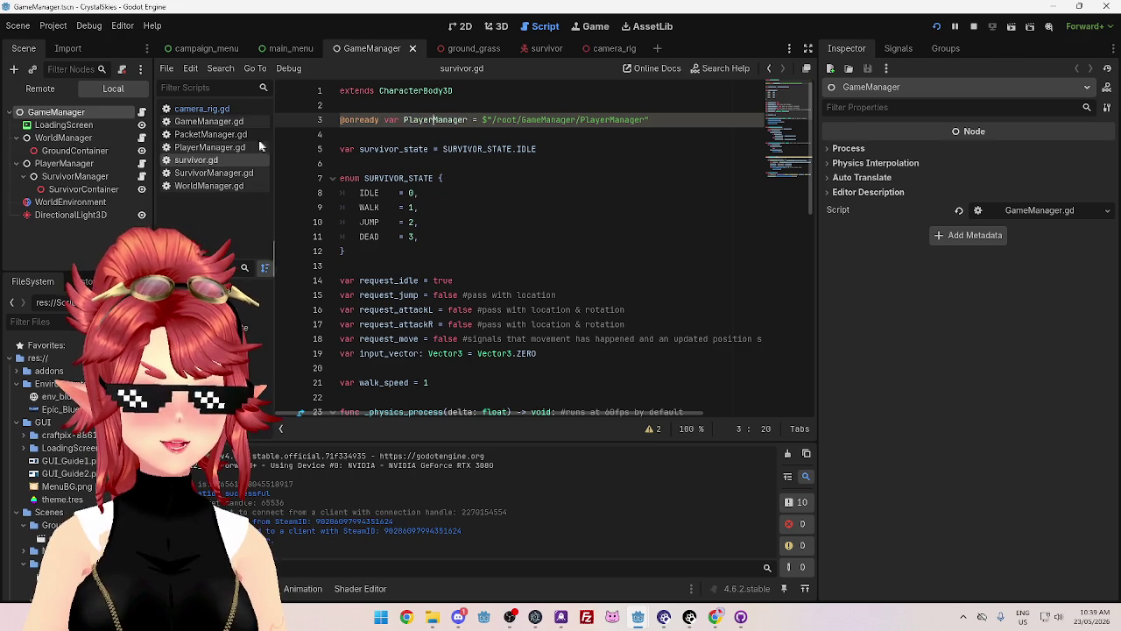
pyautogui.click(211, 147)
pyautogui.scroll(10, 504, 221)
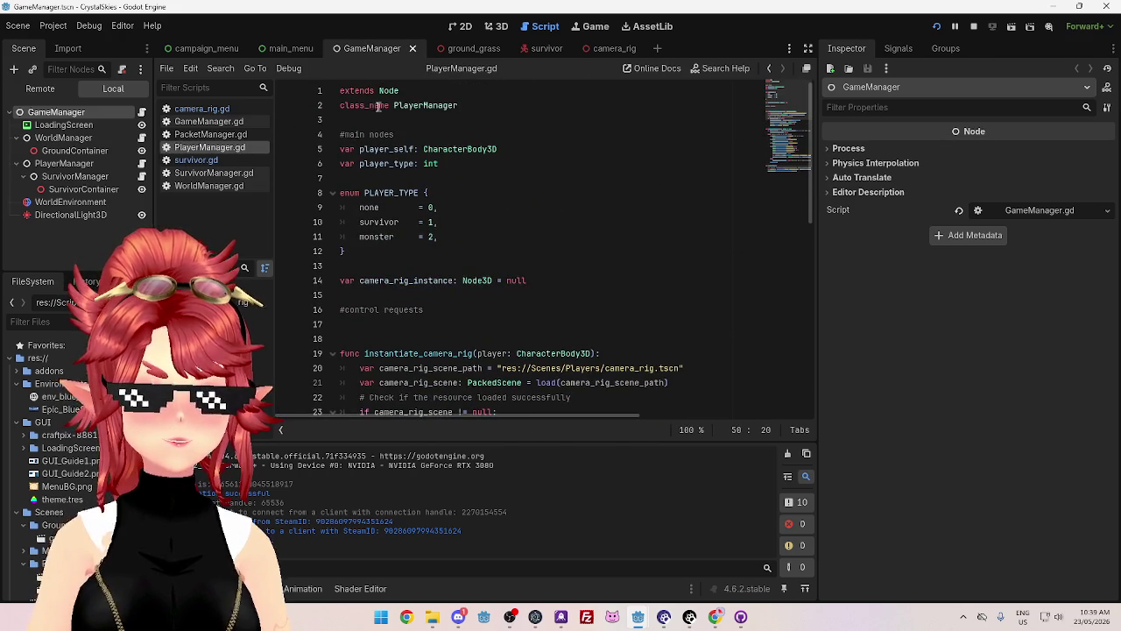
pyautogui.moveTo(366, 105); pyautogui.dragTo(471, 107)
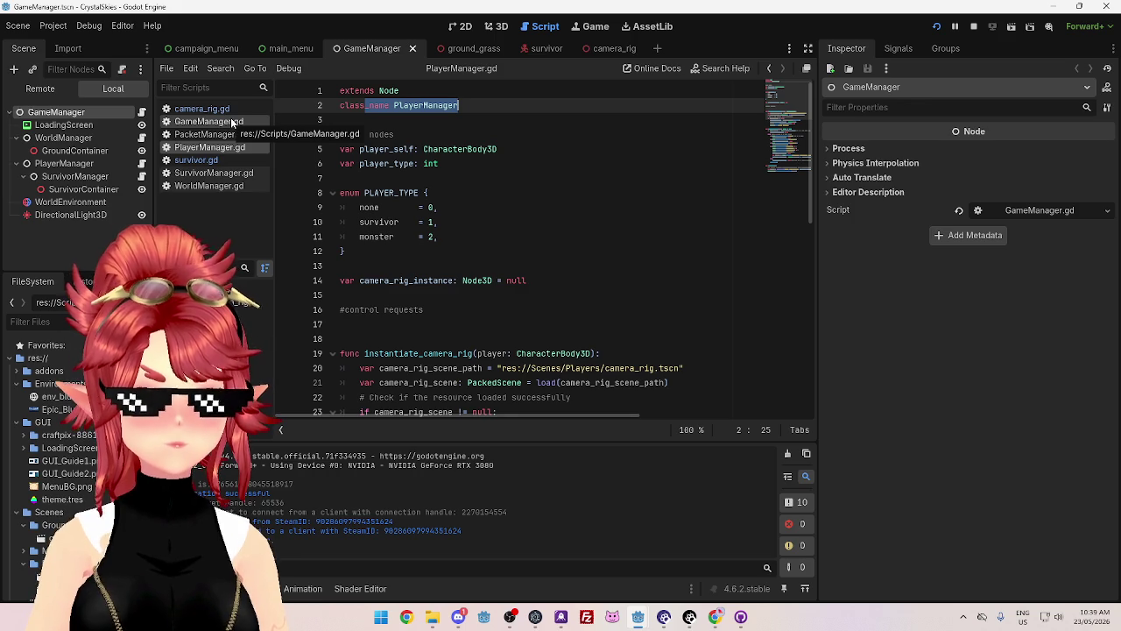
pyautogui.moveTo(637, 616)
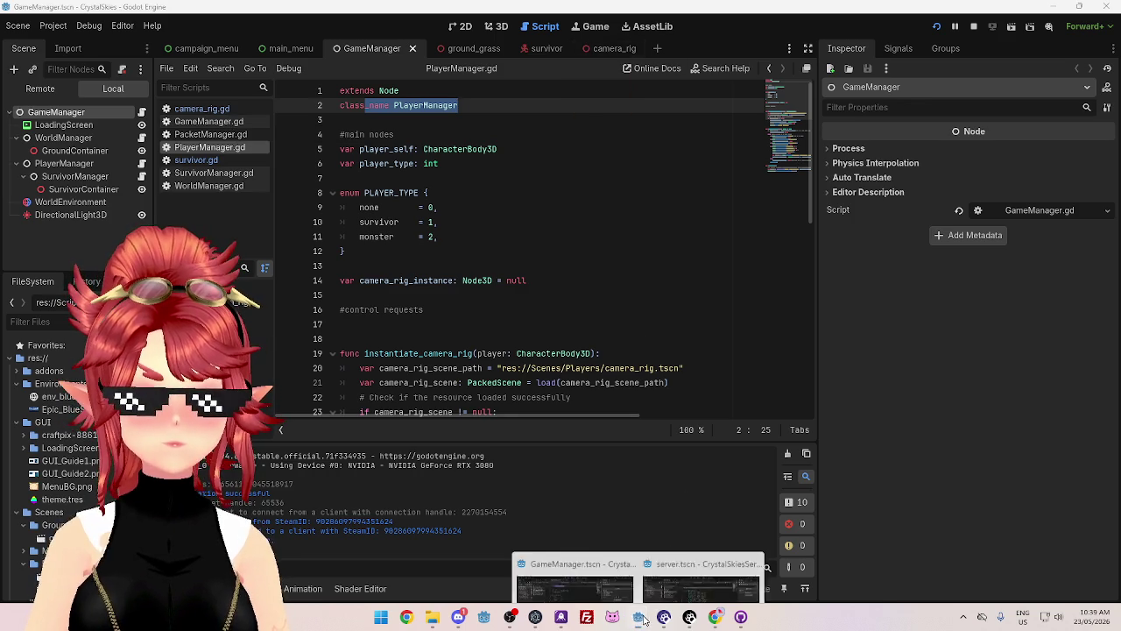
pyautogui.moveTo(677, 552)
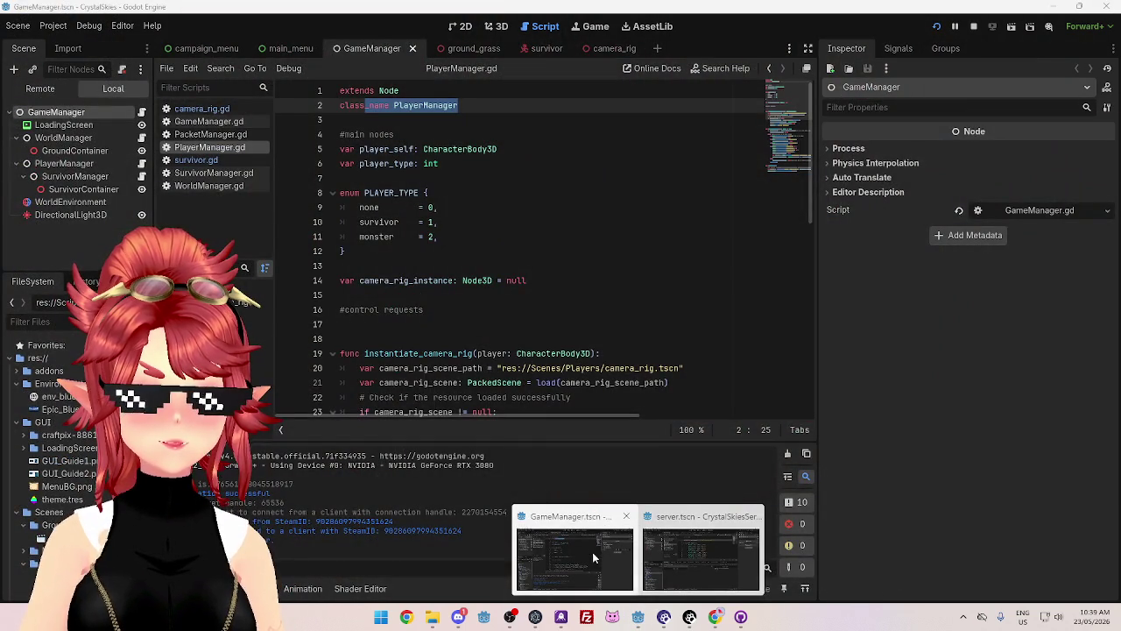
pyautogui.click(593, 552)
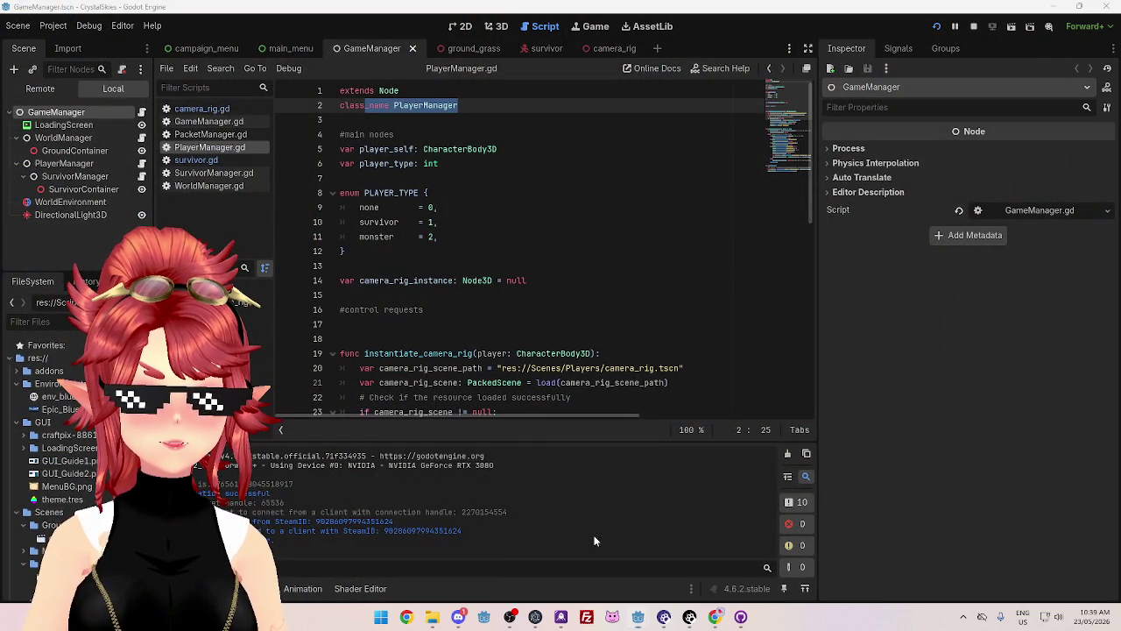
pyautogui.click(208, 134)
pyautogui.click(207, 121)
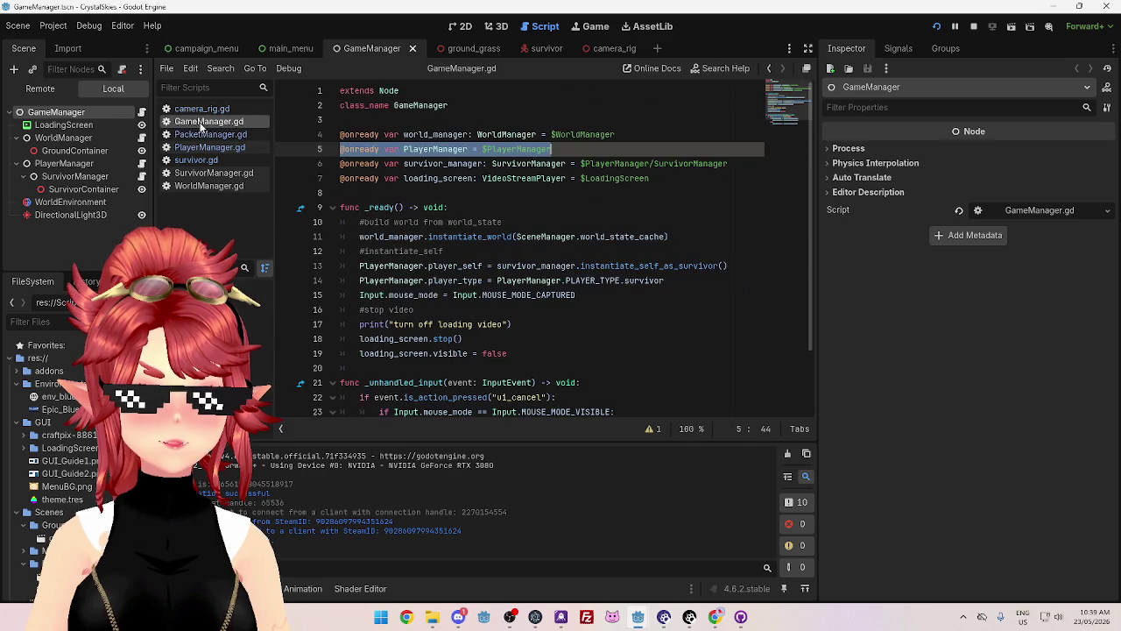
pyautogui.click(576, 149)
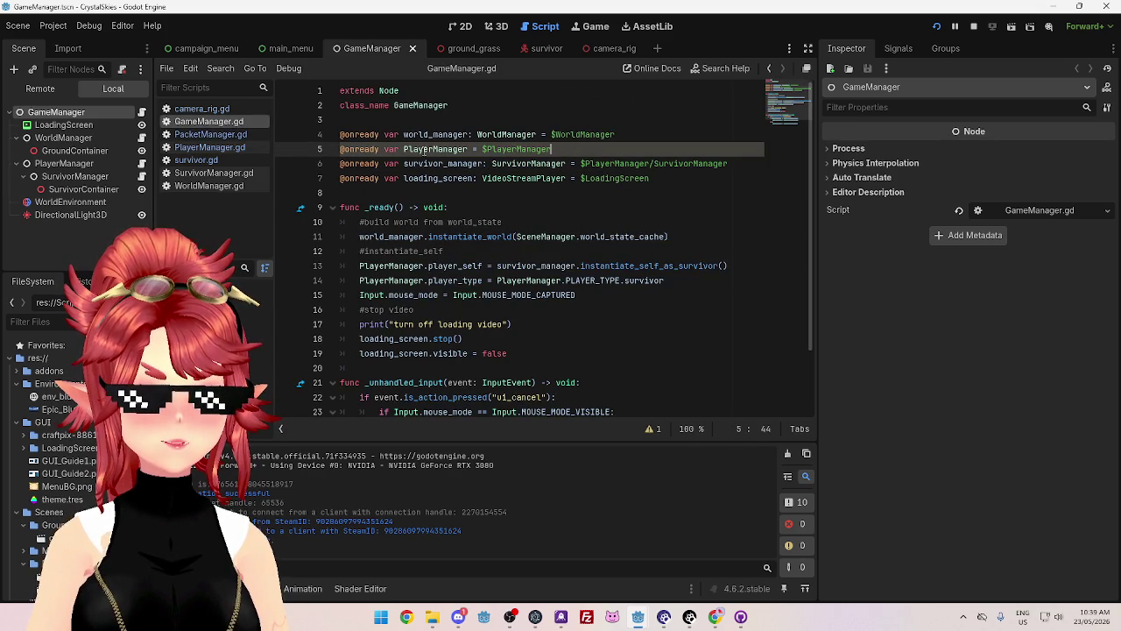
pyautogui.click(478, 149)
pyautogui.moveTo(557, 150); pyautogui.dragTo(482, 149)
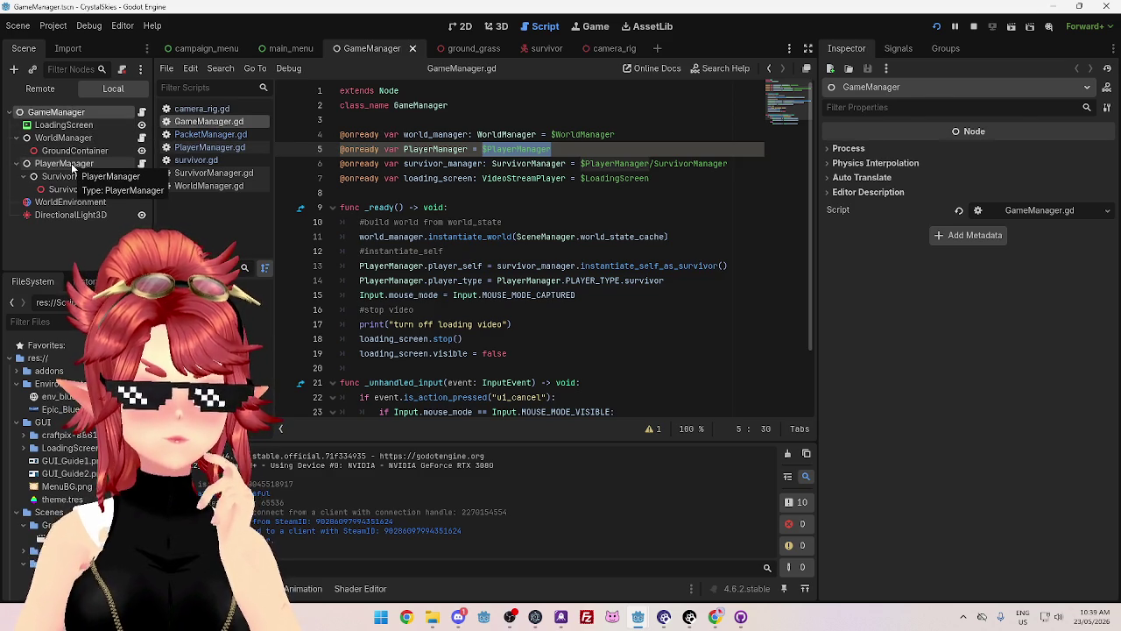
pyautogui.moveTo(642, 620)
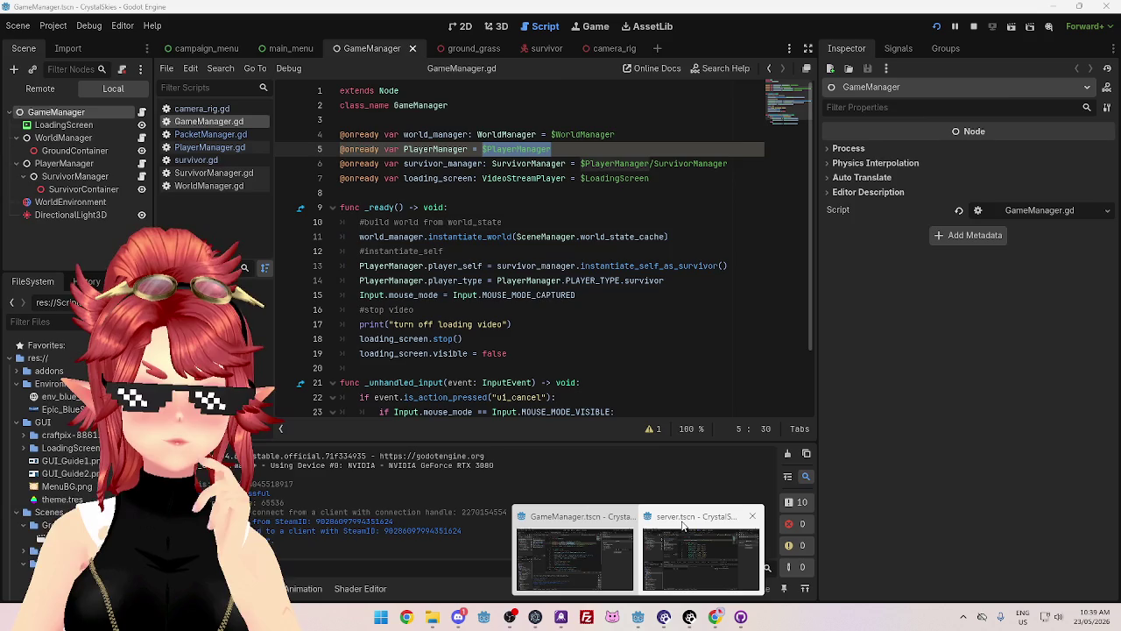
pyautogui.click(701, 552)
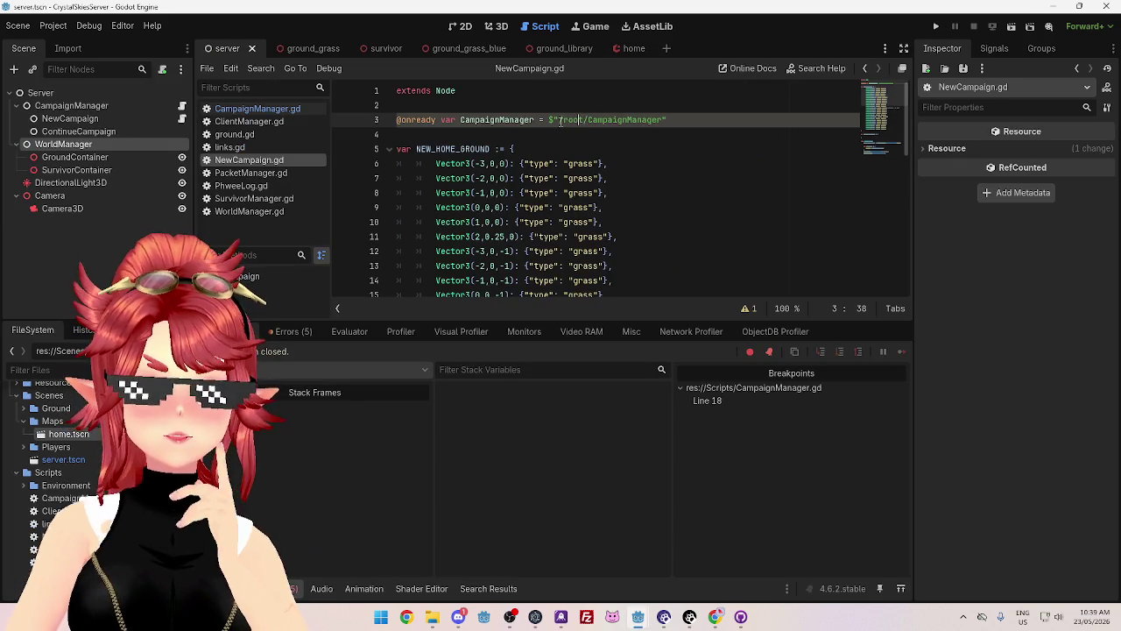
# - Add a typed CampaignManager reference and replace line 3's node path with $".."
pyautogui.moveTo(75, 107); pyautogui.dragTo(666, 135)
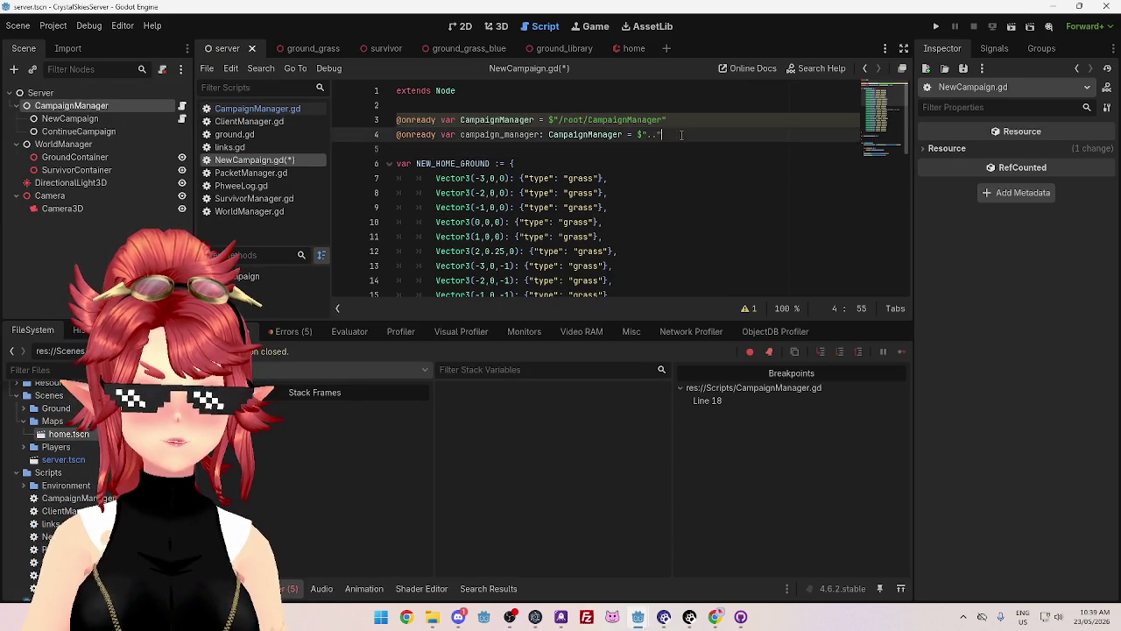
pyautogui.press('Return')
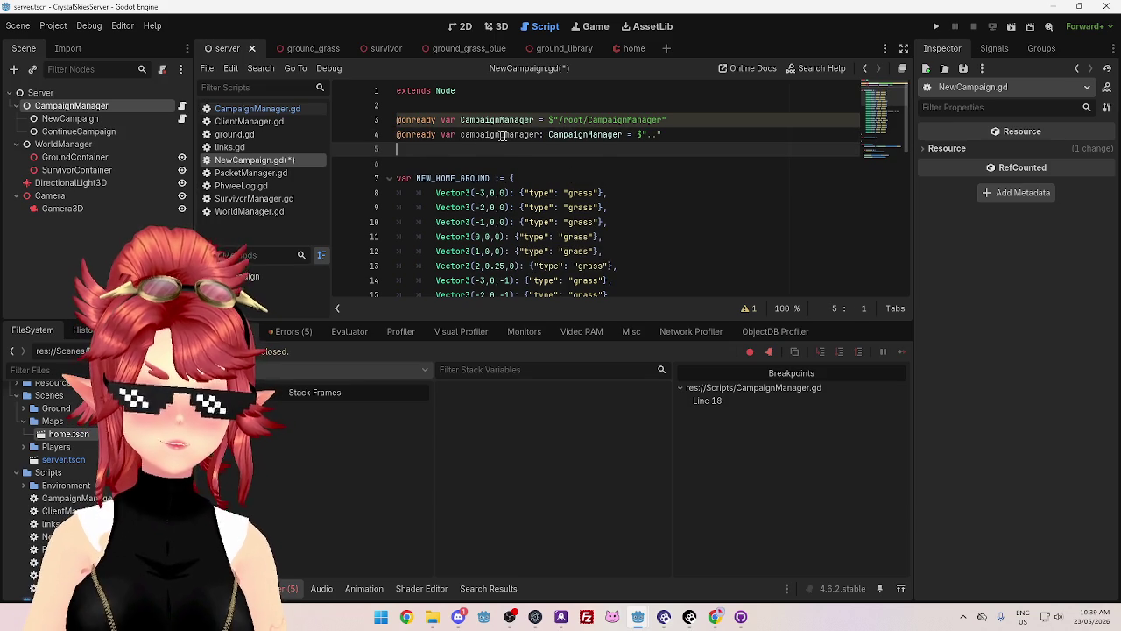
pyautogui.moveTo(461, 134); pyautogui.dragTo(548, 134)
pyautogui.moveTo(637, 134)
pyautogui.mouseDown()
pyautogui.moveTo(661, 134)
pyautogui.moveTo(548, 120)
pyautogui.mouseUp()
pyautogui.write('$".."')
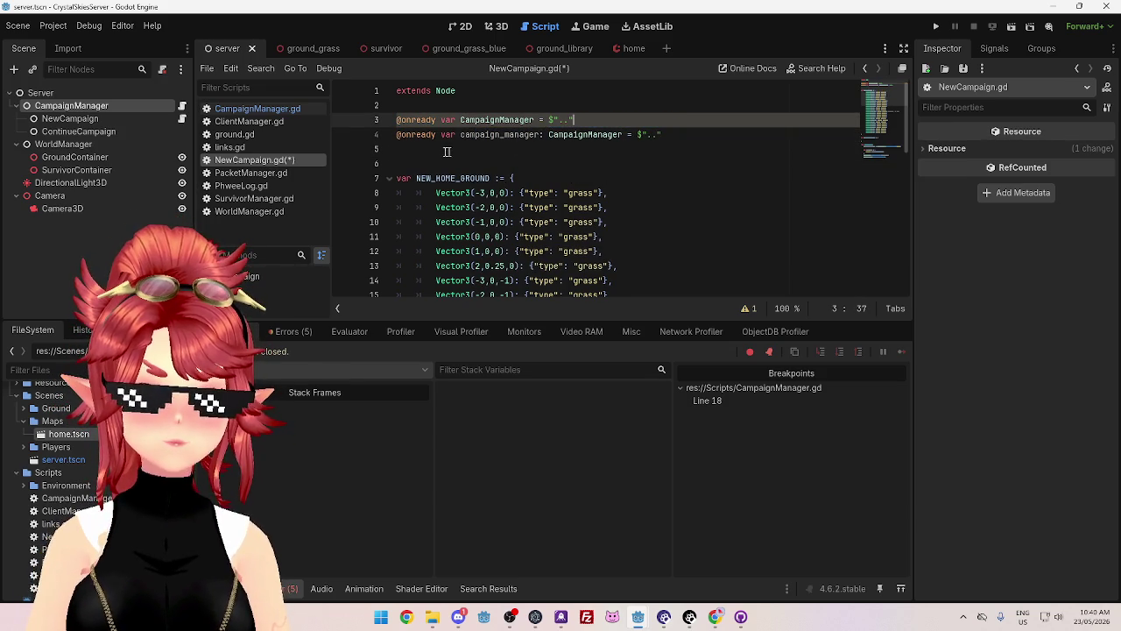
# - Comment out the typed declaration on line 4, save NewCampaign.gd, and return to GameManager
pyautogui.click(397, 136)
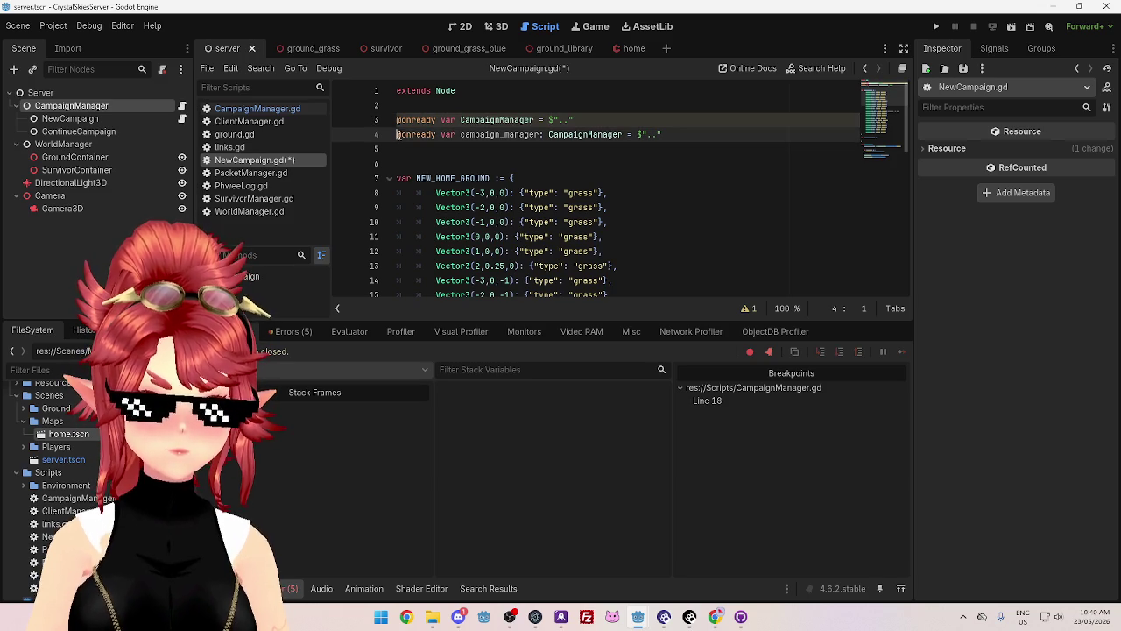
pyautogui.write('#')
pyautogui.click(495, 159)
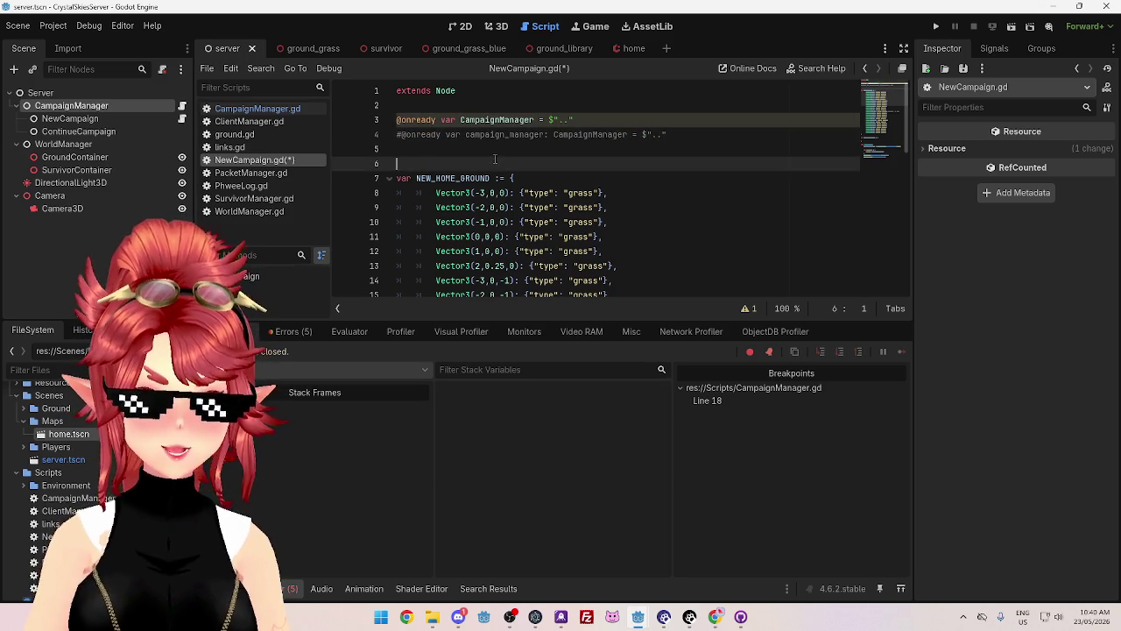
pyautogui.hotkey('ctrl', 's')
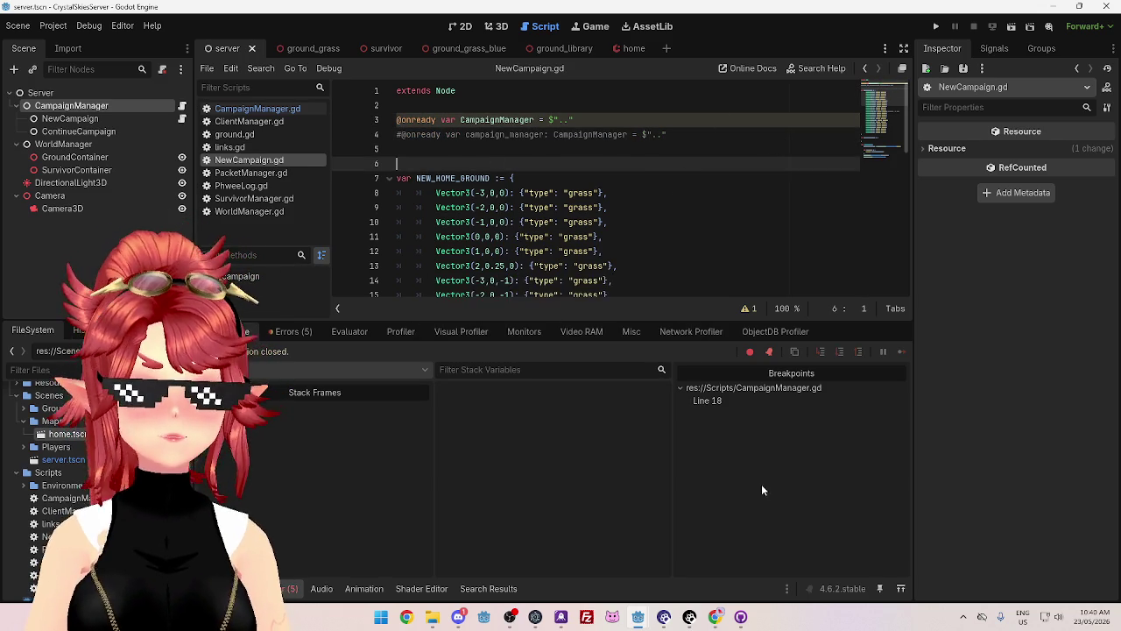
pyautogui.moveTo(663, 614)
pyautogui.click(578, 556)
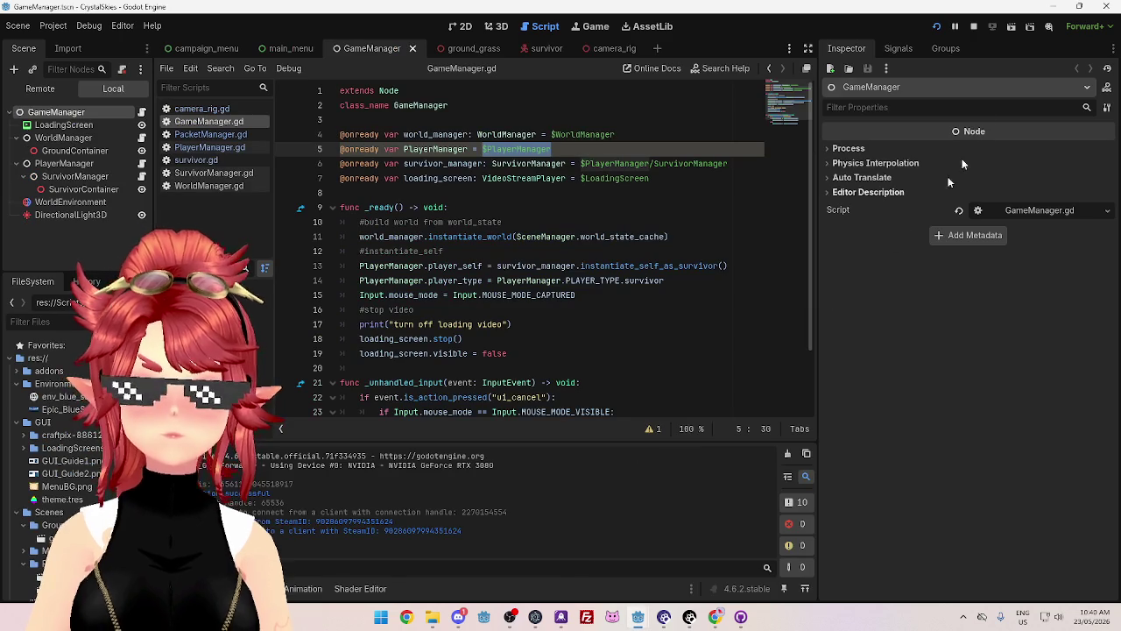
# - Restart the GameManager client project and run the server project
pyautogui.click(936, 26)
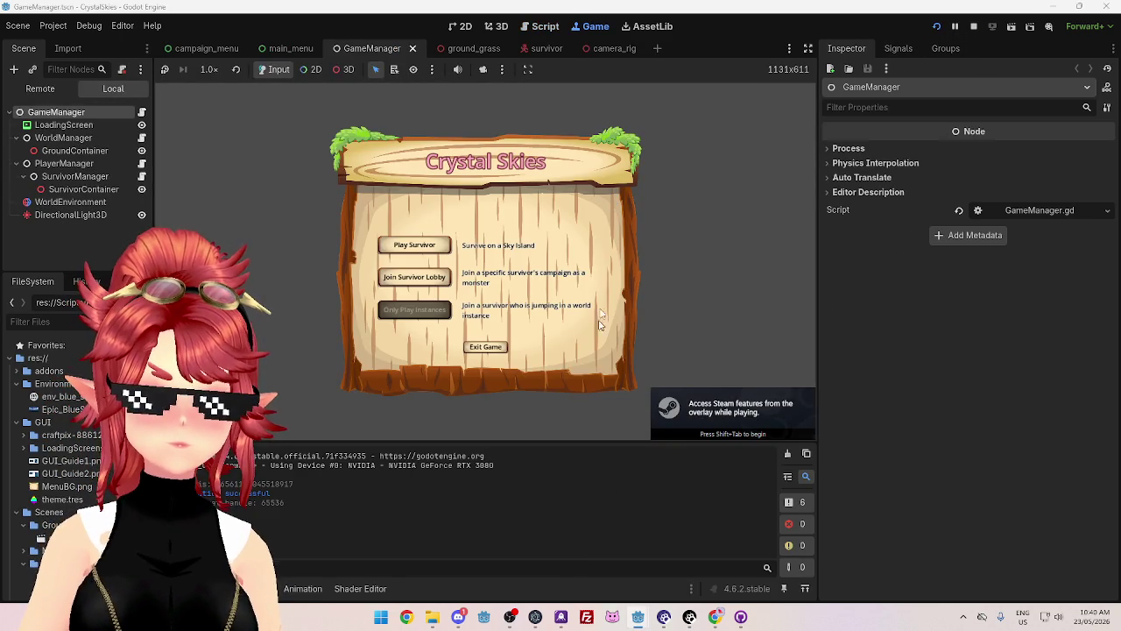
pyautogui.moveTo(640, 617)
pyautogui.click(706, 569)
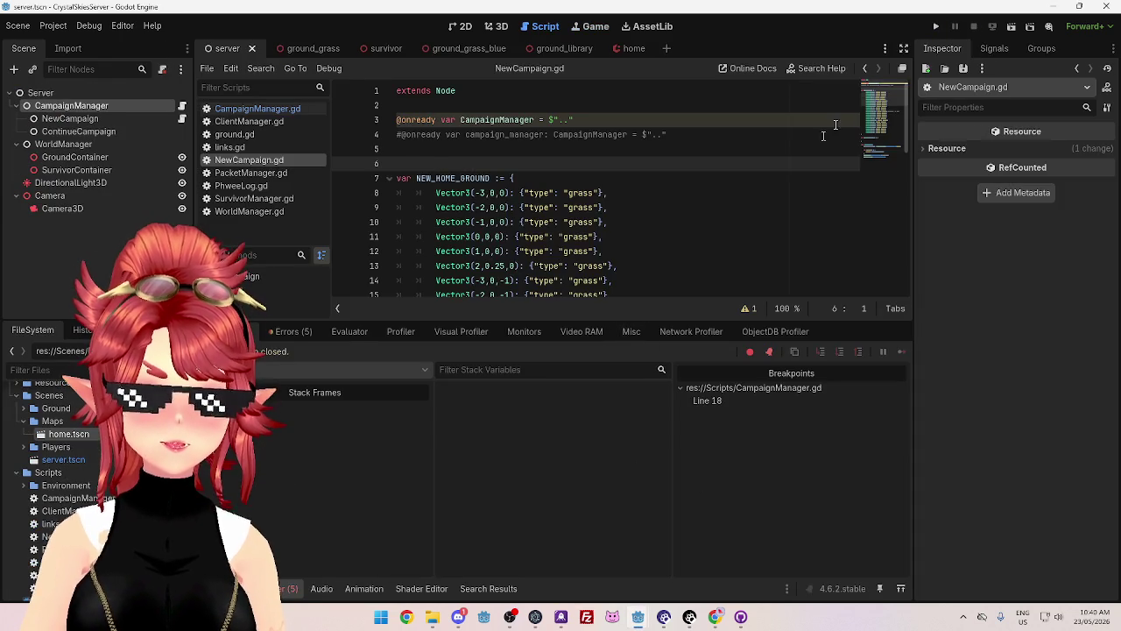
pyautogui.click(936, 26)
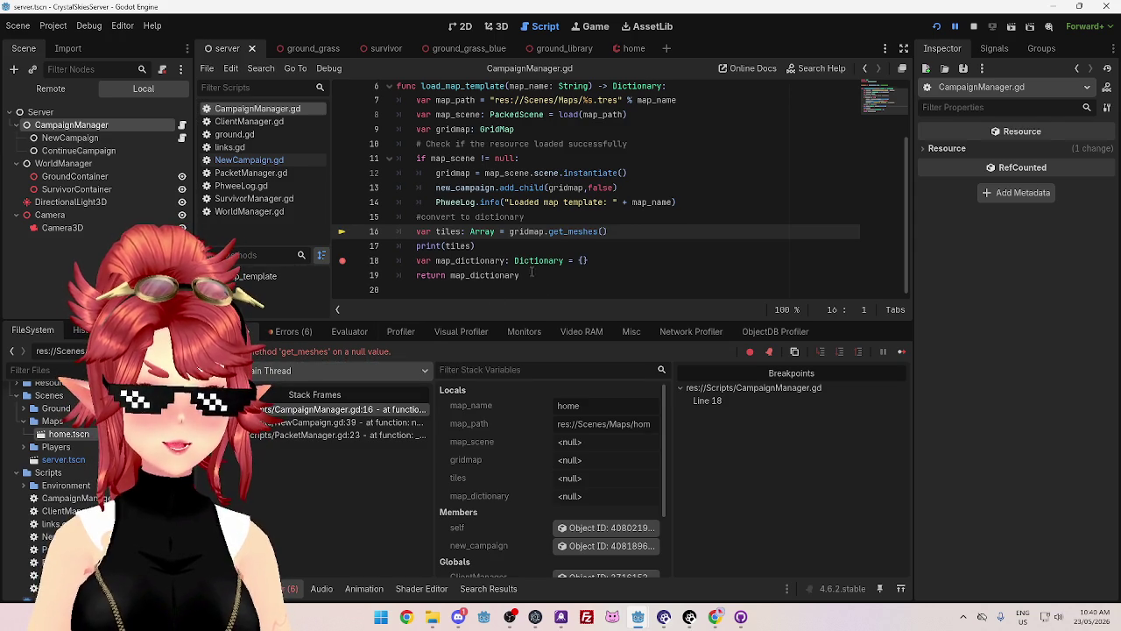
# - Review the PacketManager, ClientManager and NewCampaign warnings, then stop the server game
pyautogui.scroll(2, 525, 271)
pyautogui.scroll(-2, 526, 271)
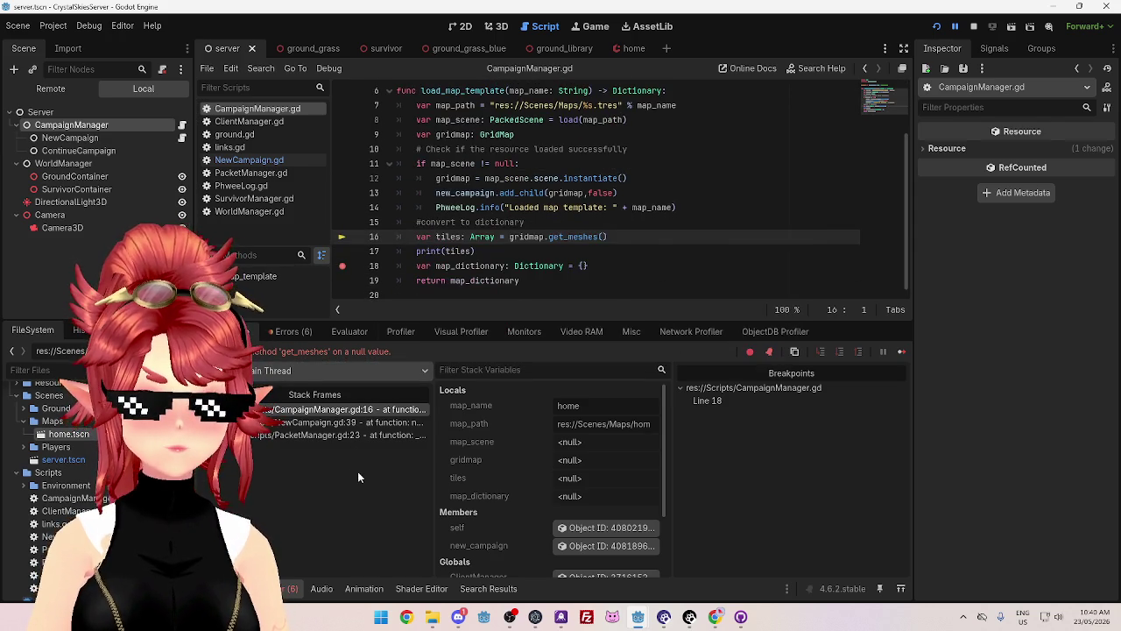
pyautogui.click(296, 332)
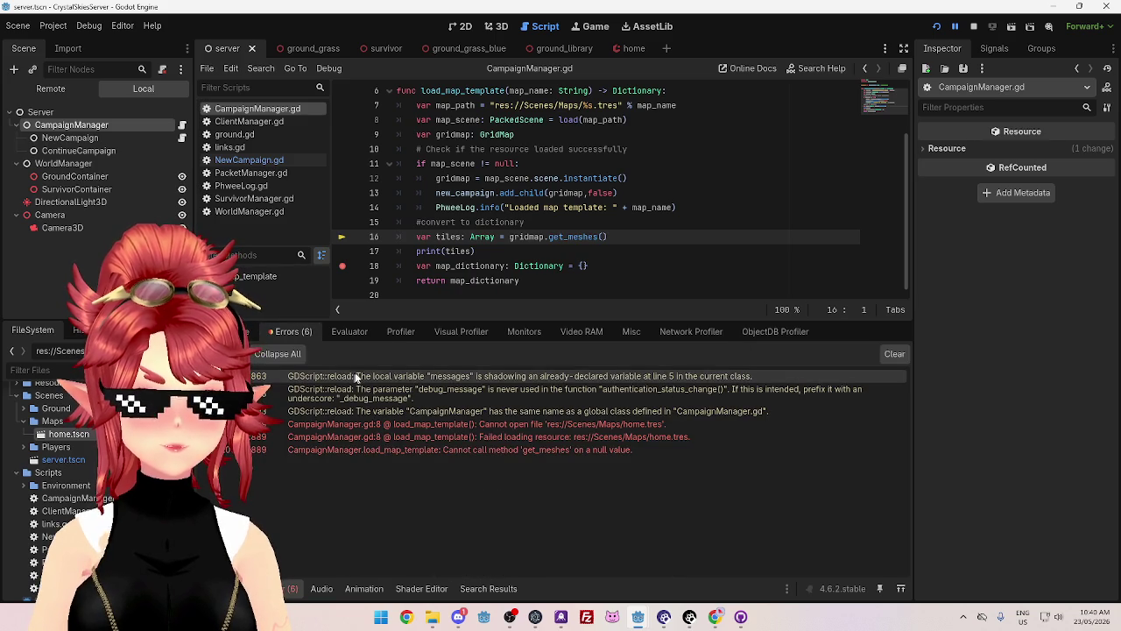
pyautogui.moveTo(513, 380)
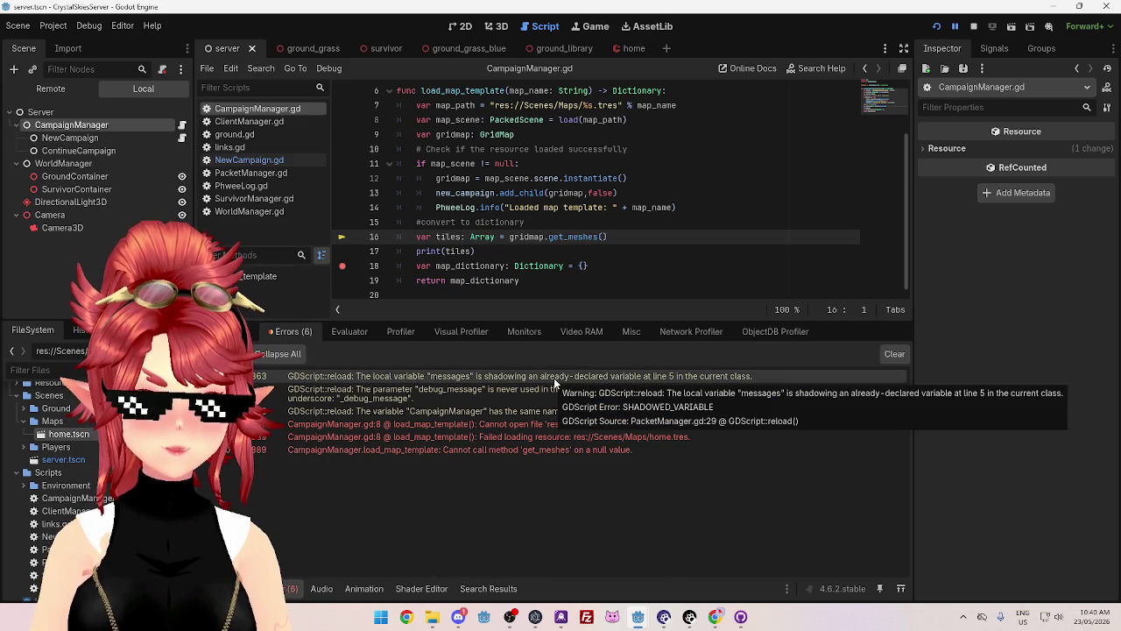
pyautogui.click(457, 378)
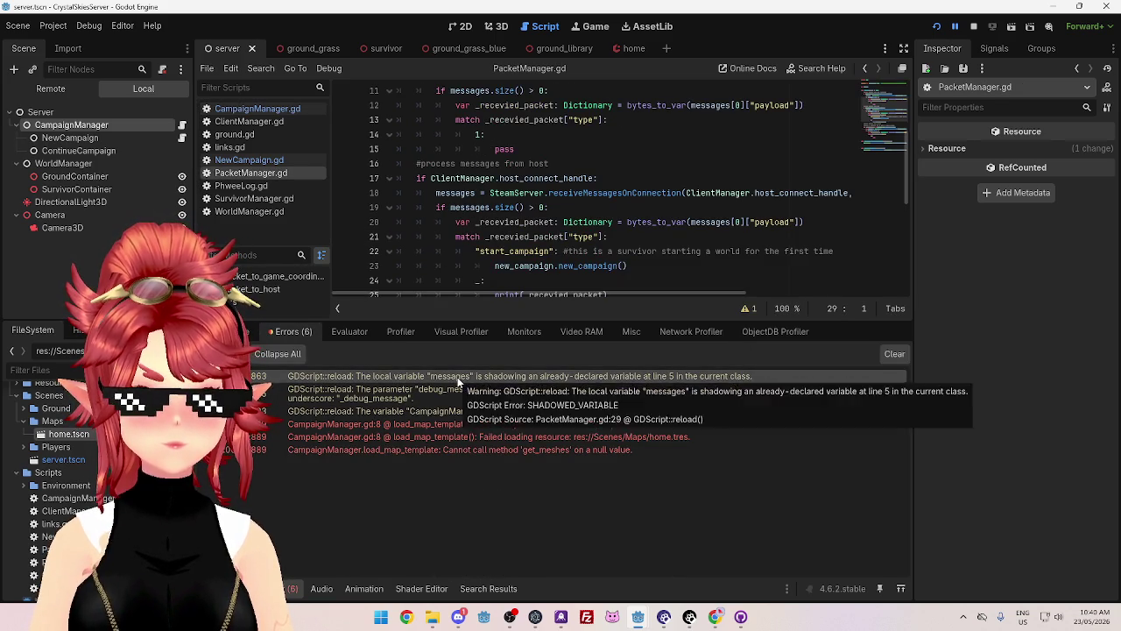
pyautogui.click(454, 392)
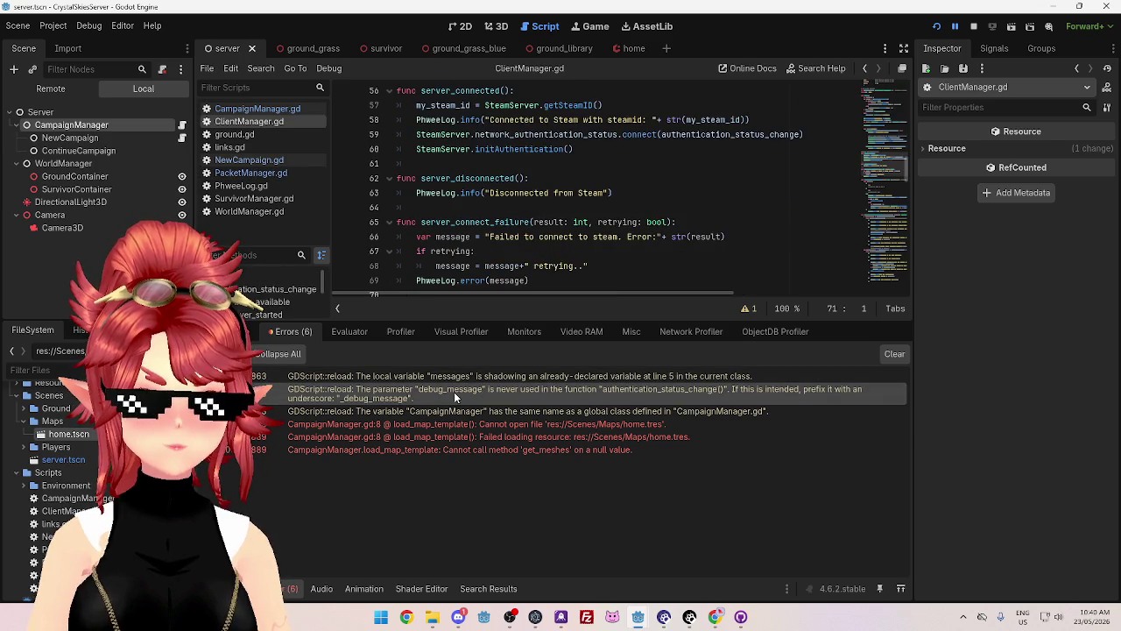
pyautogui.click(456, 412)
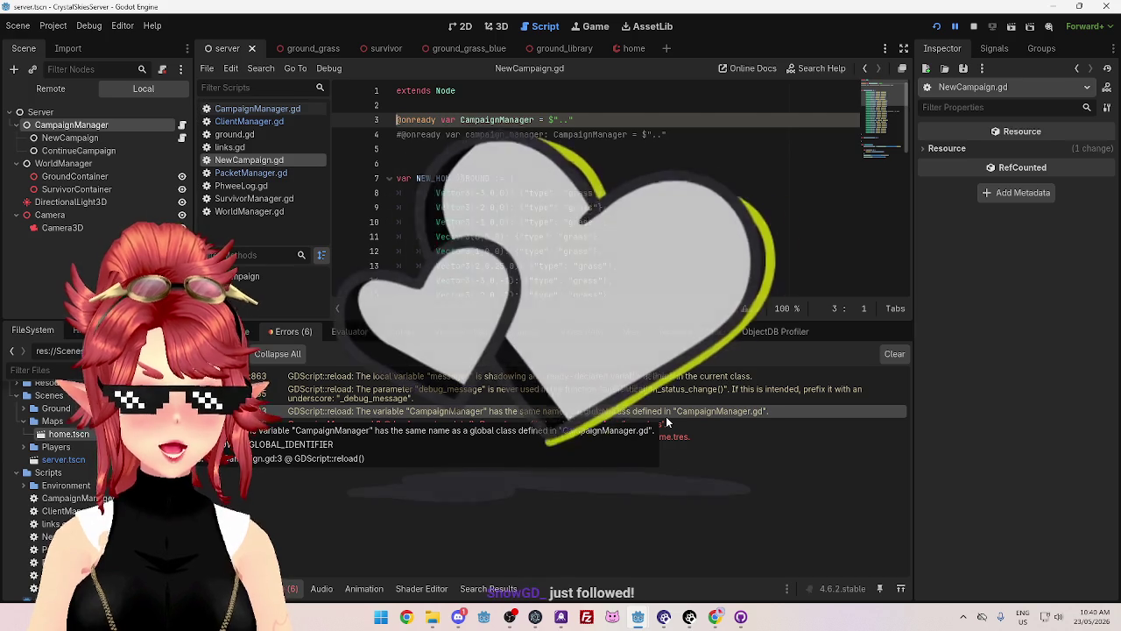
pyautogui.click(974, 26)
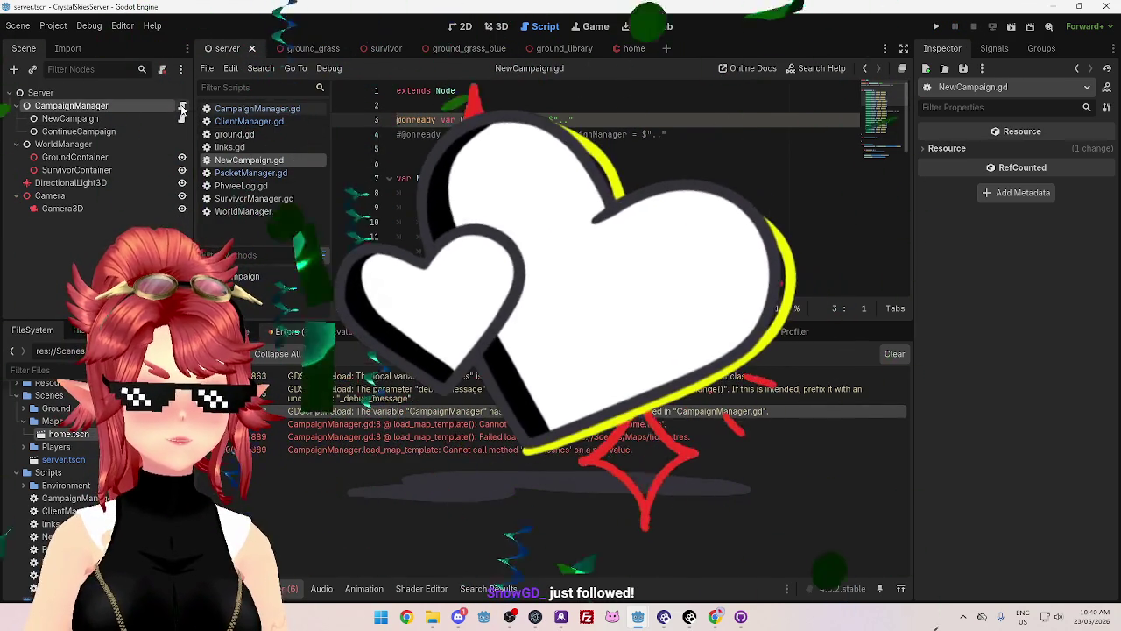
pyautogui.click(53, 25)
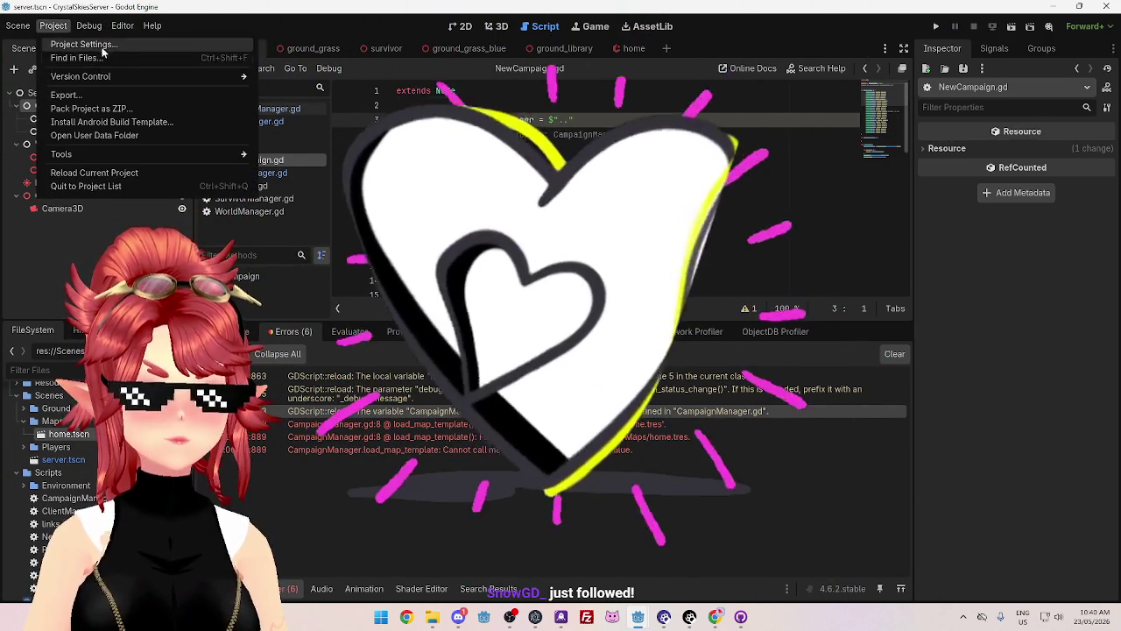
pyautogui.click(72, 42)
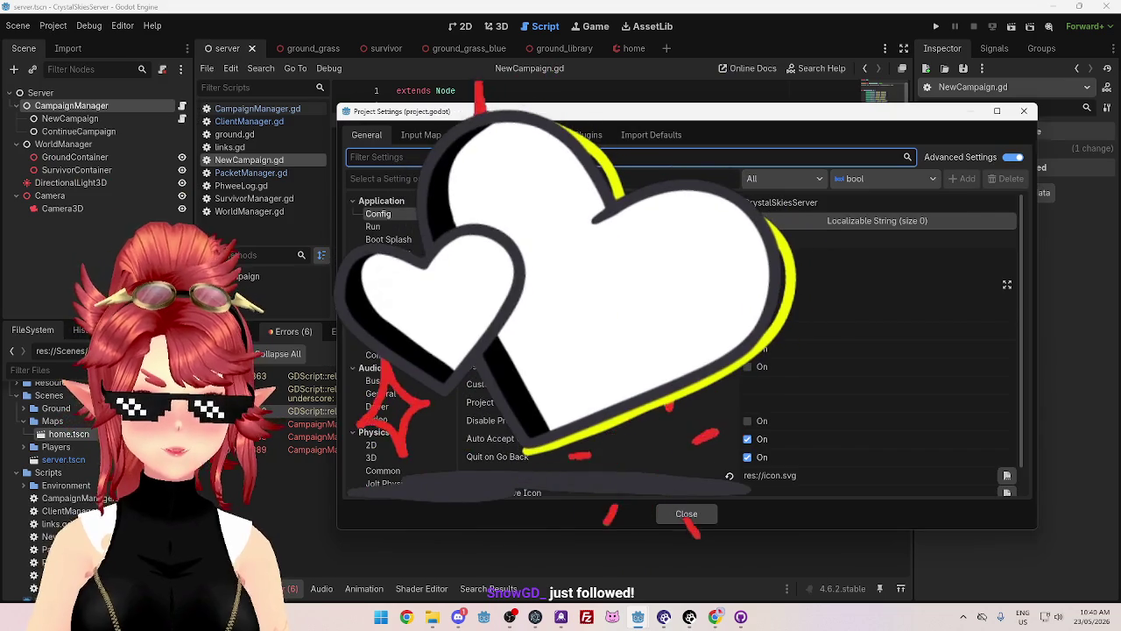
pyautogui.click(538, 135)
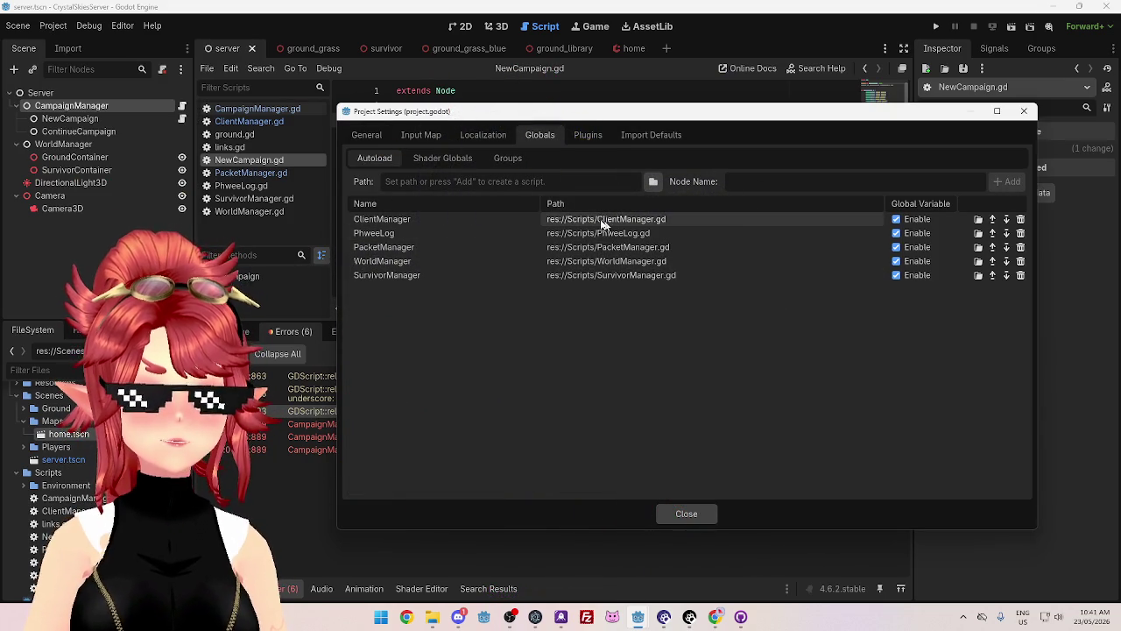
pyautogui.moveTo(572, 117)
pyautogui.mouseDown()
pyautogui.moveTo(575, 324)
pyautogui.moveTo(623, 117)
pyautogui.moveTo(483, 123)
pyautogui.mouseUp()
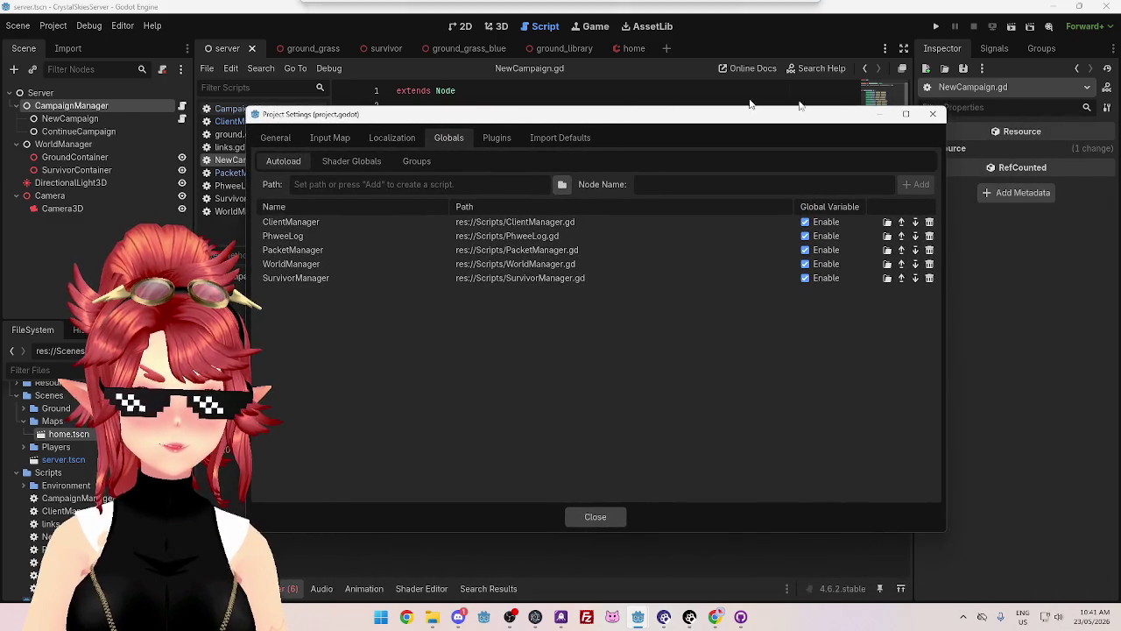
pyautogui.click(934, 114)
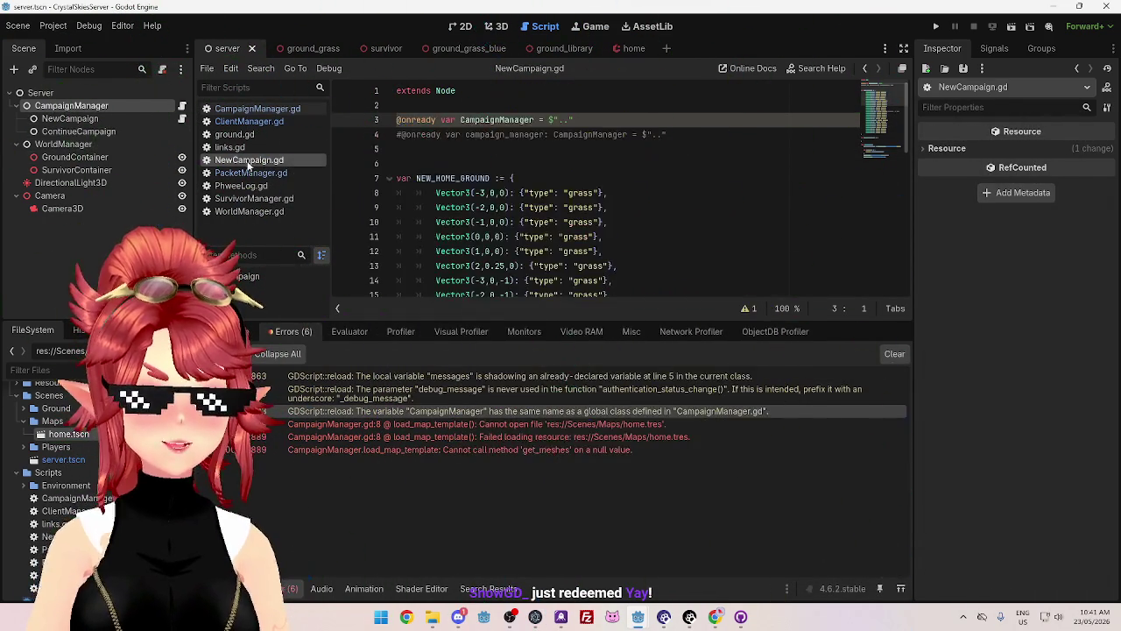
# - Open CampaignManager.gd and inspect its class_name declaration on line 2
pyautogui.click(254, 109)
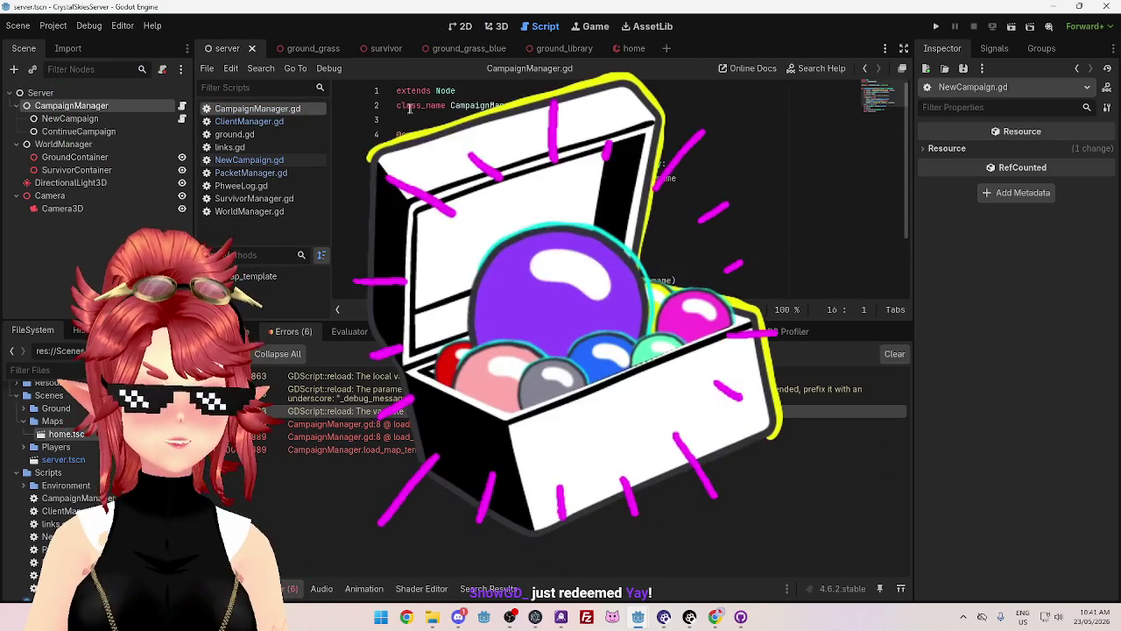
pyautogui.click(451, 105)
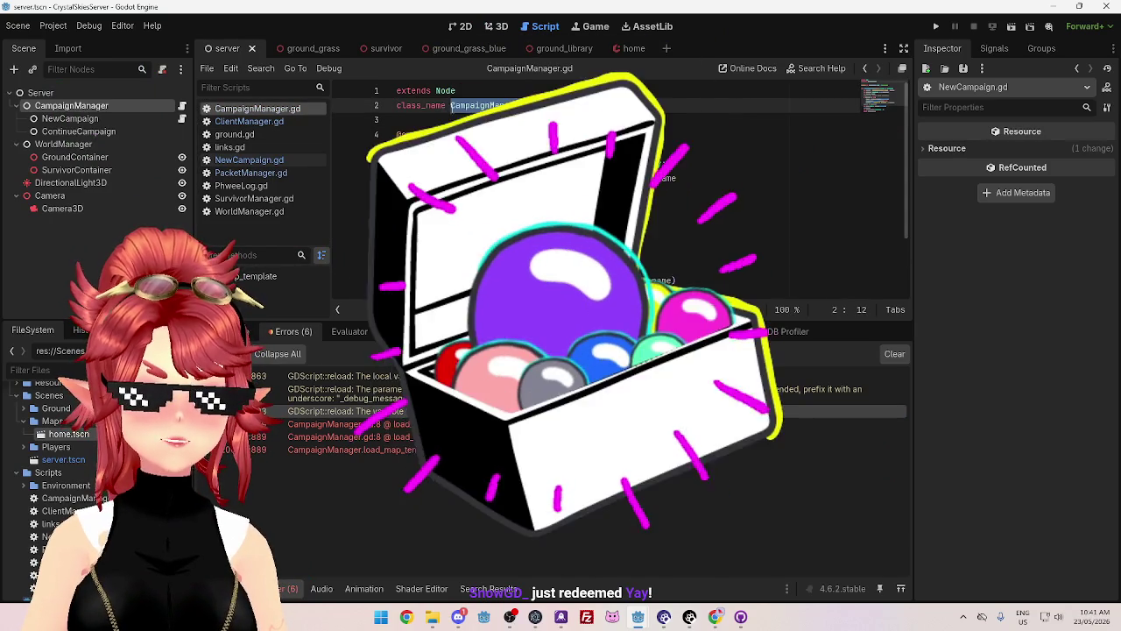
pyautogui.click(543, 105)
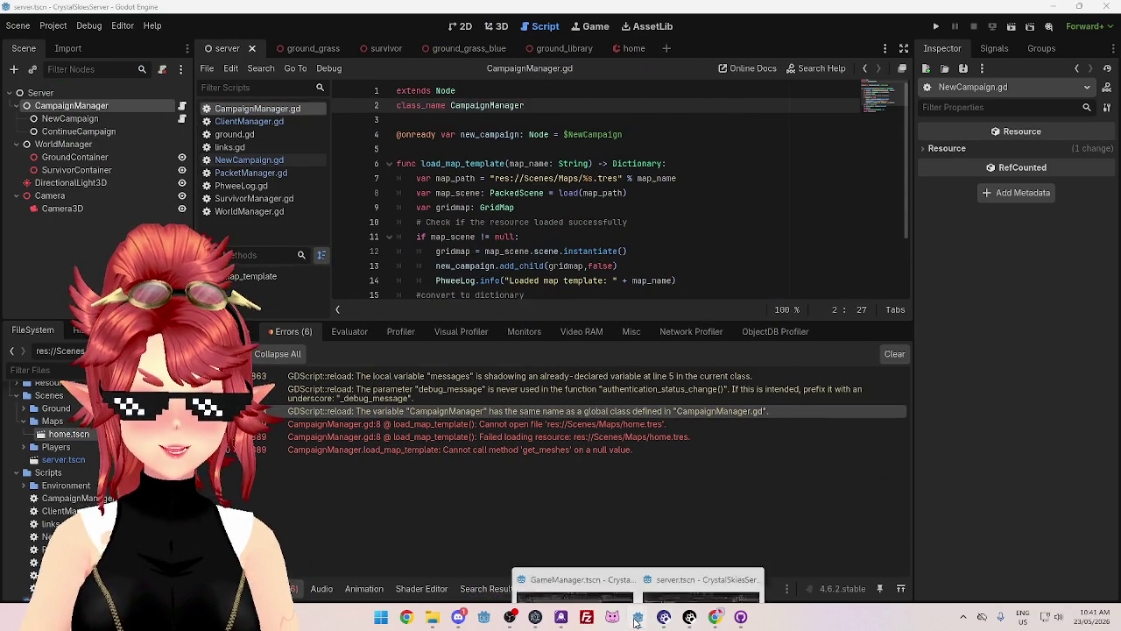
# - In the GameManager project, select the WorldManager node and show GameManager.gd
pyautogui.moveTo(638, 617)
pyautogui.click(537, 536)
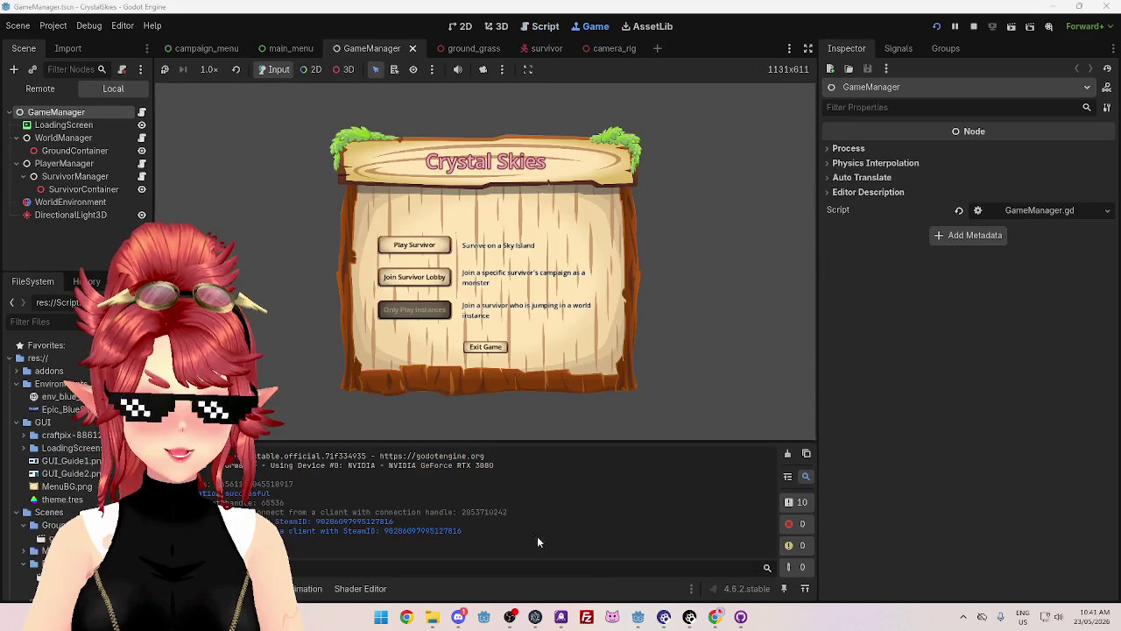
pyautogui.click(61, 138)
pyautogui.click(530, 26)
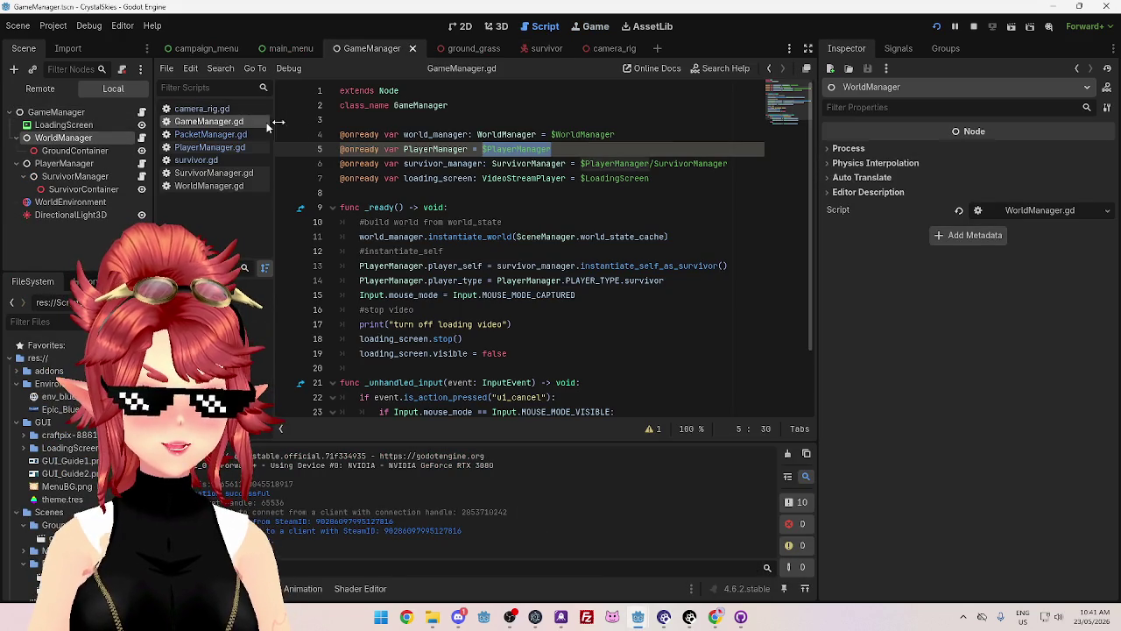
pyautogui.click(453, 106)
pyautogui.moveTo(357, 102)
pyautogui.mouseDown()
pyautogui.moveTo(436, 105)
pyautogui.moveTo(511, 134)
pyautogui.mouseUp()
# - Examine the typed WorldManager, PlayerManager and SurvivorManager declarations on lines 4–6 of GameManager.gd
pyautogui.click(497, 134)
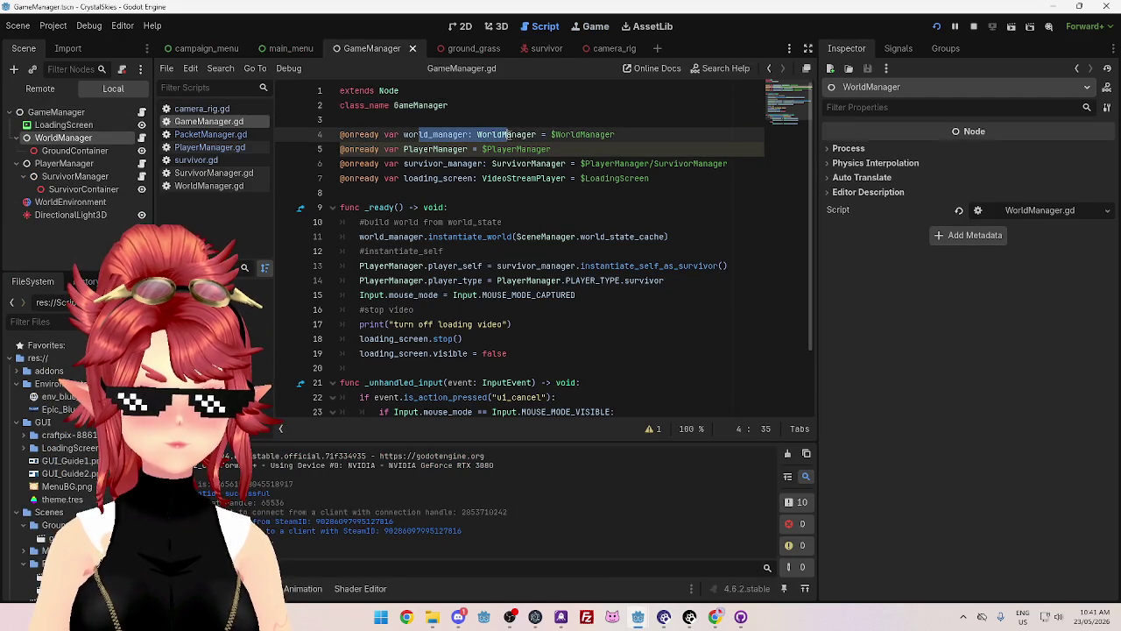
pyautogui.click(469, 149)
pyautogui.hotkey('shift', 'End')
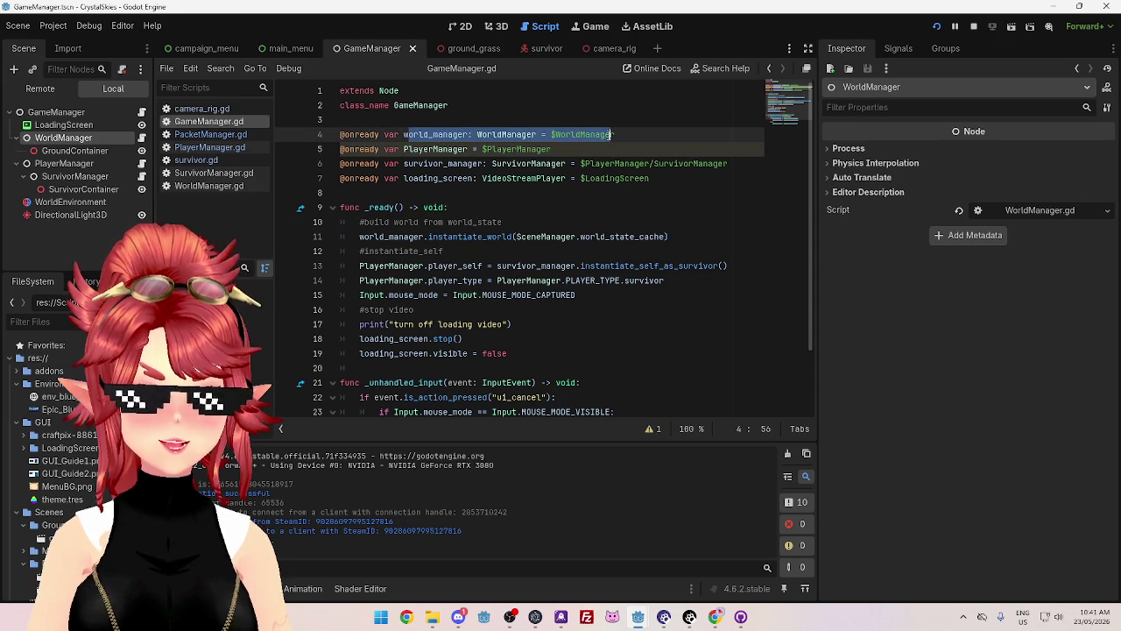
pyautogui.press('Right')
pyautogui.click(406, 149)
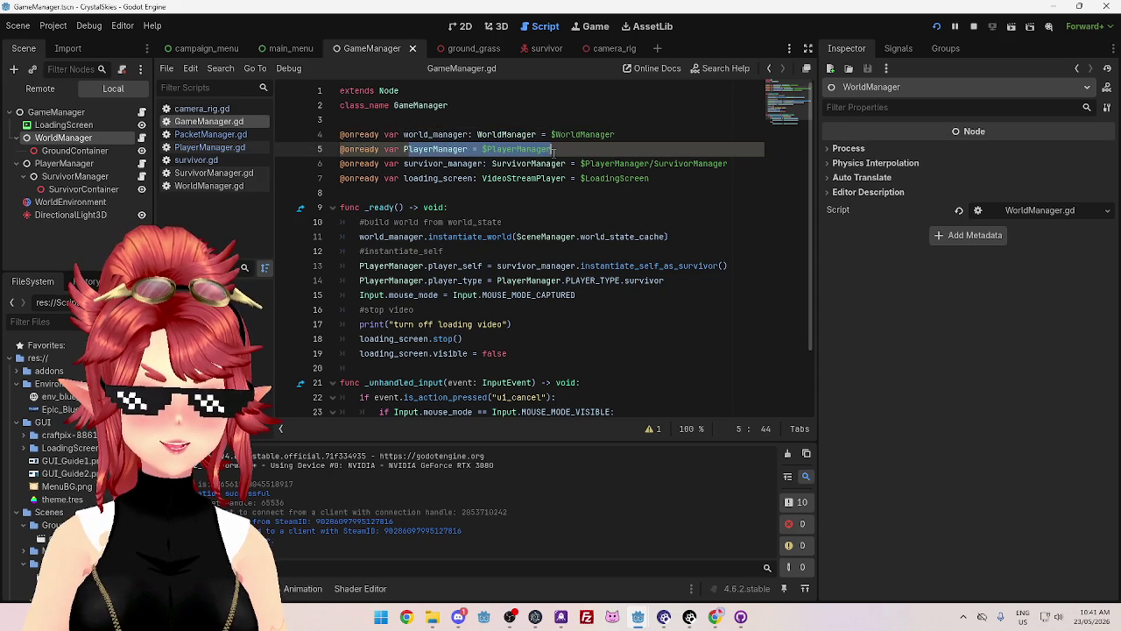
pyautogui.doubleClick(419, 149)
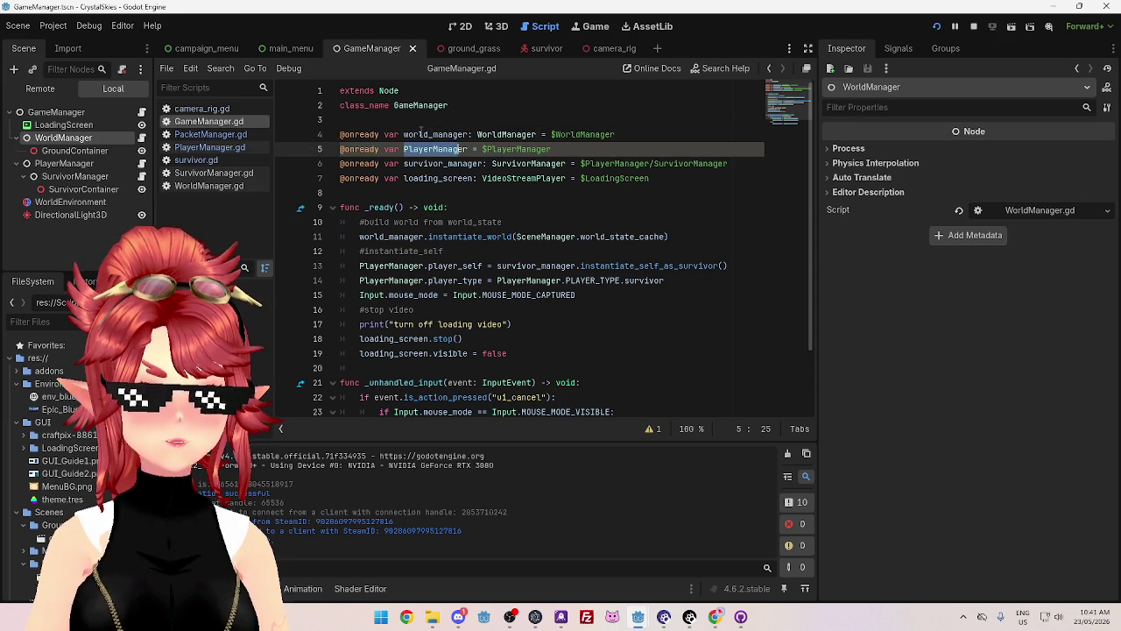
pyautogui.click(404, 148)
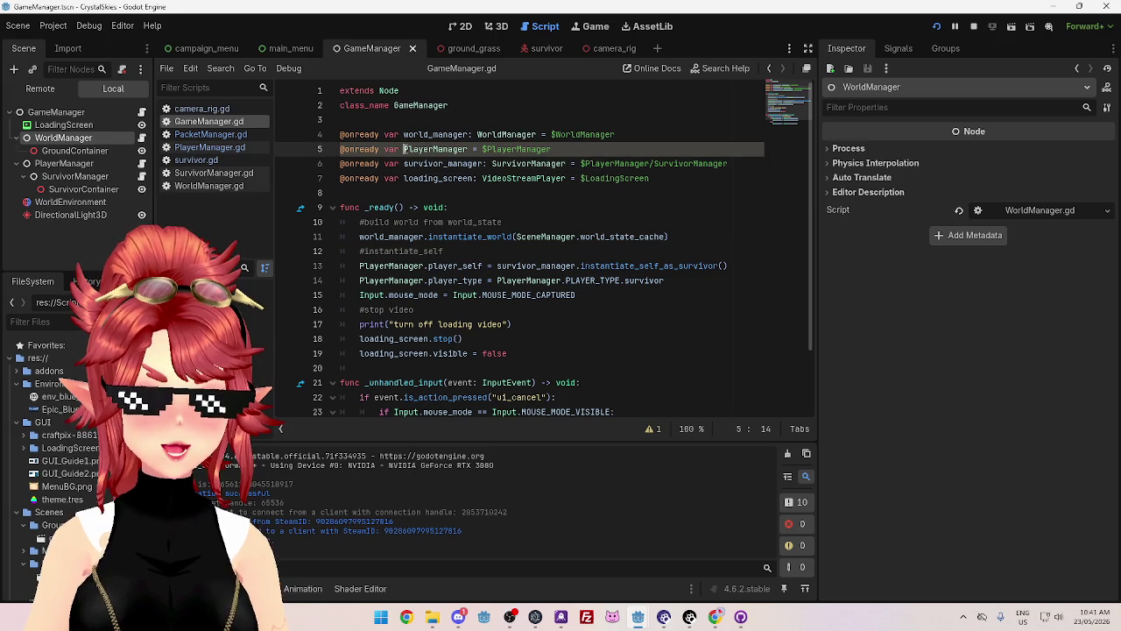
pyautogui.moveTo(405, 149); pyautogui.dragTo(570, 150)
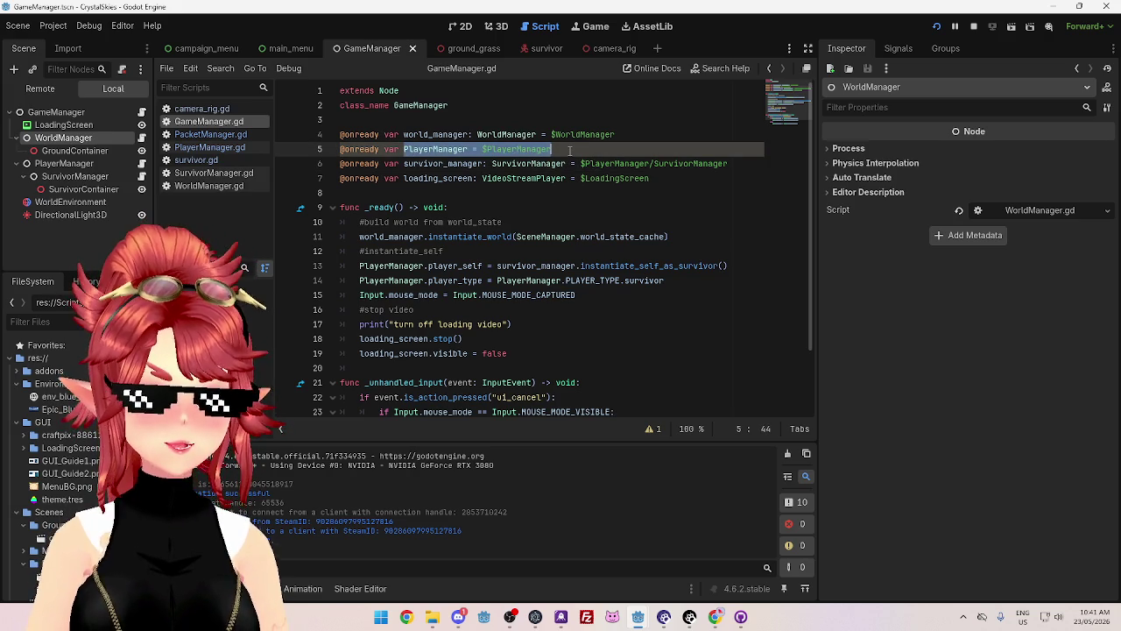
pyautogui.moveTo(560, 150)
pyautogui.mouseDown()
pyautogui.moveTo(405, 149)
pyautogui.moveTo(474, 149)
pyautogui.mouseUp()
pyautogui.click(560, 151)
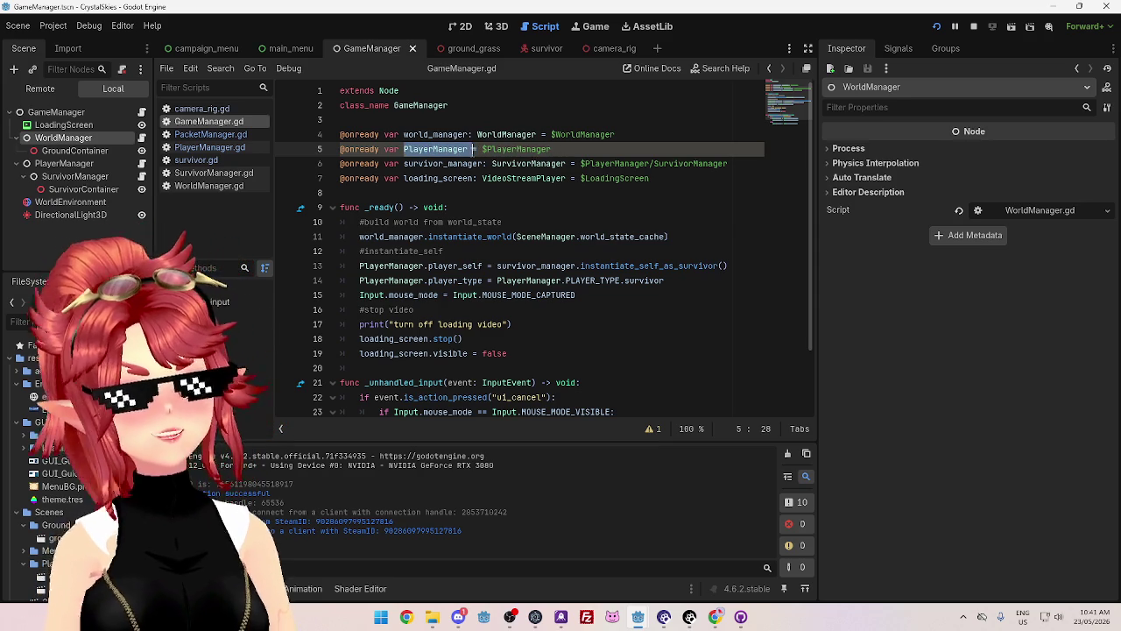
pyautogui.moveTo(404, 165); pyautogui.dragTo(552, 167)
pyautogui.moveTo(411, 164); pyautogui.dragTo(480, 164)
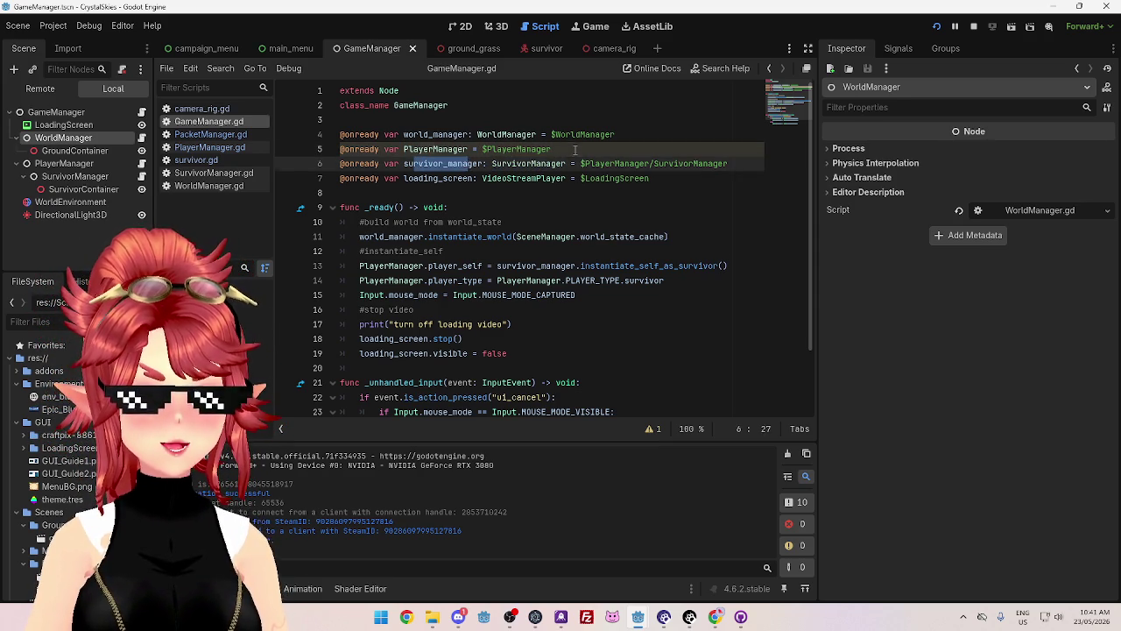
pyautogui.click(574, 150)
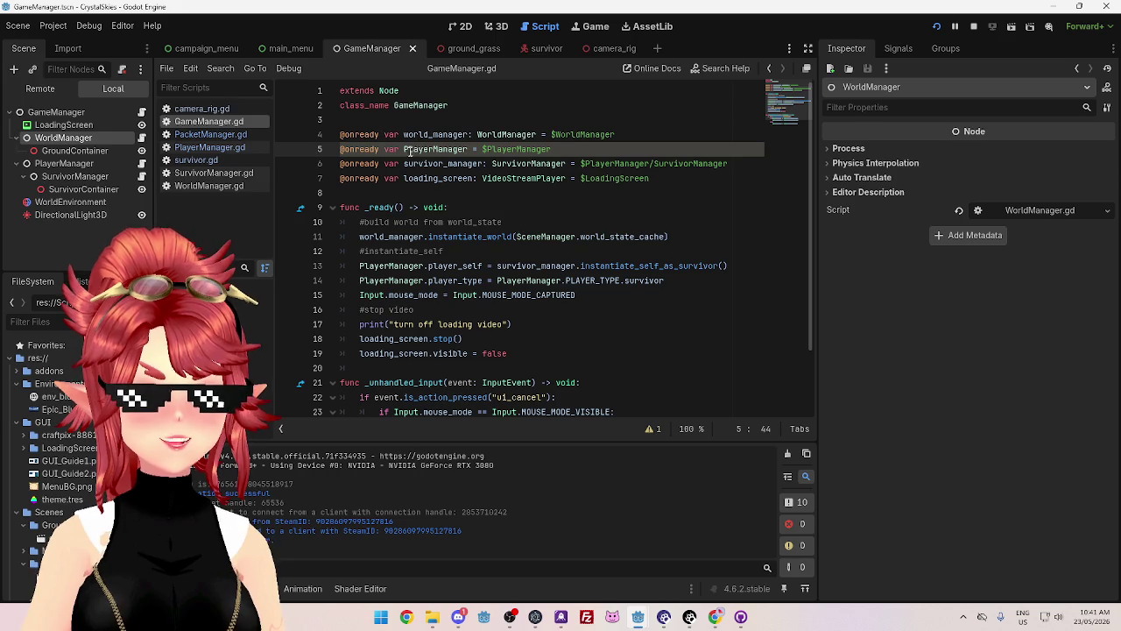
pyautogui.moveTo(403, 149); pyautogui.dragTo(474, 149)
# - Return to the CrystalSkiesServer window, caret on empty line 3 of CampaignManager.gd
pyautogui.moveTo(638, 616)
pyautogui.click(692, 545)
pyautogui.click(526, 122)
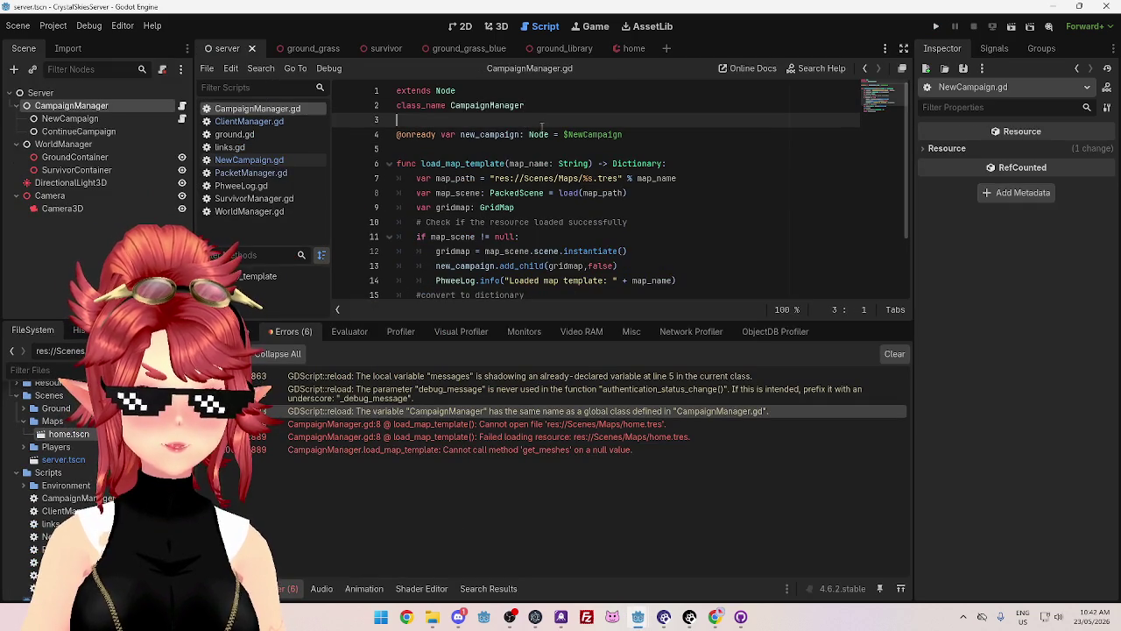
# - In NewCampaign.gd, uncomment the typed campaign_manager declaration, delete the old line 3, and save
pyautogui.click(286, 160)
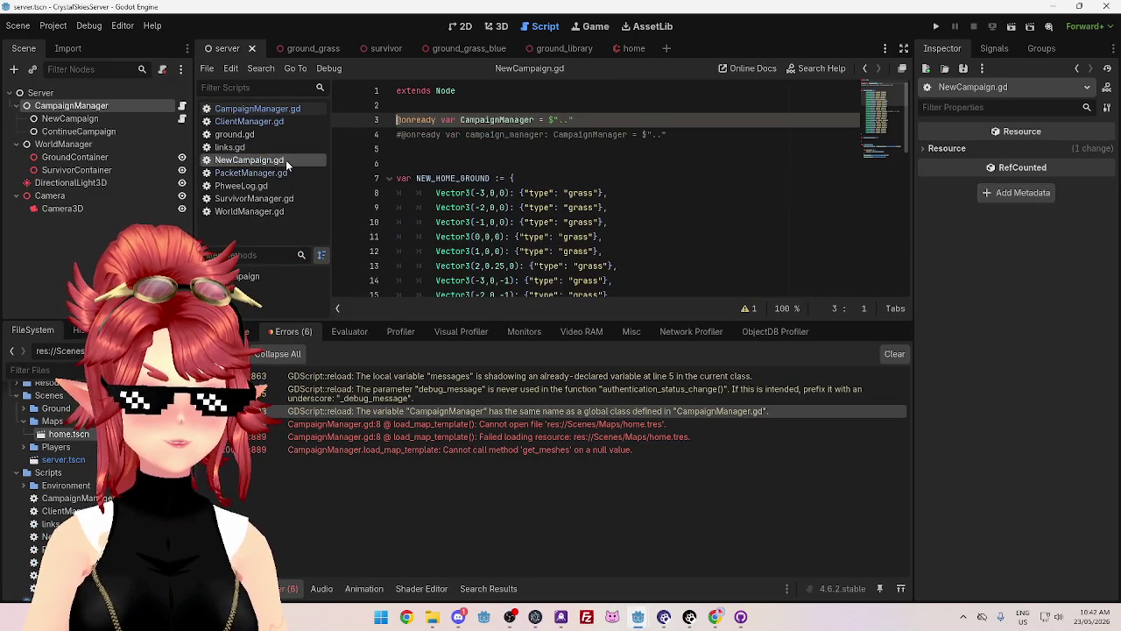
pyautogui.click(397, 134)
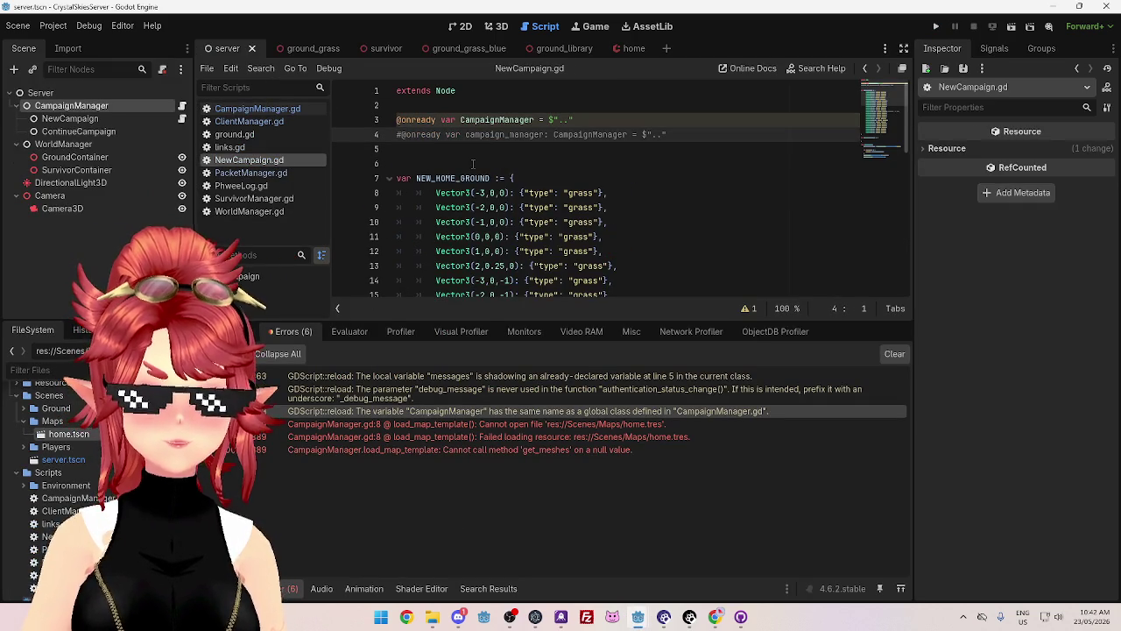
pyautogui.hotkey('ctrl', 'k')
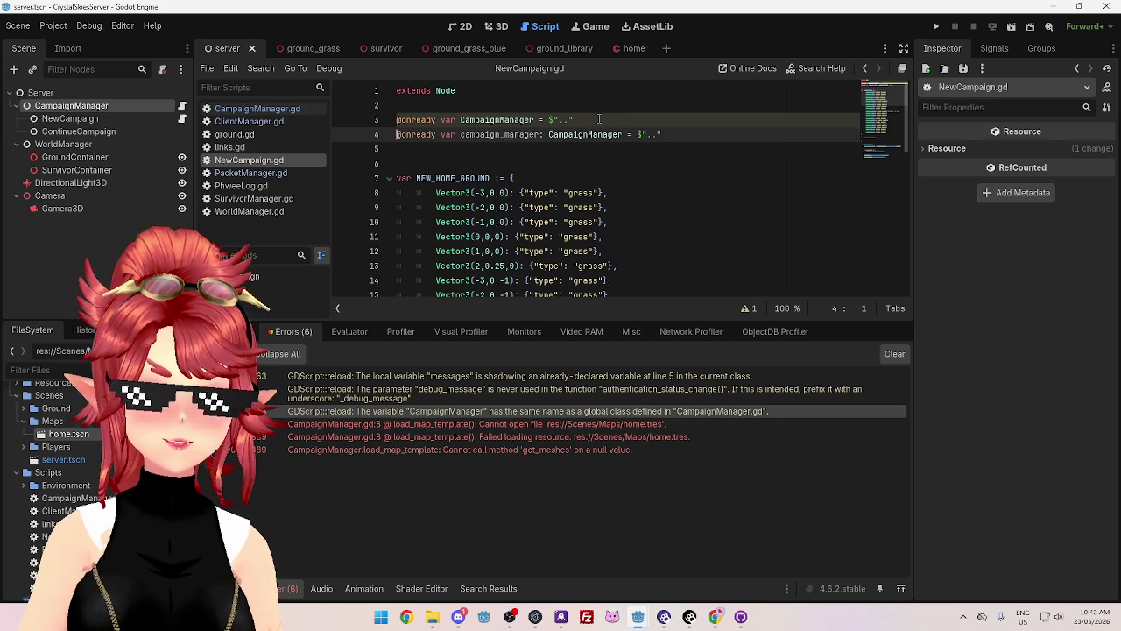
pyautogui.moveTo(599, 120); pyautogui.dragTo(460, 120)
pyautogui.tripleClick(424, 119)
pyautogui.press('BackSpace')
pyautogui.click(584, 179)
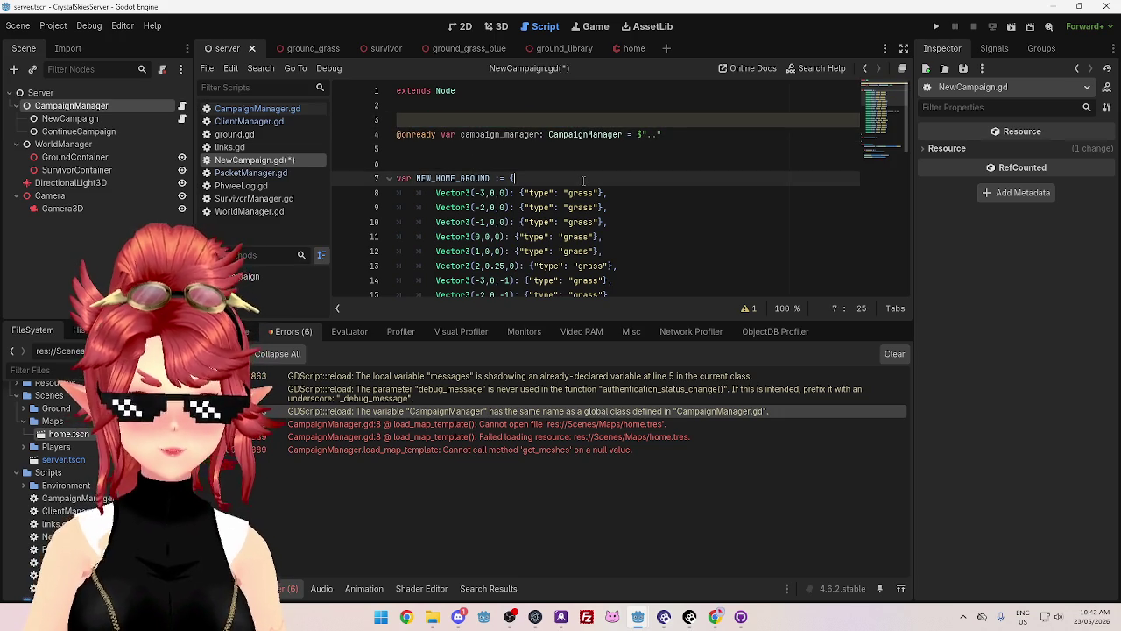
pyautogui.hotkey('ctrl', 's')
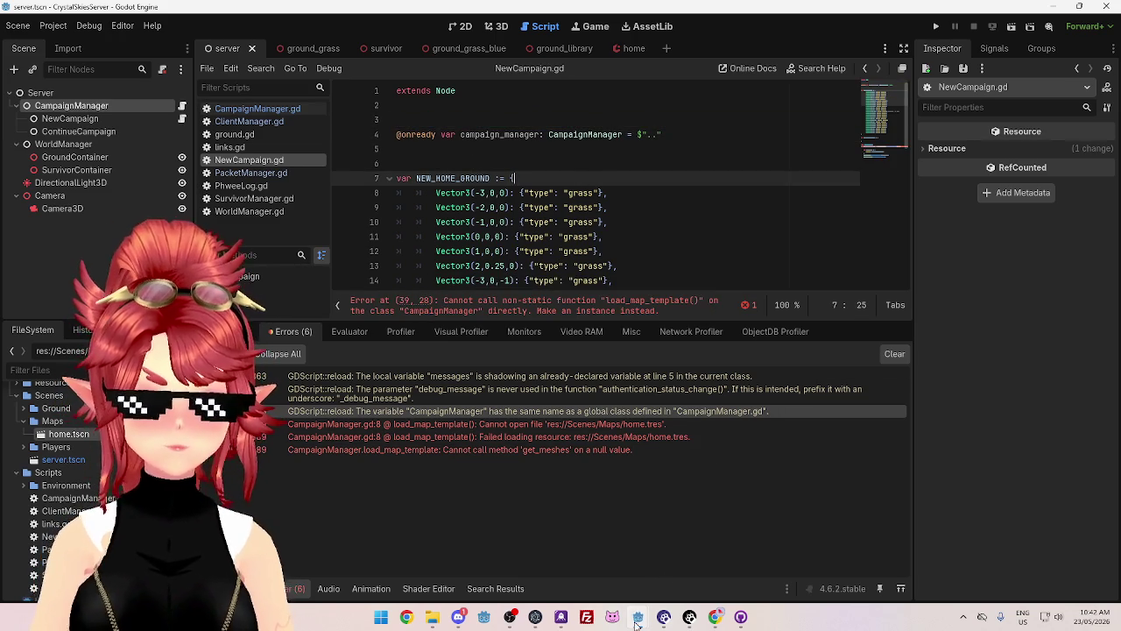
# - Restart the GameManager game, then run the server project with F5
pyautogui.moveTo(638, 617)
pyautogui.click(588, 570)
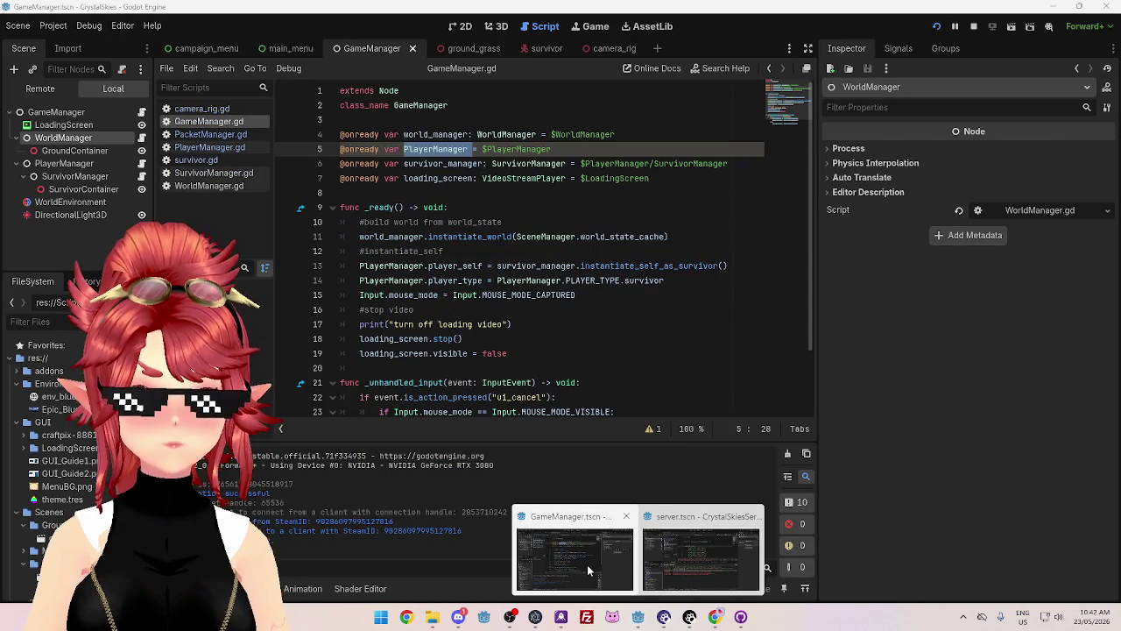
pyautogui.click(973, 27)
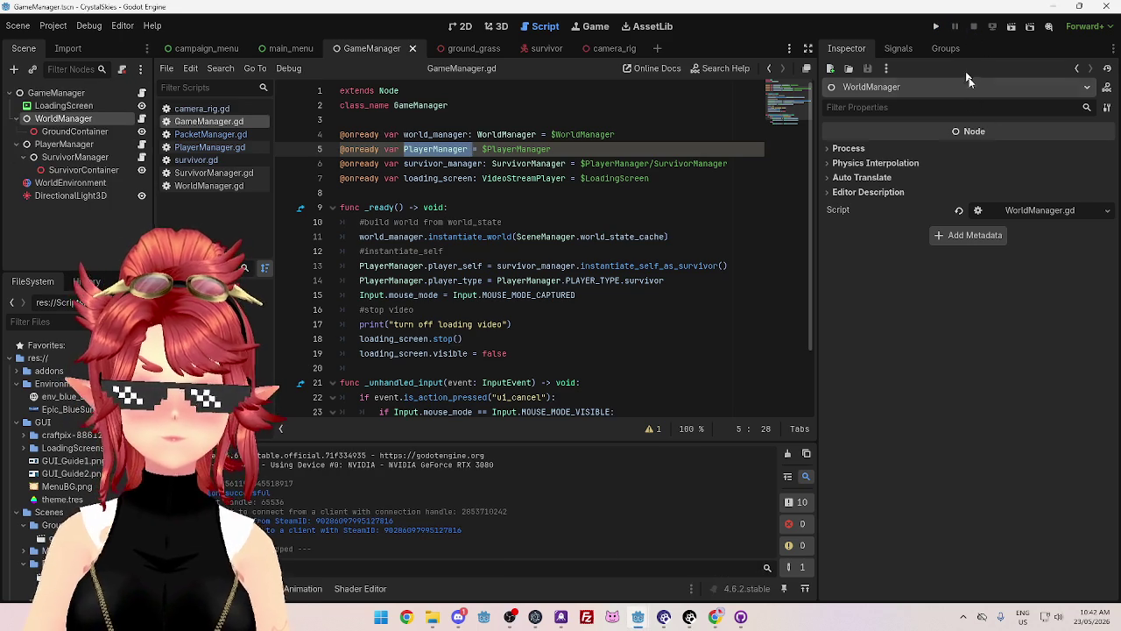
pyautogui.click(936, 27)
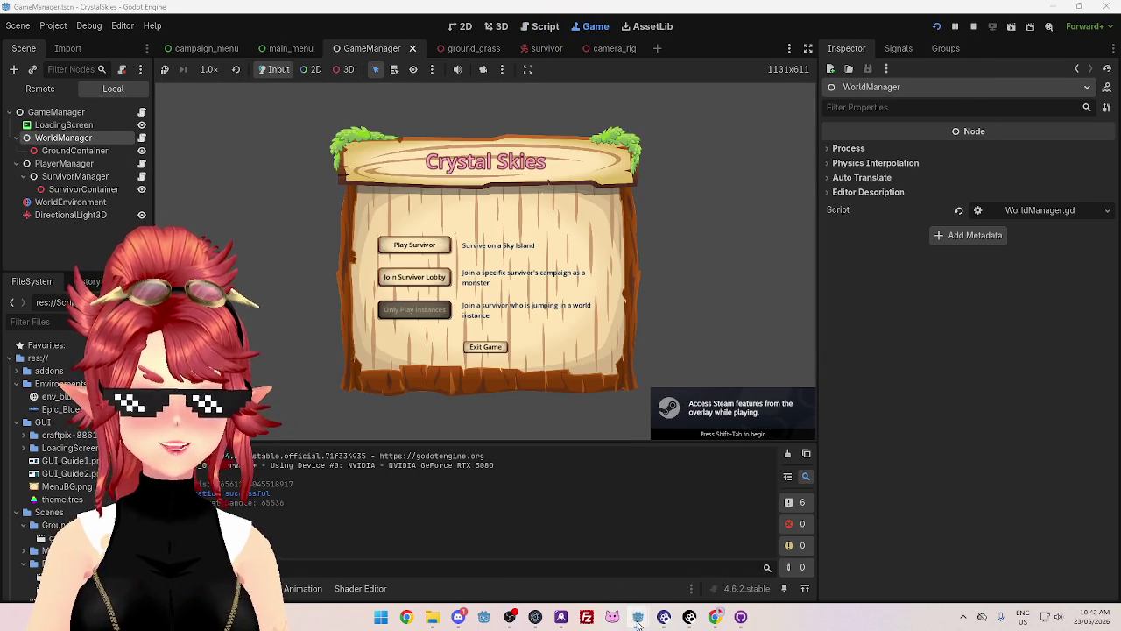
pyautogui.moveTo(638, 616)
pyautogui.click(684, 558)
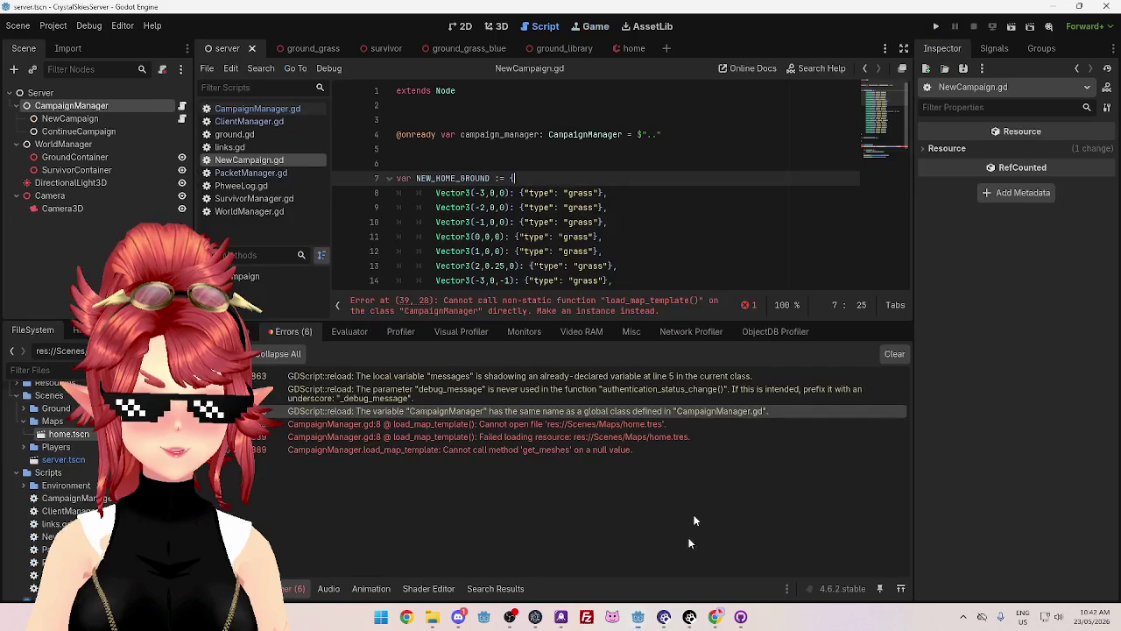
pyautogui.press('F5')
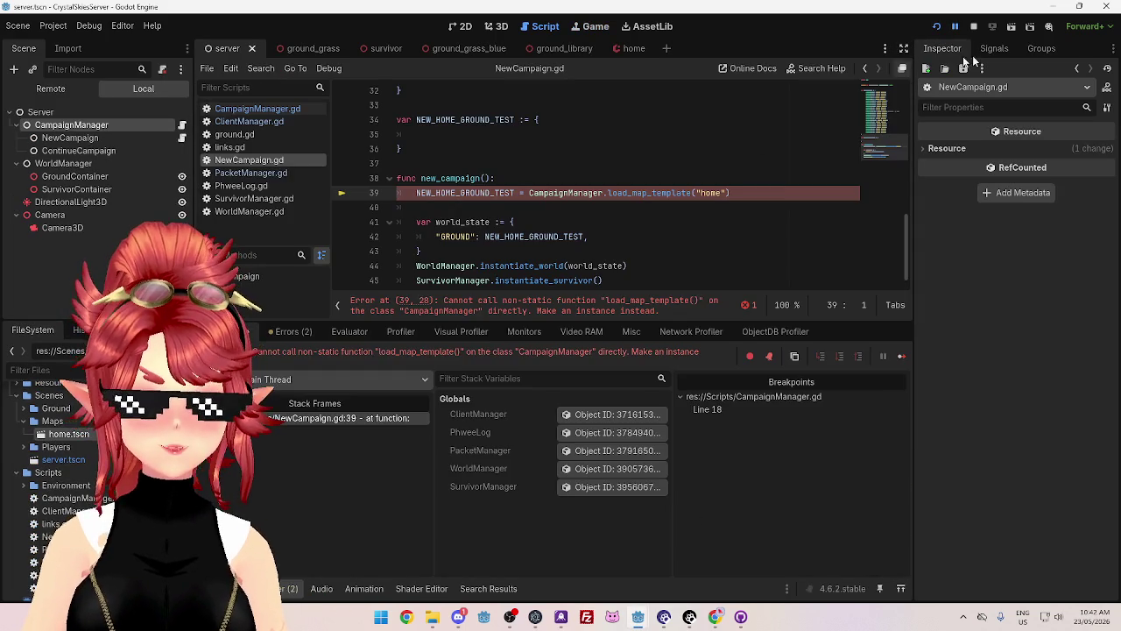
# - Stop the running game and switch between the GameManager and server editors
pyautogui.click(974, 27)
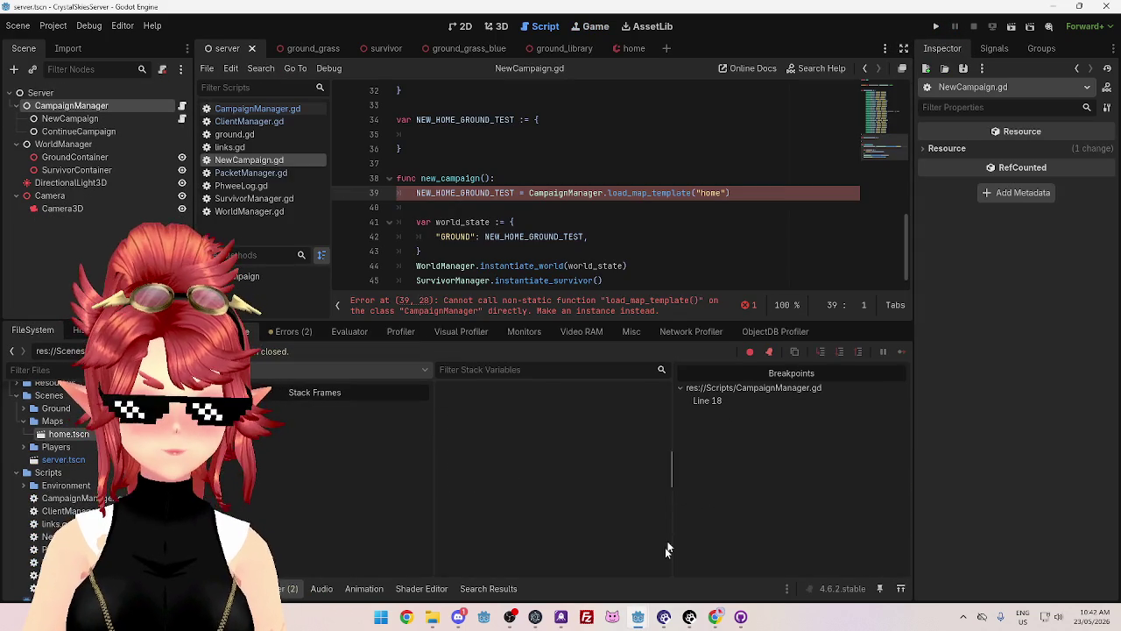
pyautogui.moveTo(639, 617)
pyautogui.click(699, 561)
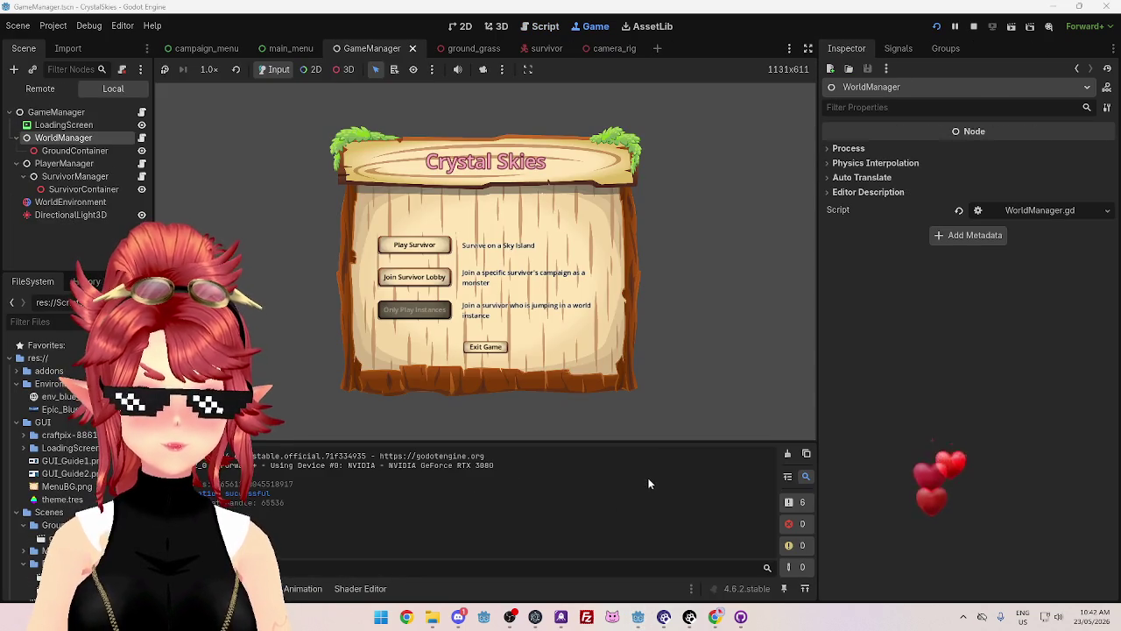
pyautogui.click(701, 557)
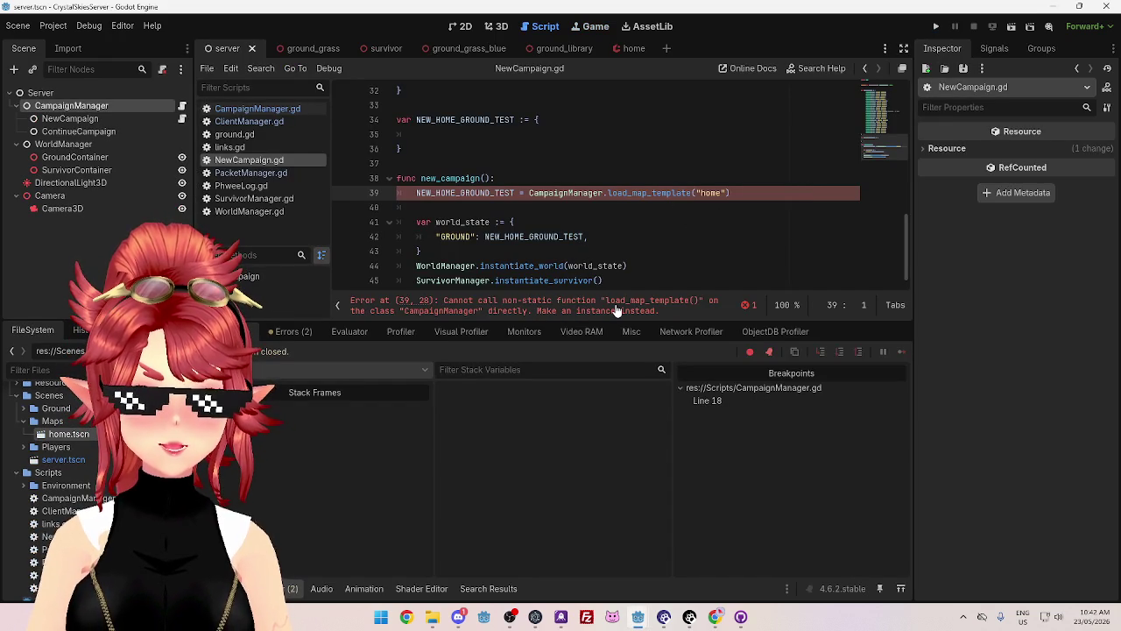
# - Compare CampaignManager in the line 39 call with campaign_manager on line 4, ending with the caret after campaign_manager
pyautogui.moveTo(529, 192); pyautogui.dragTo(604, 193)
pyautogui.scroll(10, 585, 191)
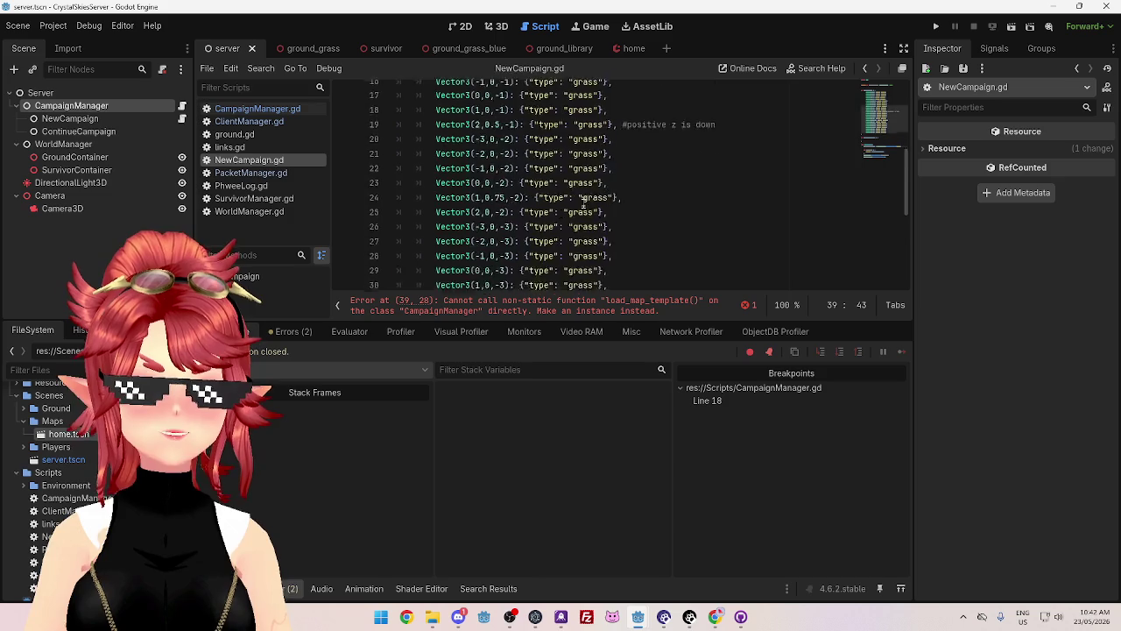
pyautogui.moveTo(461, 136); pyautogui.dragTo(540, 137)
pyautogui.scroll(-10, 534, 178)
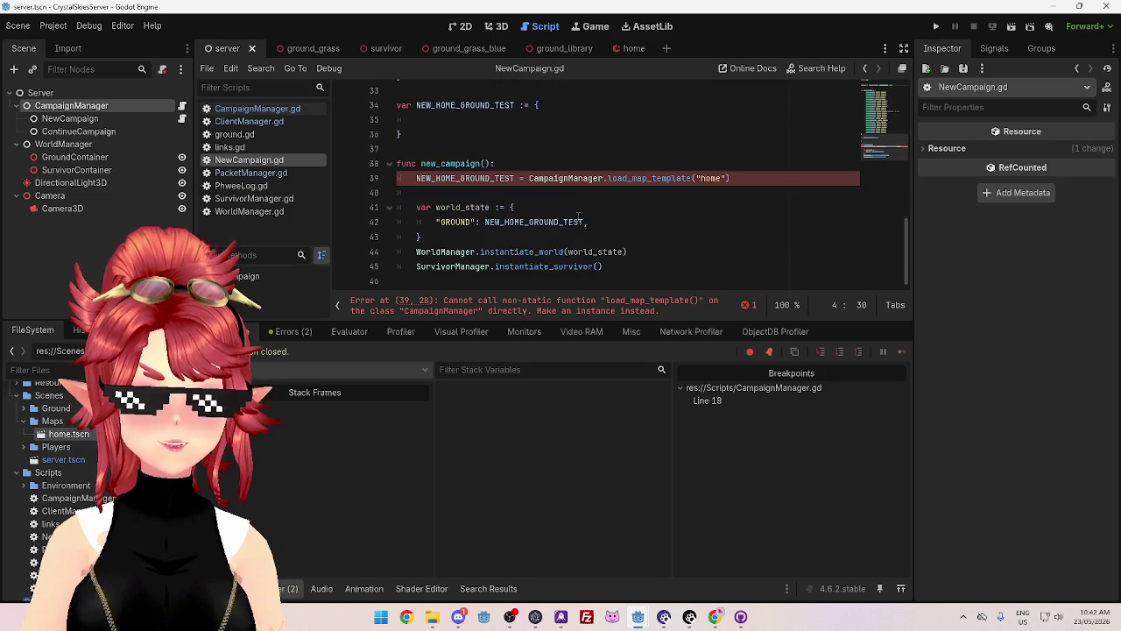
pyautogui.moveTo(529, 178); pyautogui.dragTo(604, 178)
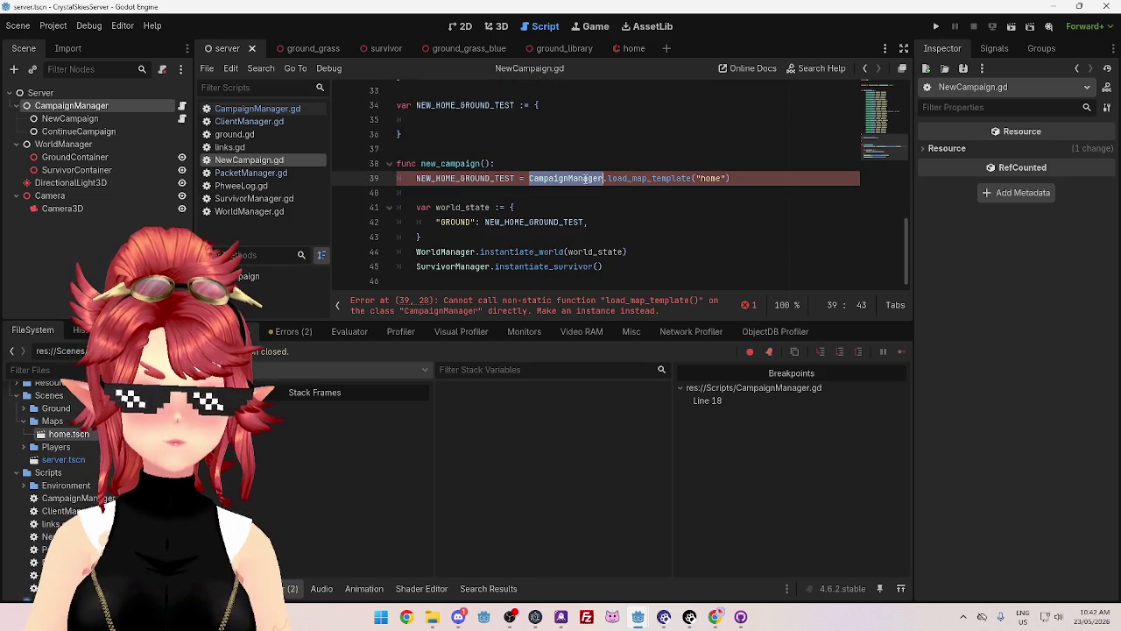
pyautogui.click(577, 198)
pyautogui.moveTo(532, 178); pyautogui.dragTo(604, 179)
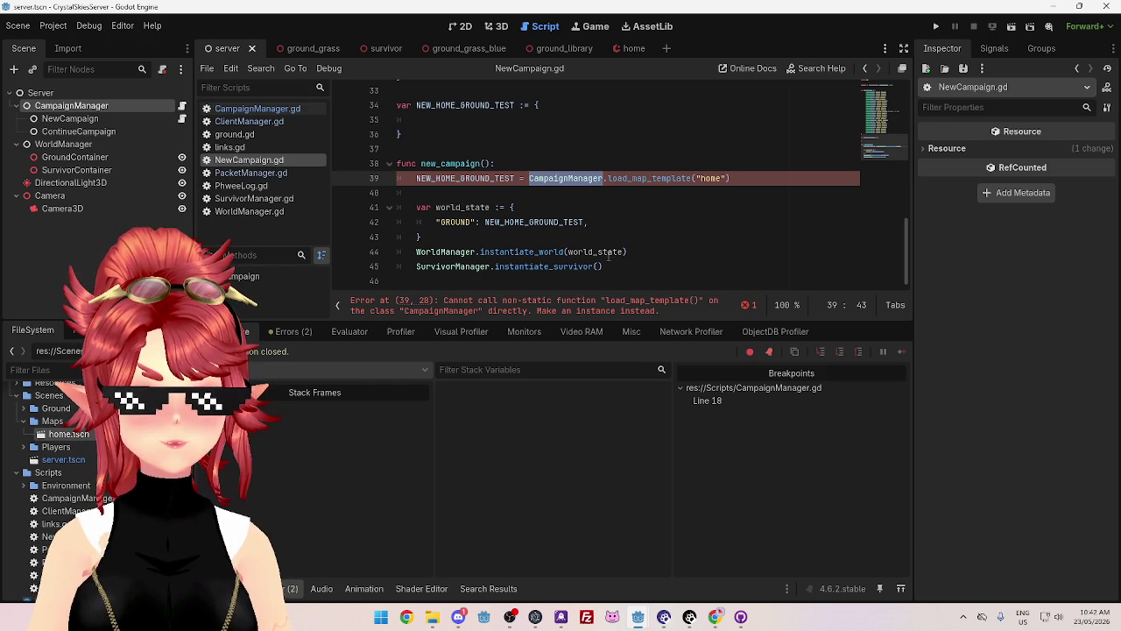
pyautogui.scroll(10, 609, 255)
pyautogui.moveTo(461, 134); pyautogui.dragTo(541, 136)
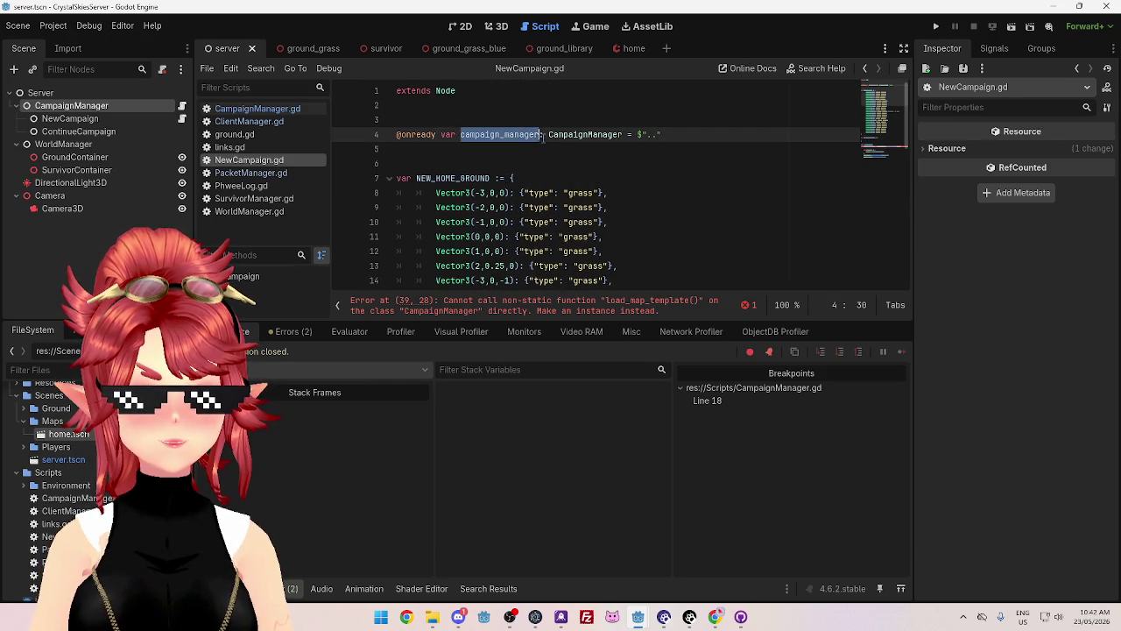
pyautogui.click(541, 136)
# - Rename the line 4 variable to CampaignManager by pasting over campaign_manager
pyautogui.write(':')
pyautogui.doubleClick(553, 136)
pyautogui.hotkey('ctrl', 'c')
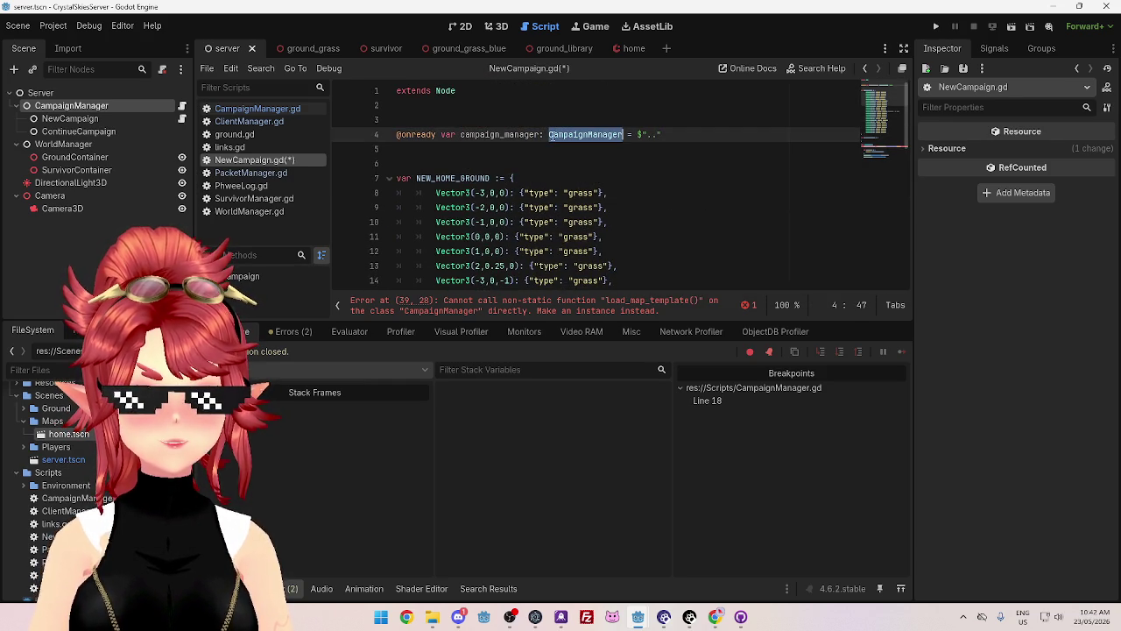
pyautogui.doubleClick(511, 134)
pyautogui.hotkey('ctrl', 'v')
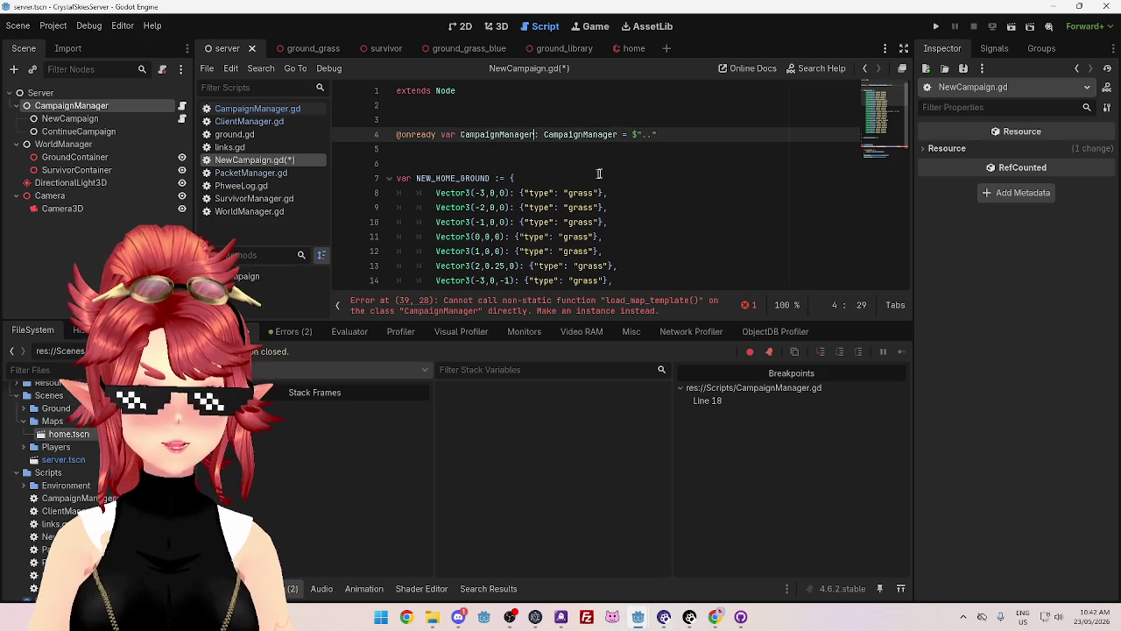
pyautogui.press('Down')
pyautogui.press('Down')
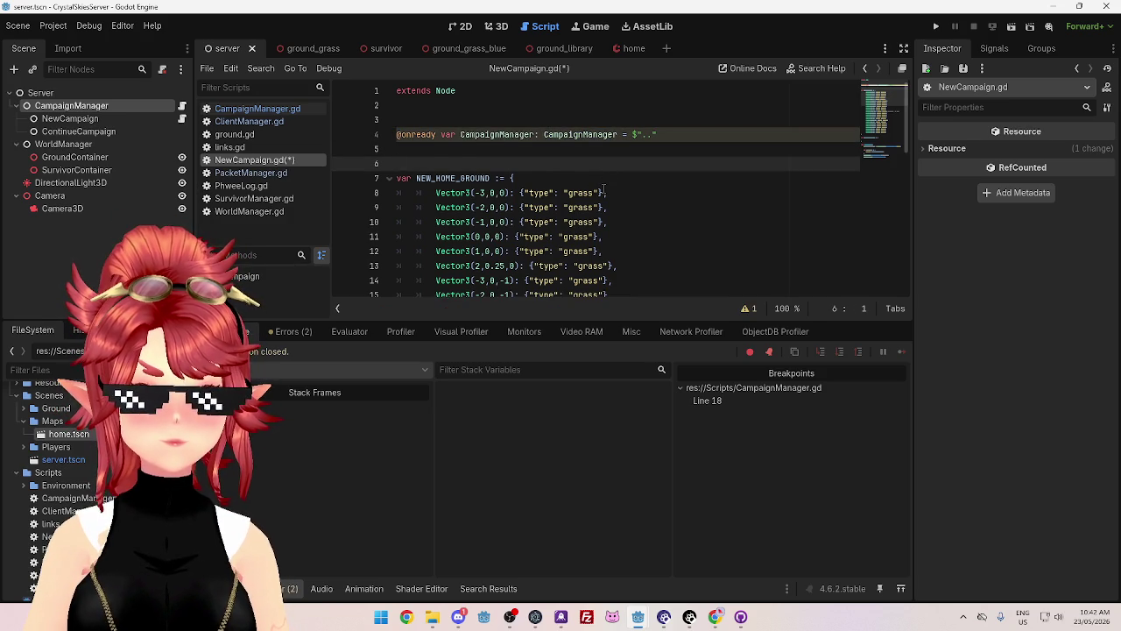
# - Check the load_map_template call on line 39, then open CampaignManager.gd
pyautogui.scroll(-10, 603, 190)
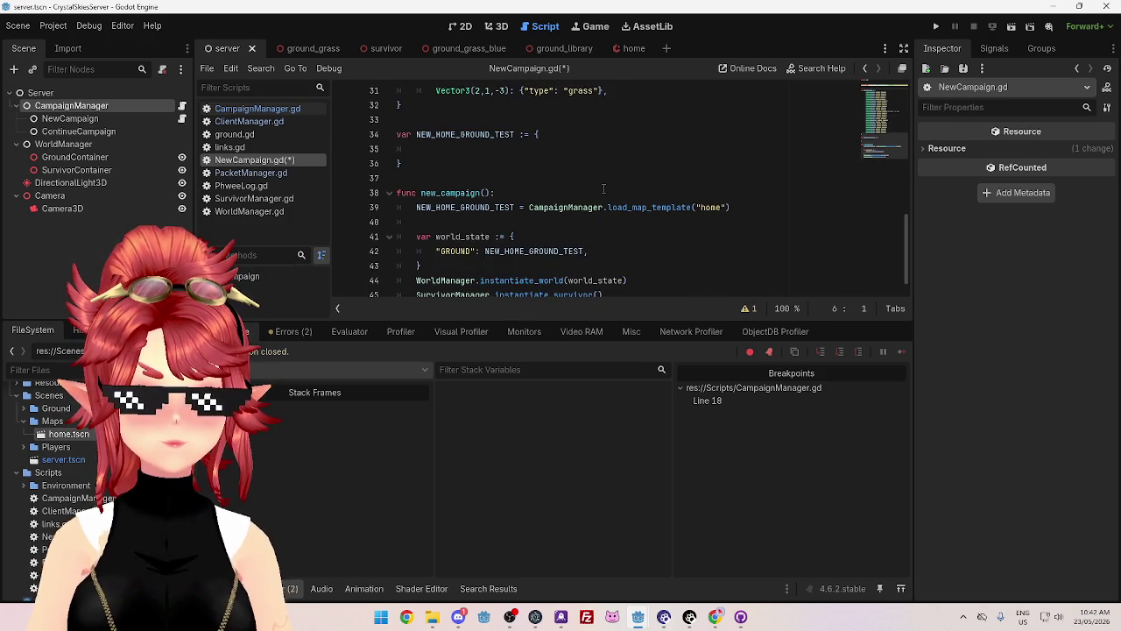
pyautogui.click(627, 207)
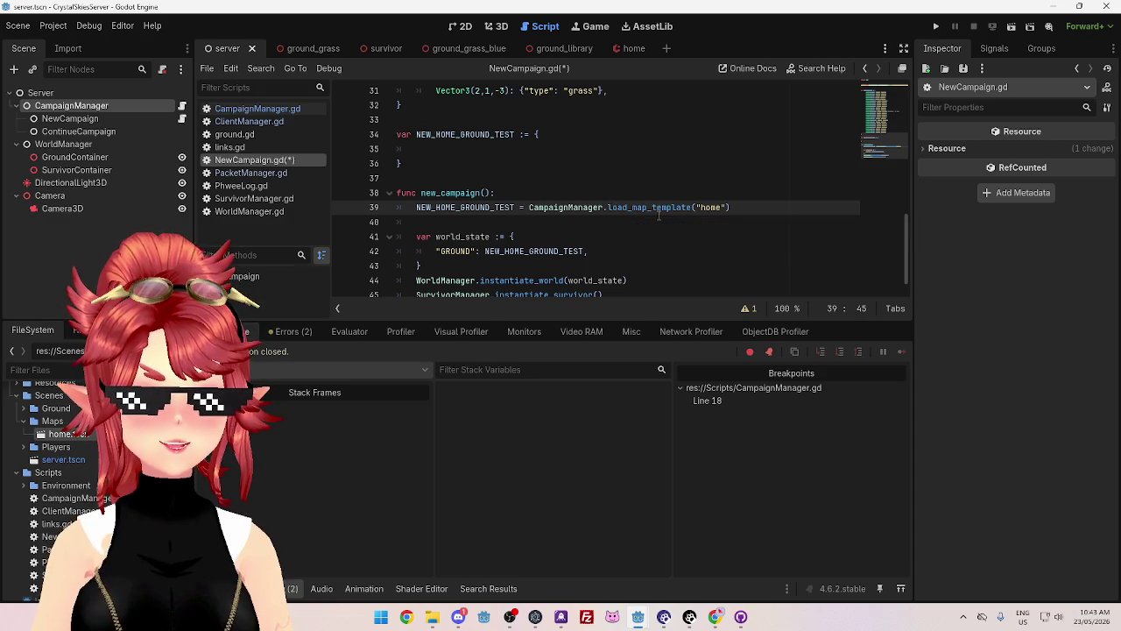
pyautogui.scroll(10, 658, 214)
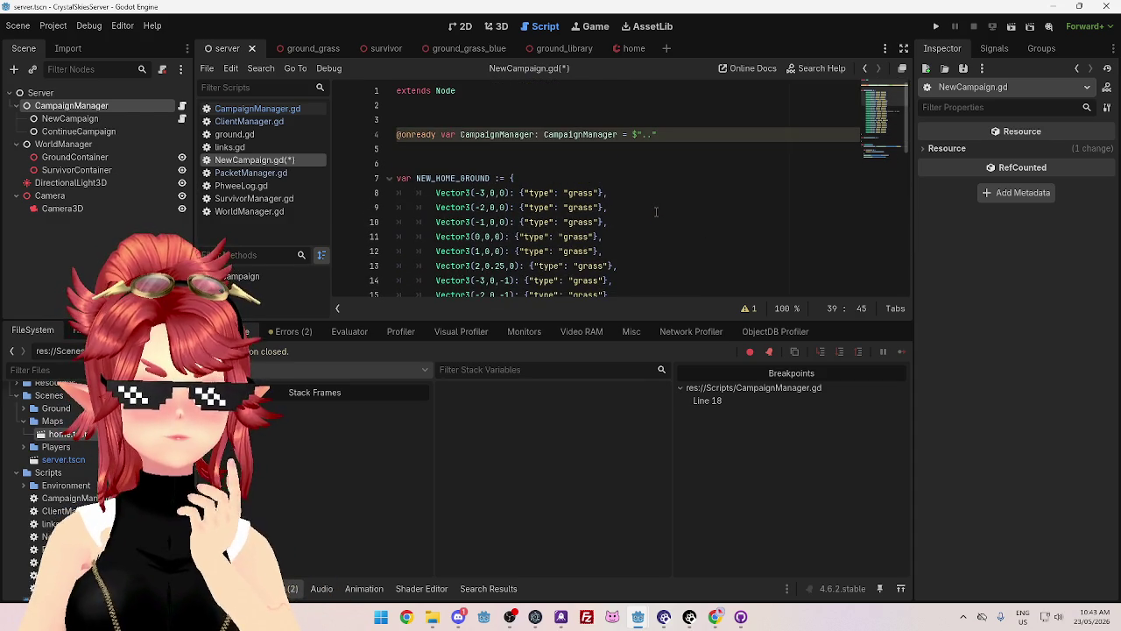
pyautogui.click(254, 111)
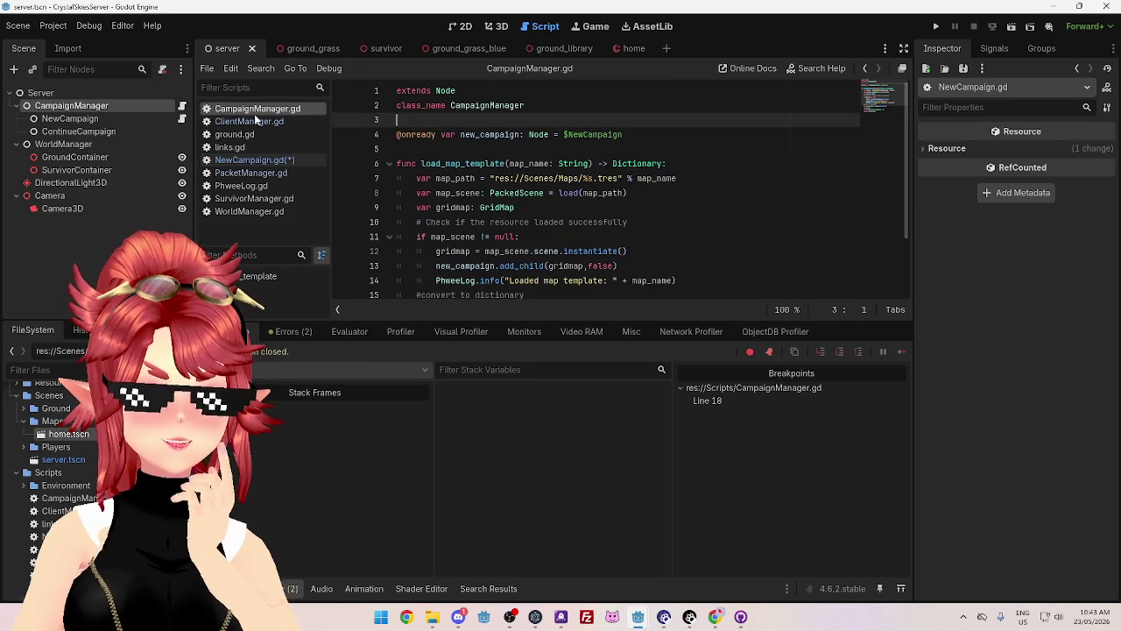
pyautogui.moveTo(541, 191)
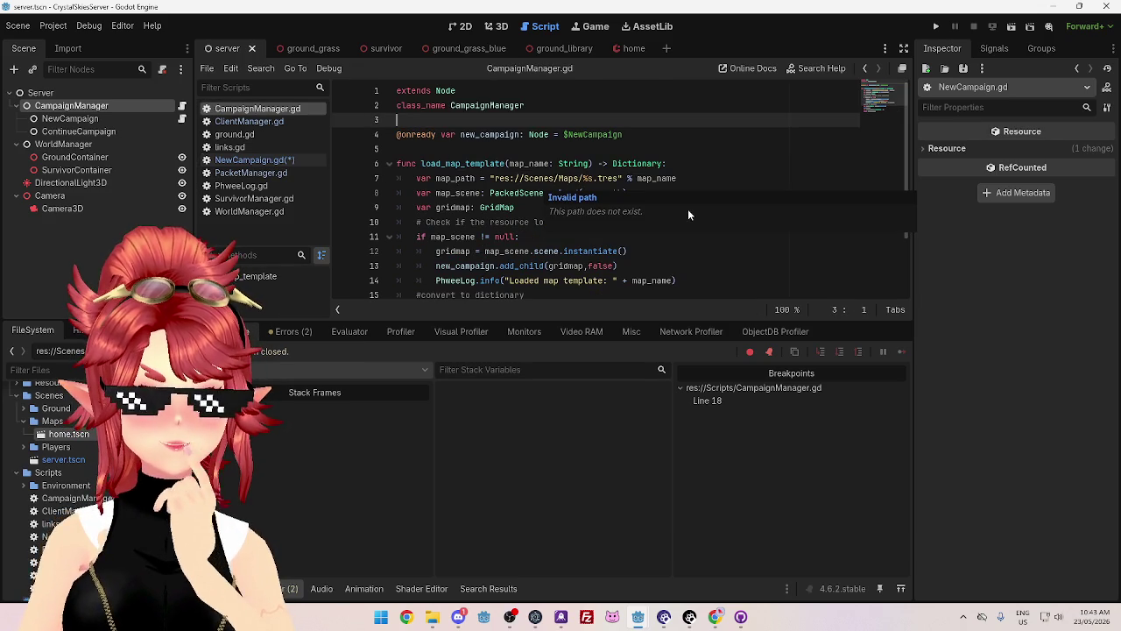
pyautogui.scroll(-2, 532, 186)
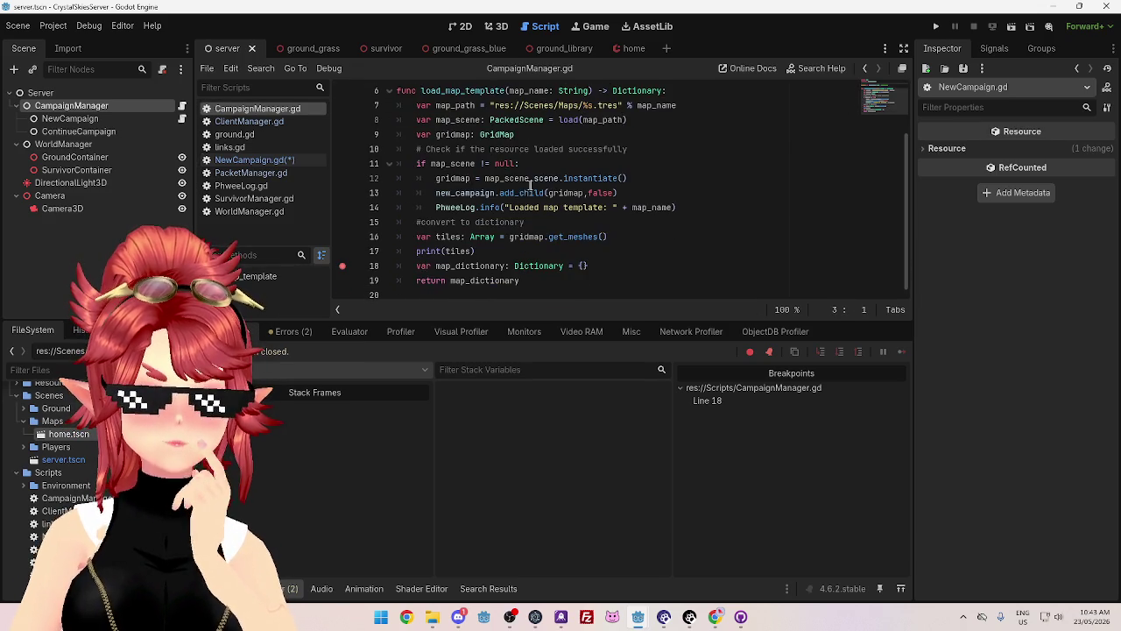
pyautogui.scroll(2, 505, 190)
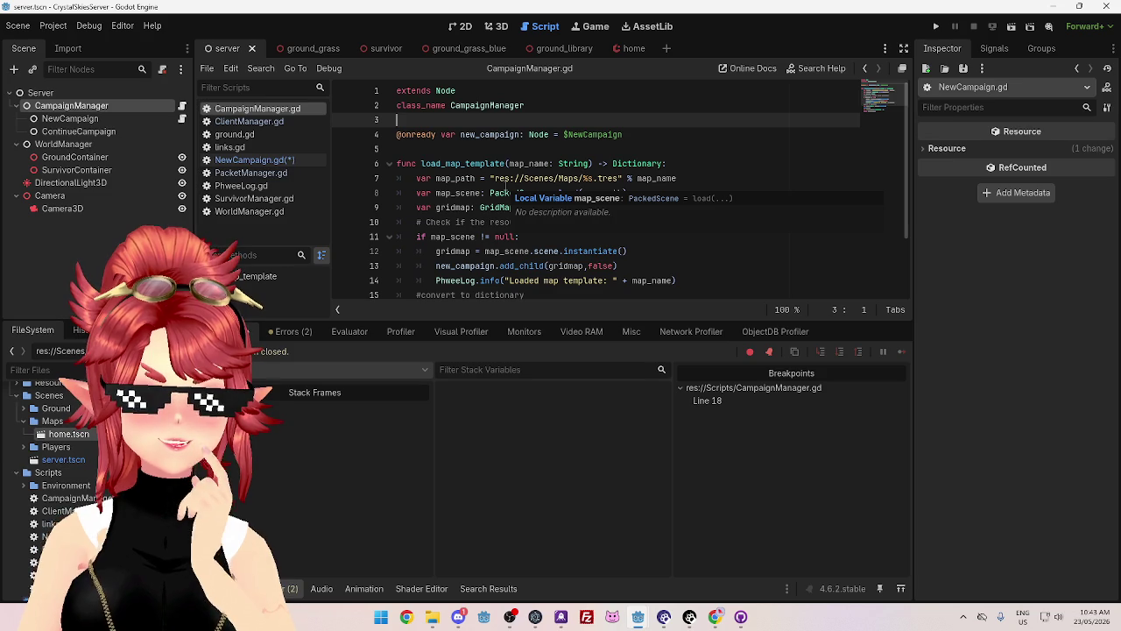
pyautogui.scroll(-2, 506, 190)
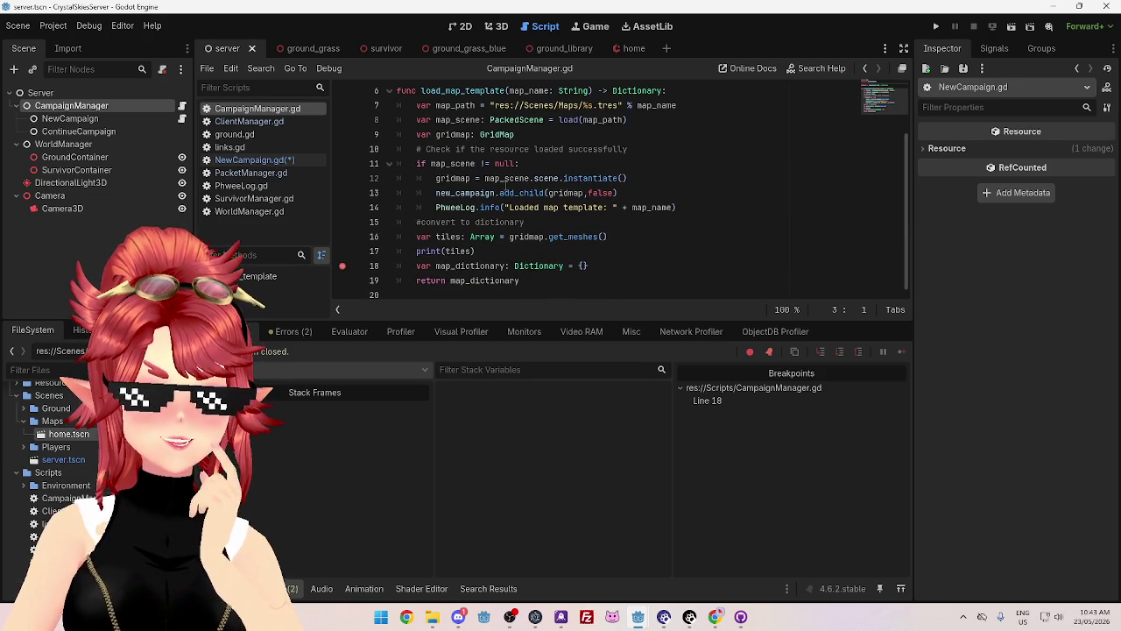
pyautogui.click(254, 160)
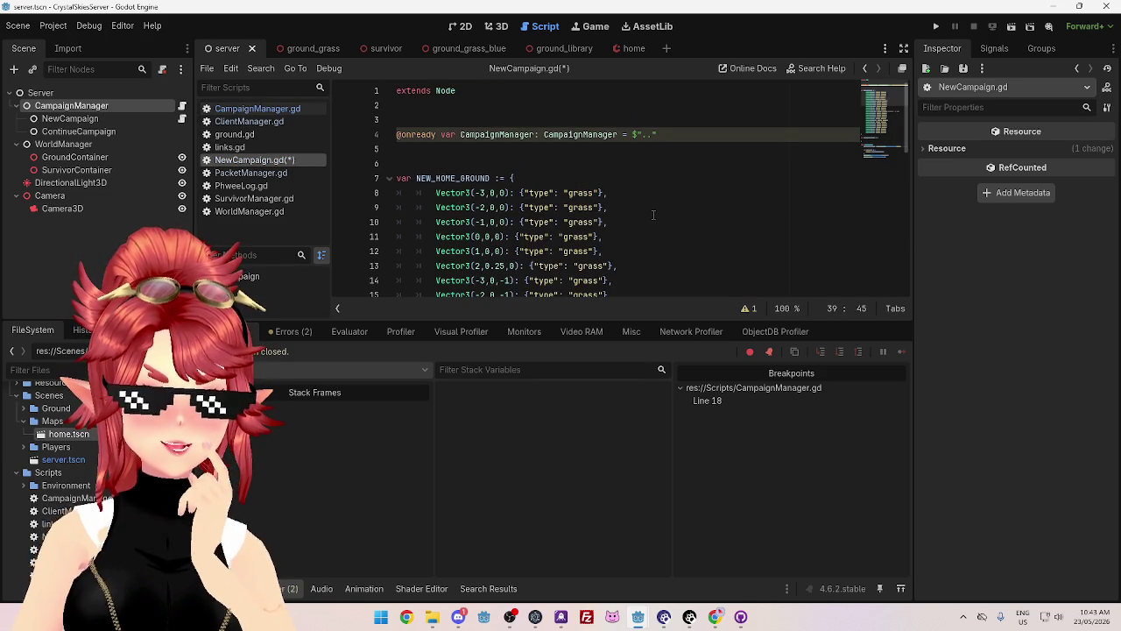
pyautogui.click(271, 111)
pyautogui.scroll(2, 361, 145)
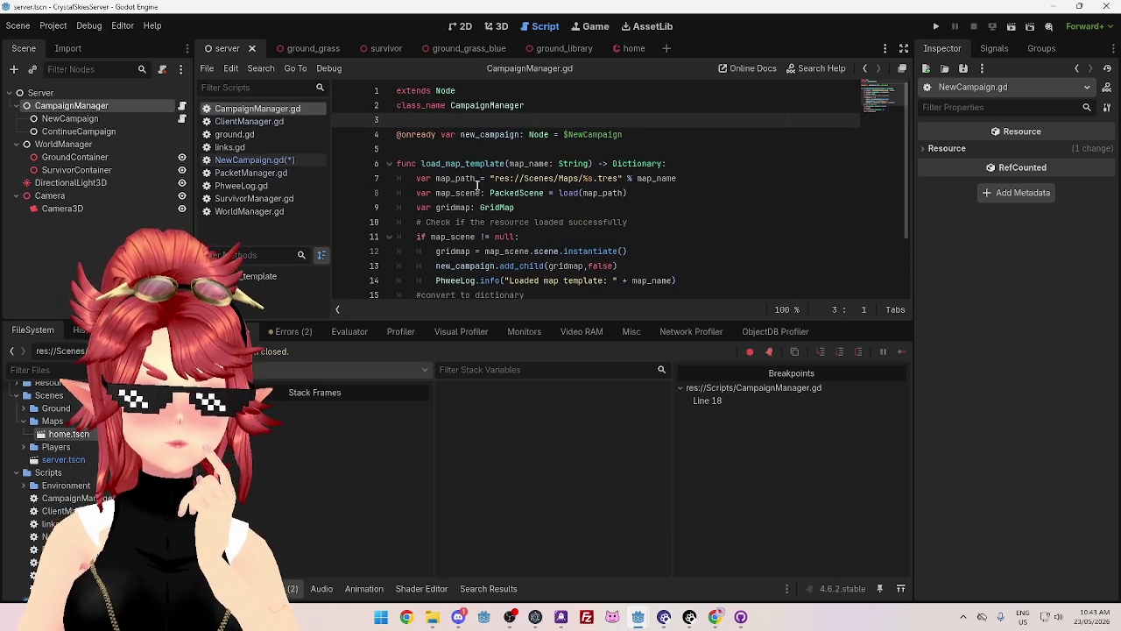
pyautogui.click(396, 163)
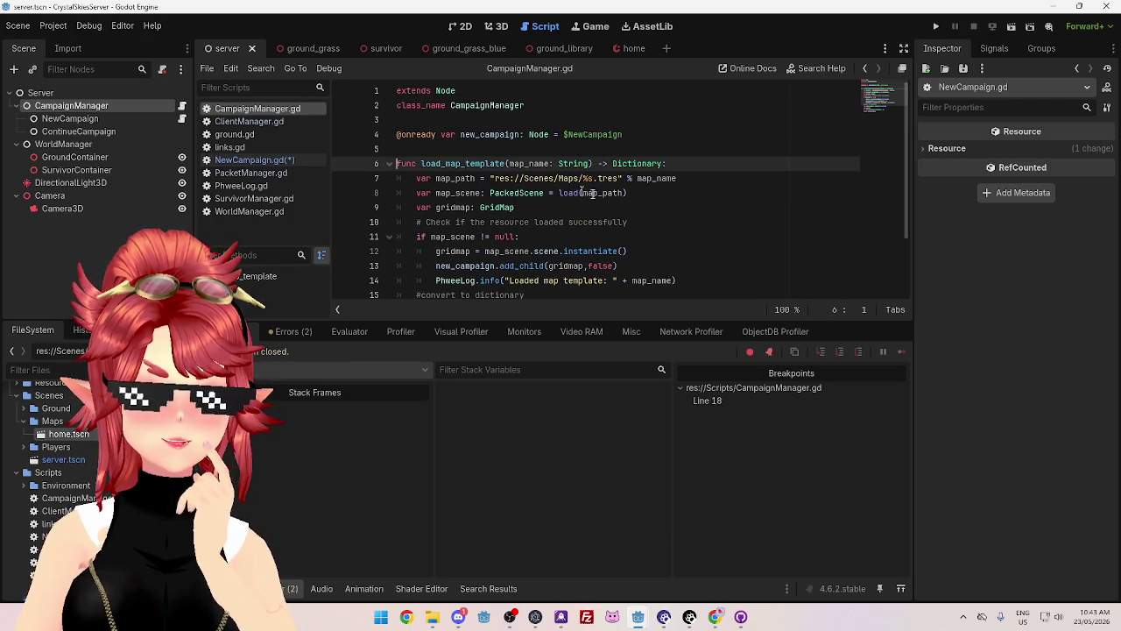
pyautogui.moveTo(603, 193)
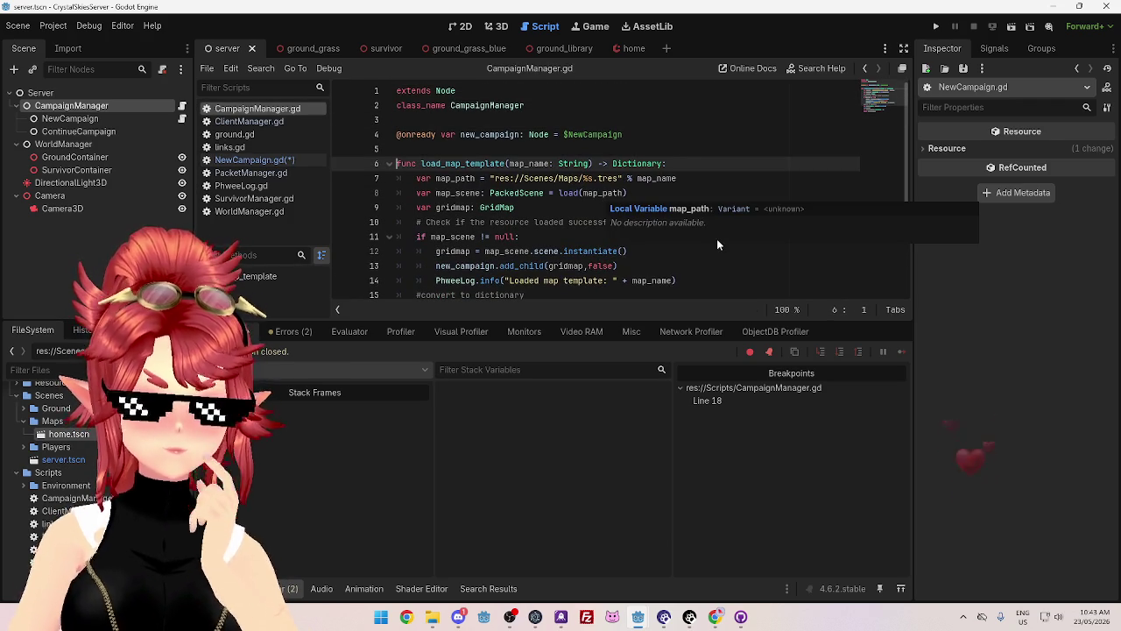
# - Prefix load_map_template on line 6 with 'static' and select the NewCampaign and CampaignManager nodes
pyautogui.write('static')
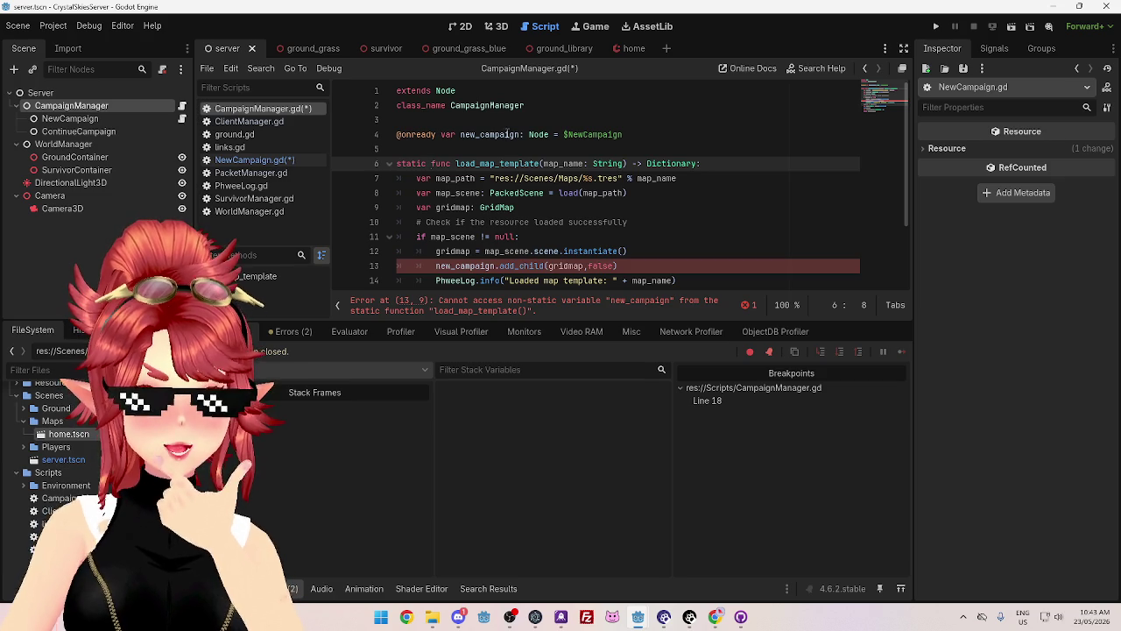
pyautogui.click(117, 115)
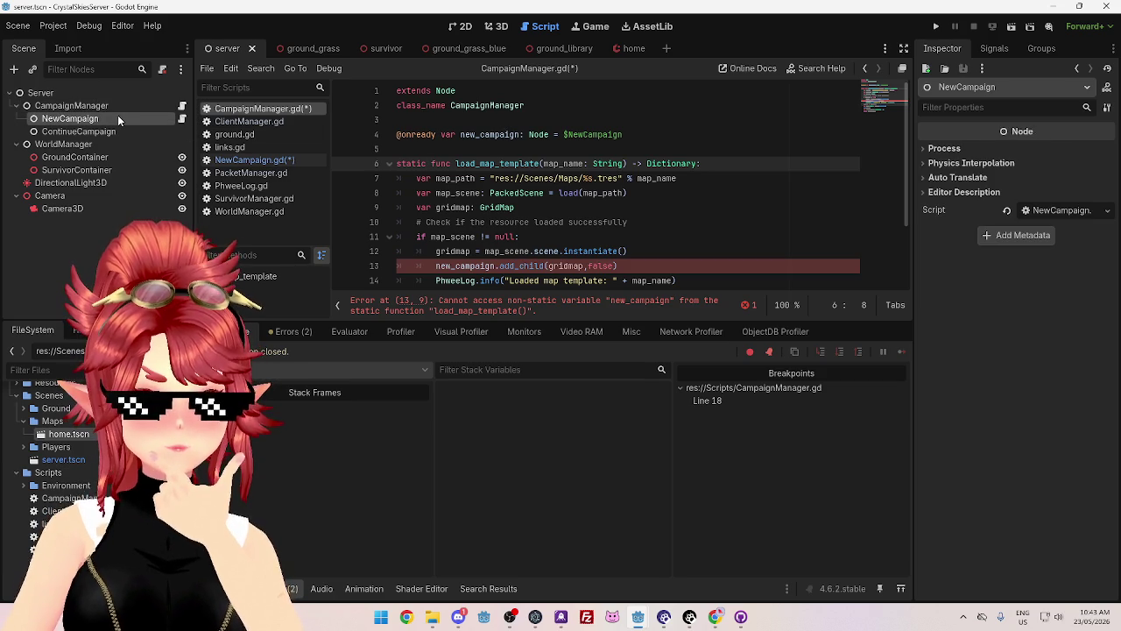
pyautogui.click(120, 103)
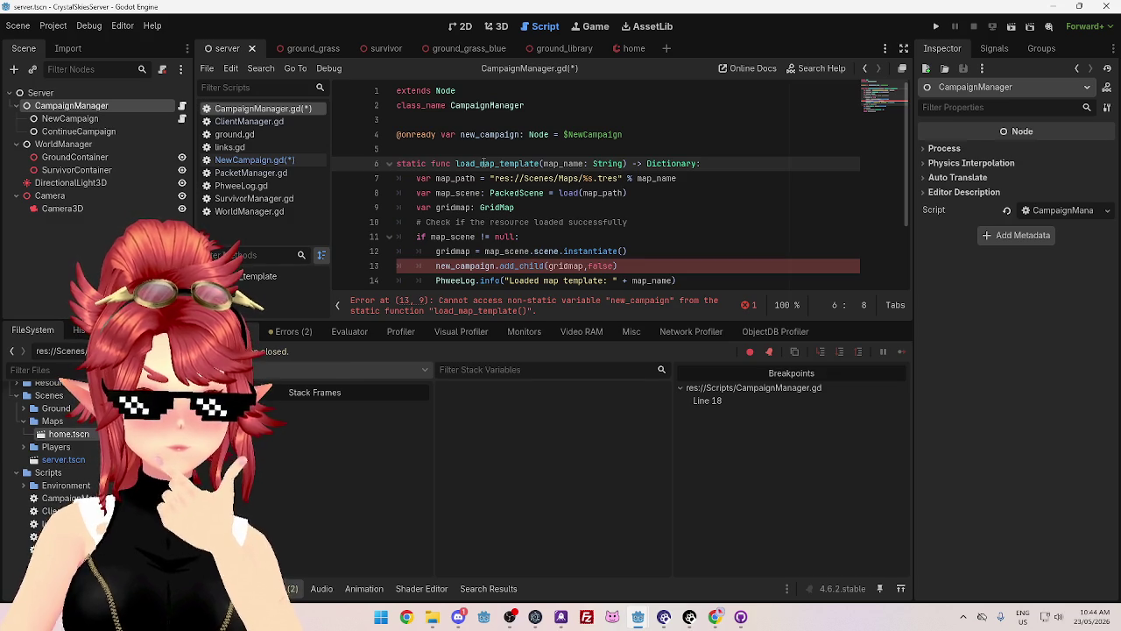
# - Review the static keyword on line 6, then bring the Chrome docs window forward
pyautogui.click(409, 164)
pyautogui.click(412, 163)
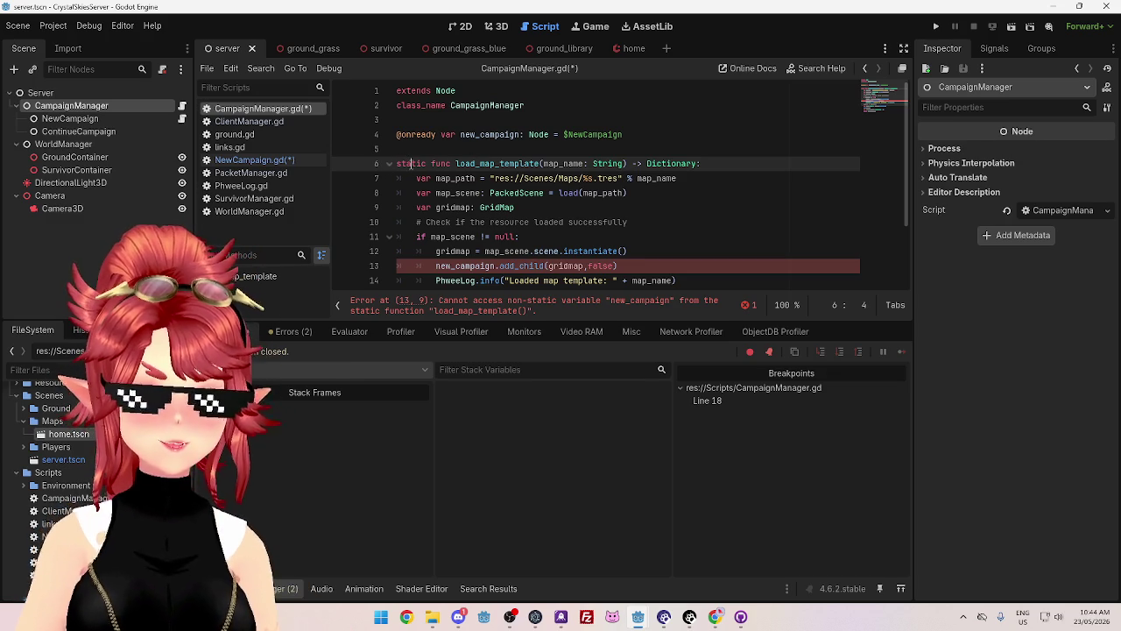
pyautogui.click(717, 619)
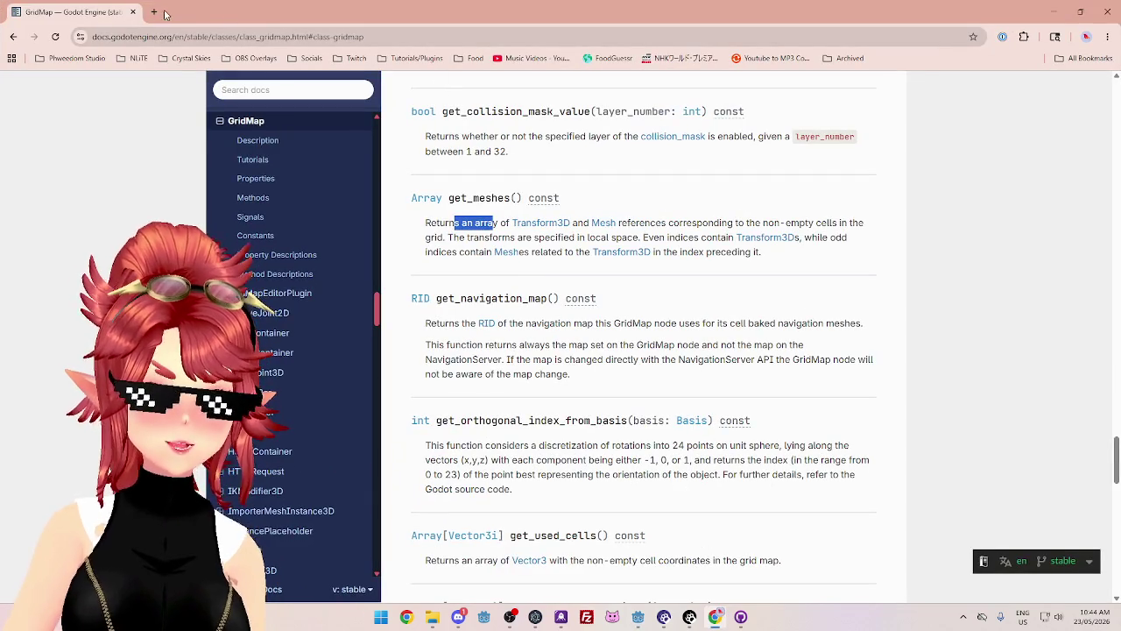
# - Search Google in a new tab for 'godot func verse static func'
pyautogui.click(151, 12)
pyautogui.write('godot ')
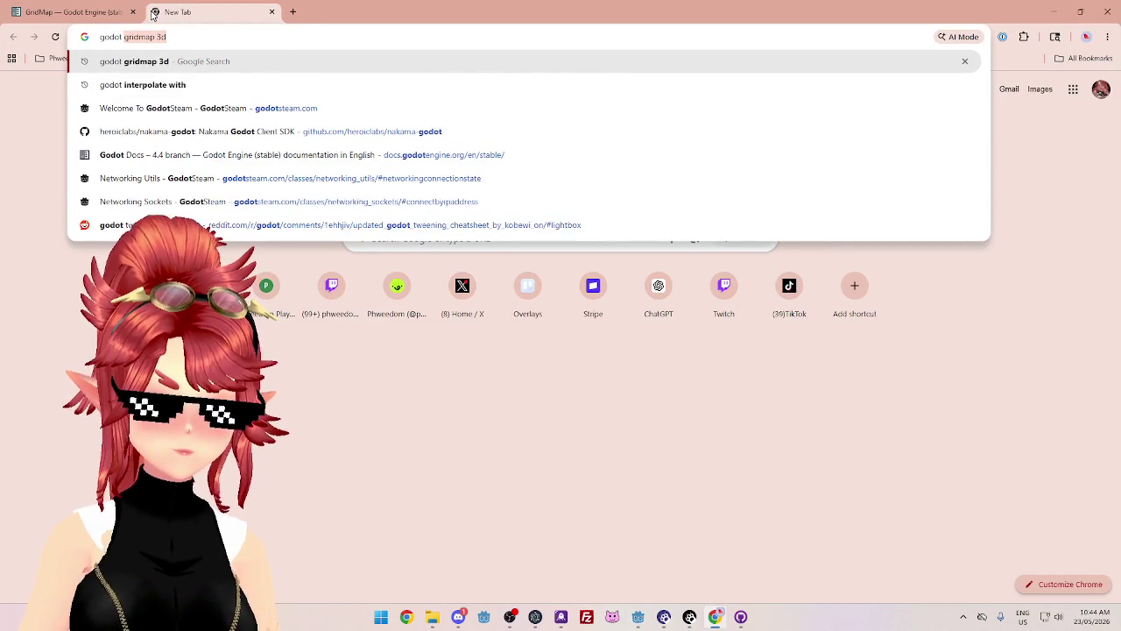
pyautogui.write('func verse sta')
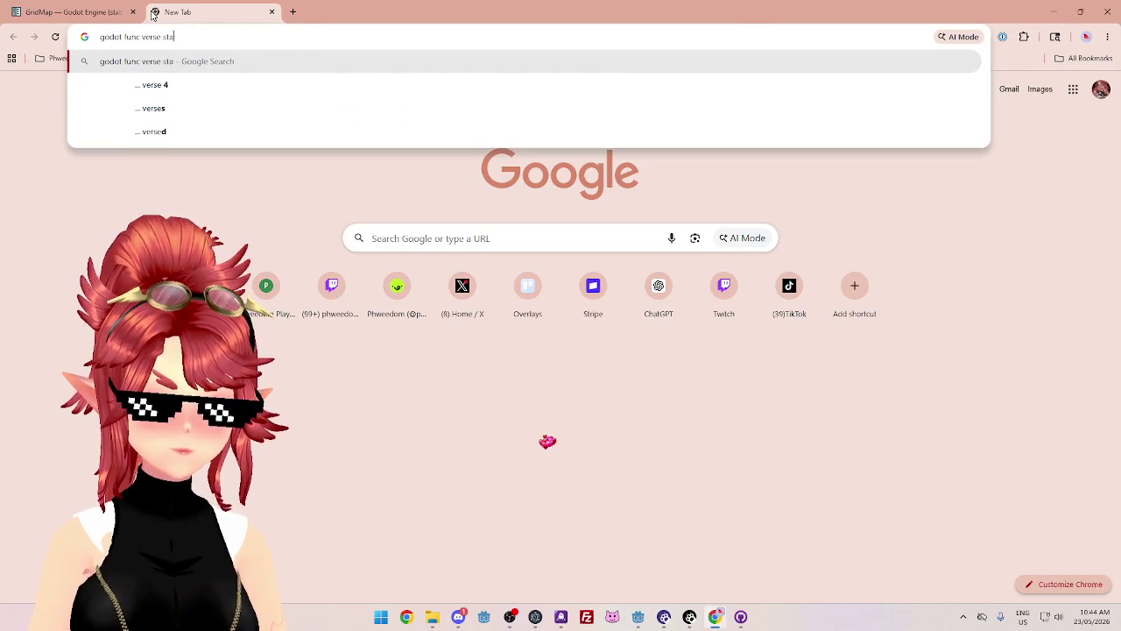
pyautogui.write('tic func')
pyautogui.press('Return')
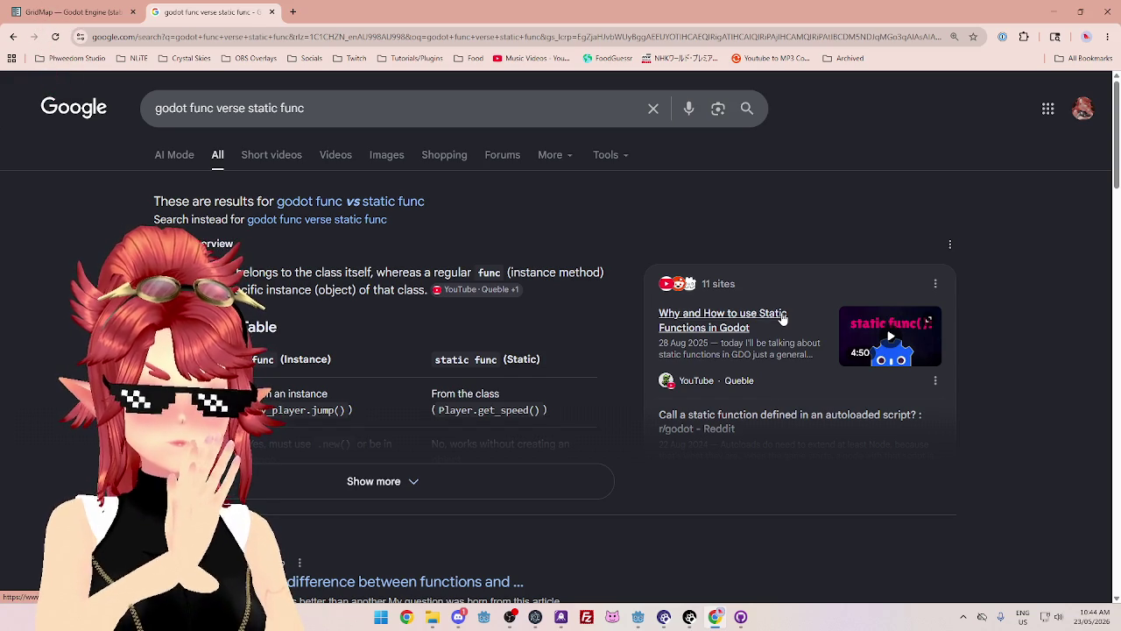
pyautogui.scroll(-1, 464, 385)
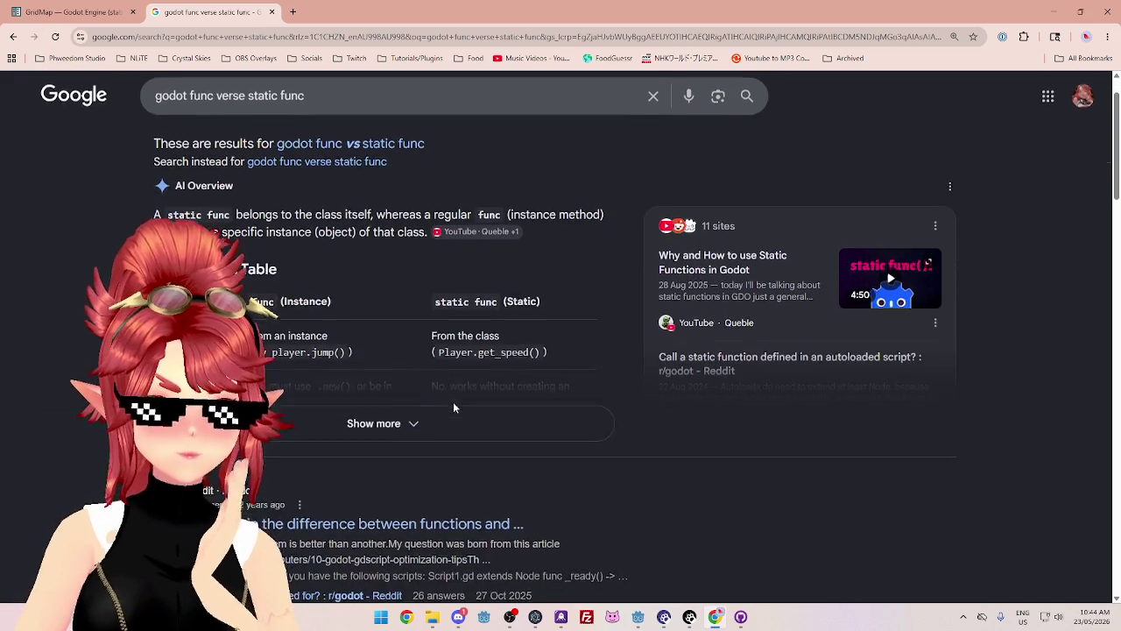
pyautogui.click(450, 424)
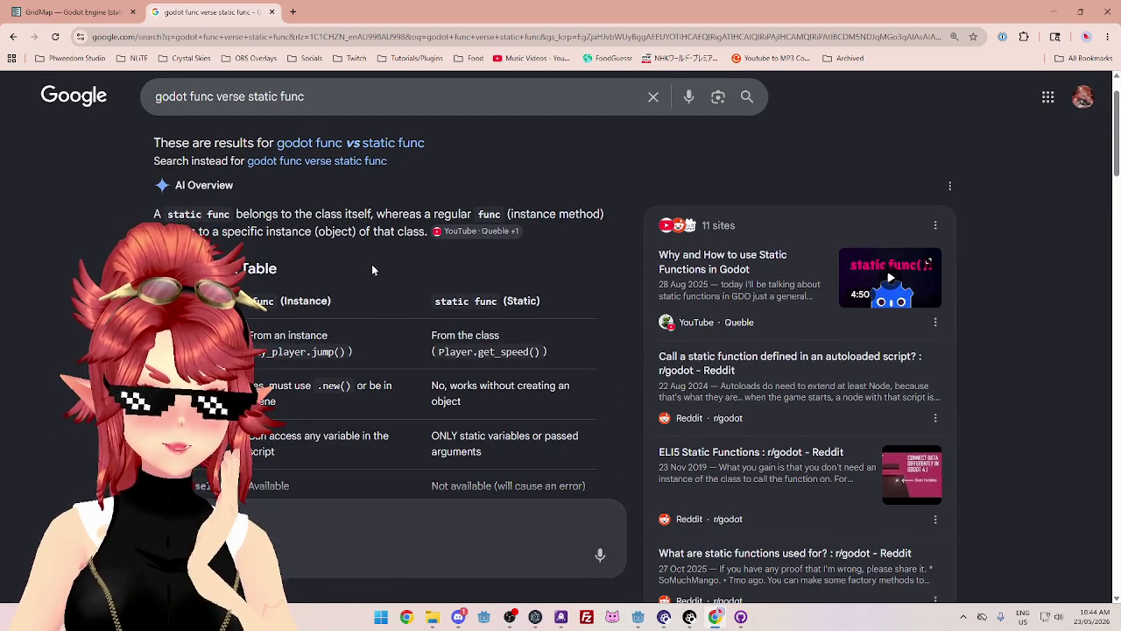
pyautogui.scroll(-1, 392, 254)
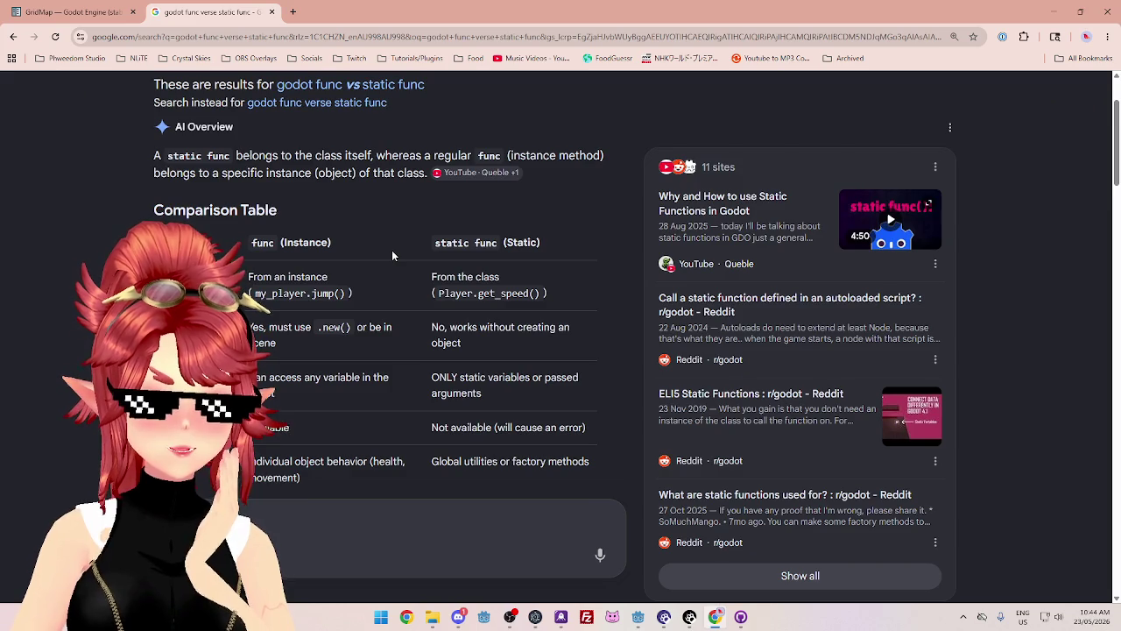
pyautogui.scroll(1, 393, 256)
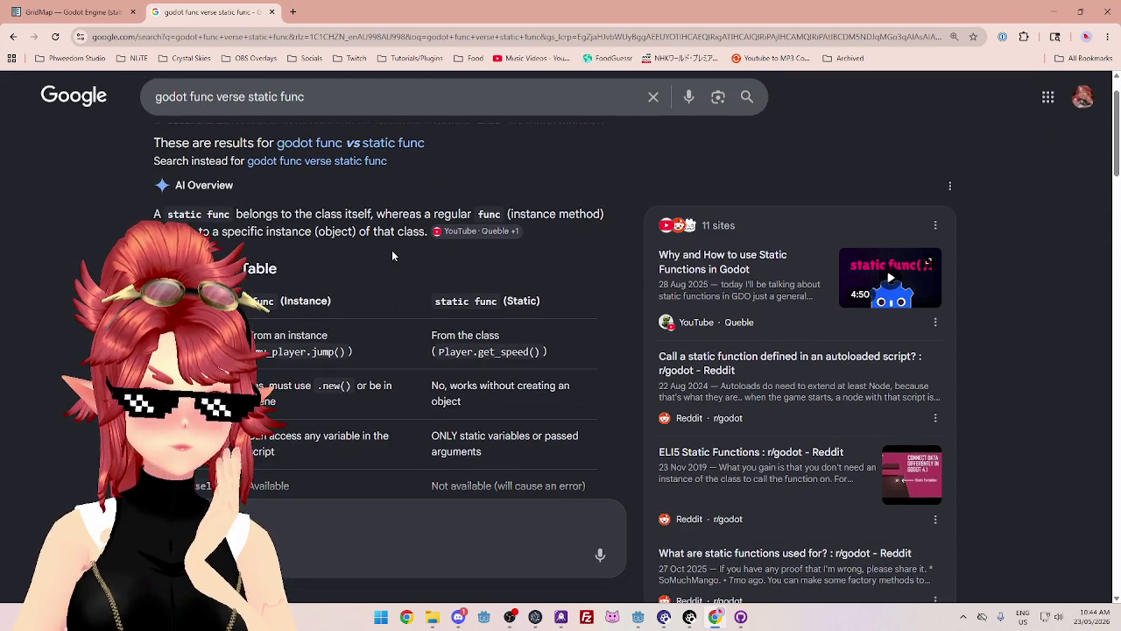
pyautogui.scroll(-1, 392, 255)
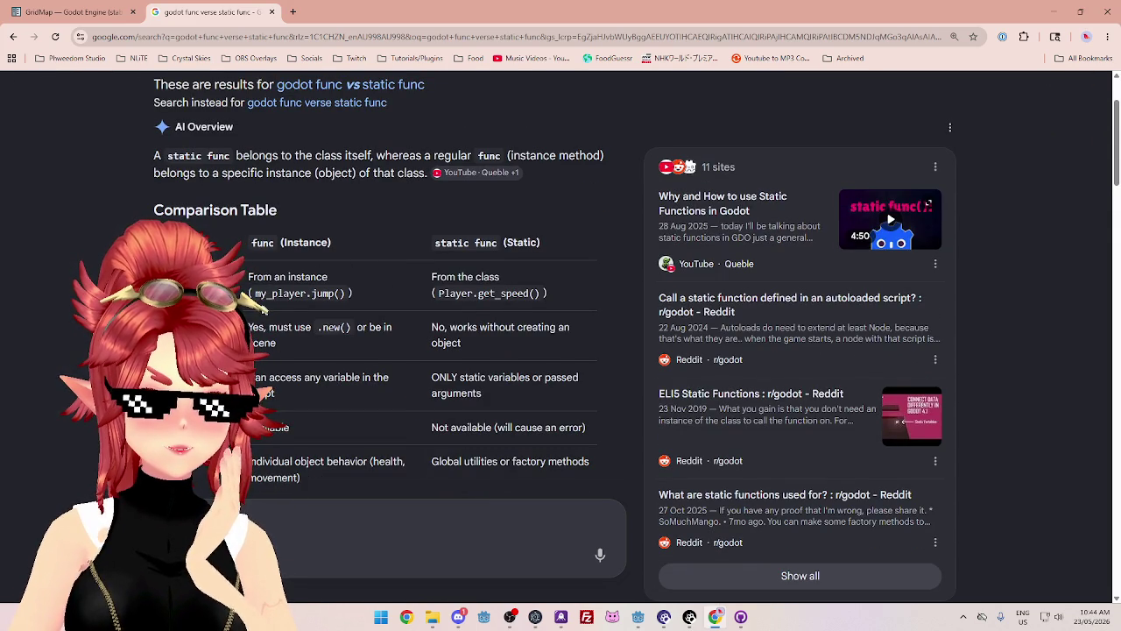
pyautogui.moveTo(262, 283); pyautogui.dragTo(328, 279)
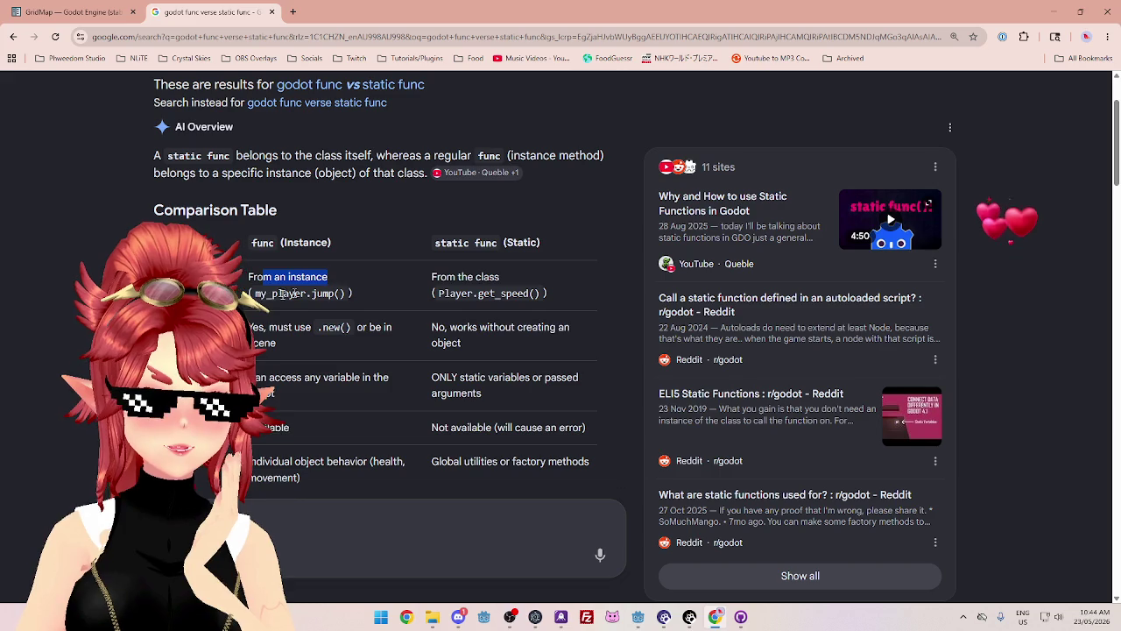
pyautogui.moveTo(445, 278); pyautogui.dragTo(503, 278)
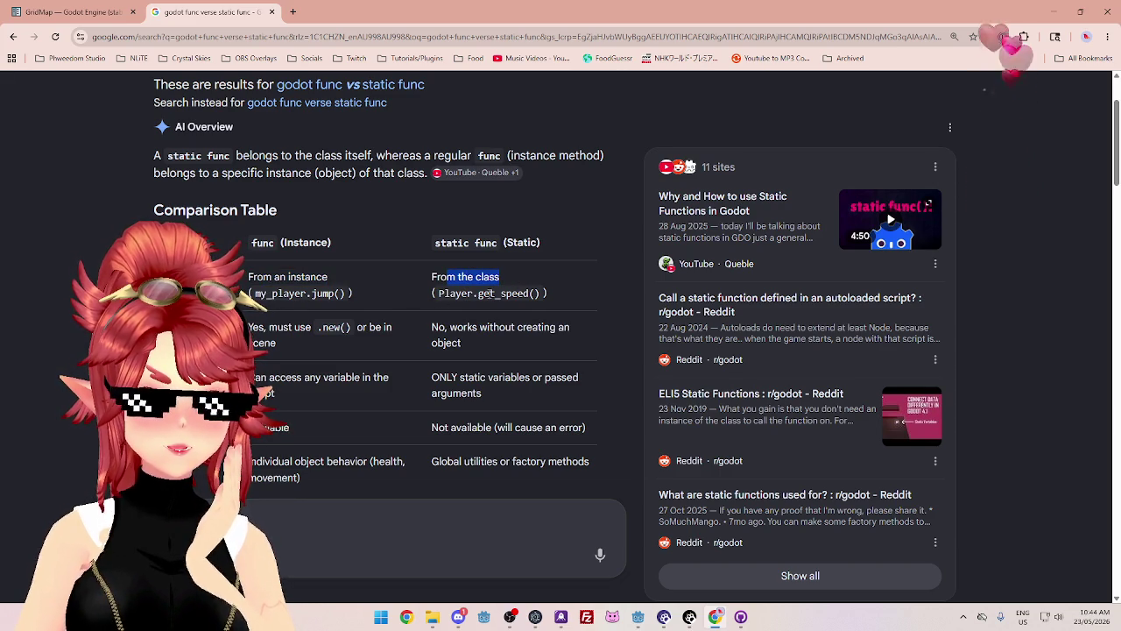
pyautogui.click(483, 273)
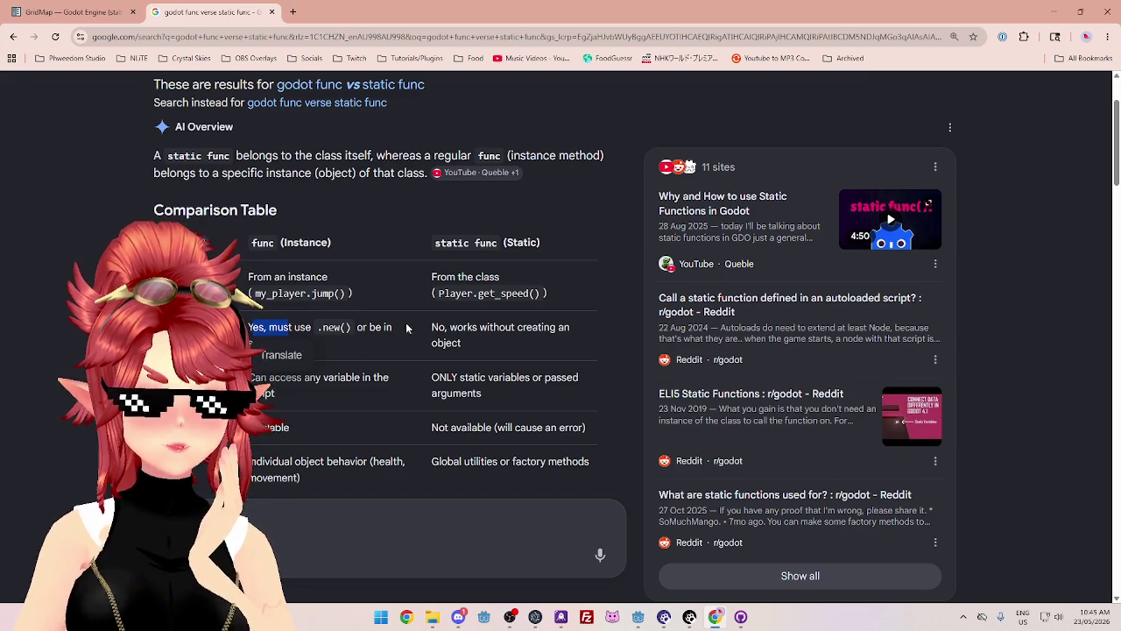
pyautogui.moveTo(440, 330)
pyautogui.mouseDown()
pyautogui.moveTo(560, 332)
pyautogui.moveTo(550, 346)
pyautogui.mouseUp()
pyautogui.scroll(-2, 531, 348)
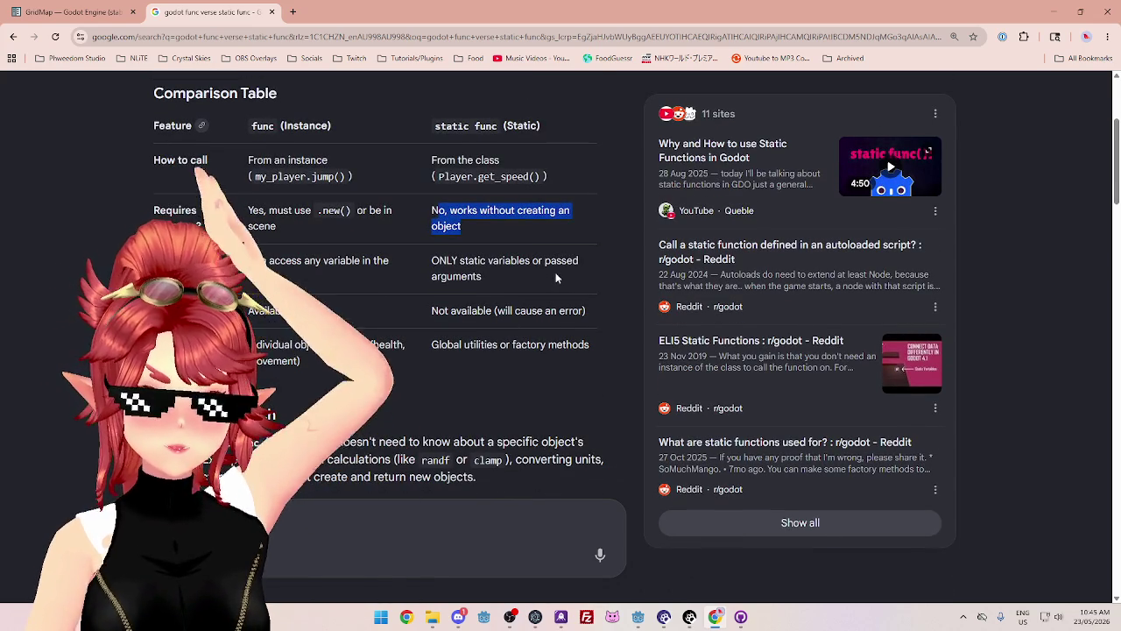
pyautogui.moveTo(253, 261)
pyautogui.mouseDown()
pyautogui.moveTo(390, 266)
pyautogui.moveTo(254, 279)
pyautogui.mouseUp()
pyautogui.click(254, 278)
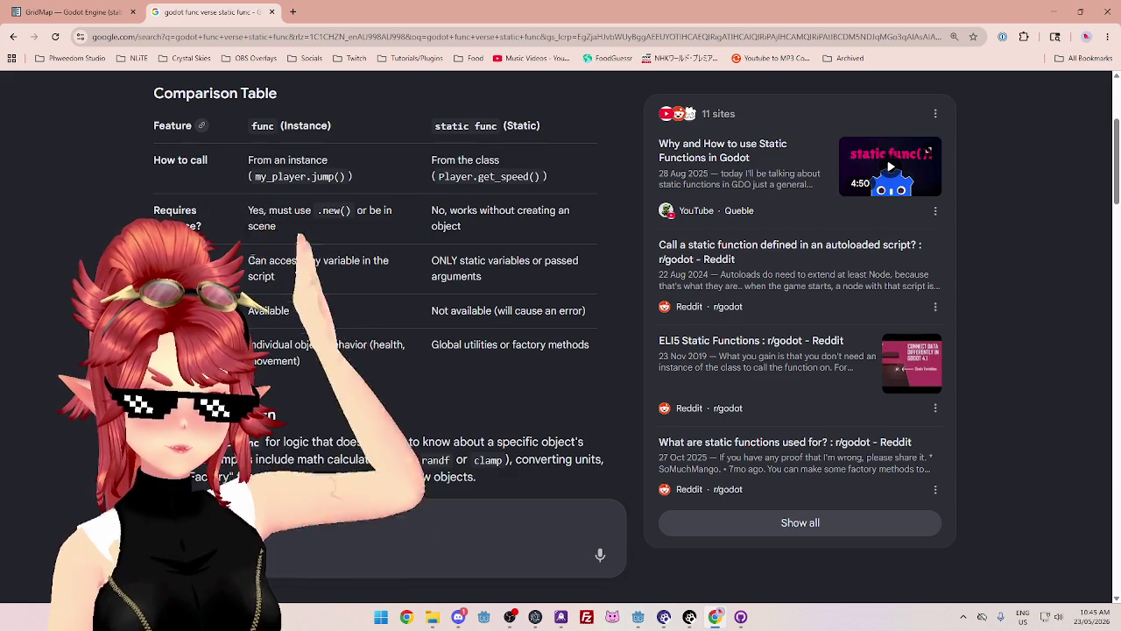
pyautogui.moveTo(432, 260)
pyautogui.mouseDown()
pyautogui.moveTo(515, 261)
pyautogui.moveTo(482, 277)
pyautogui.mouseUp()
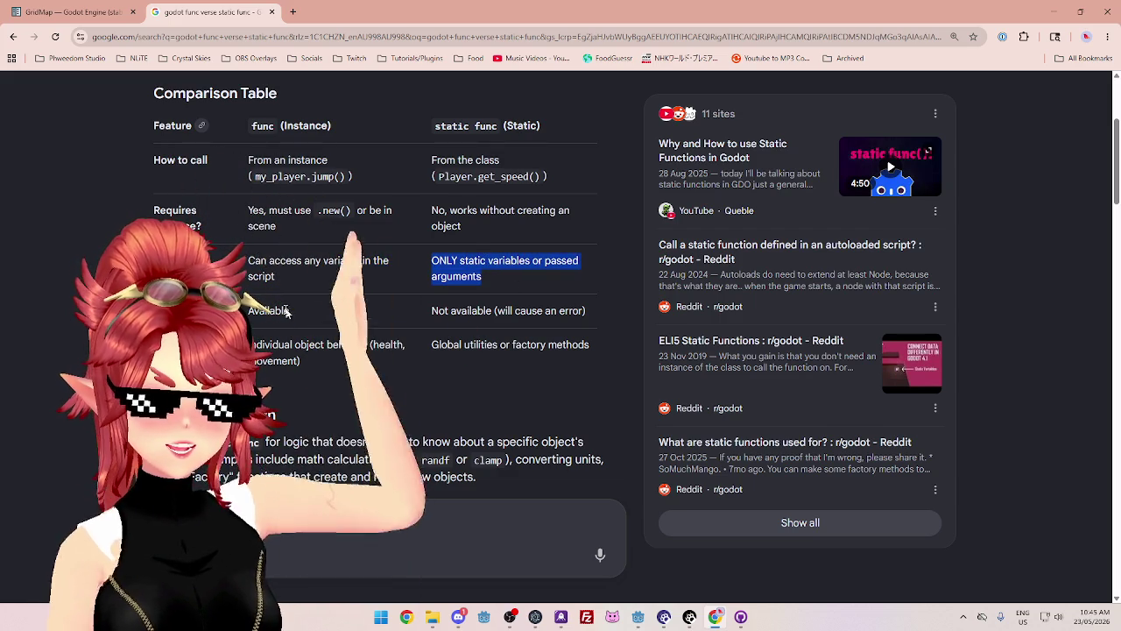
pyautogui.moveTo(278, 310); pyautogui.dragTo(263, 310)
pyautogui.moveTo(443, 311); pyautogui.dragTo(555, 315)
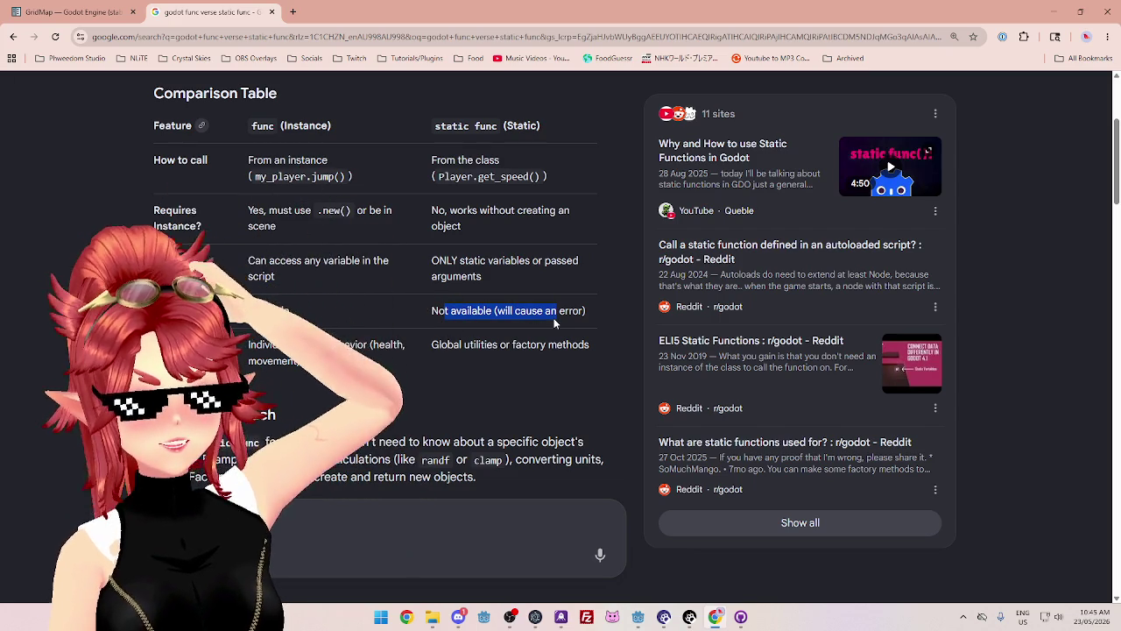
pyautogui.moveTo(250, 344); pyautogui.dragTo(320, 345)
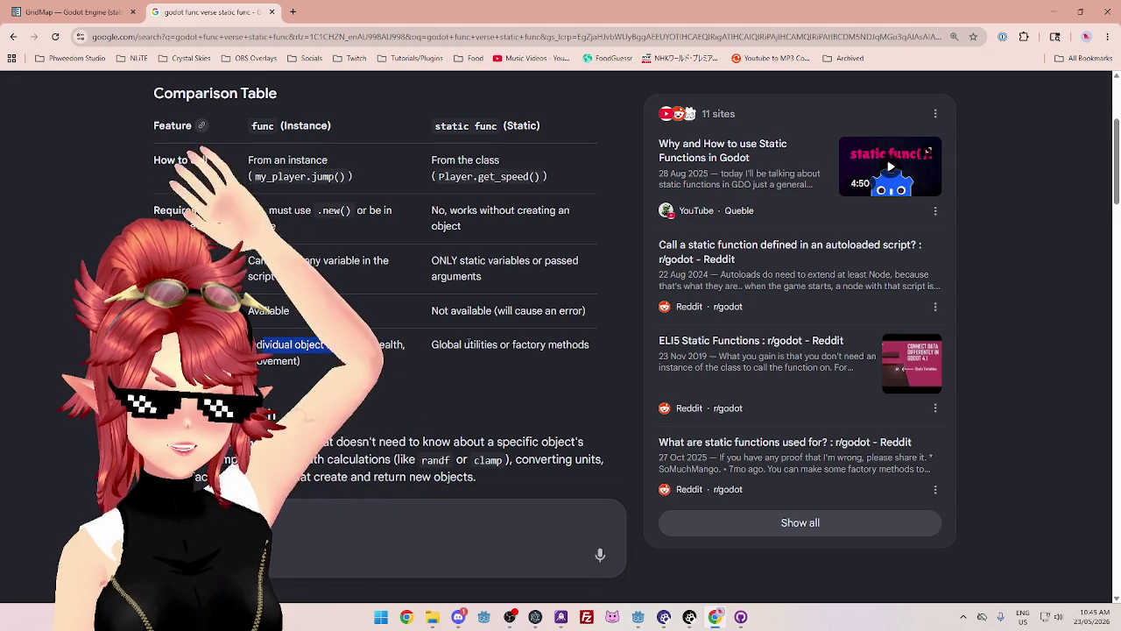
pyautogui.scroll(-1, 469, 343)
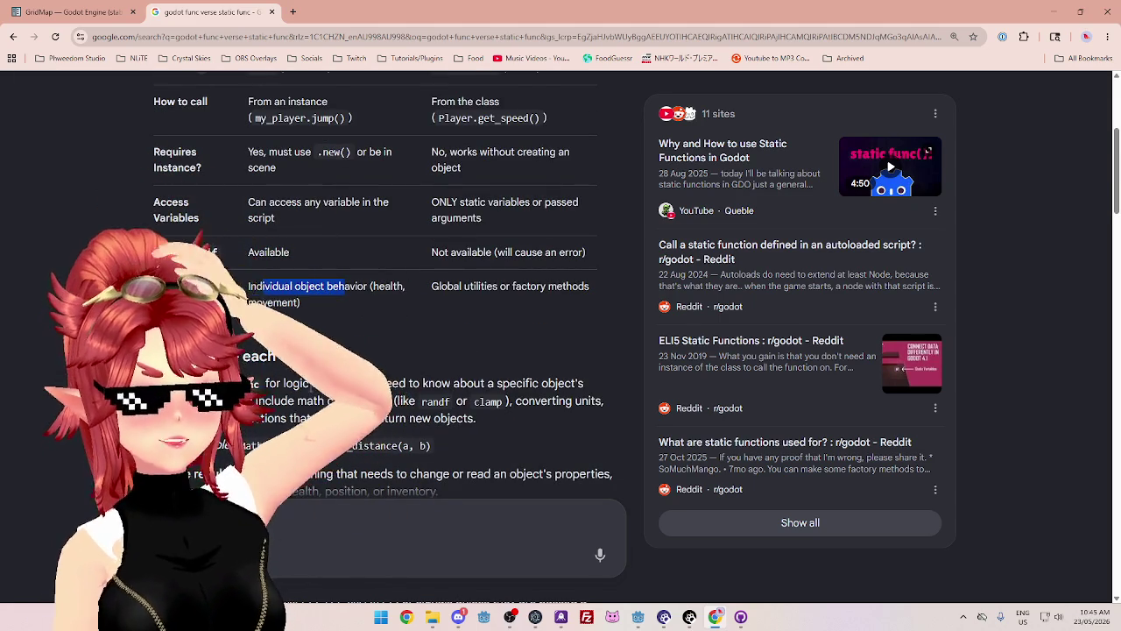
pyautogui.moveTo(287, 385); pyautogui.dragTo(580, 385)
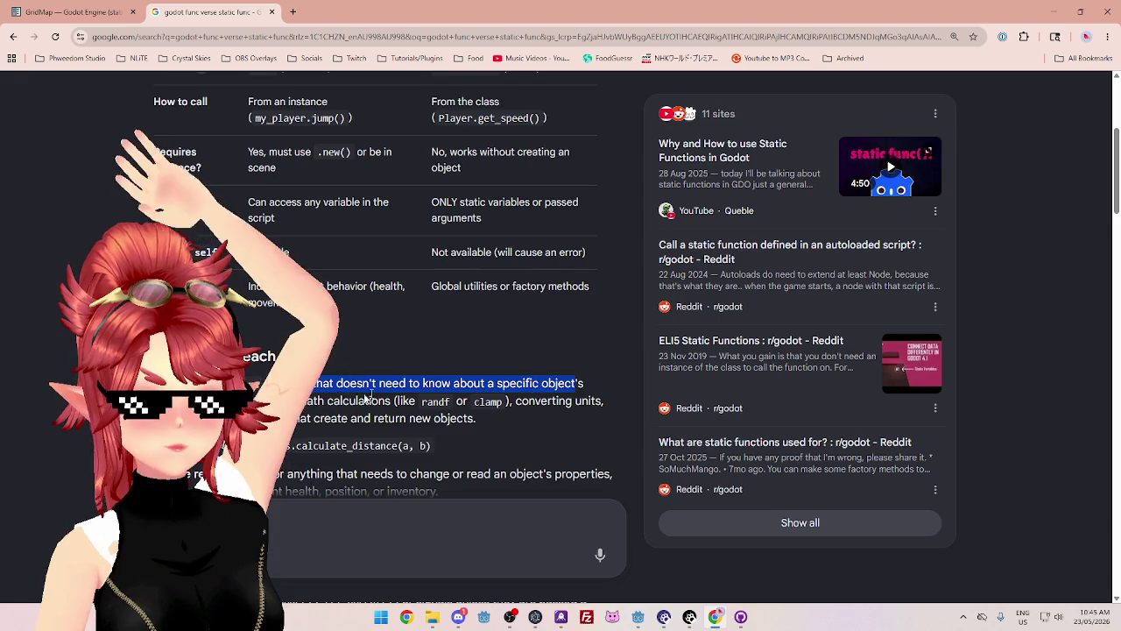
pyautogui.moveTo(262, 403); pyautogui.dragTo(379, 403)
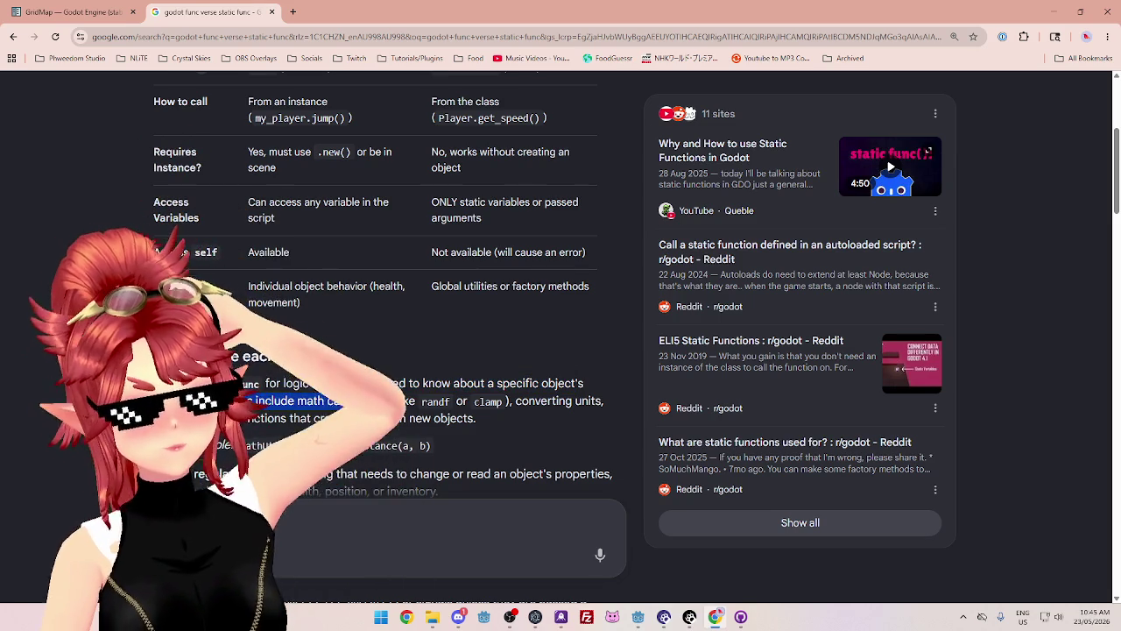
pyautogui.scroll(-1, 377, 398)
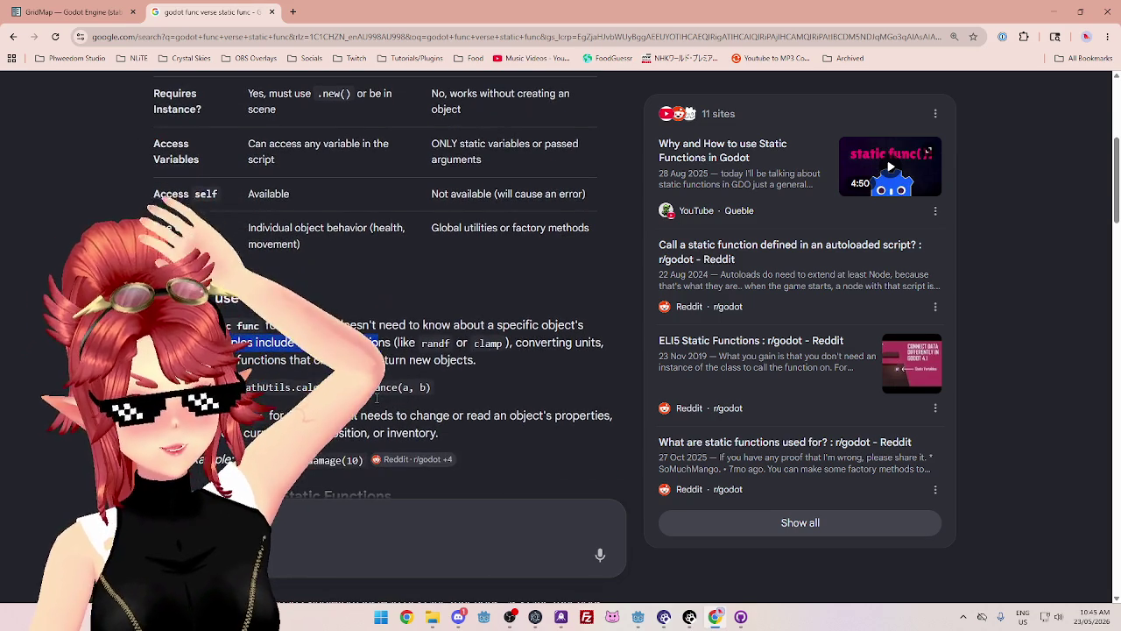
pyautogui.moveTo(263, 417); pyautogui.dragTo(541, 419)
pyautogui.scroll(-3, 380, 426)
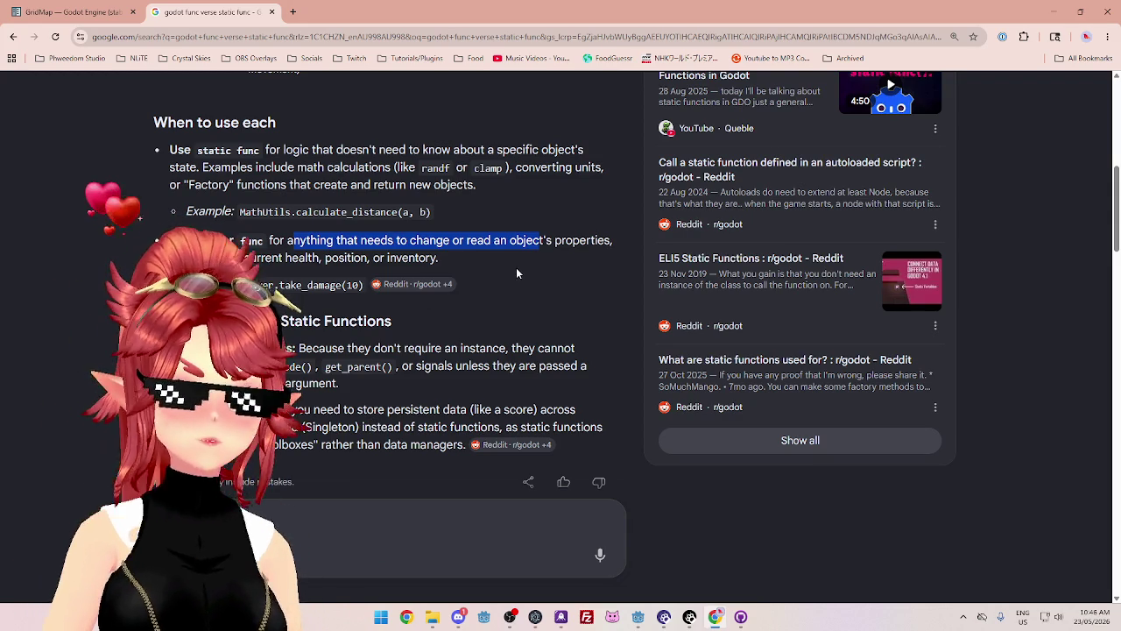
pyautogui.moveTo(672, 558); pyautogui.dragTo(637, 617)
pyautogui.click(673, 516)
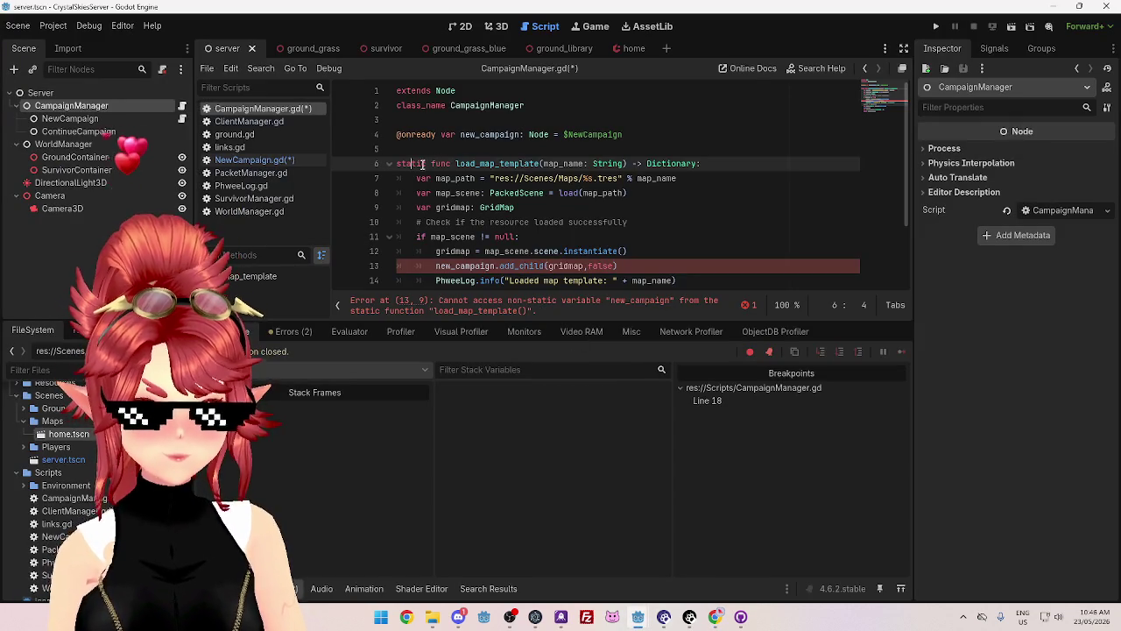
# - Remove 'static' from load_map_template, then check the PlayerManager declaration in GameManager.gd
pyautogui.moveTo(396, 163); pyautogui.dragTo(428, 163)
pyautogui.press('BackSpace')
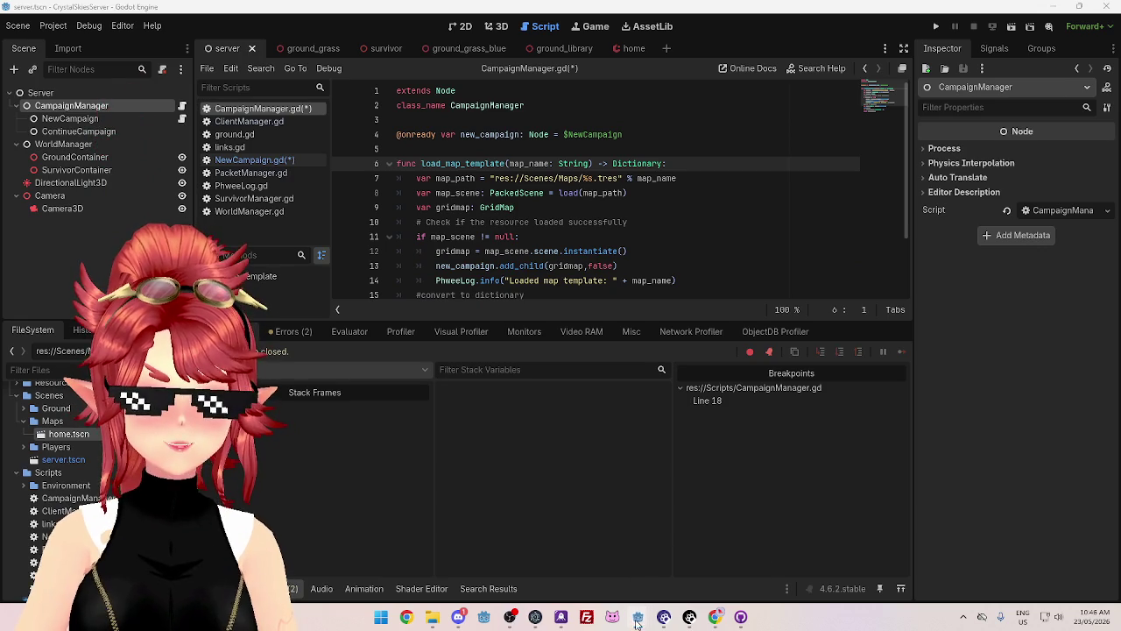
pyautogui.moveTo(638, 617)
pyautogui.click(578, 540)
pyautogui.click(543, 29)
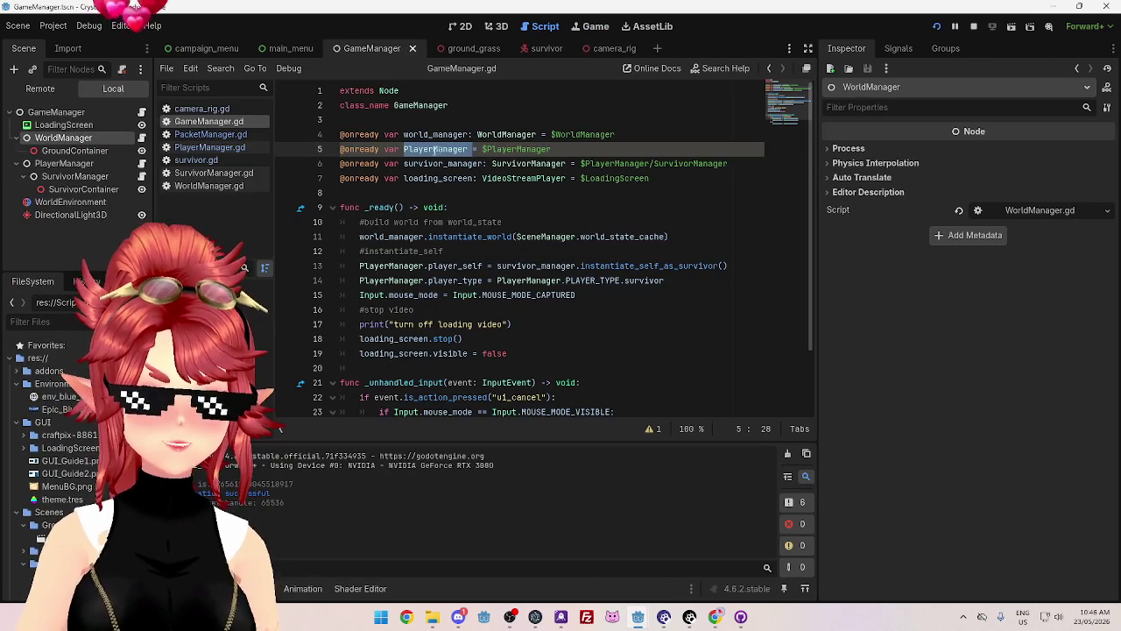
pyautogui.moveTo(552, 149); pyautogui.dragTo(379, 148)
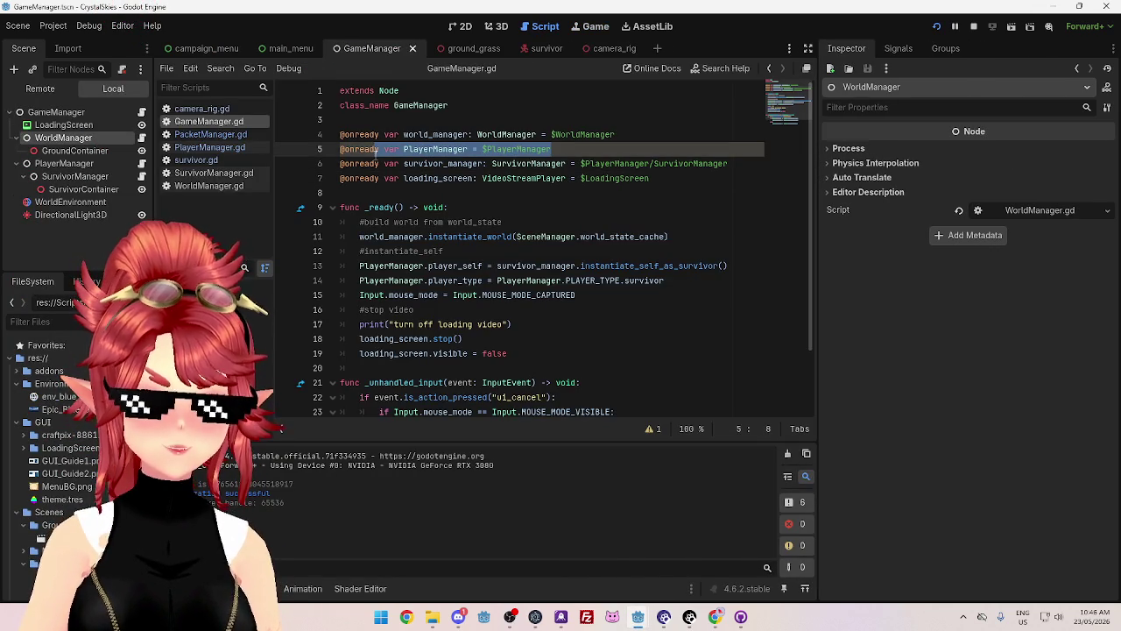
# - Back in the server project, review where new_campaign is used and open NewCampaign.gd
pyautogui.moveTo(638, 617)
pyautogui.click(704, 544)
pyautogui.click(591, 238)
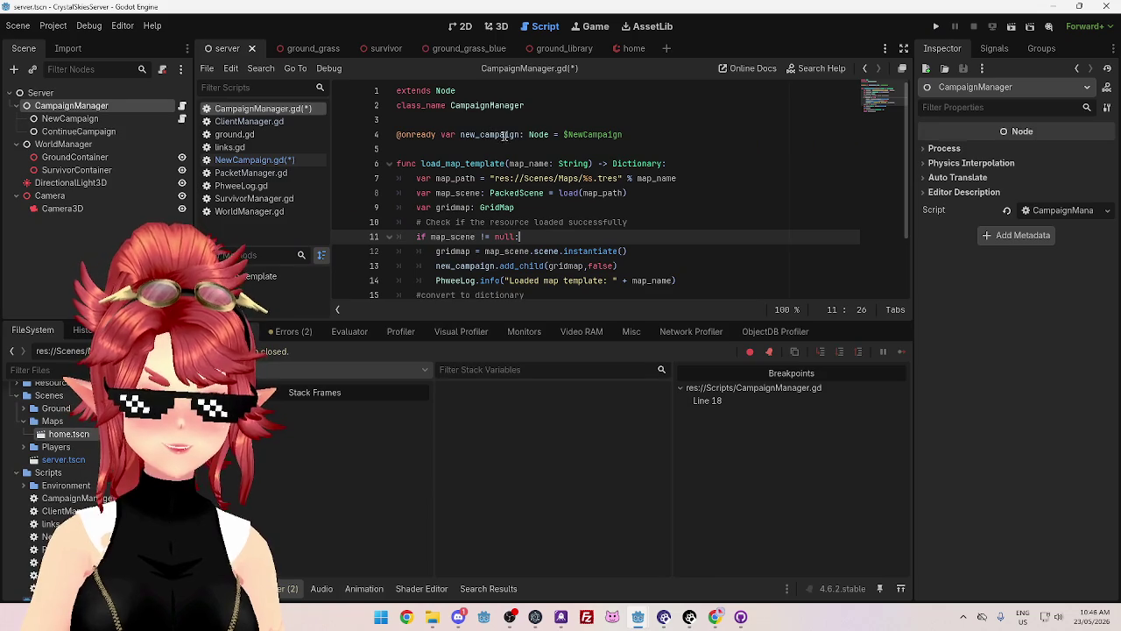
pyautogui.doubleClick(477, 134)
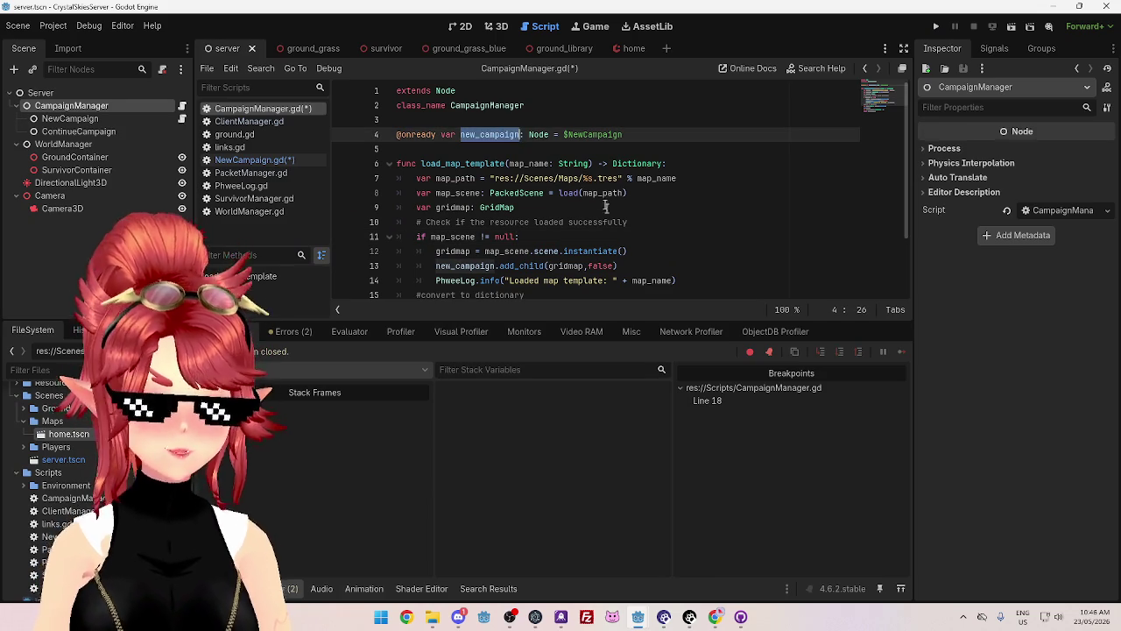
pyautogui.scroll(-2, 609, 237)
pyautogui.scroll(1, 609, 236)
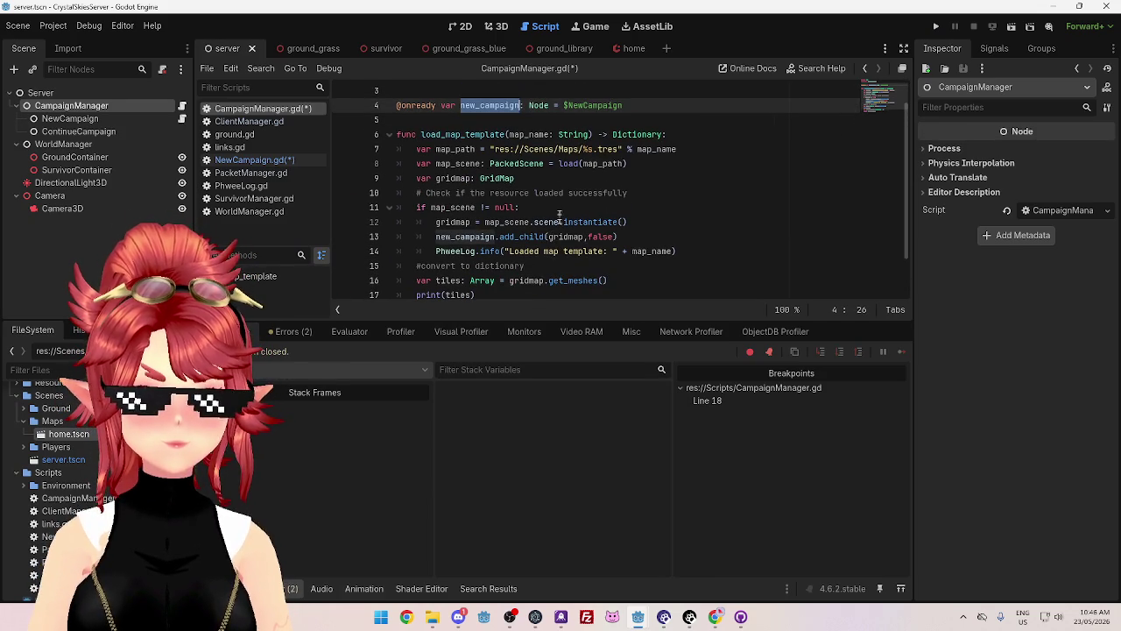
pyautogui.click(561, 221)
pyautogui.scroll(-1, 560, 221)
pyautogui.click(254, 159)
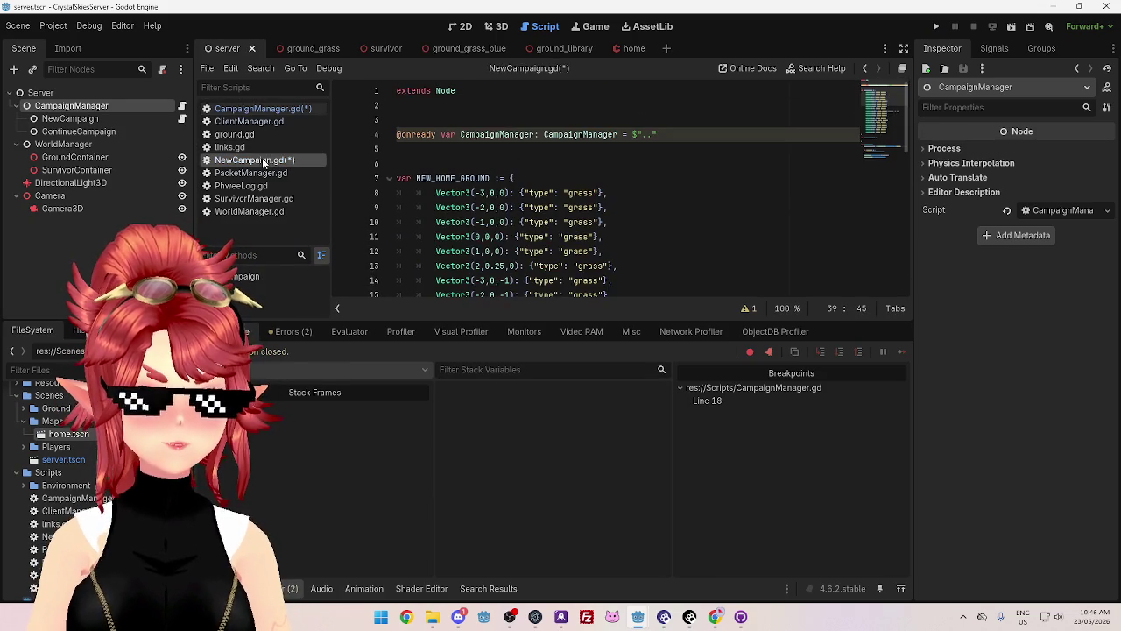
pyautogui.moveTo(462, 134); pyautogui.dragTo(535, 135)
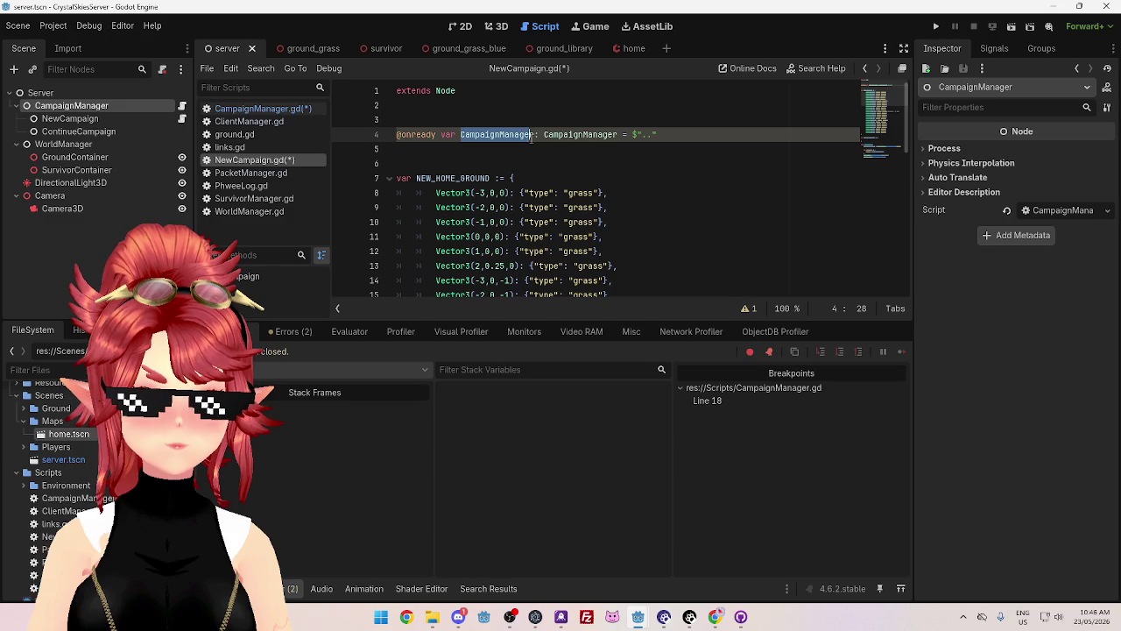
pyautogui.write('campaign_manager')
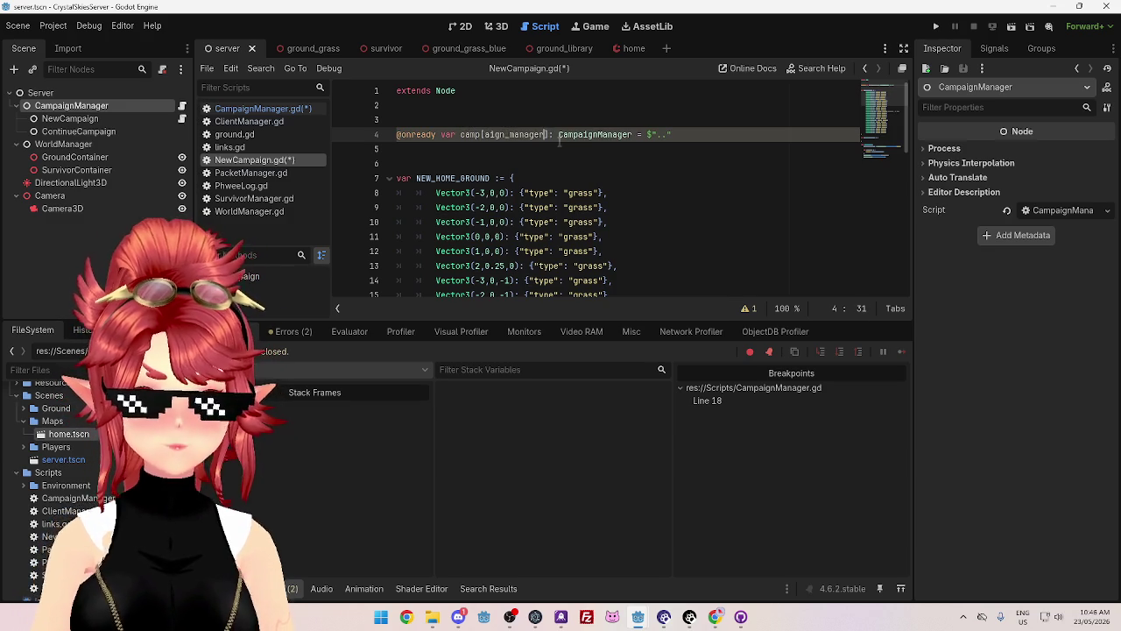
pyautogui.moveTo(461, 134); pyautogui.dragTo(541, 135)
pyautogui.hotkey('ctrl', 'c')
pyautogui.scroll(-10, 605, 210)
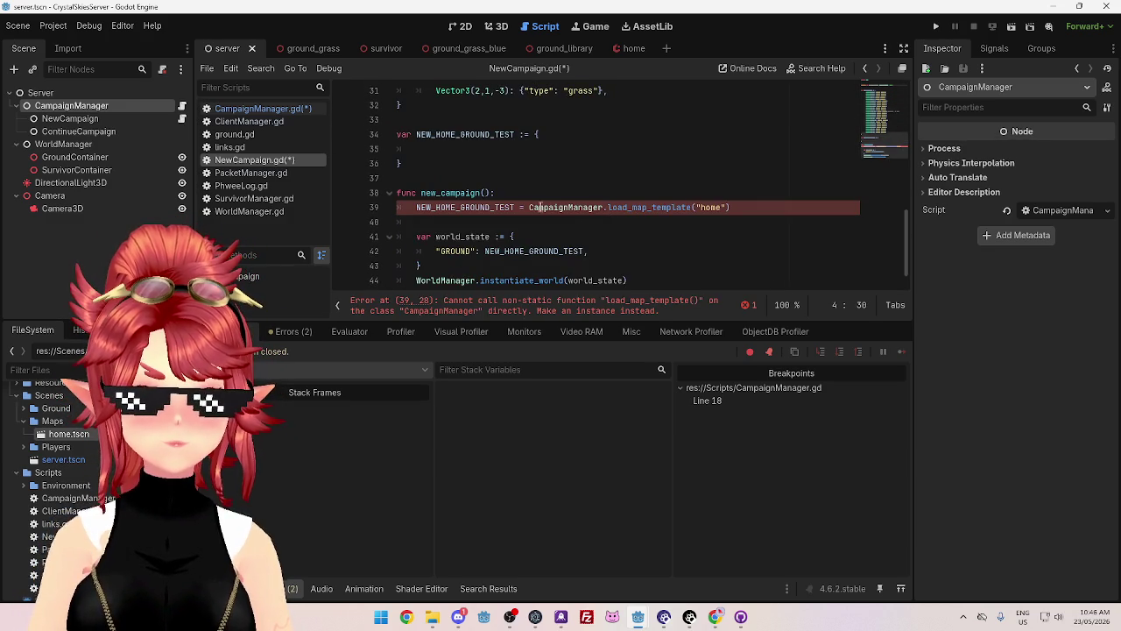
# - Replace CampaignManager with campaign_manager in line 39's load_map_template("home") call
pyautogui.moveTo(530, 206); pyautogui.dragTo(604, 206)
pyautogui.hotkey('ctrl', 'v')
pyautogui.press('Up')
pyautogui.press('Up')
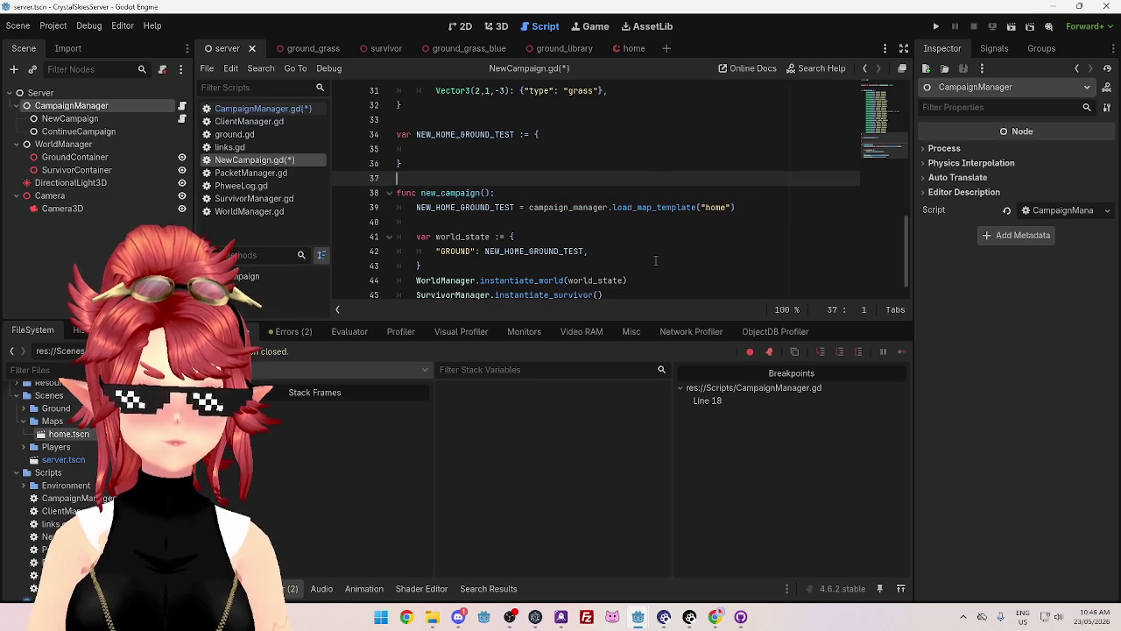
pyautogui.scroll(2, 655, 260)
pyautogui.scroll(-3, 655, 260)
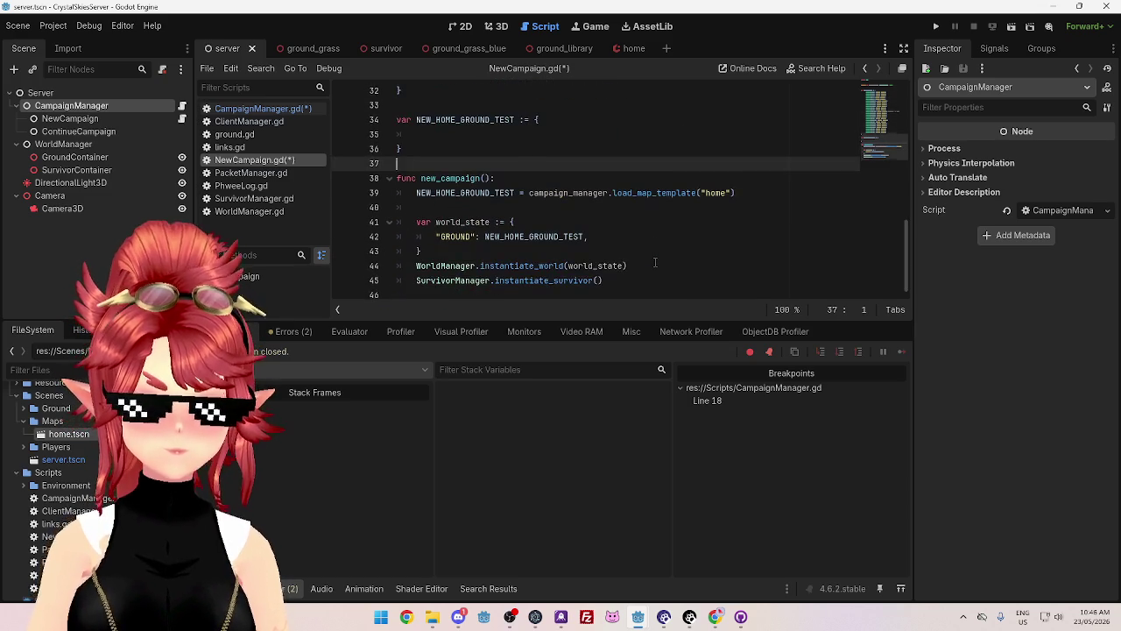
# - Save NewCampaign.gd and bring the GameManager project window to the front
pyautogui.hotkey('ctrl', 's')
pyautogui.moveTo(640, 617)
pyautogui.click(590, 565)
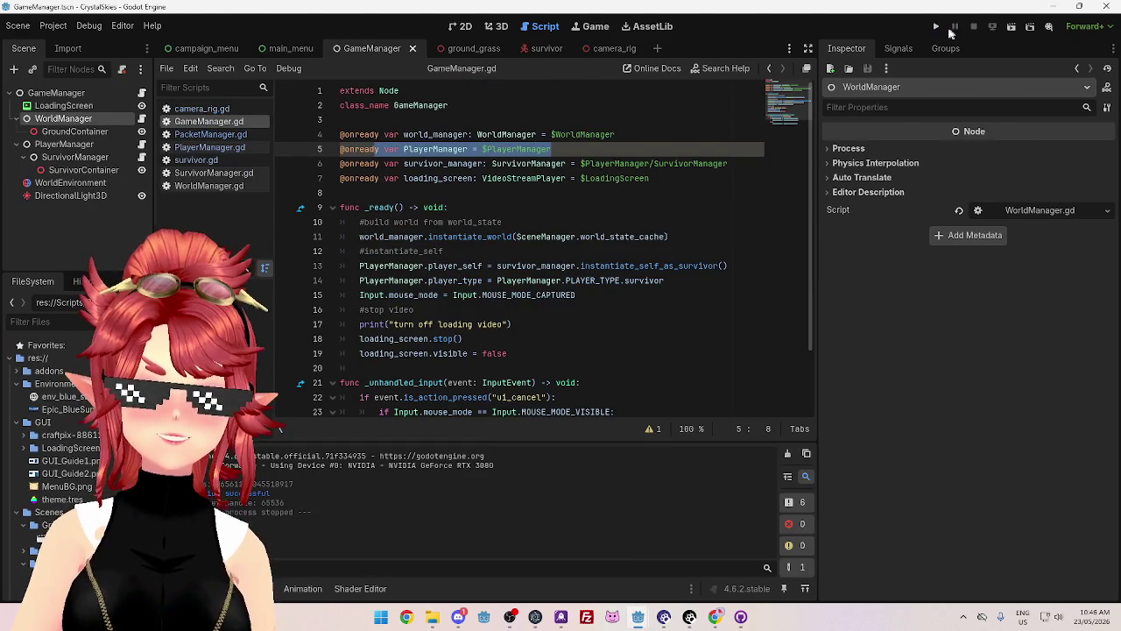
# - Run the project to test map loading
pyautogui.click(935, 26)
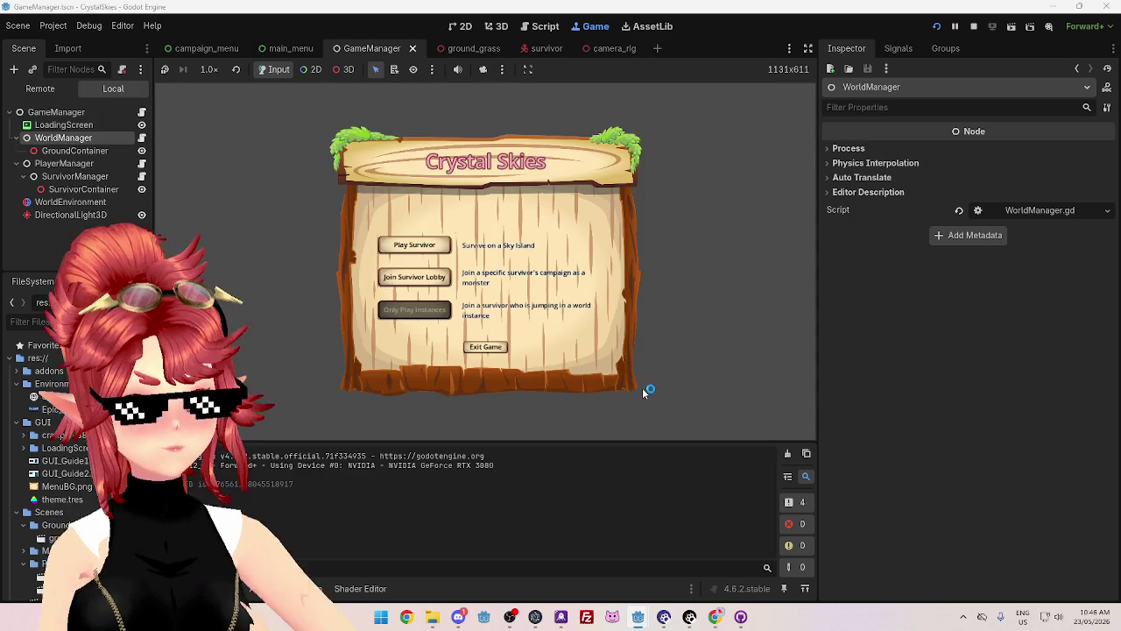
pyautogui.click(689, 568)
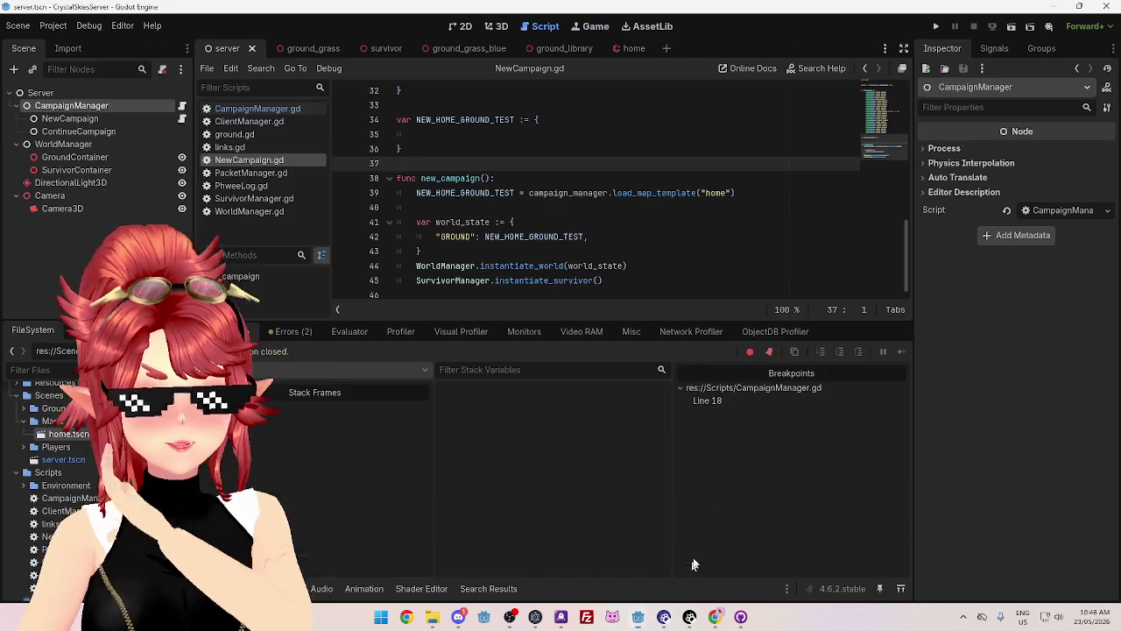
pyautogui.click(934, 26)
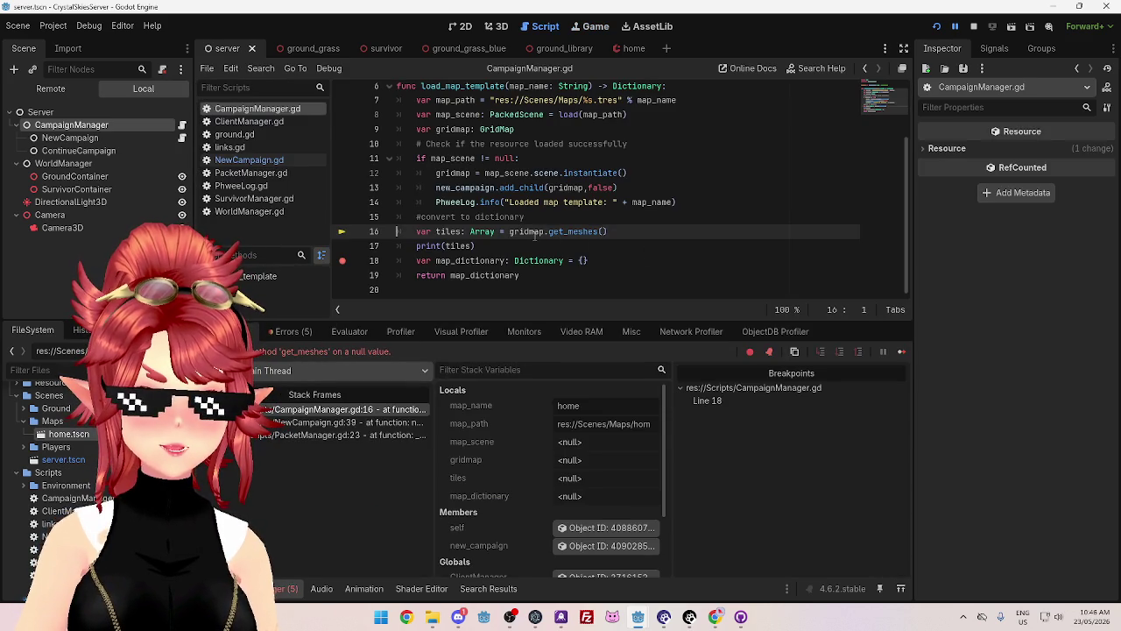
# - Inspect the paused debugger's variable values at the null gridmap failure, then stop the run
pyautogui.moveTo(533, 232)
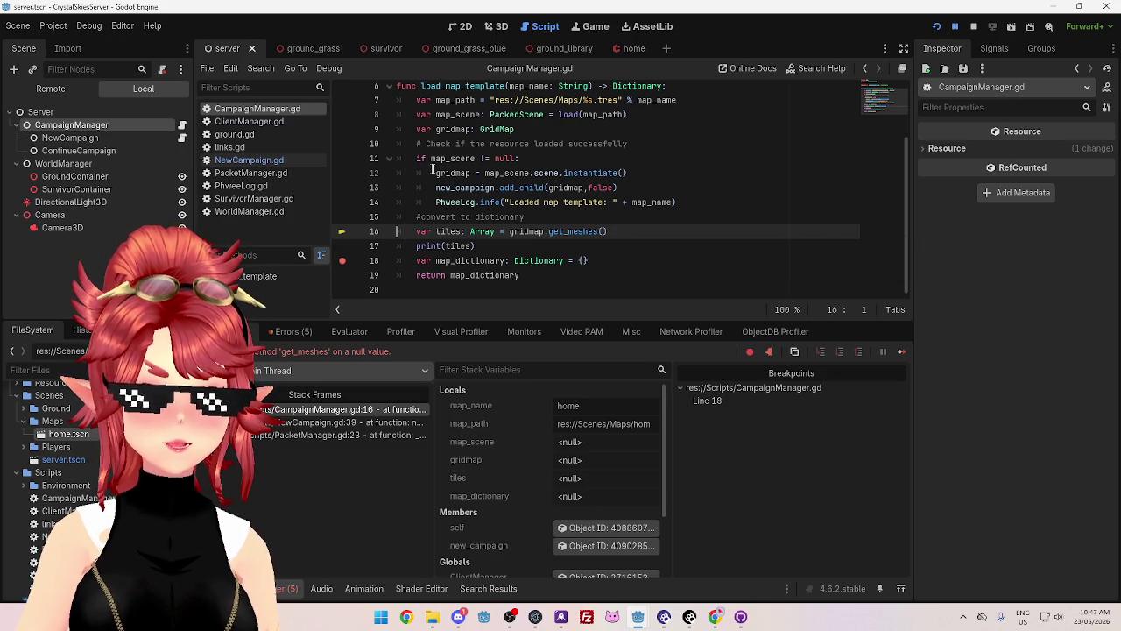
pyautogui.moveTo(443, 173)
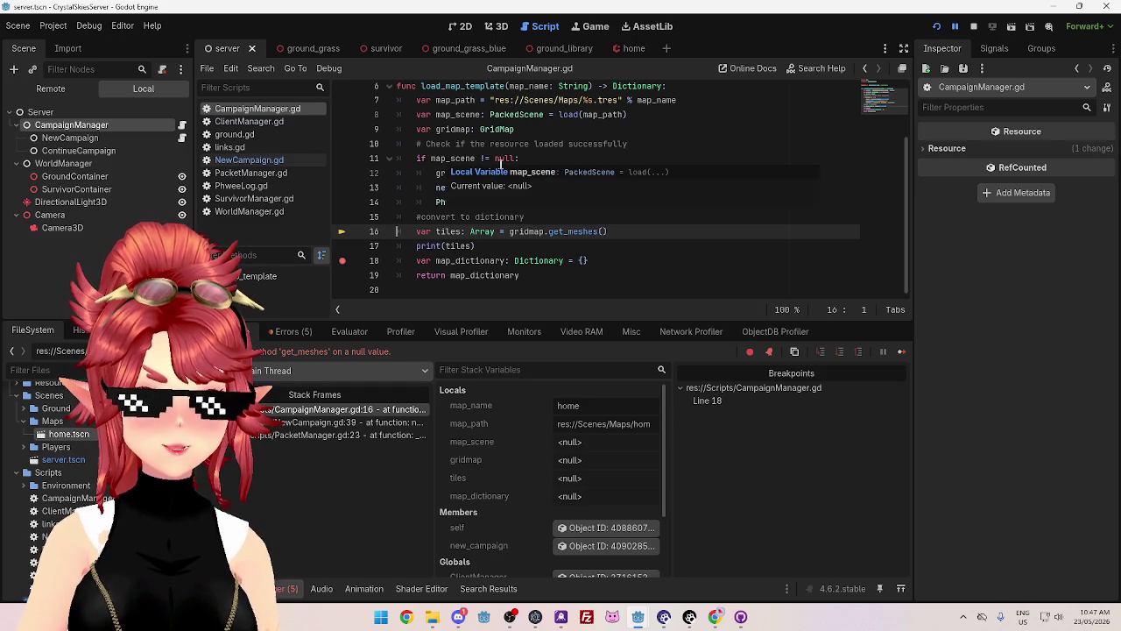
pyautogui.moveTo(442, 232)
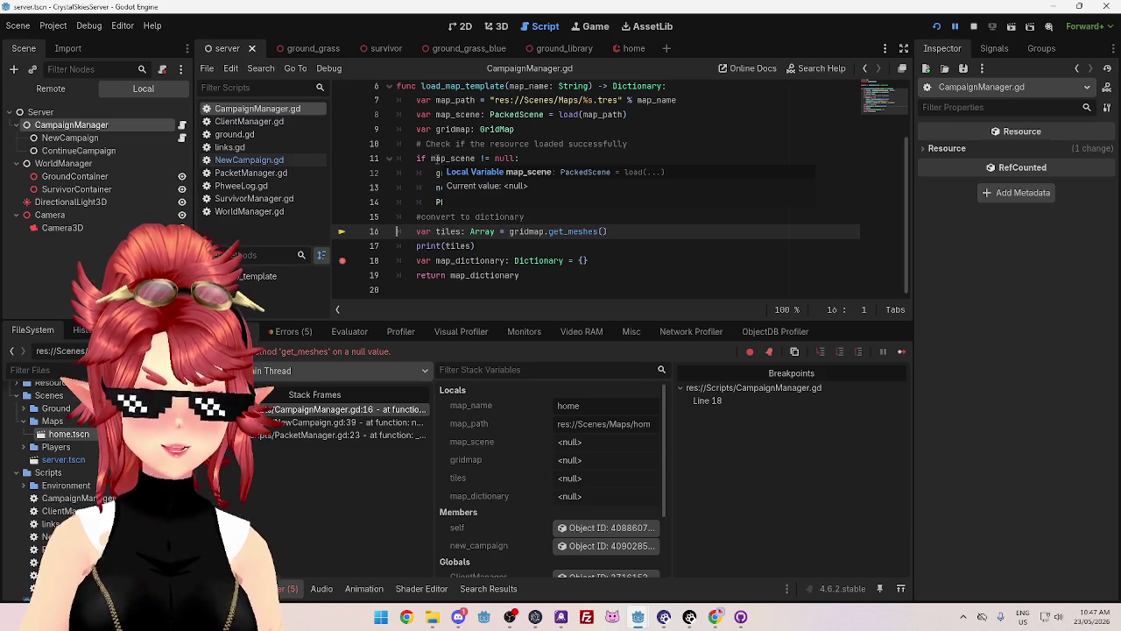
pyautogui.scroll(2, 471, 166)
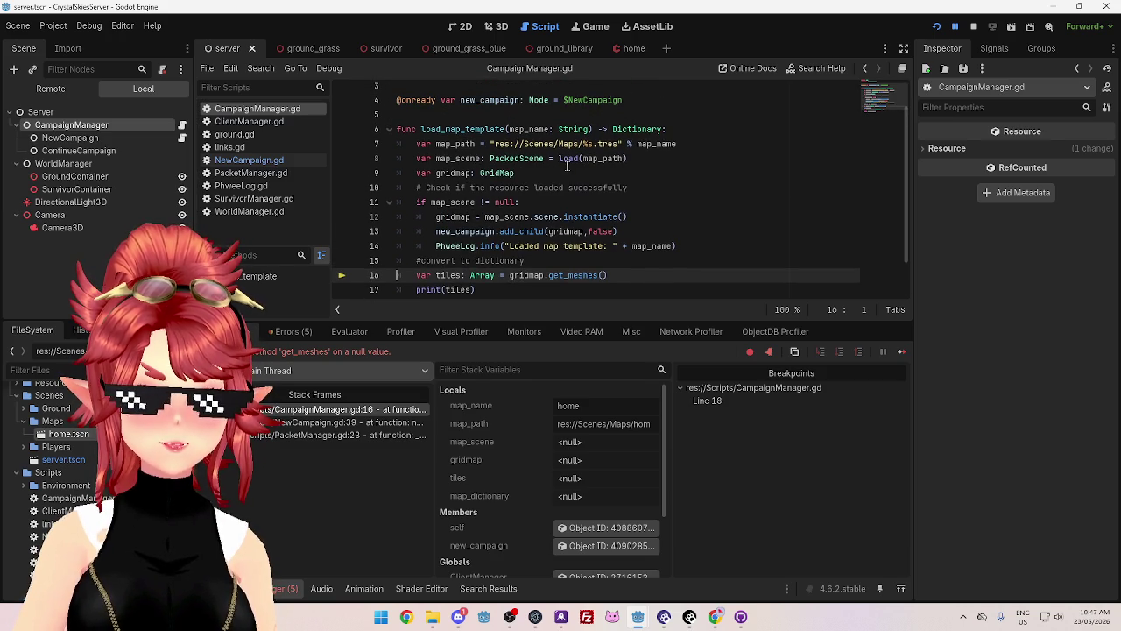
pyautogui.moveTo(592, 159)
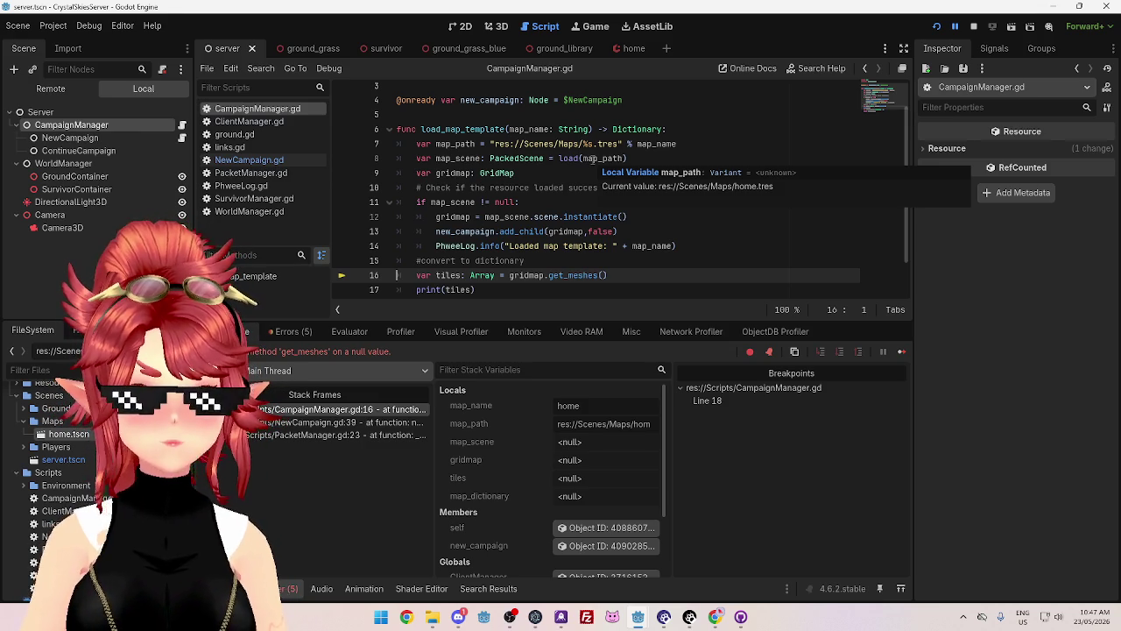
pyautogui.click(973, 26)
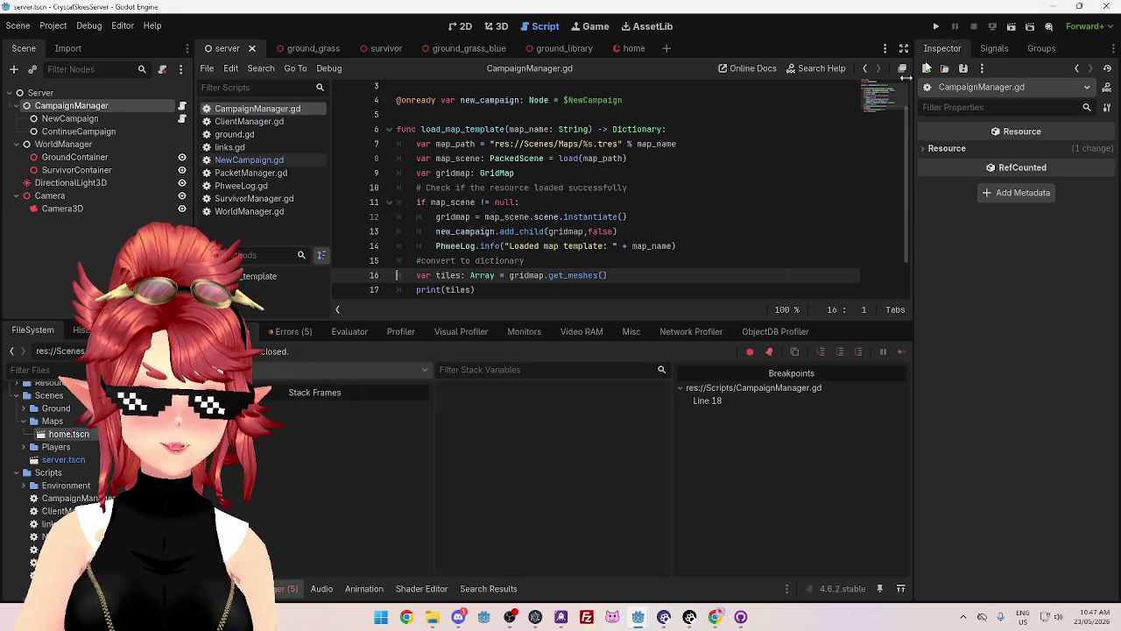
# - Change the map path extension on line 7 from .tres to .tscn
pyautogui.moveTo(599, 144); pyautogui.dragTo(617, 143)
pyautogui.write('tscn')
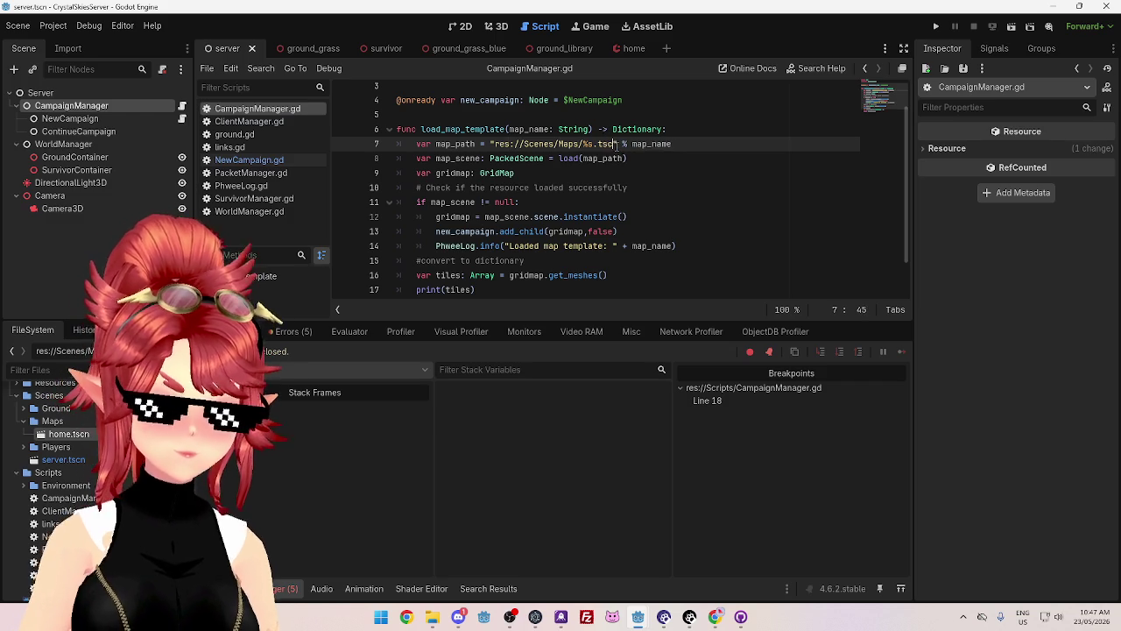
pyautogui.press('Delete')
# - Indent the dictionary-conversion and return map_dictionary lines into the null check, adding a line after it
pyautogui.scroll(-1, 454, 245)
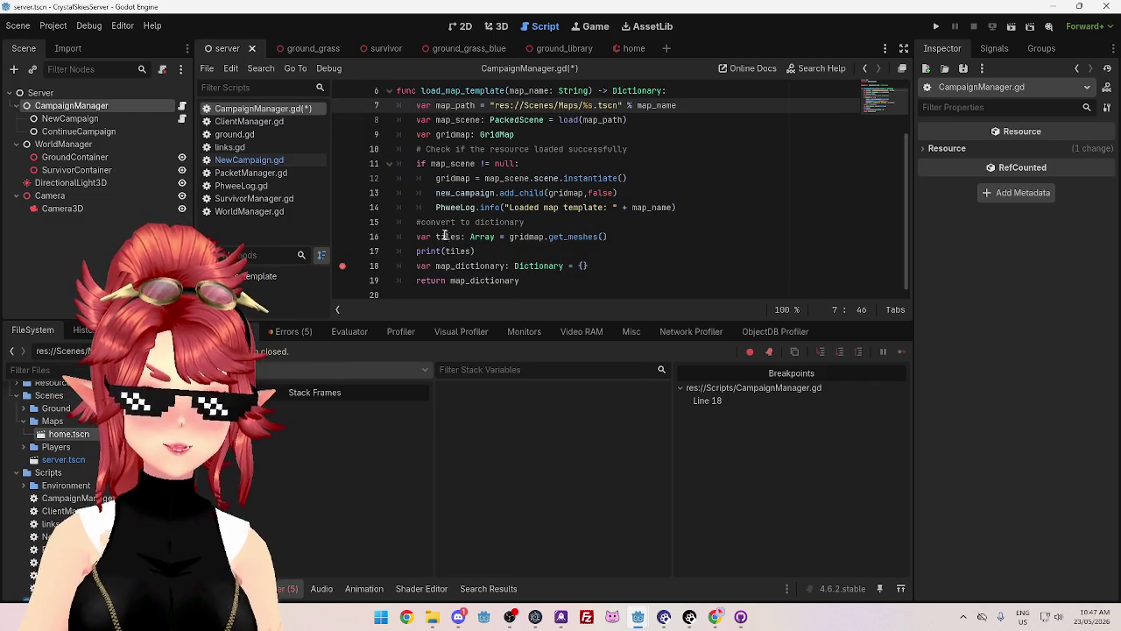
pyautogui.moveTo(417, 223)
pyautogui.mouseDown()
pyautogui.moveTo(578, 237)
pyautogui.moveTo(565, 266)
pyautogui.moveTo(601, 267)
pyautogui.mouseUp()
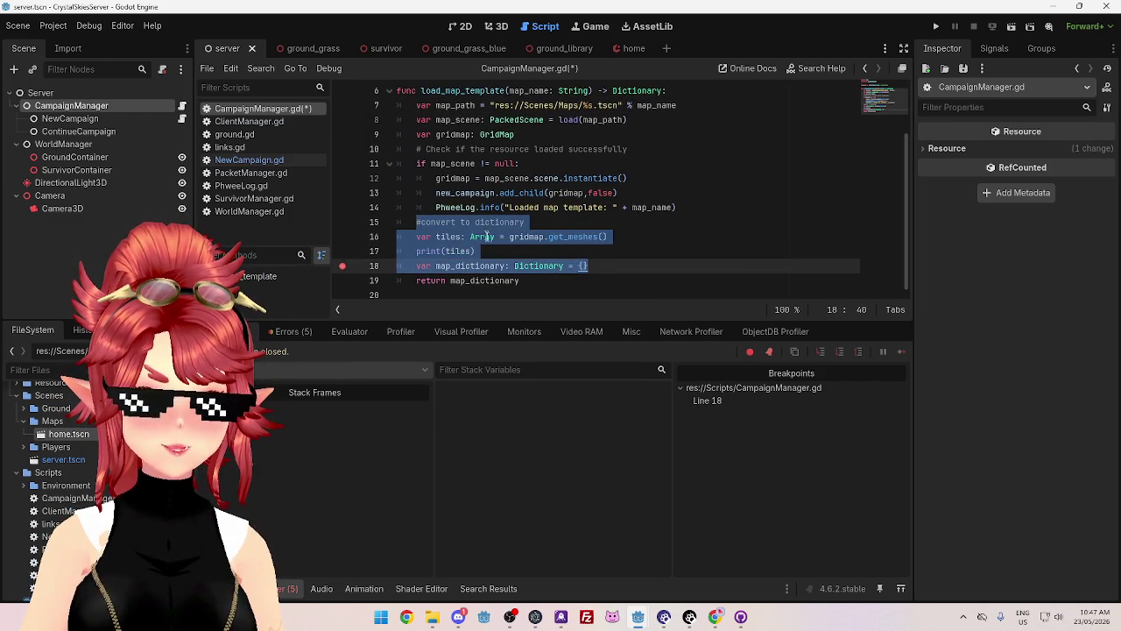
pyautogui.moveTo(491, 237)
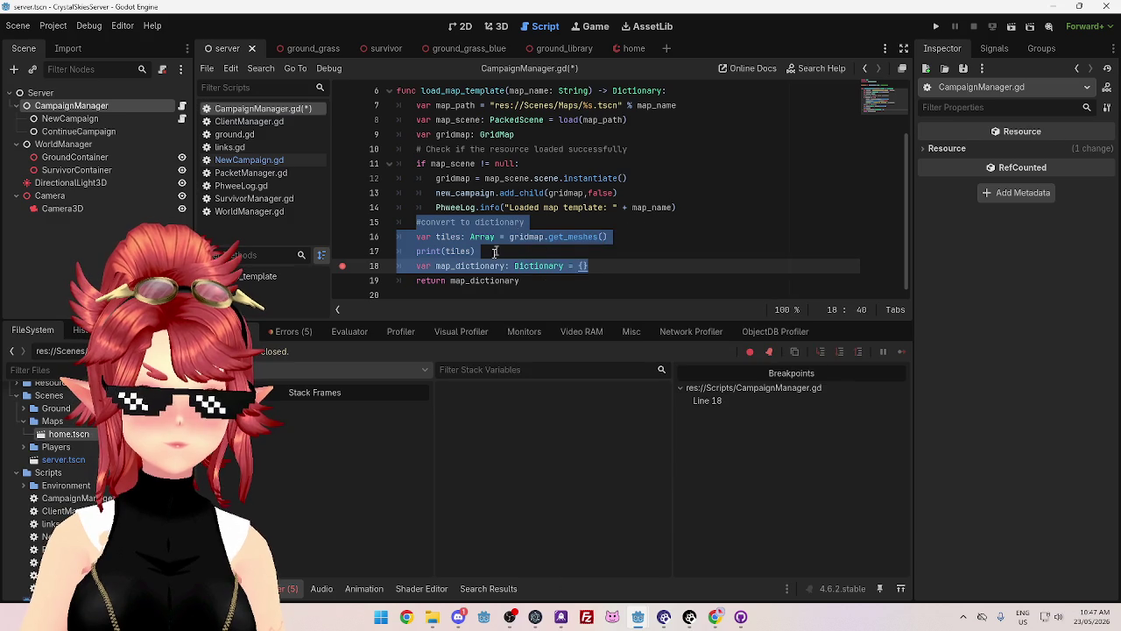
pyautogui.moveTo(554, 285); pyautogui.dragTo(416, 222)
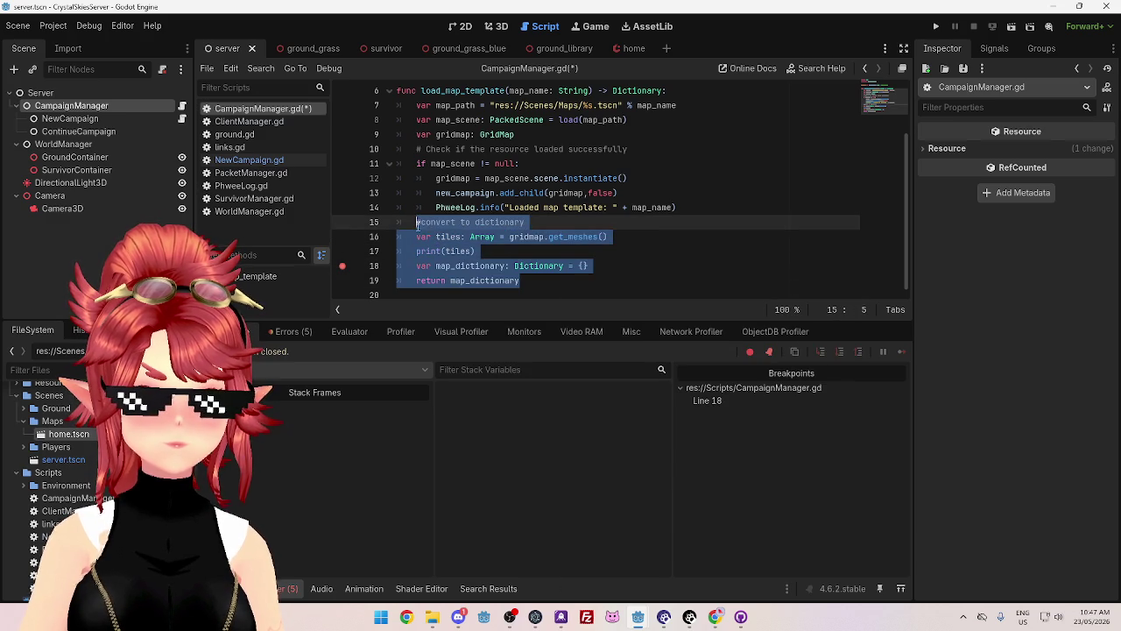
pyautogui.press('Tab')
pyautogui.click(551, 281)
pyautogui.press('Return')
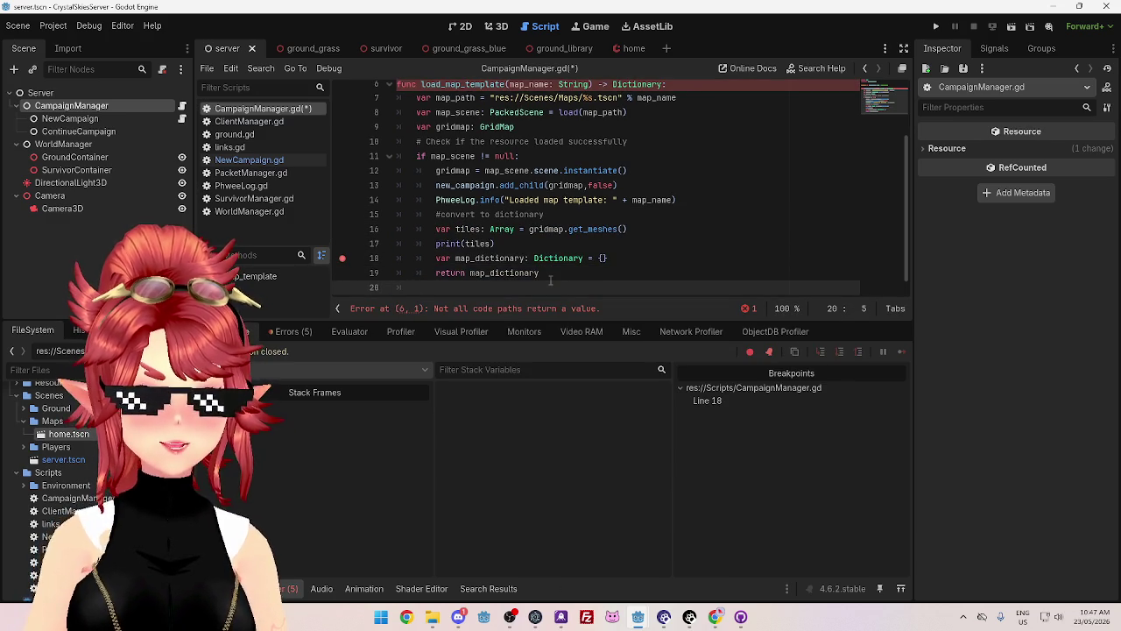
# - On line 20 after the if block, write return {"error": "could not find "}, fixing braces and quotes
pyautogui.write('ret')
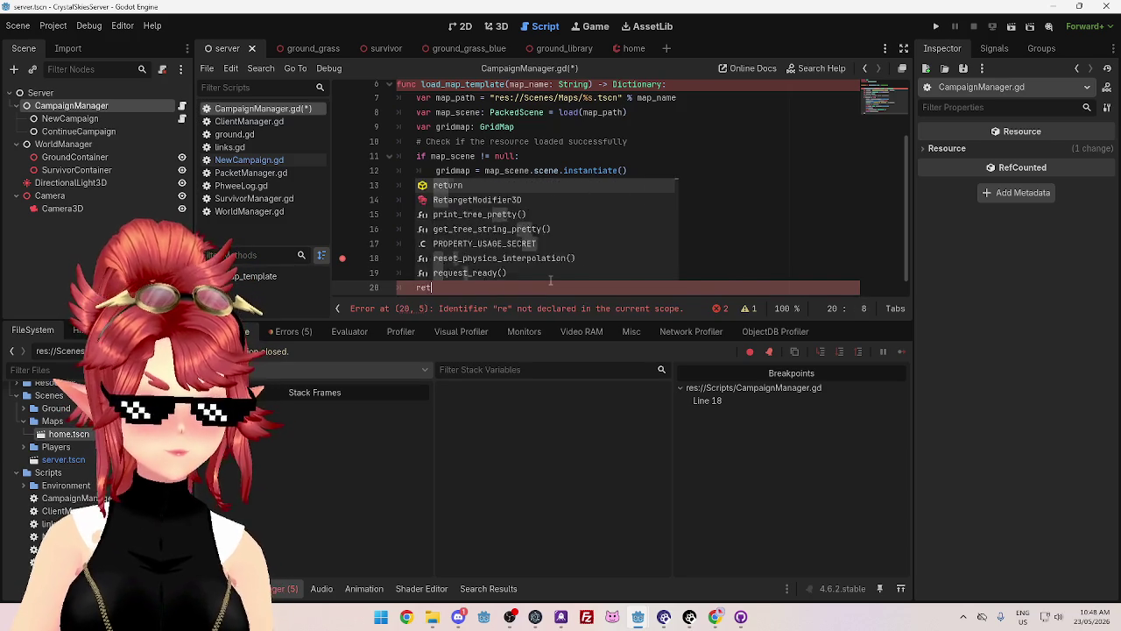
pyautogui.write('urn n')
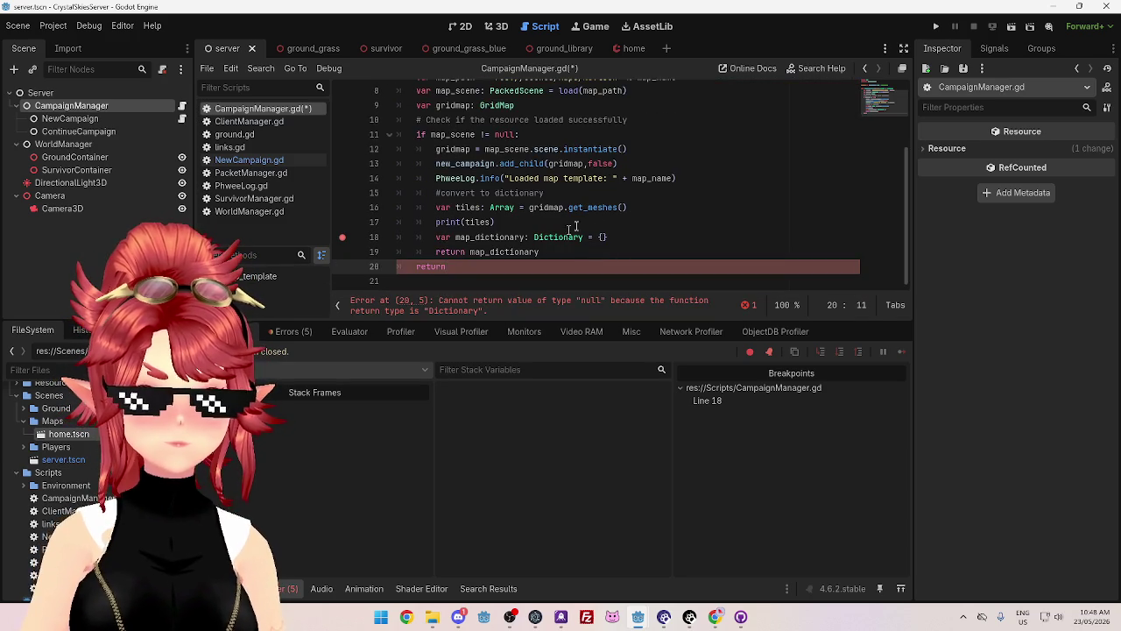
pyautogui.write('ull')
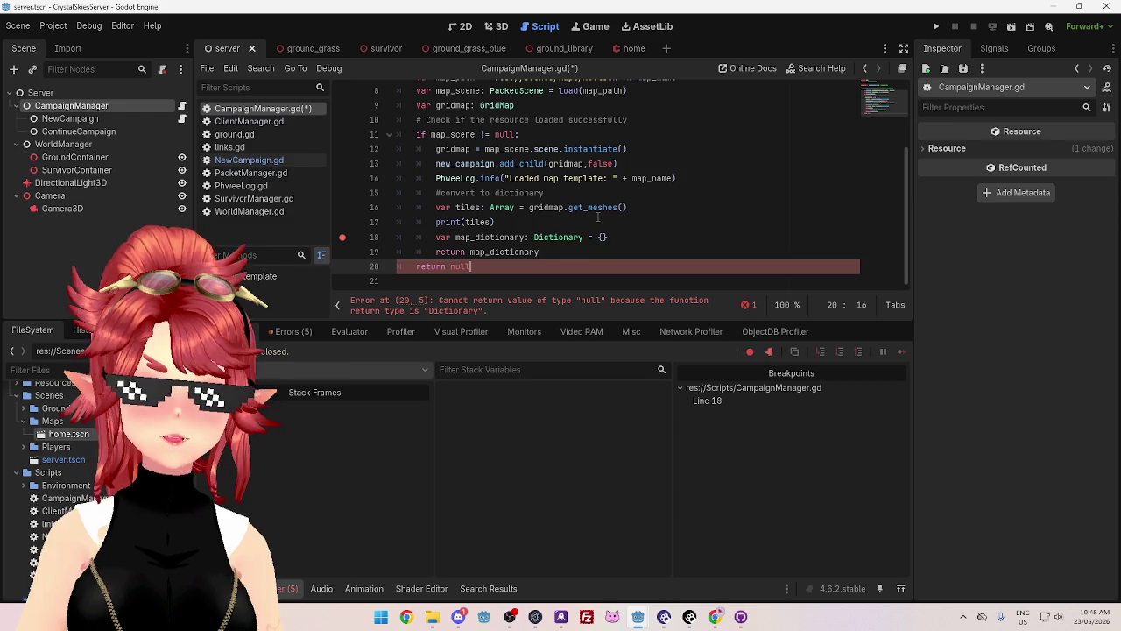
pyautogui.doubleClick(473, 280)
pyautogui.write('{')
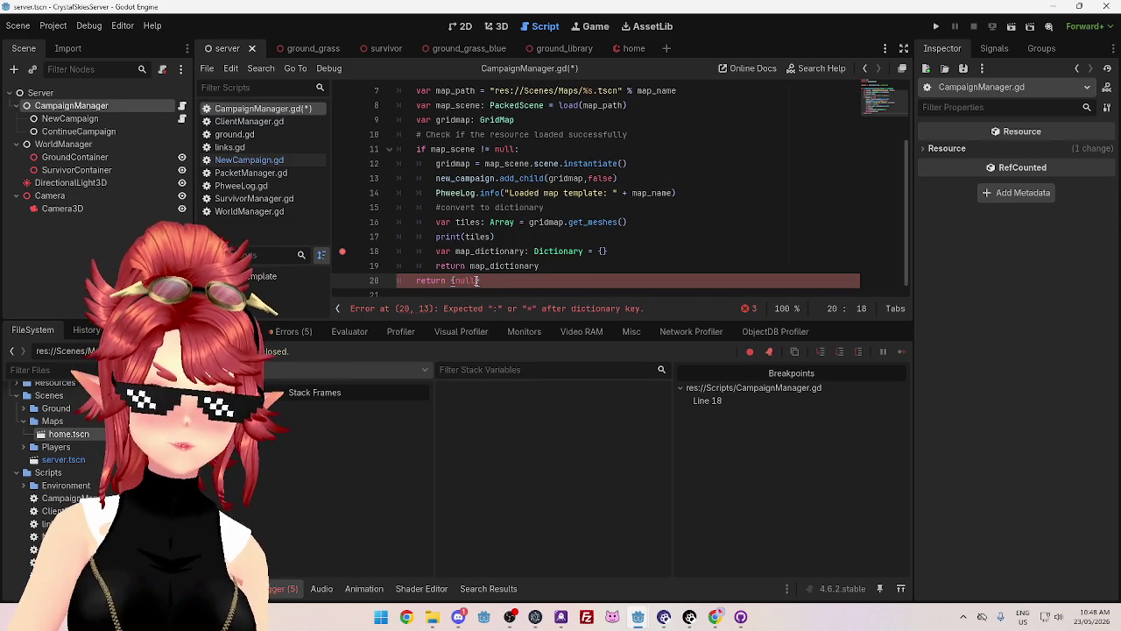
pyautogui.press('BackSpace')
pyautogui.press('BackSpace')
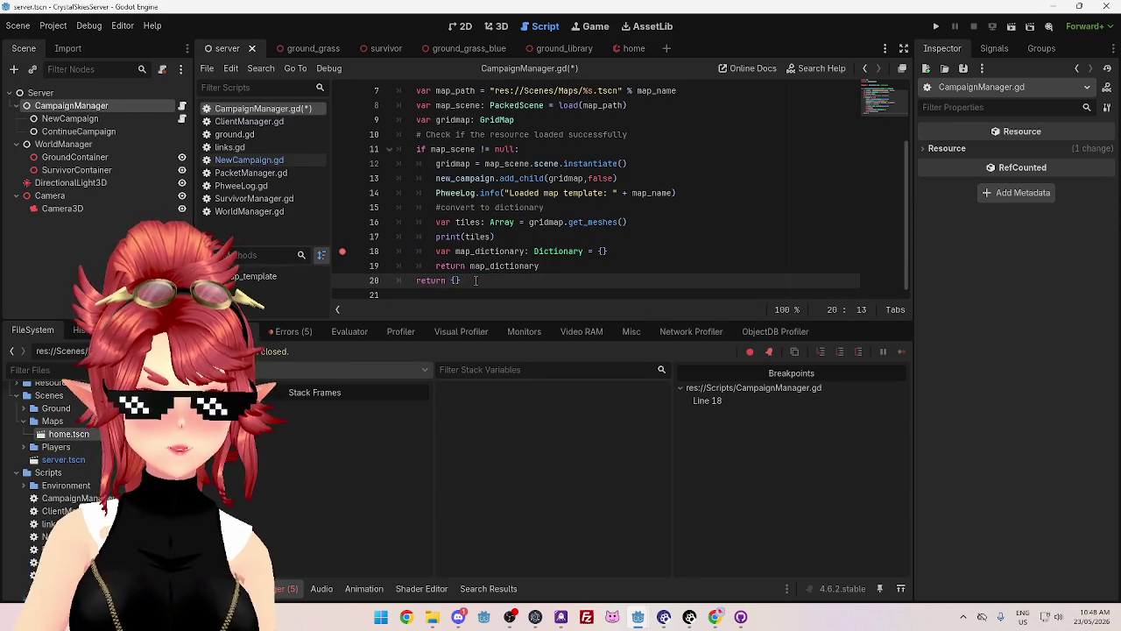
pyautogui.write('n')
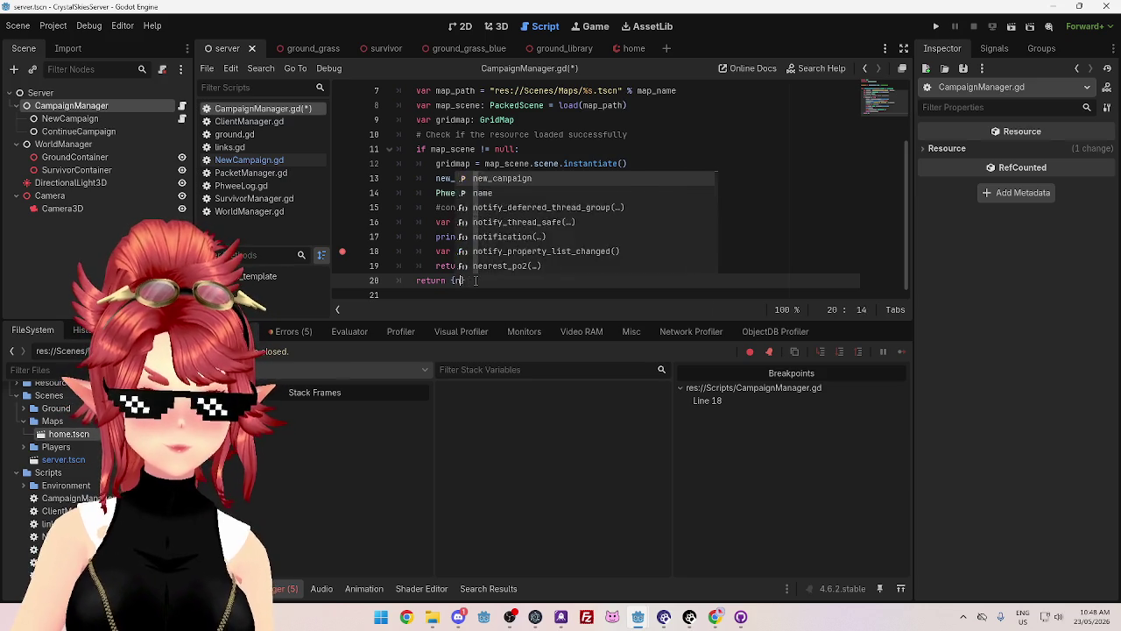
pyautogui.press('BackSpace')
pyautogui.write('error:')
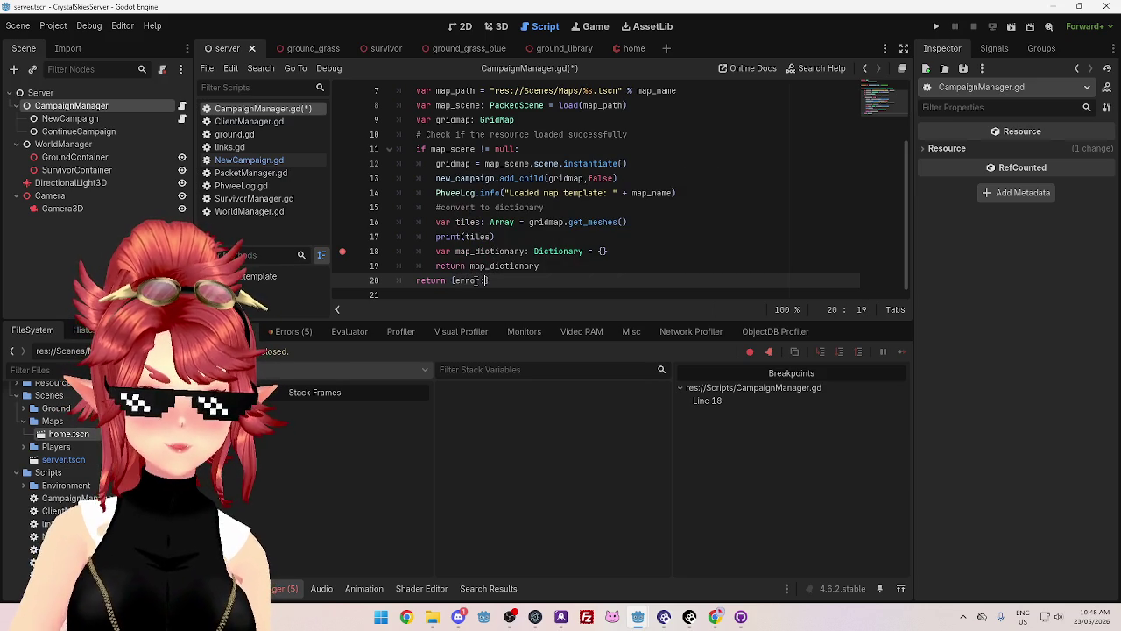
pyautogui.doubleClick(468, 280)
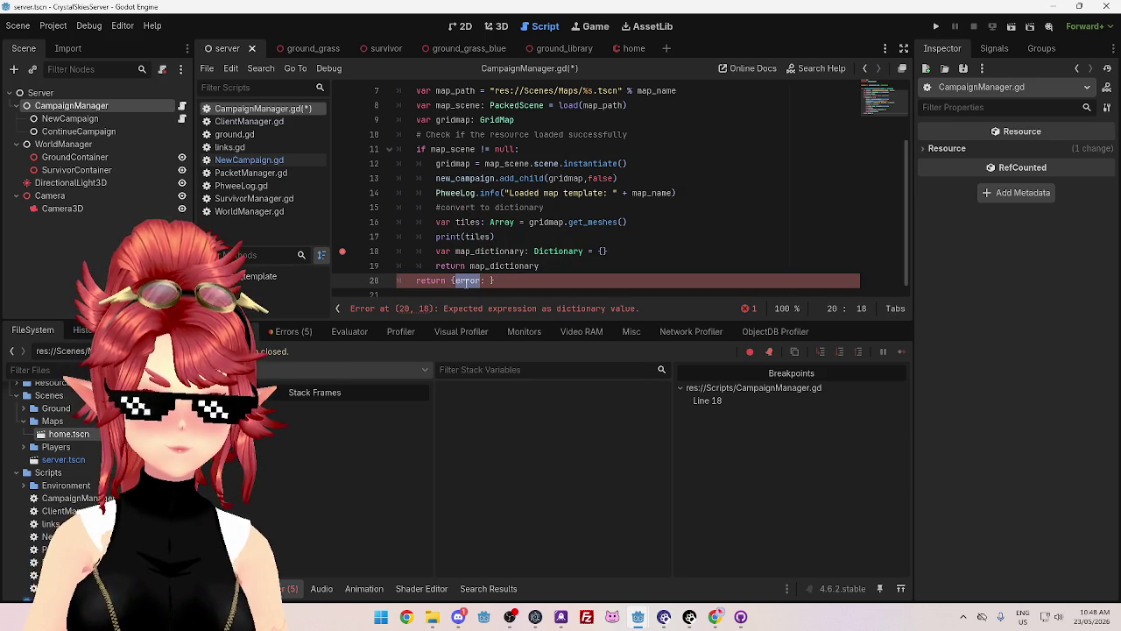
pyautogui.write('": ')
pyautogui.write('""')
pyautogui.click(540, 280)
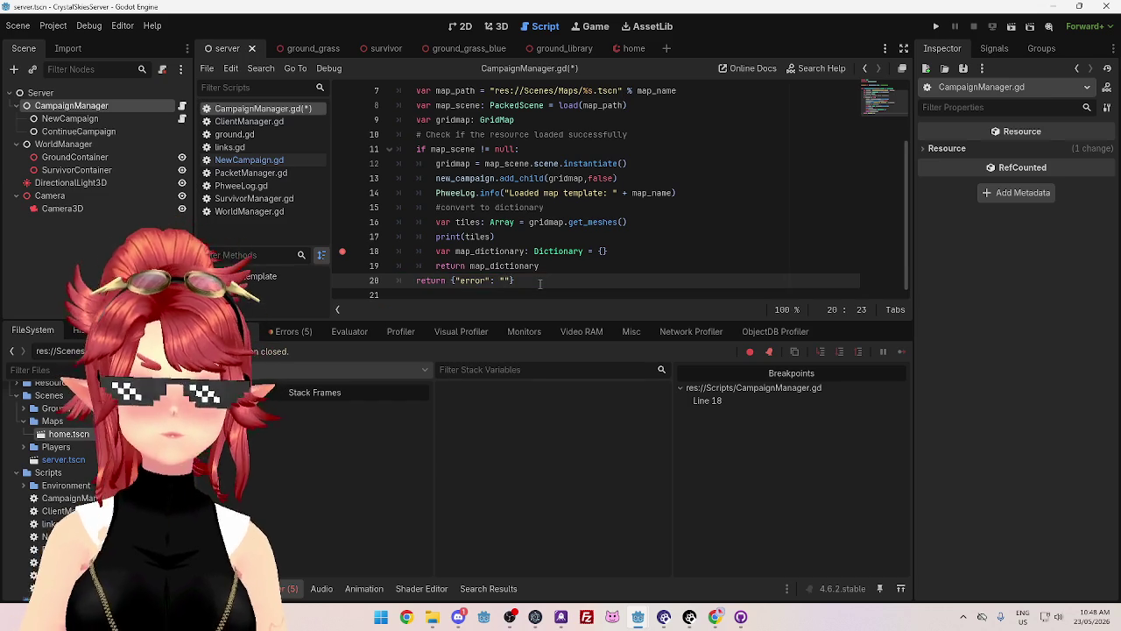
pyautogui.write('could not ')
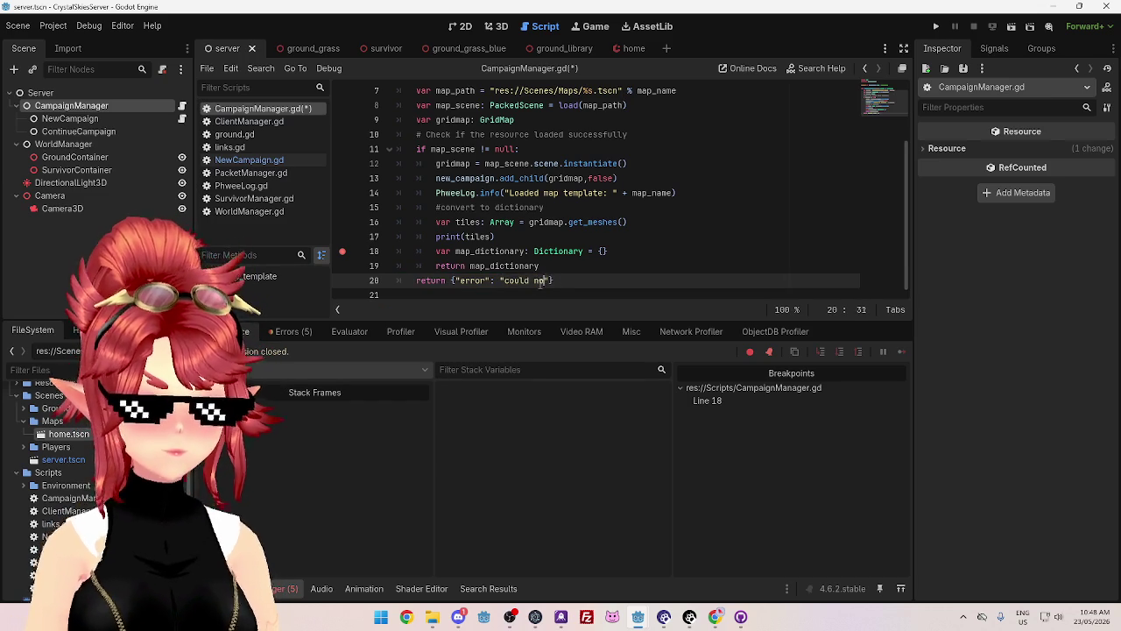
pyautogui.write('find')
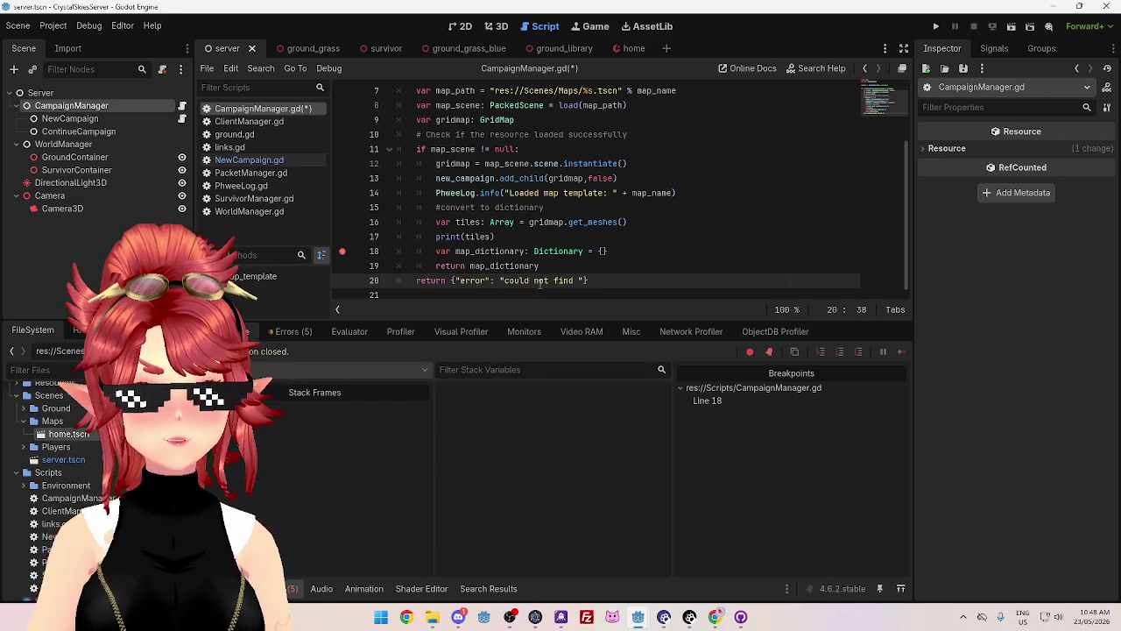